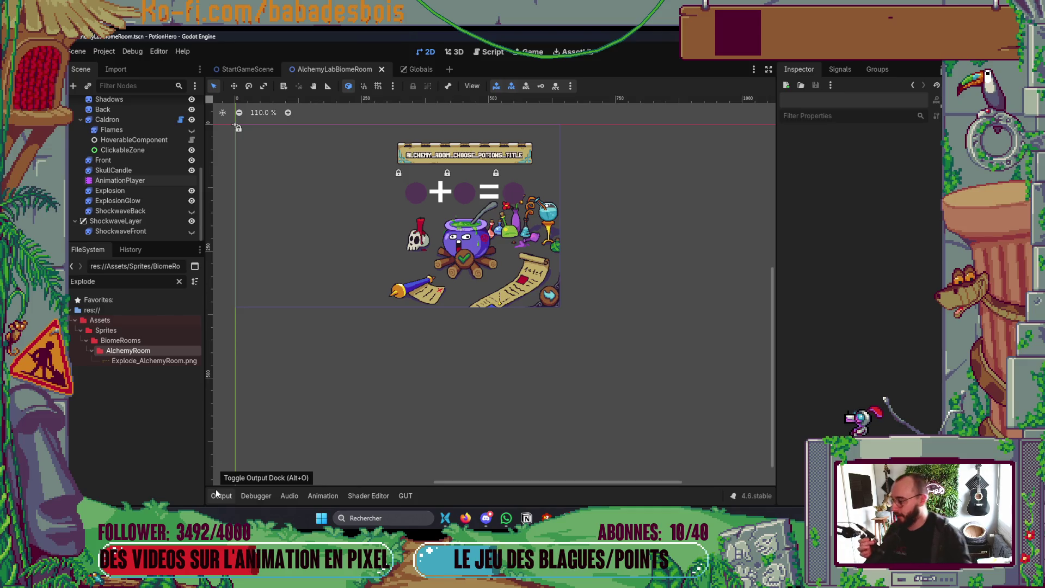
Look over the AlchemyRoom sprite's animation timeline, then return to the alchemy lab scene.
scroll(543, 427, "left", 3)
scroll(543, 427, "up", 2)
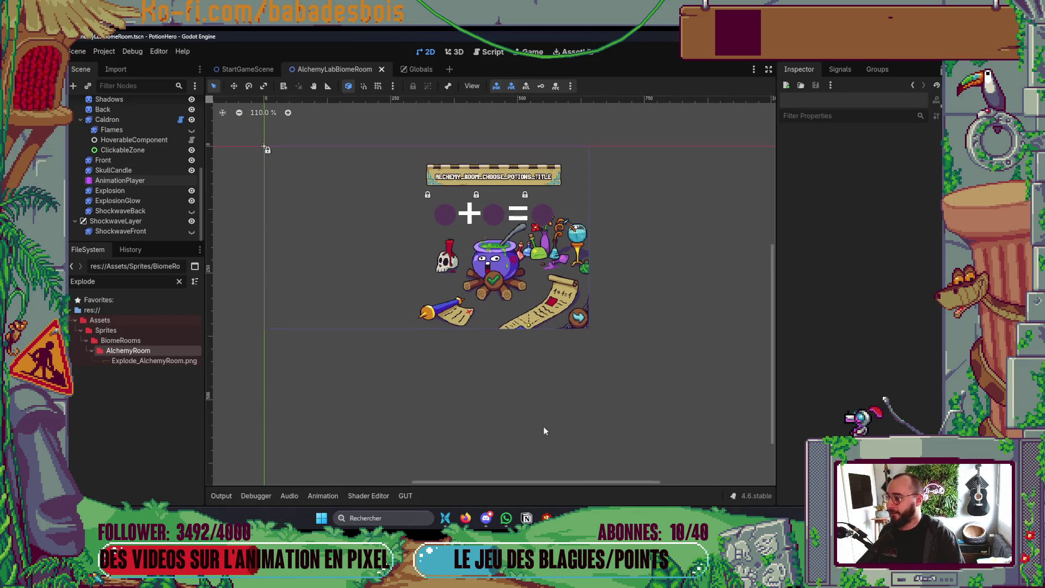
scroll(490, 337, "down", 2)
scroll(455, 309, "up", 2)
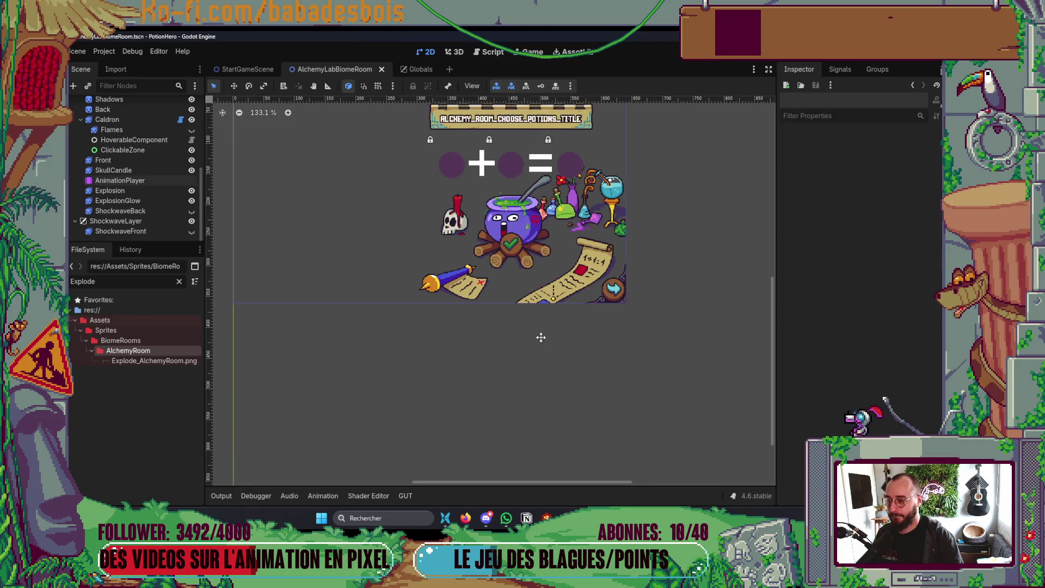
key("alt+Tab")
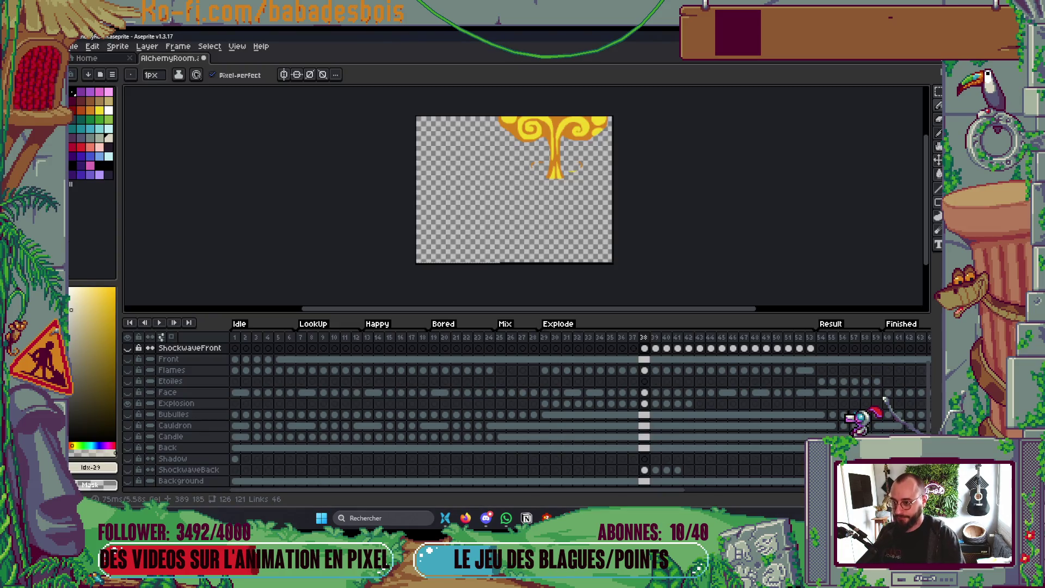
key("alt+Tab")
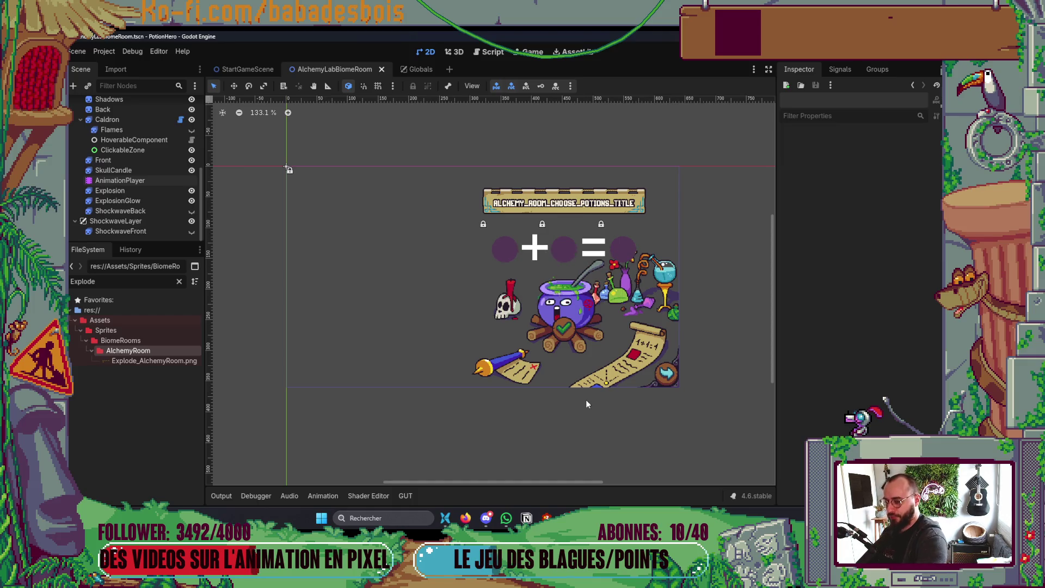
Run the game, travel to the first room, mix the yellow and blue creatures, then stop it.
key("F6")
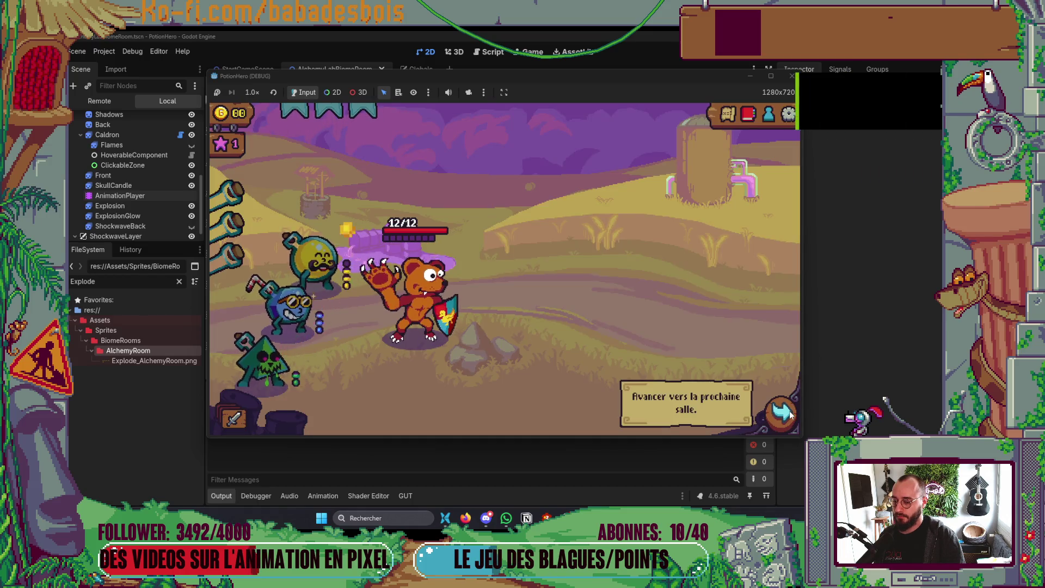
left_click(789, 415)
left_click(313, 305)
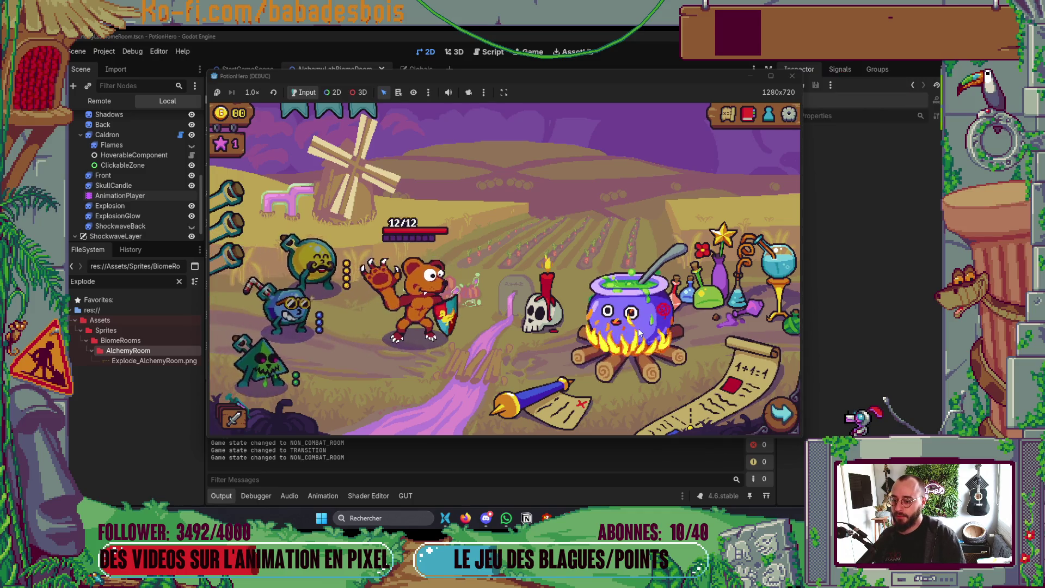
left_click(308, 259)
left_click(288, 306)
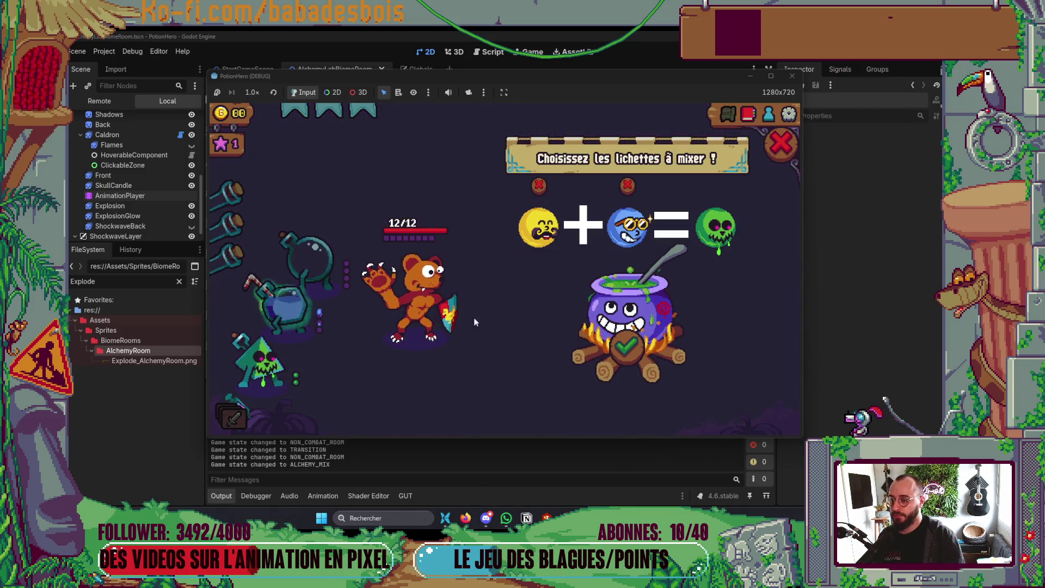
left_click(627, 347)
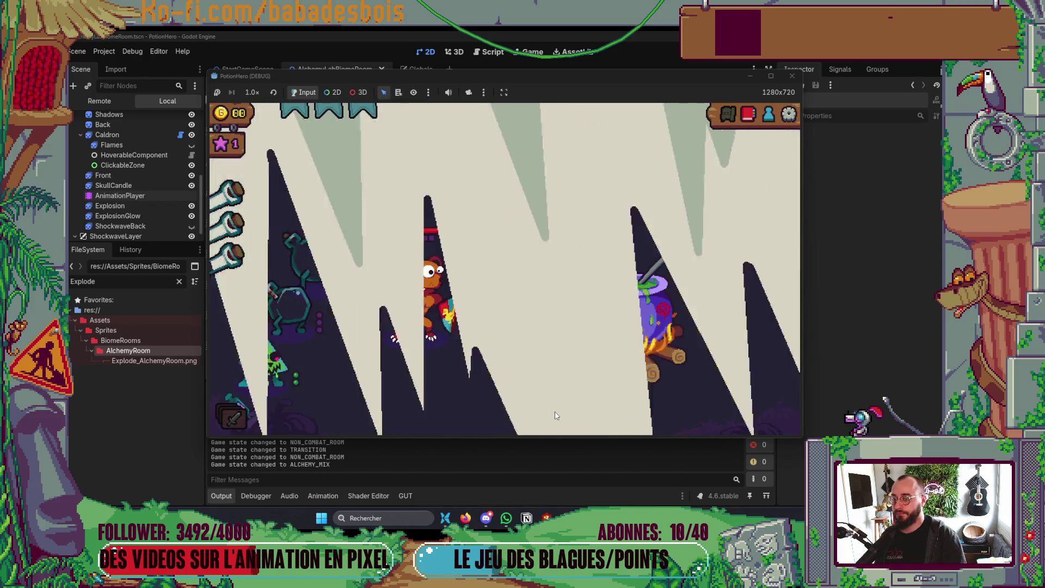
left_click(792, 75)
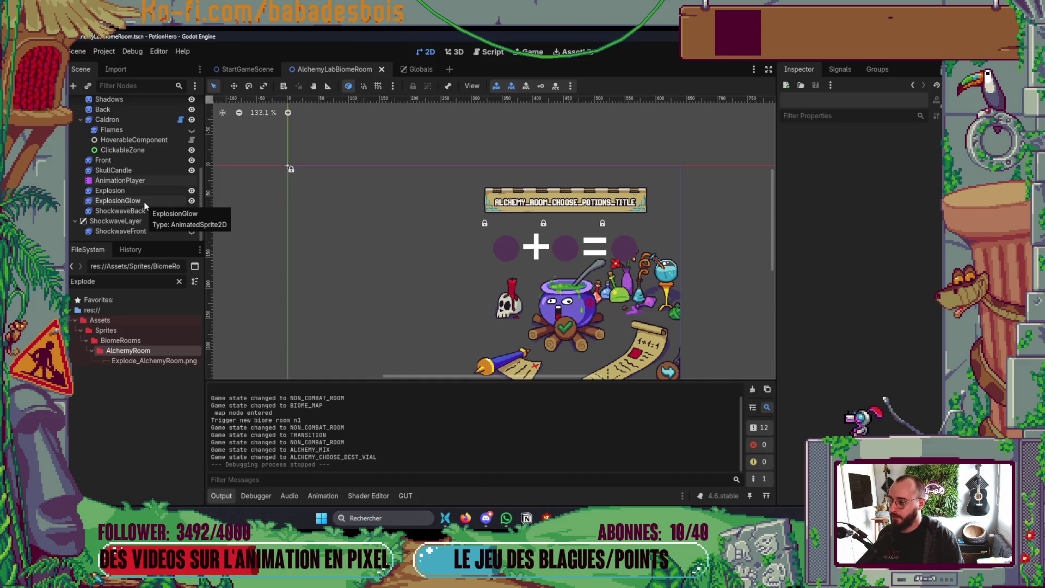
Check the explosion_glow opacity tween line in AlchemyRoom.gd, then relaunch the game with F5.
key("alt+Tab")
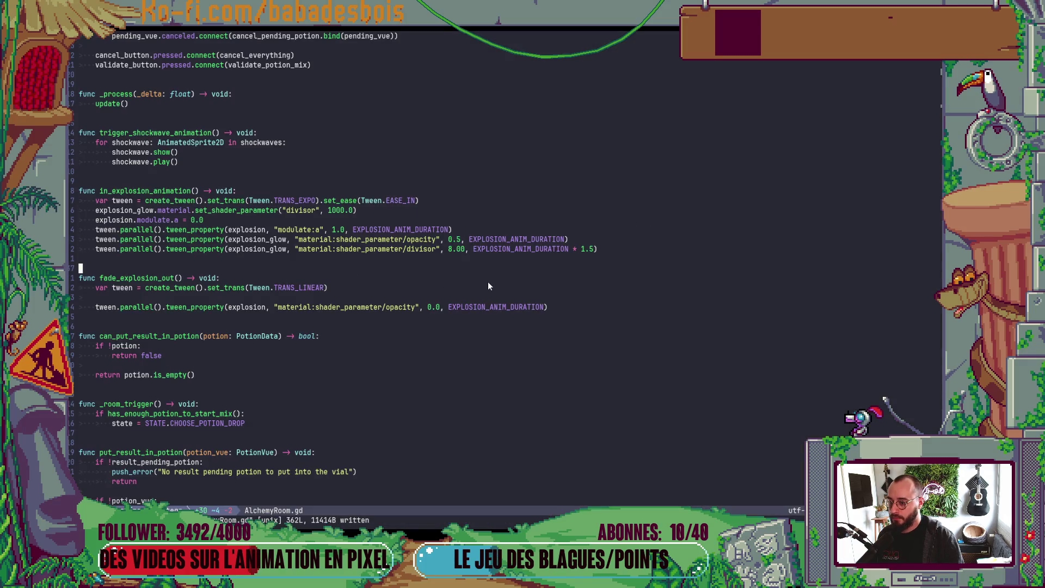
left_click(457, 241)
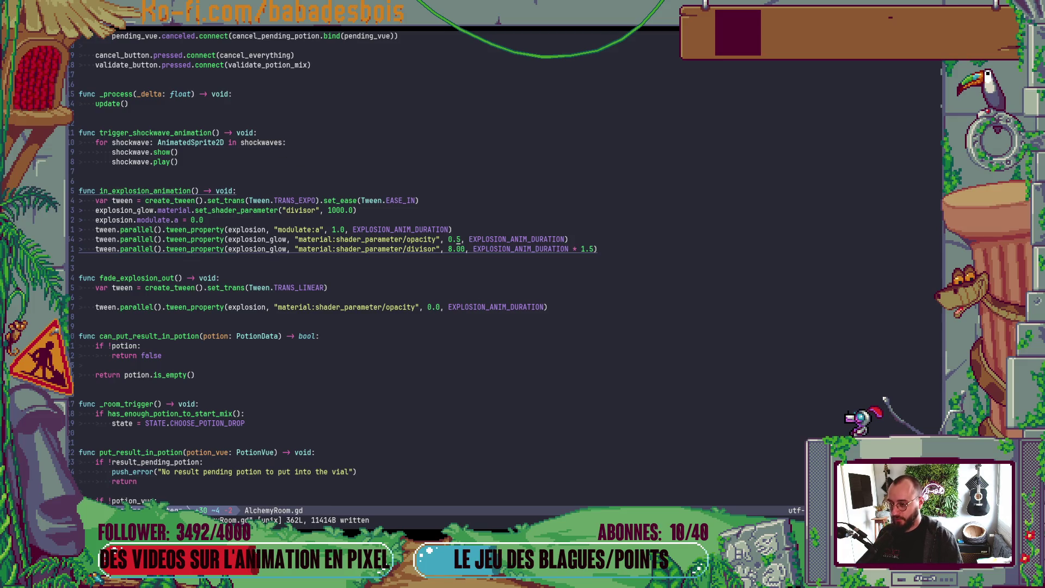
type("2")
key("alt+Tab")
key("F5")
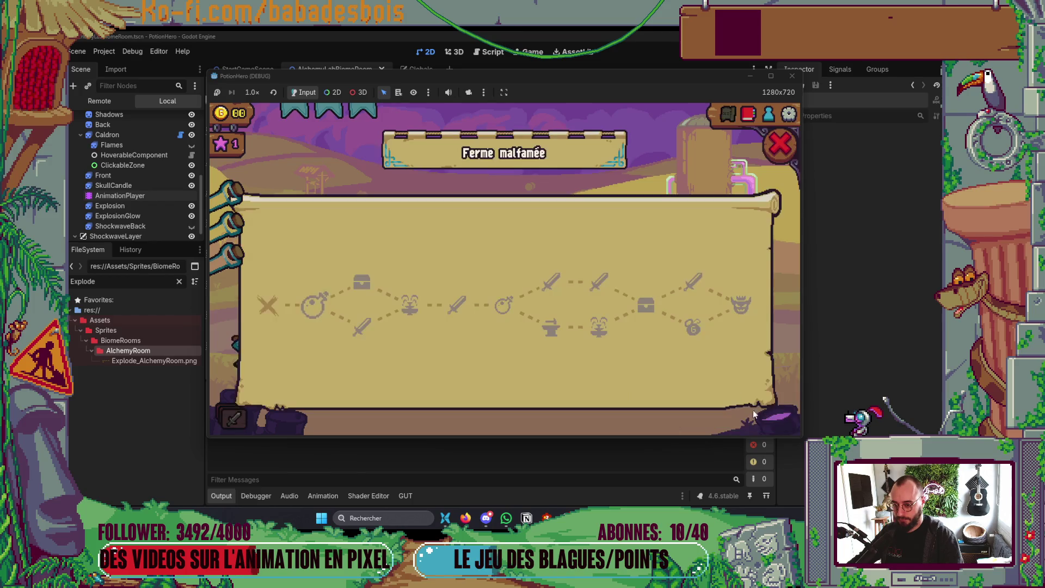
Advance from the map, mix yellow and blue creatures, watch the explosion, then close the game.
left_click(322, 301)
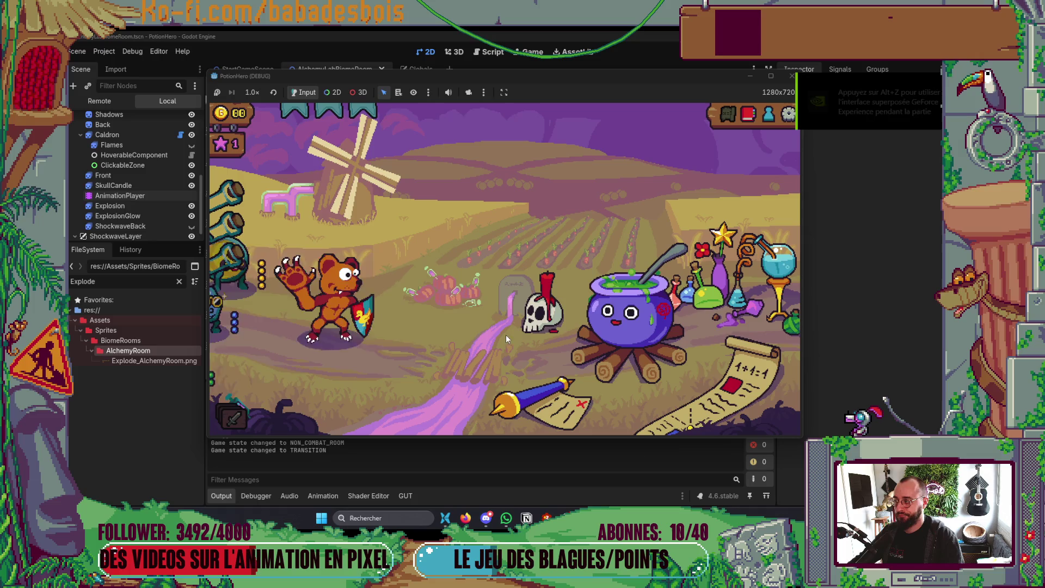
left_click(655, 342)
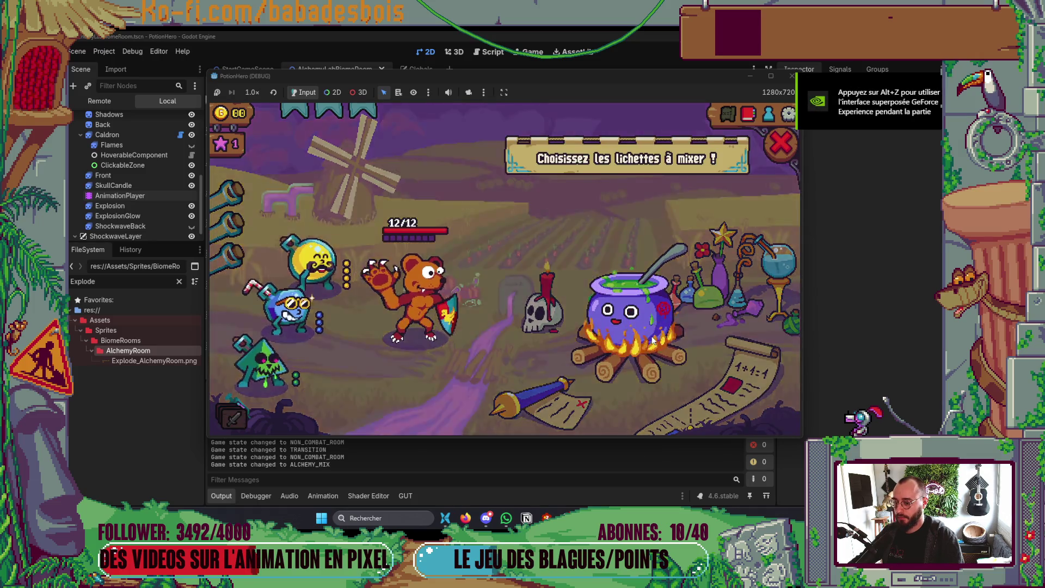
left_click(313, 262)
left_click(290, 312)
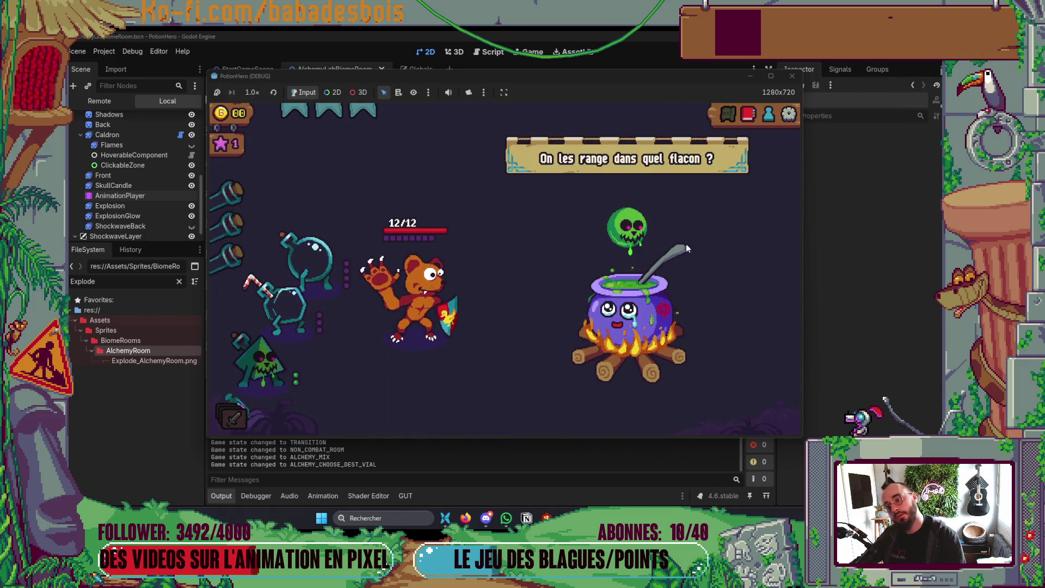
left_click(792, 76)
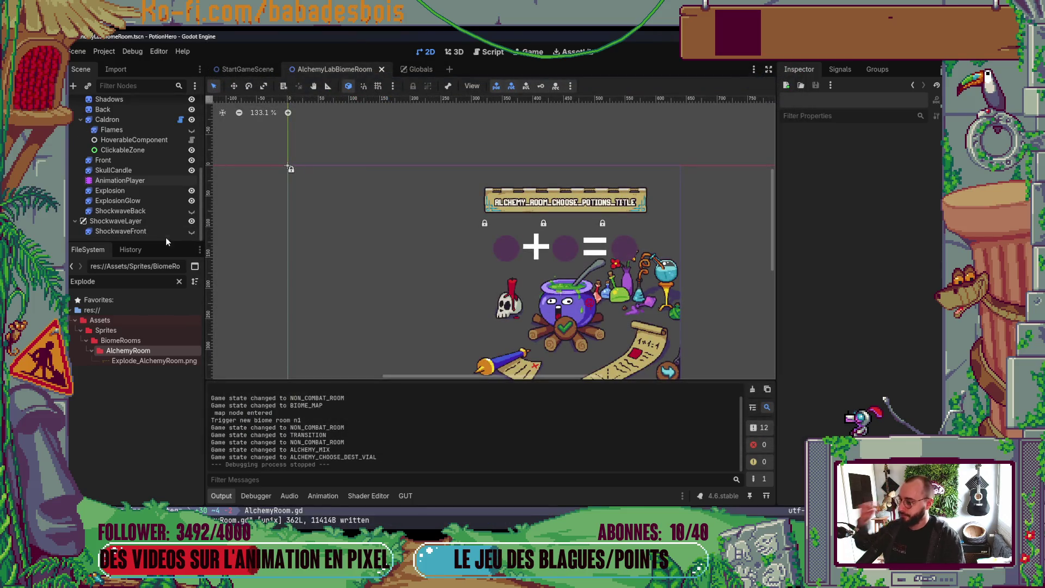
Read the ExplosionGlow and Explosion visible key times in the Mix animation (~2.13 s) against the script.
left_click(130, 181)
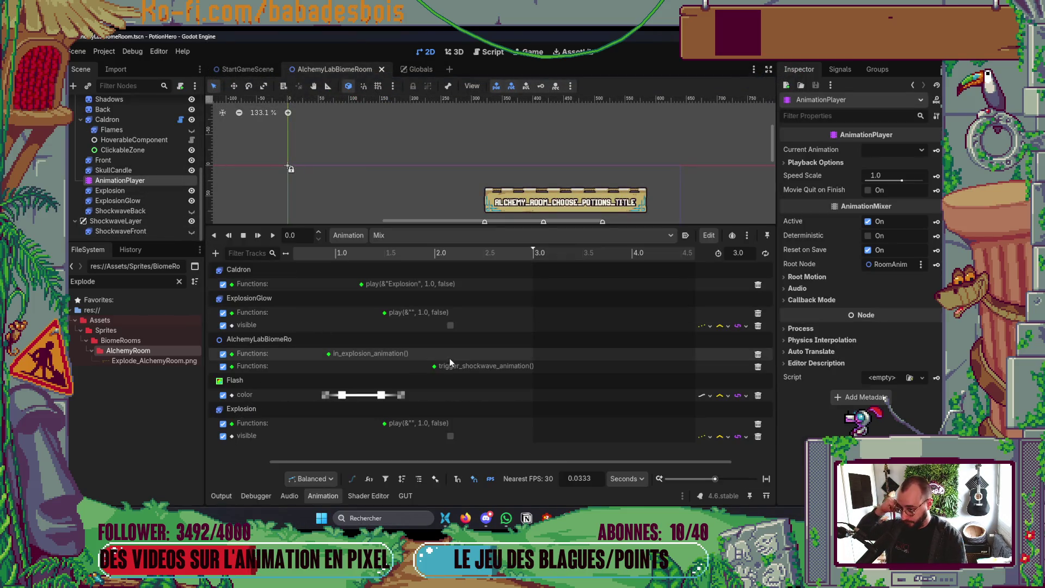
left_click(448, 326)
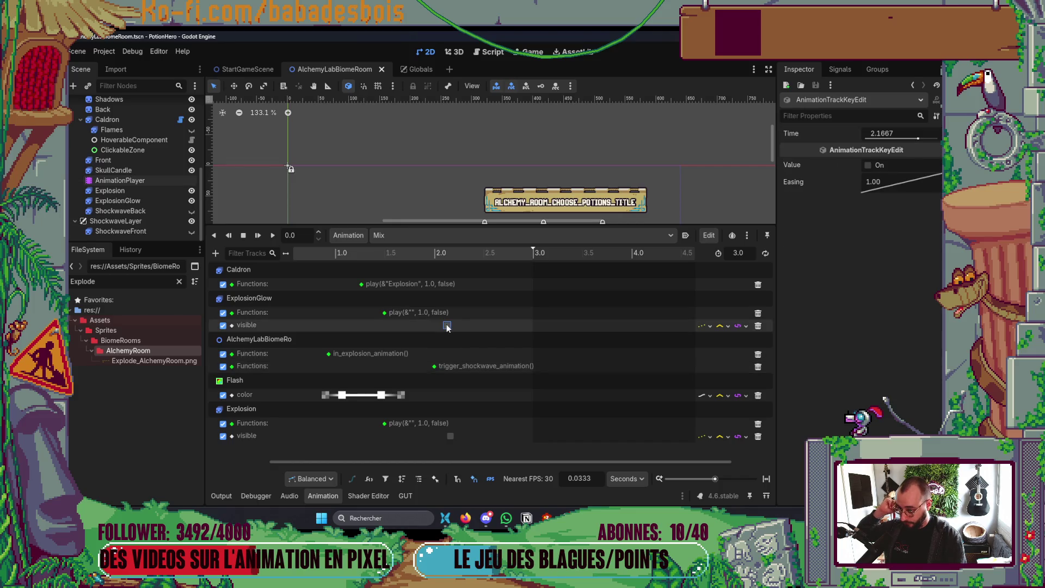
left_click(450, 436)
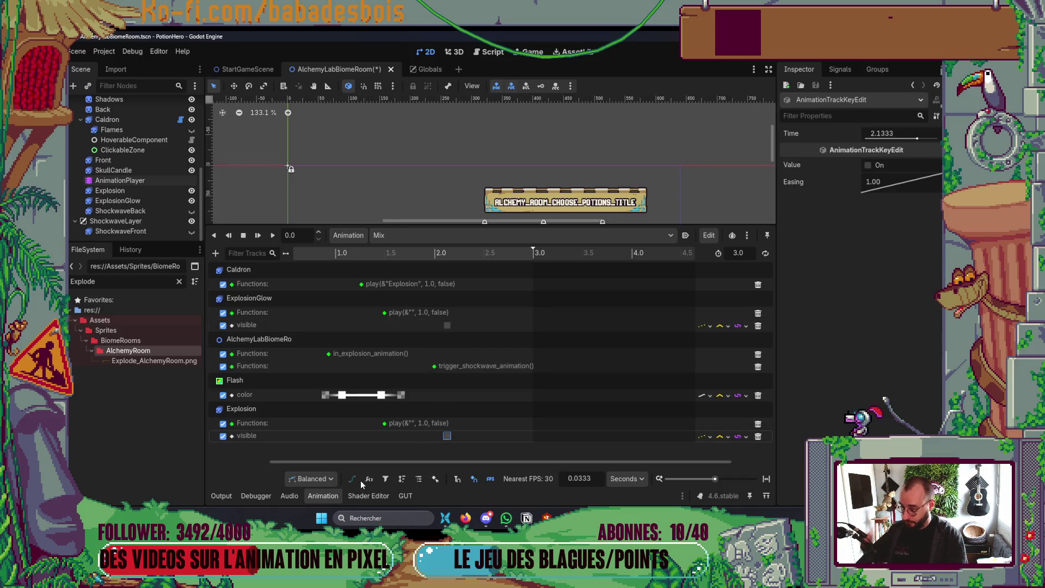
left_click(327, 496)
key("alt+Tab")
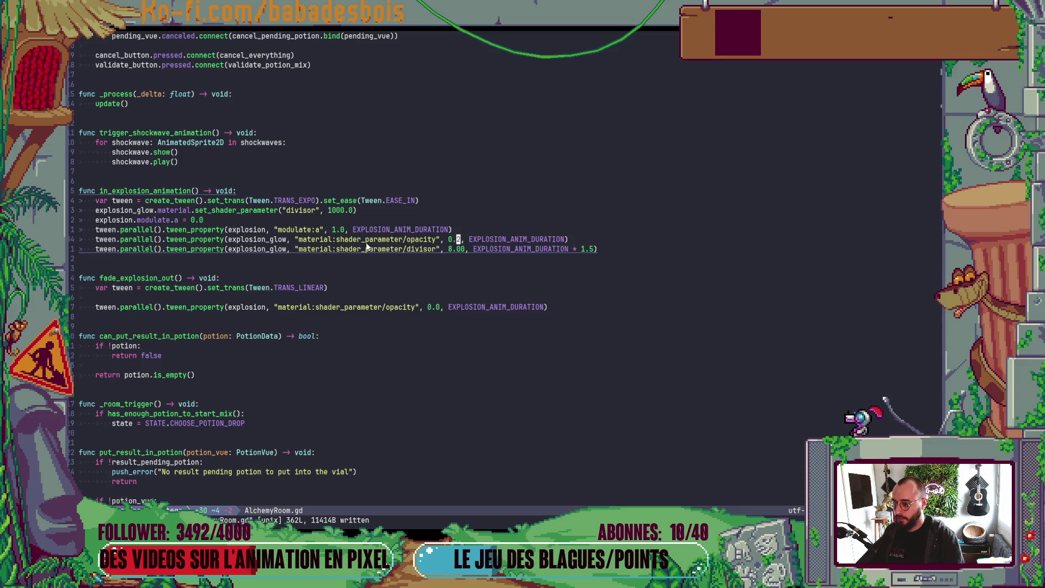
key("alt+Tab")
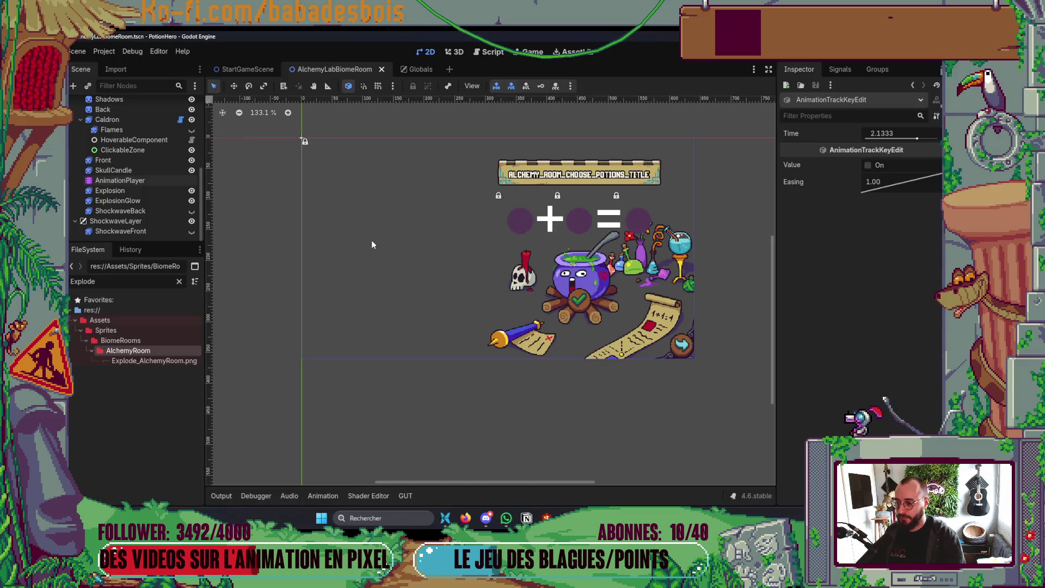
Preview ExplosionGlow's shader Opacity brighter, leave it at 0.0, and return to AlchemyRoom.gd.
left_click(163, 201)
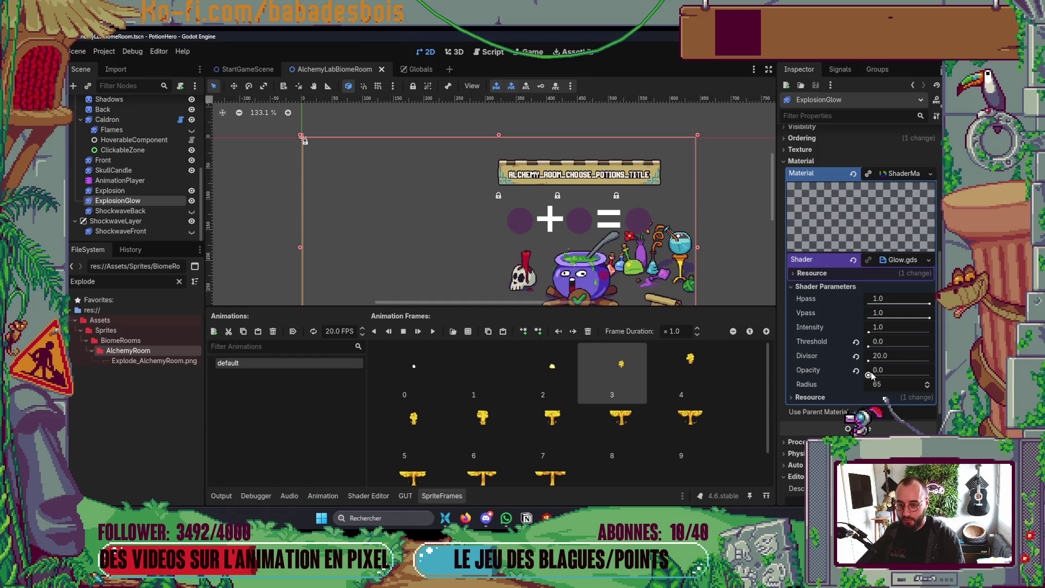
mouse_move(870, 375)
left_mouse_down()
mouse_move(926, 375)
mouse_move(869, 375)
left_mouse_up()
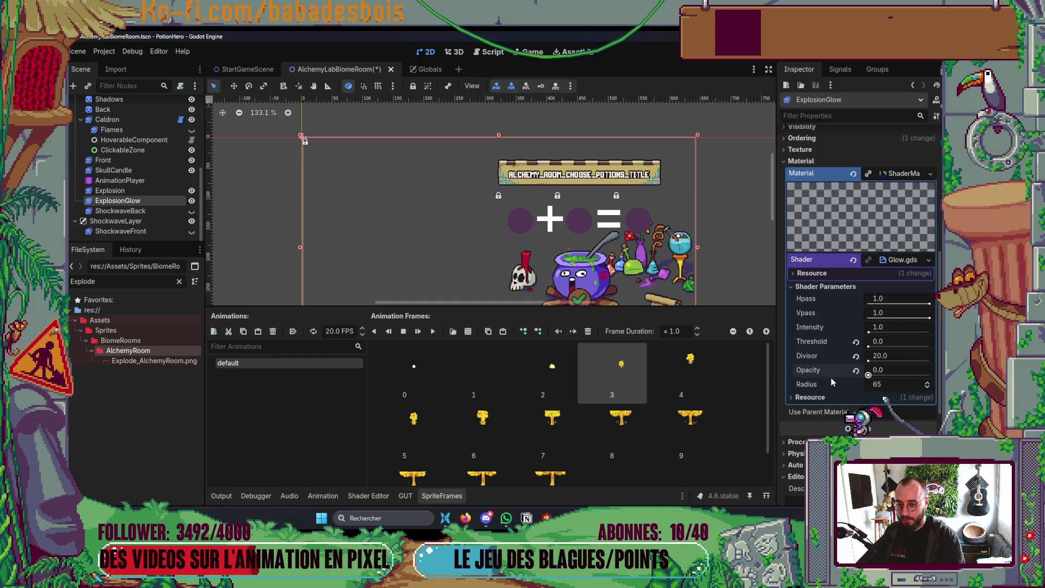
key("alt+Tab")
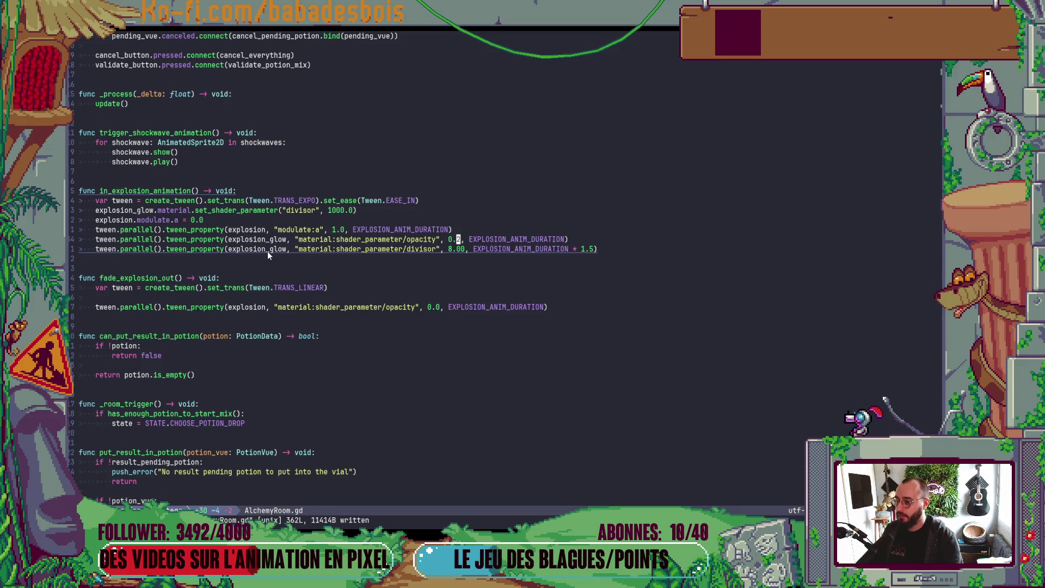
Duplicate the divisor set_shader_parameter line and change the copy's parameter to 'opacity'.
left_click(329, 211)
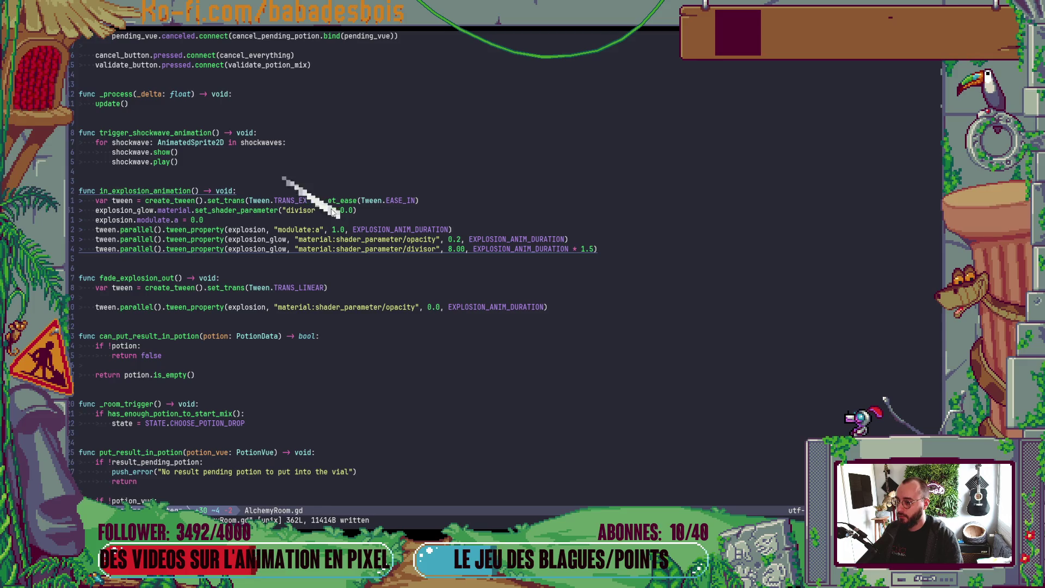
key("y")
key("y")
key("p")
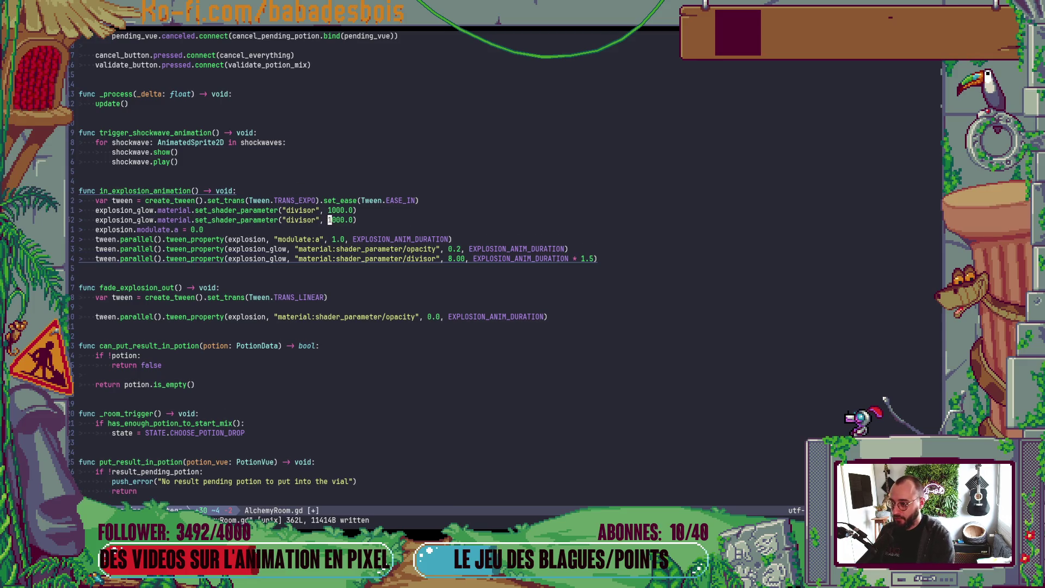
key("b")
key("b")
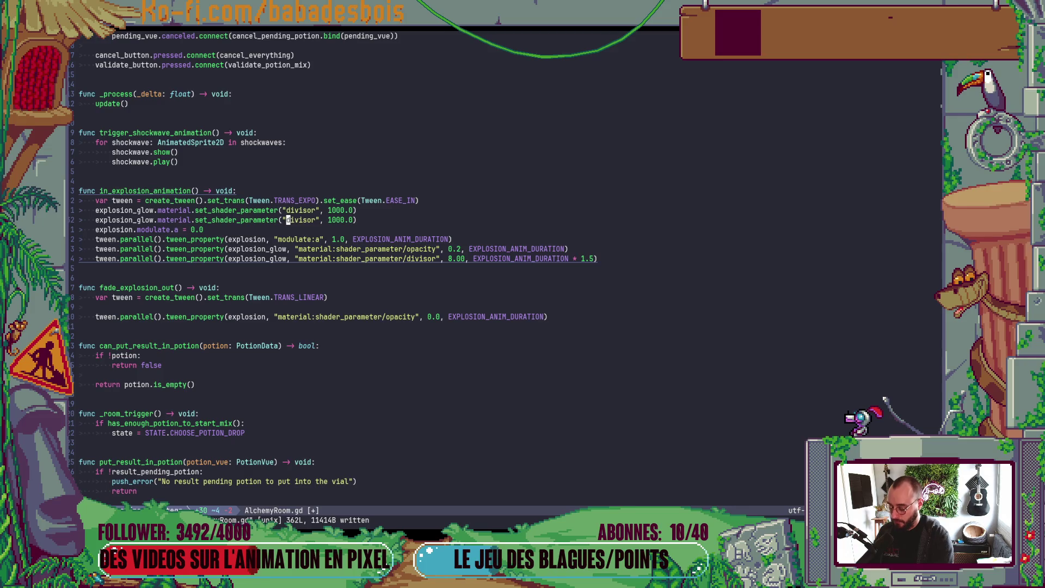
type("ciwopacity")
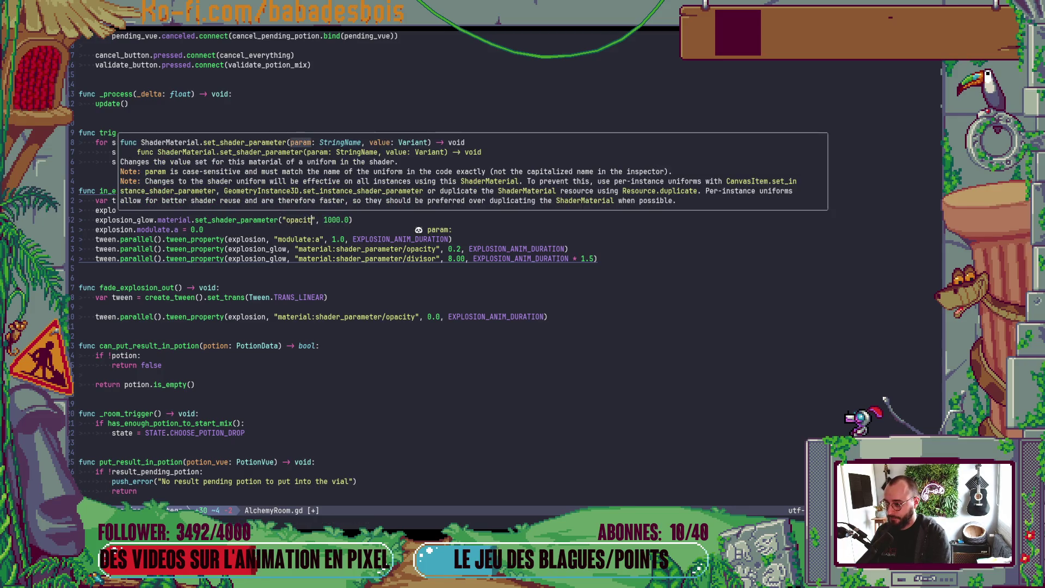
key("Escape")
key("l")
key("l")
key("l")
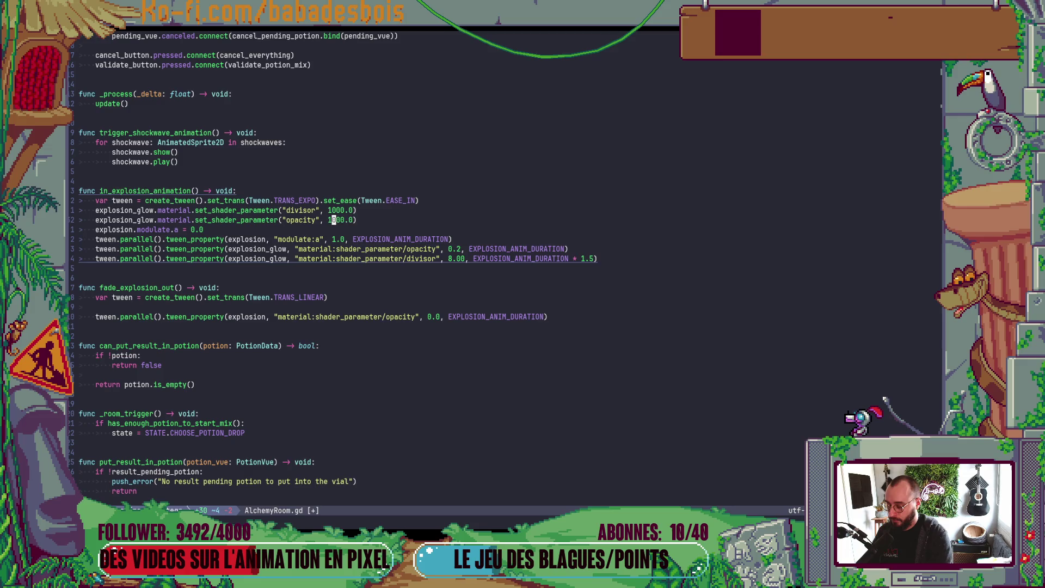
Save AlchemyRoom.gd and relaunch the game to test the change.
key("ctrl+s")
key("alt+Tab")
key("F5")
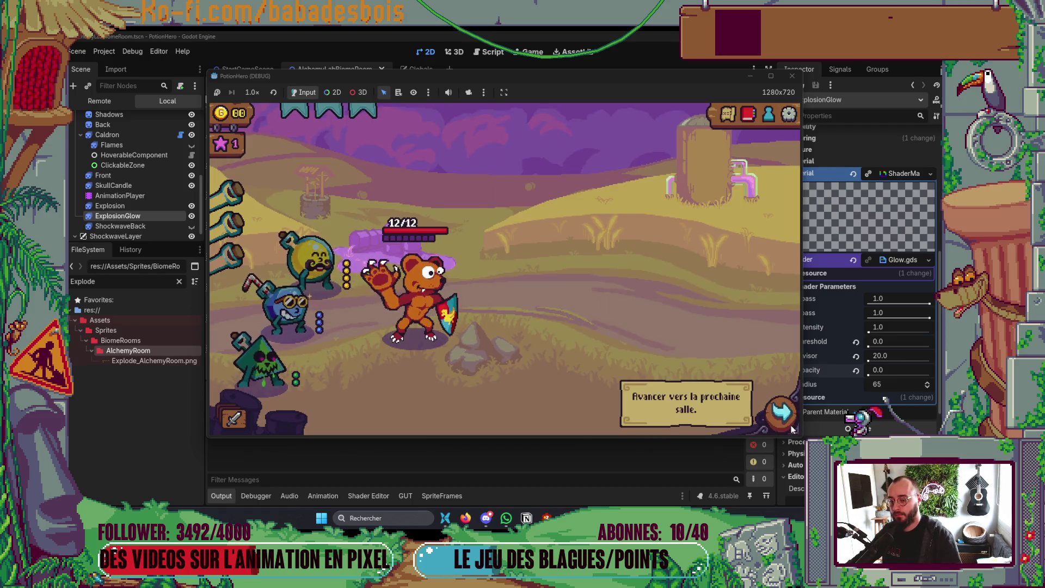
Reach the next room via the map, mix two potions to trigger the explosion, then stop with F8.
left_click(789, 425)
left_click(313, 306)
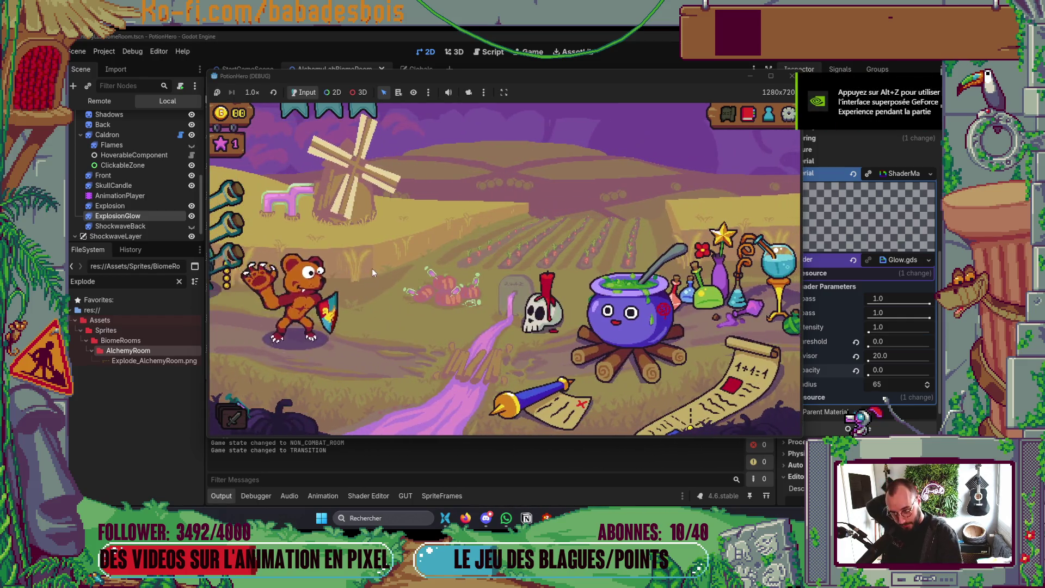
left_click(660, 333)
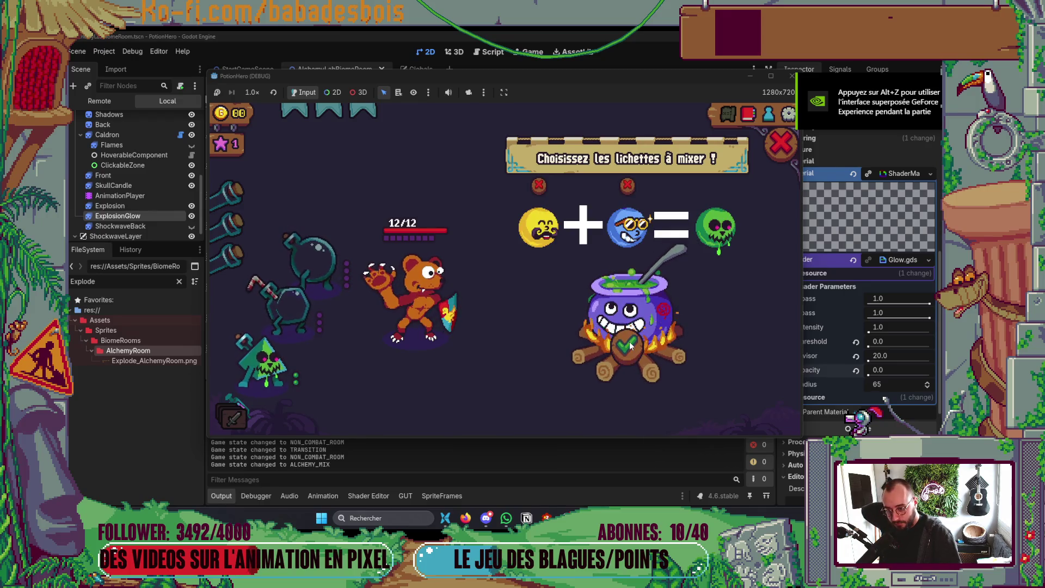
left_click(630, 345)
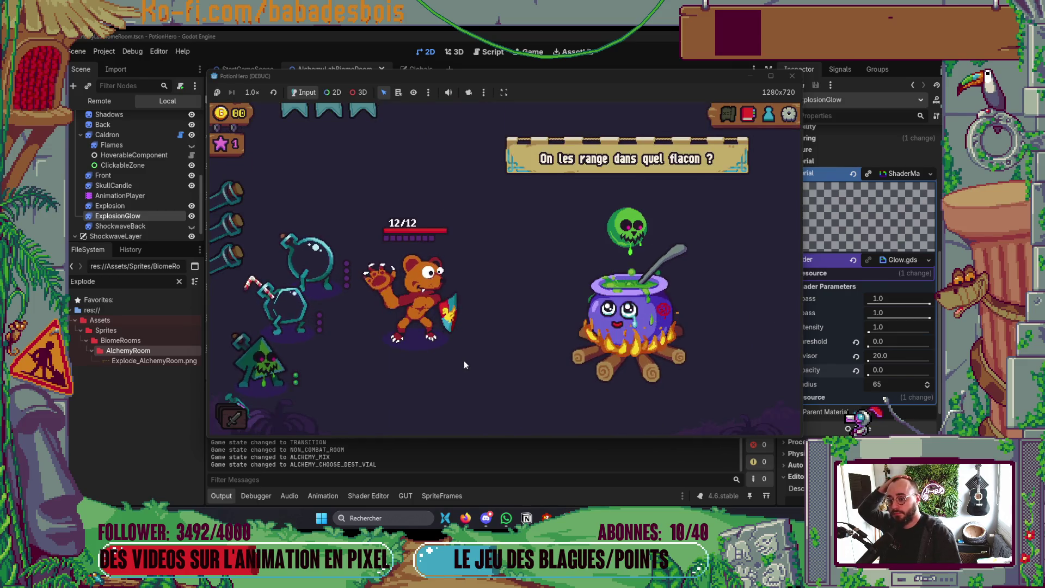
key("F8")
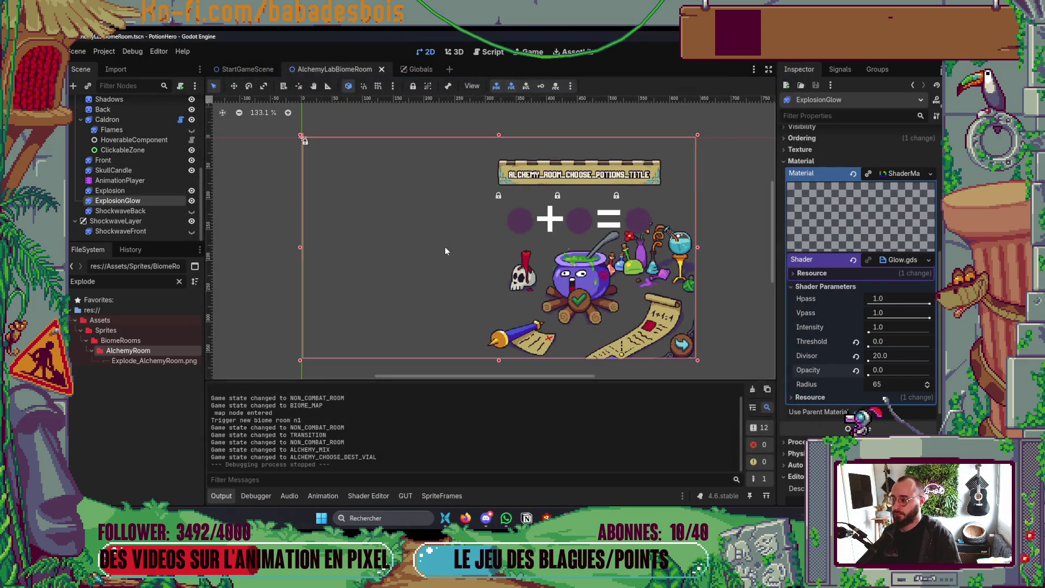
Drag the in_explosion_animation key in the Mix animation later to 1.4 s and start a test run.
left_click(117, 180)
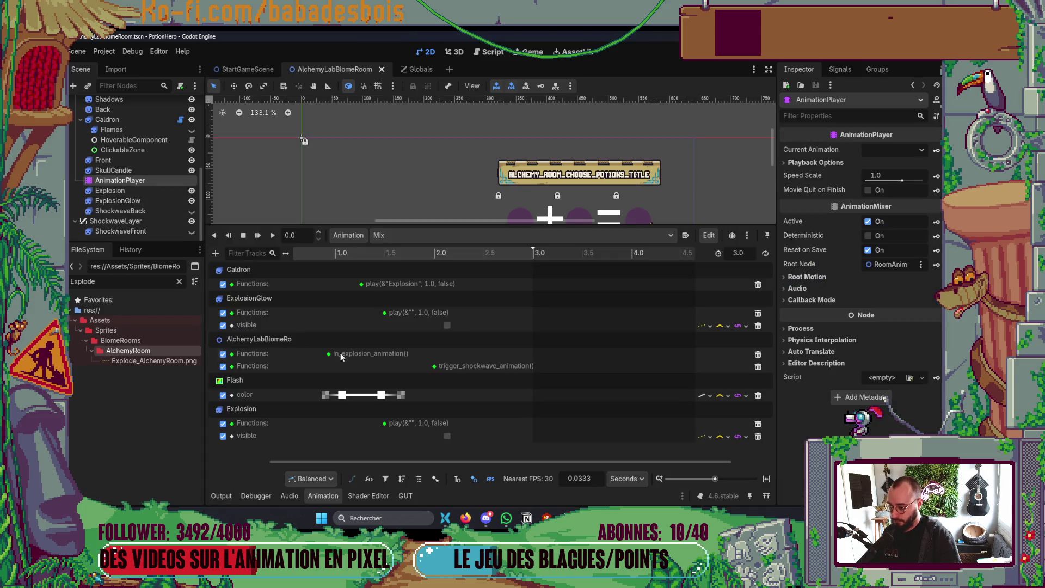
left_click_drag(330, 354, 377, 354)
left_click(335, 492)
Test the 1.4 s timing: enter the room, mix yellow and blue potions, then stop the game.
key("F5")
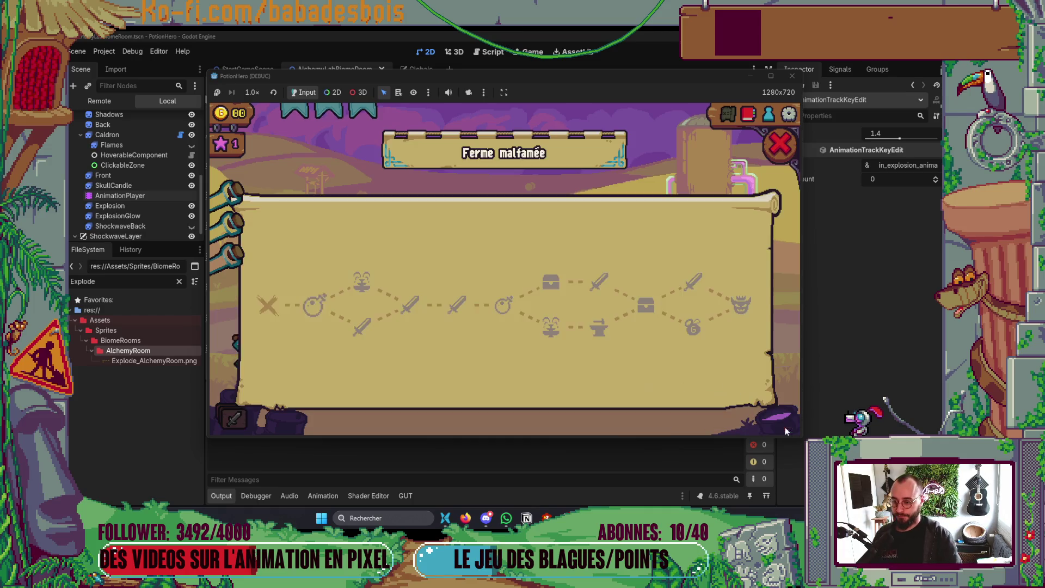
left_click(362, 329)
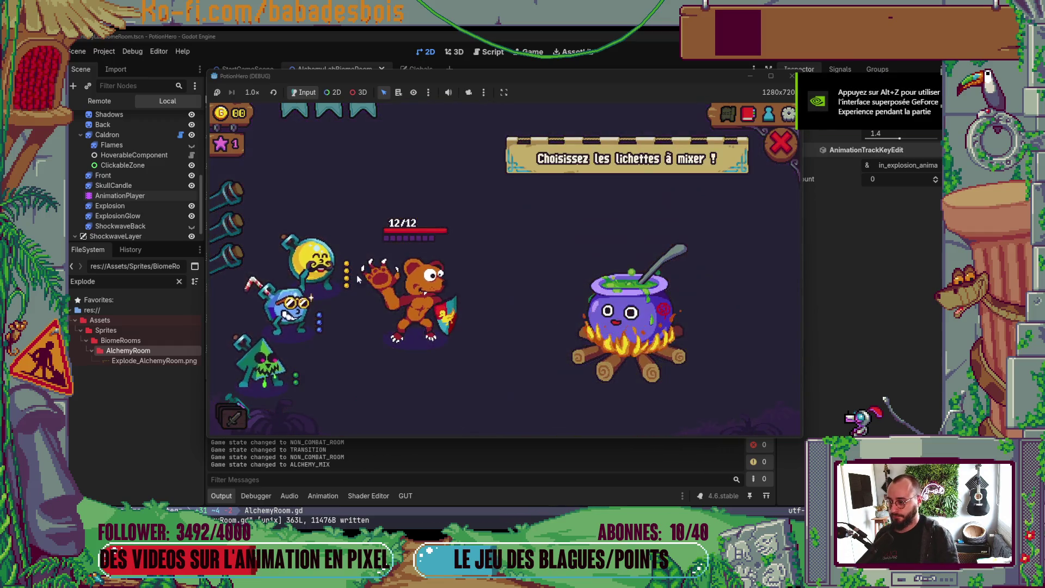
left_click(322, 264)
left_click(291, 305)
left_click(619, 357)
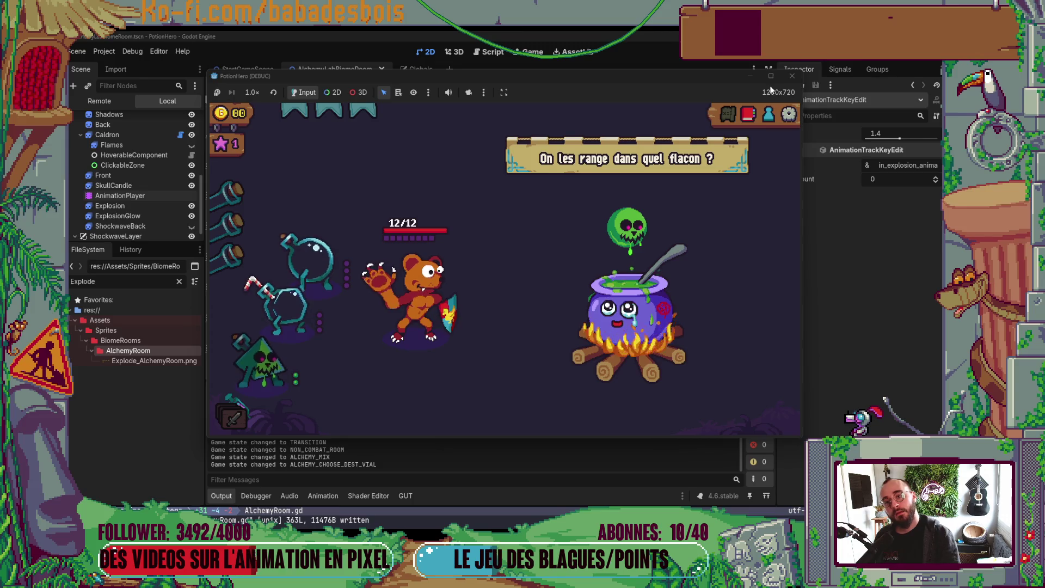
left_click(792, 77)
key("alt+Tab")
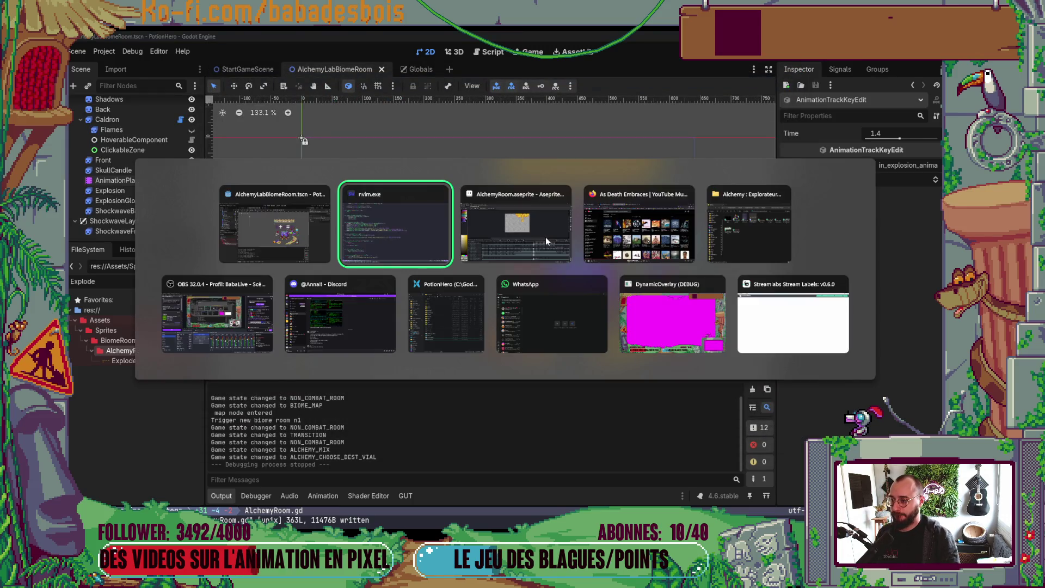
Append '* 2' to the opacity tween's duration argument.
left_click(566, 249)
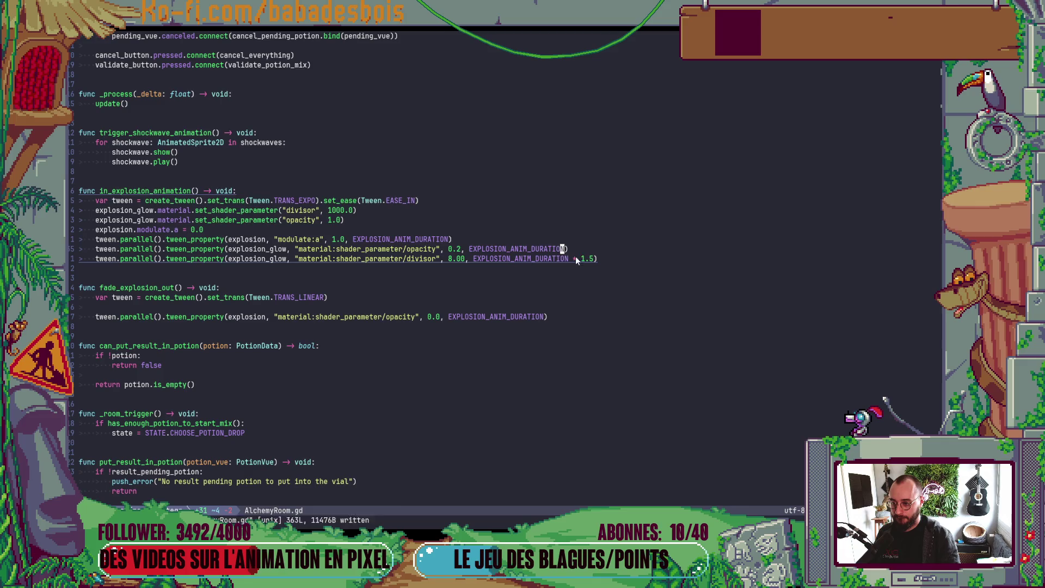
type("i* 2")
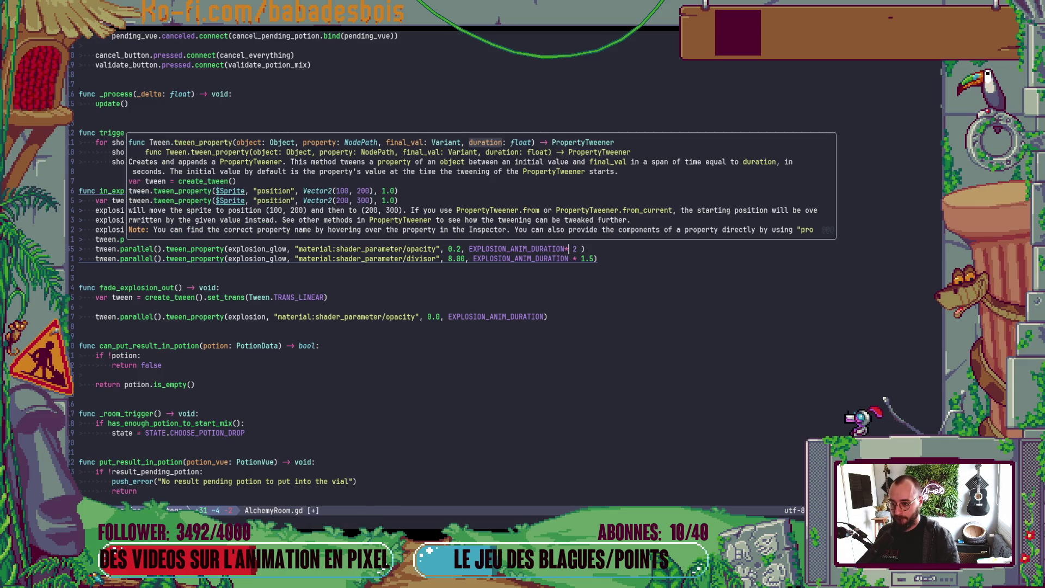
key("BackSpace")
key("Escape")
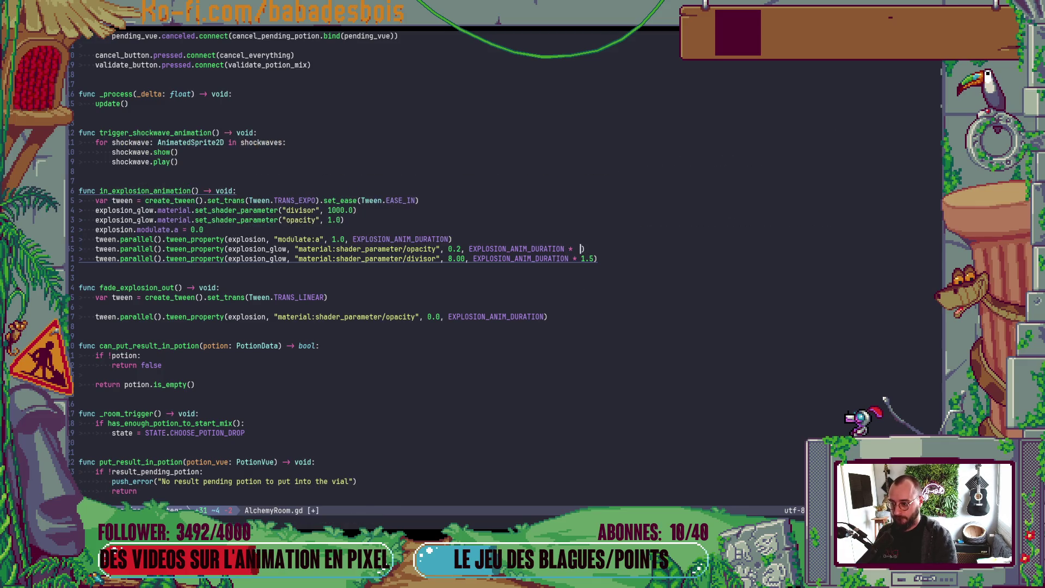
Delete the fade_explosion_out function and its leftover blank line, then save with :w.
key("j")
key("j")
key("j")
key("k")
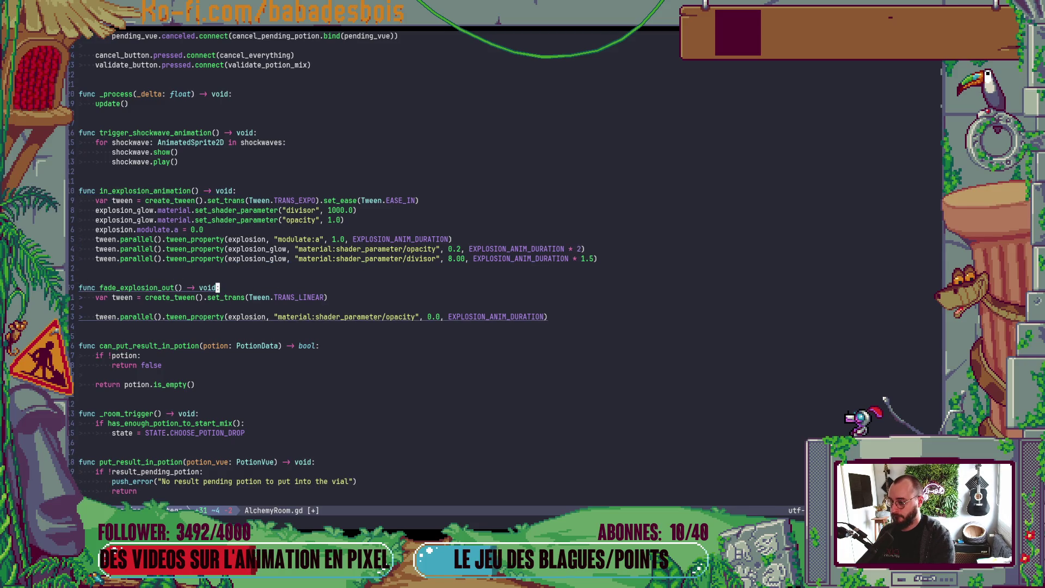
key("shift+v")
key("j")
key("j")
key("j")
key("j")
key("d")
key("k")
key("d")
key("d")
type(":w")
key("Return")
key("k")
key("k")
Increase EXPLOSION_ANIM_DURATION from 0.3 to 0.4, then return to in_explosion_animation.
key("g")
key("g")
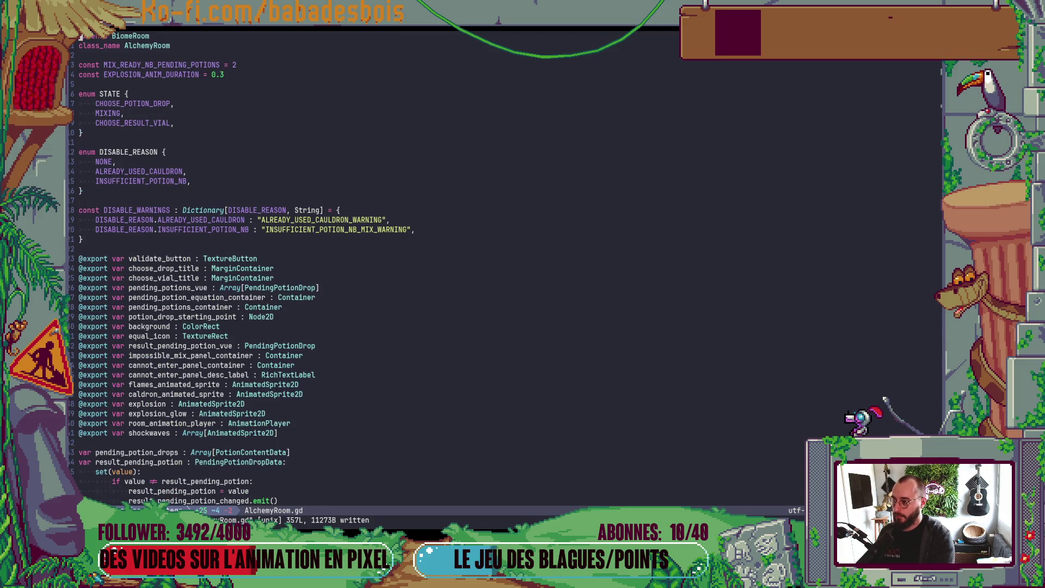
key("j")
key("j")
key("j")
key("$")
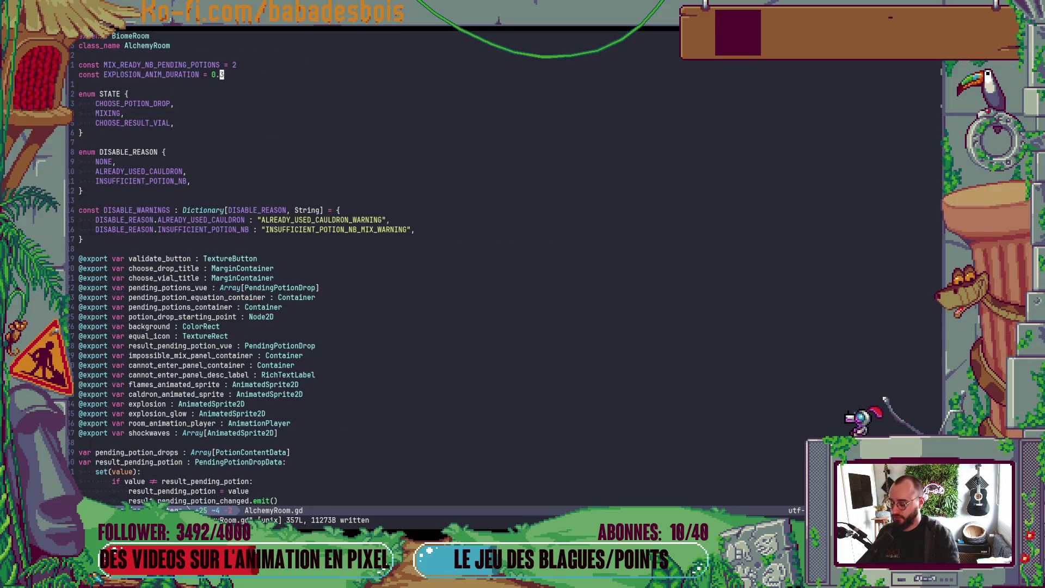
key("ctrl+a")
key("ctrl+o")
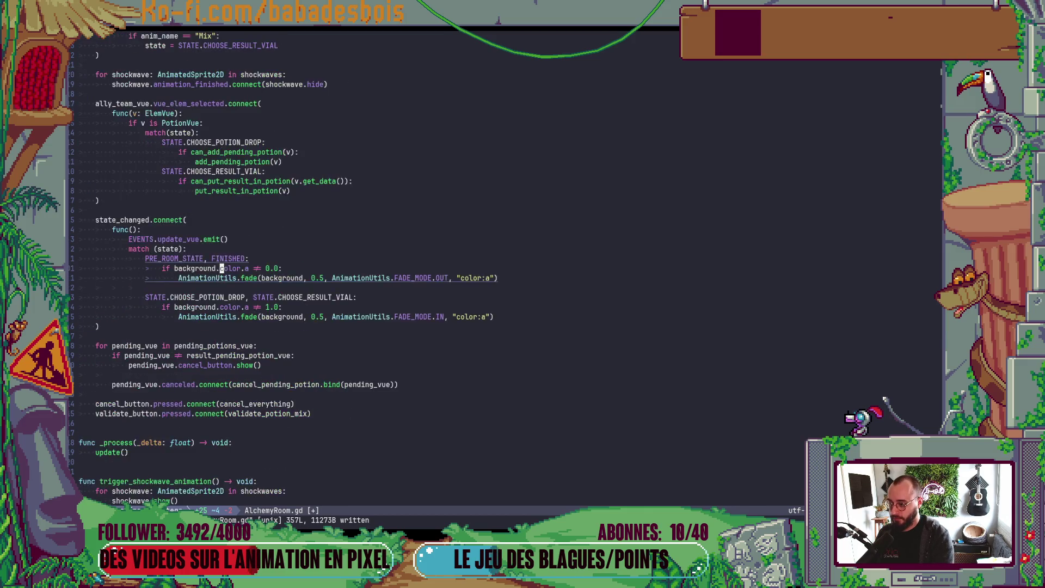
key("ctrl+d")
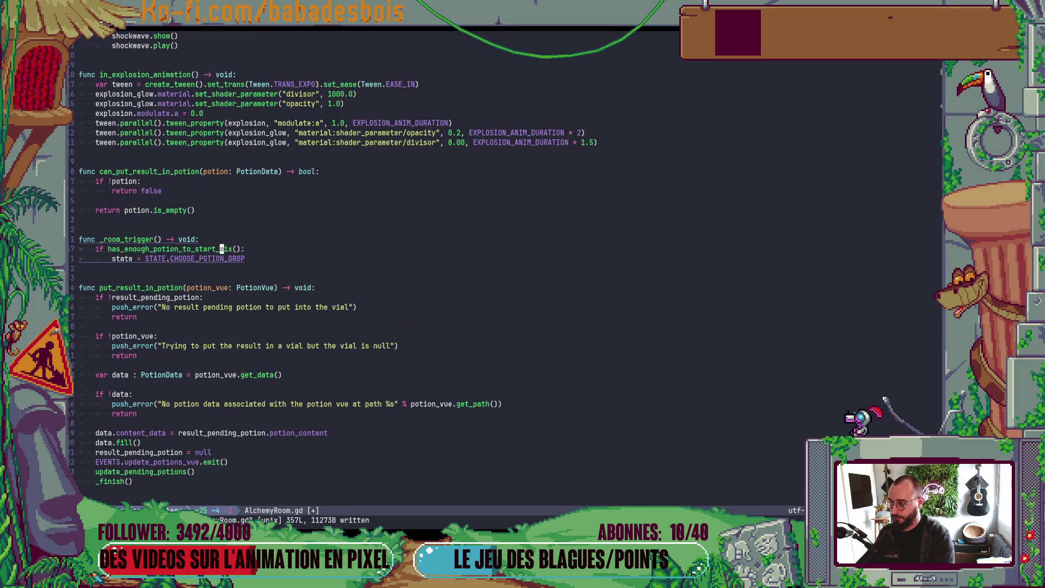
Replace the opacity tween's duration expression with a fixed 0.6.
left_click(82, 162)
key("k")
key("k")
key("k")
key("$")
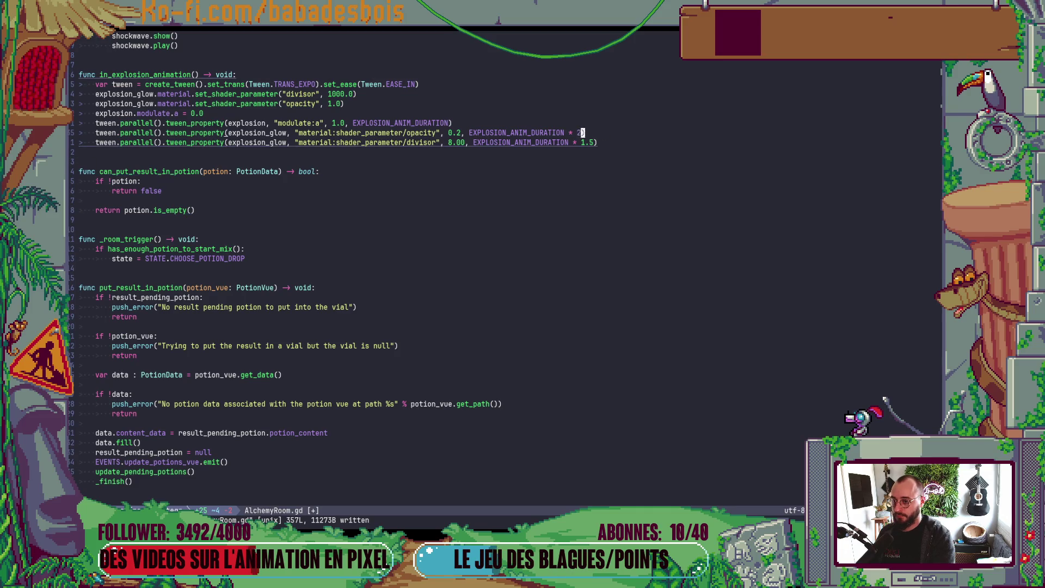
key("shift+f")
key("comma")
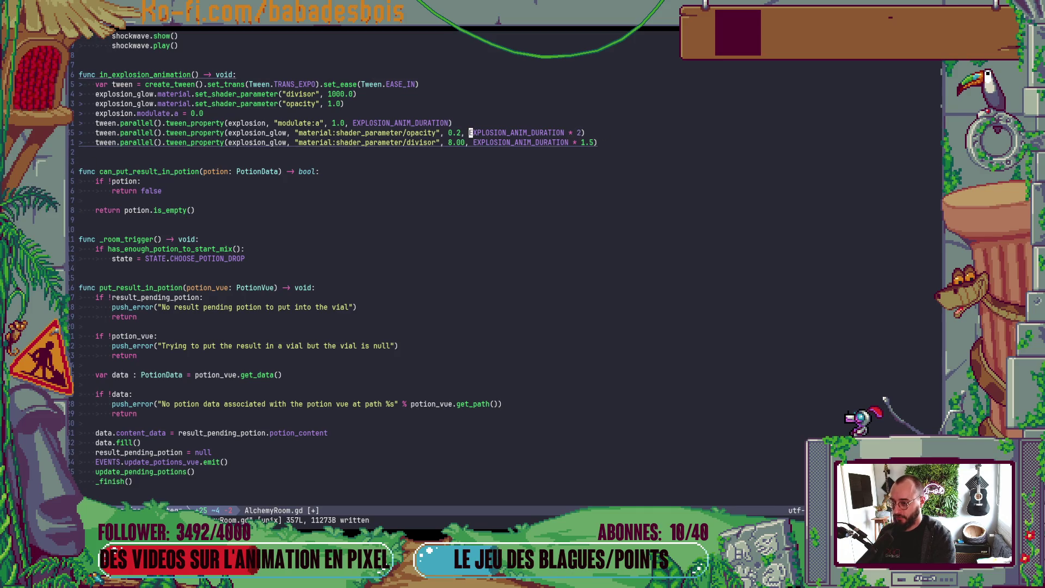
key("c")
key("t")
key("parenright")
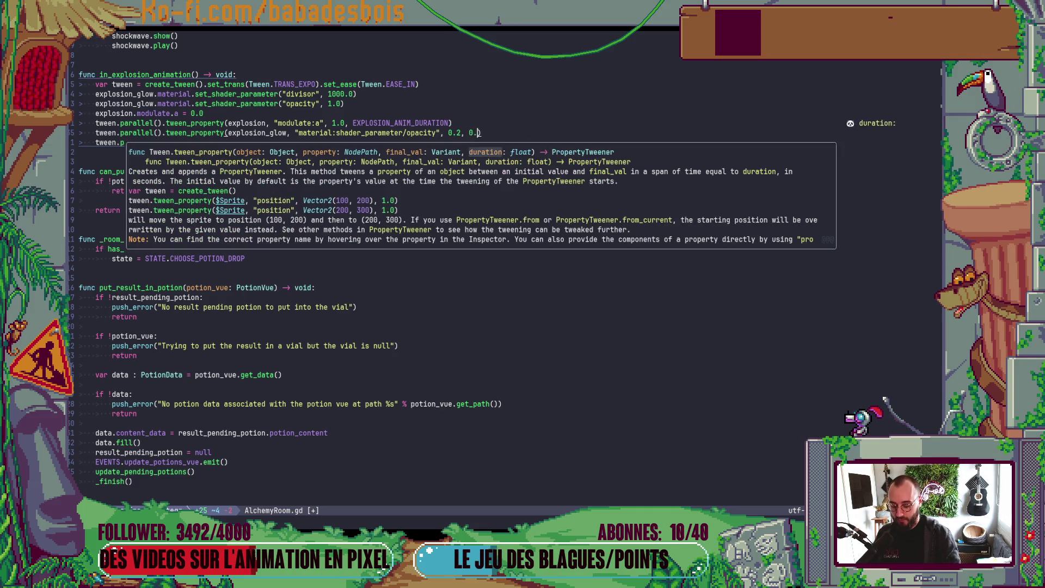
type("6)")
key("Escape")
Replace the divisor tween's duration expression with 0.6 as well.
key("j")
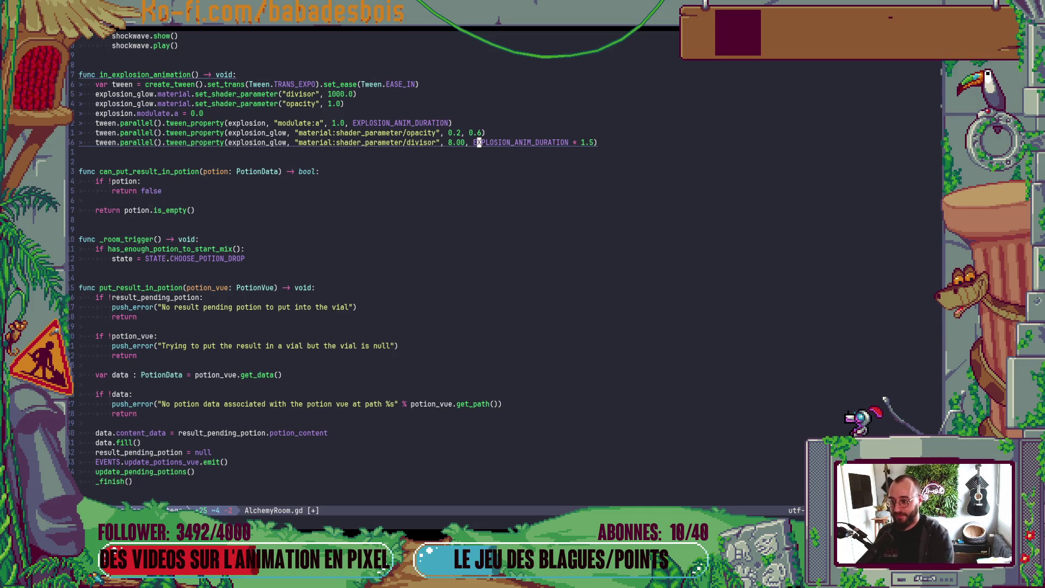
key("c")
key("t")
key("parenright")
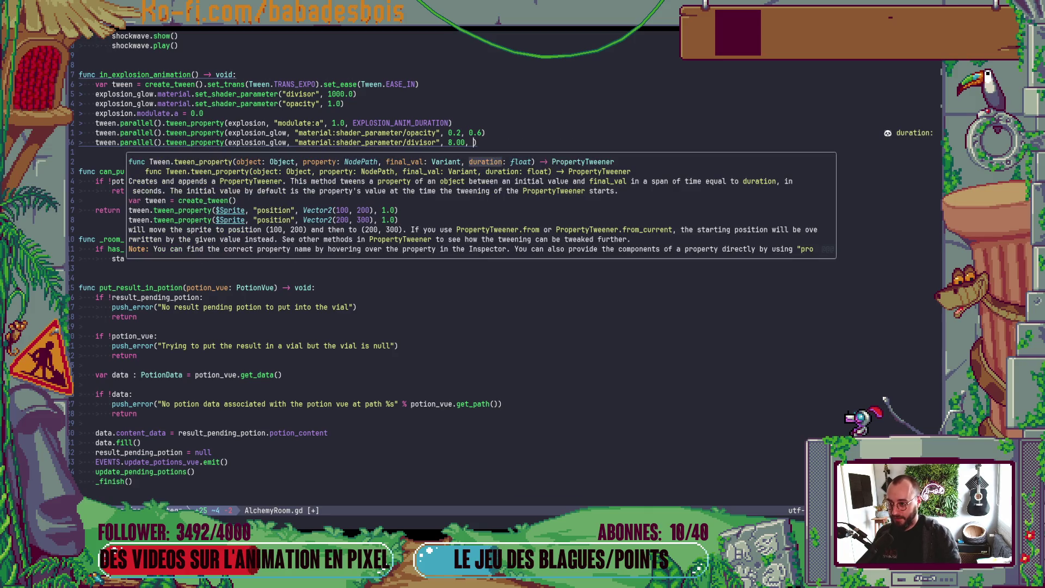
type("0.6")
key("Escape")
Delete the EXPLOSION_ANIM_DURATION constant line and save AlchemyRoom.gd.
key("g")
key("g")
key("j")
key("j")
key("j")
key("j")
key("d")
key("d")
type(":w")
key("Return")
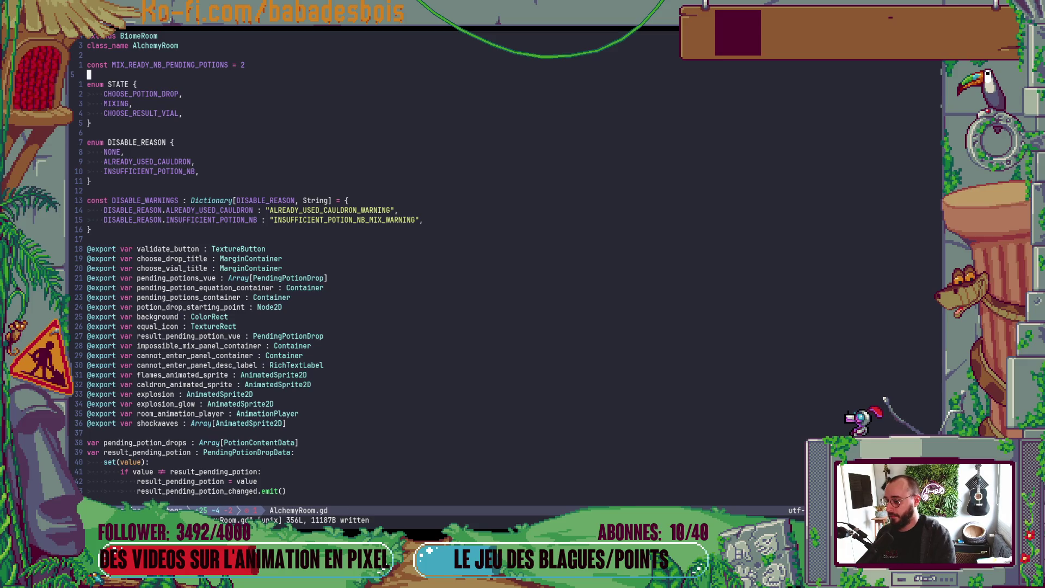
key("ctrl+o")
Locate the modulate:a tween line, try deleting it, then undo the deletion.
key("k")
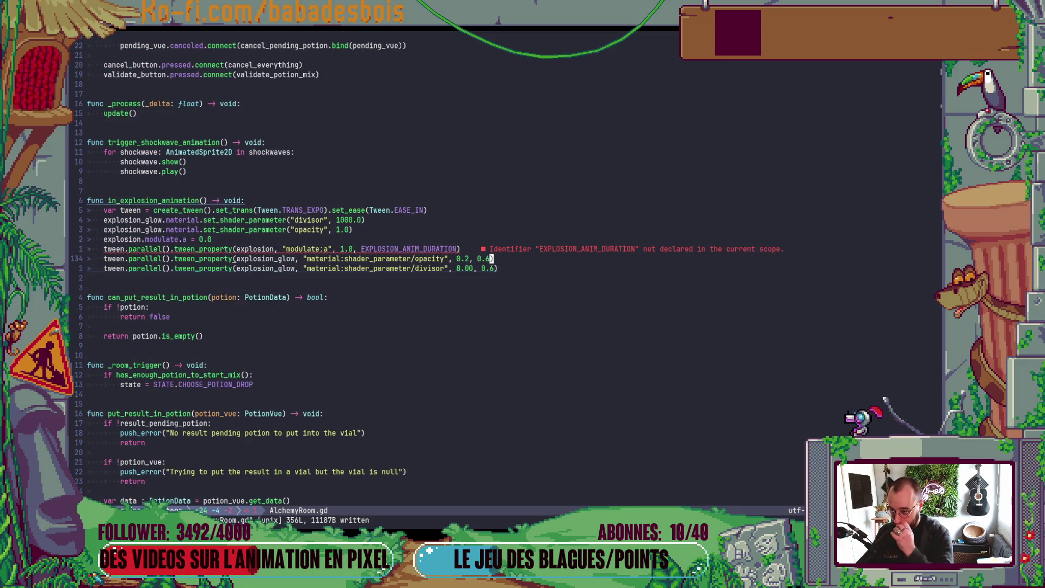
key("k")
key("b")
key("b")
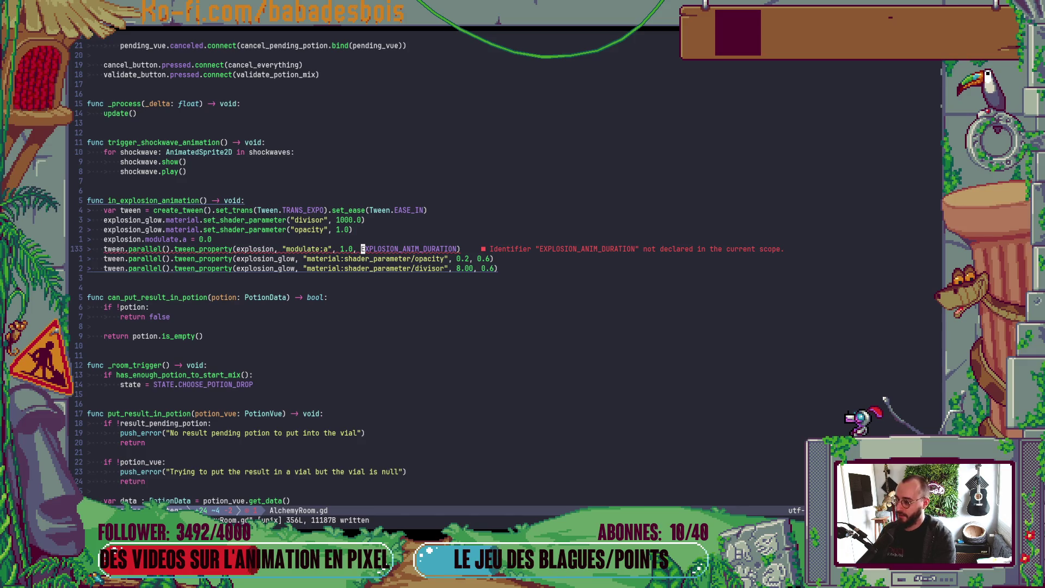
key("d")
key("d")
key("k")
key("k")
key("k")
key("j")
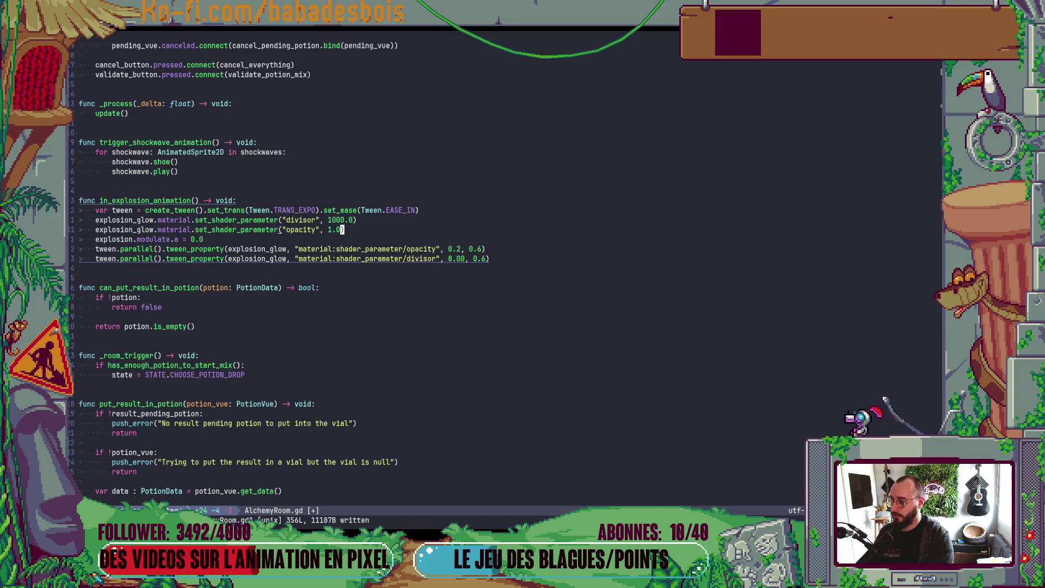
key("u")
Duplicate the divisor setup line and rewrite the copy to set explosion.modulate.a directly.
key("k")
key("k")
key("k")
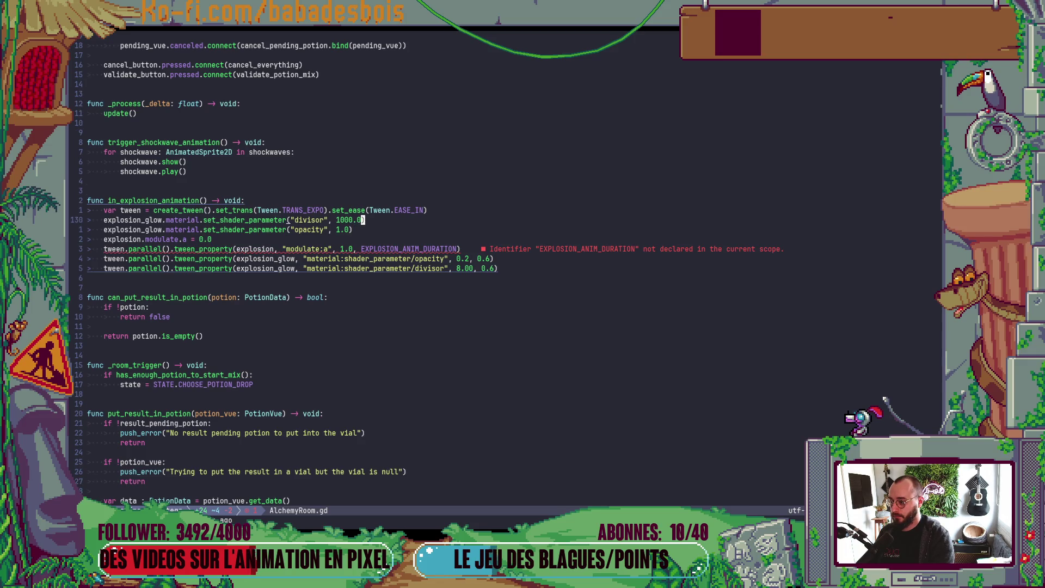
key("y")
key("y")
key("p")
key("j")
key("asciicircum")
key("l")
key("l")
key("l")
key("C")
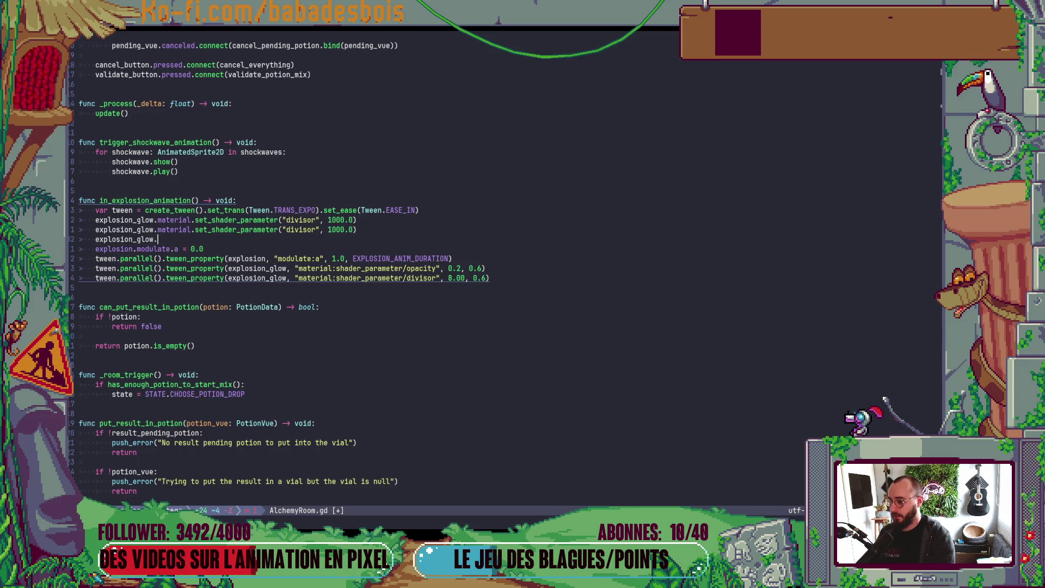
key("BackSpace")
key("BackSpace")
key("BackSpace")
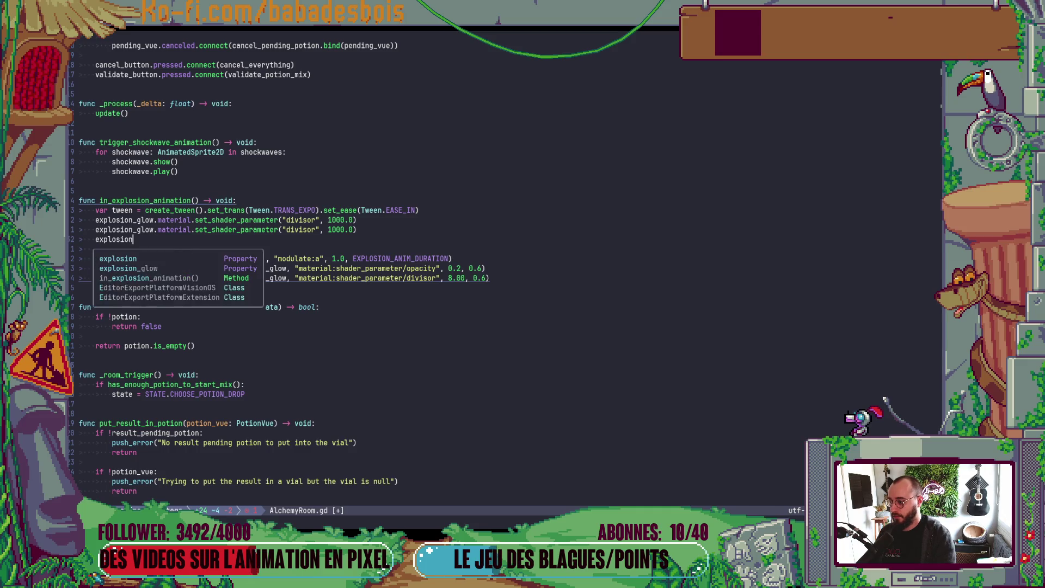
type(".")
key("BackSpace")
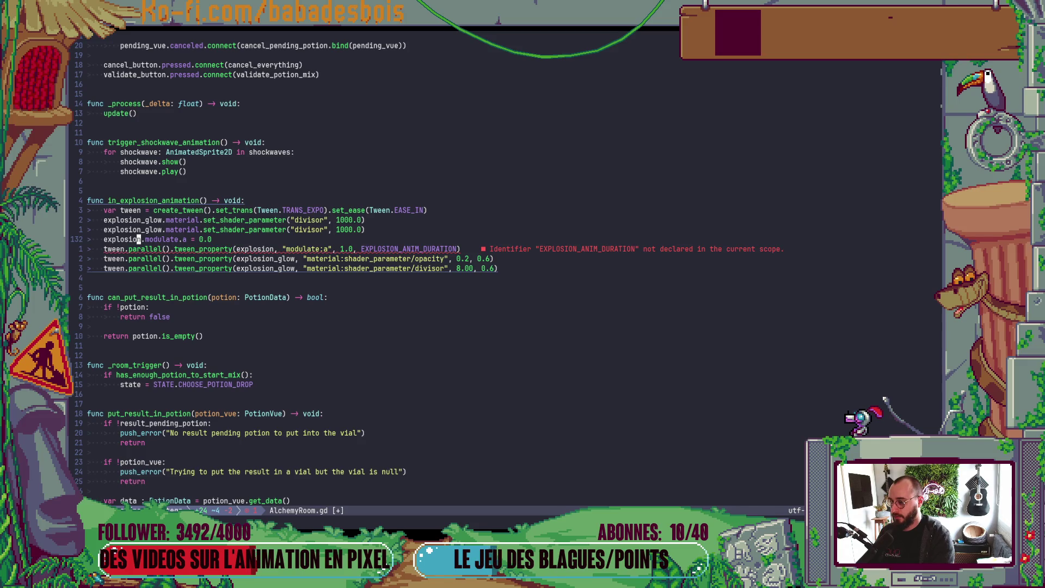
Delete the line using undeclared EXPLOSION_ANIM_DURATION, save AlchemyRoom.gd, and run the game.
key("j")
key("d")
key("d")
key("k")
key("dollar")
type(":w")
key("Return")
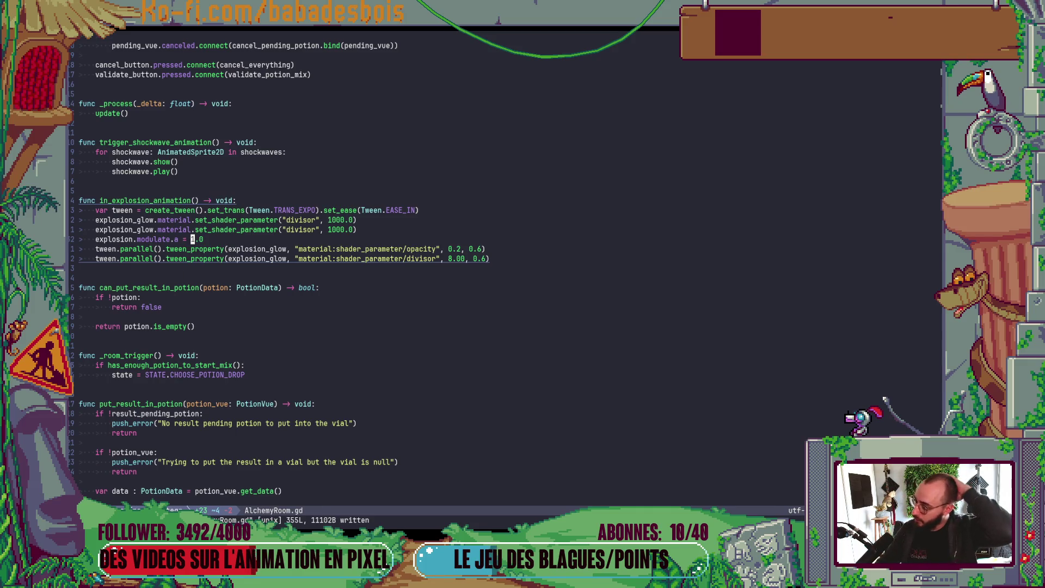
key("alt+Tab")
key("F6")
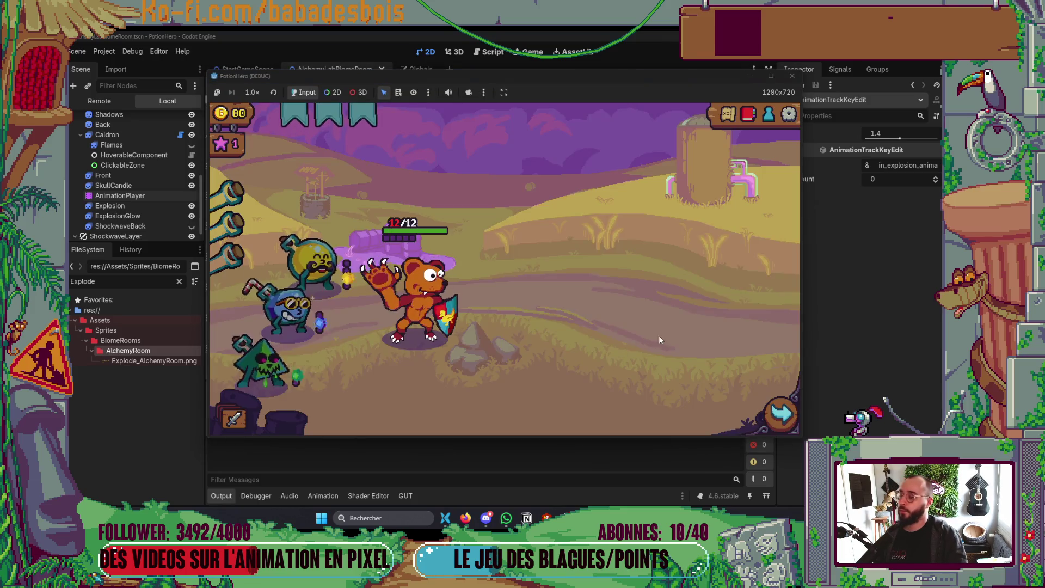
Advance to the next room, mix yellow and blue lichettes at the cauldron, then return to Neovim.
left_click(787, 418)
left_click(312, 308)
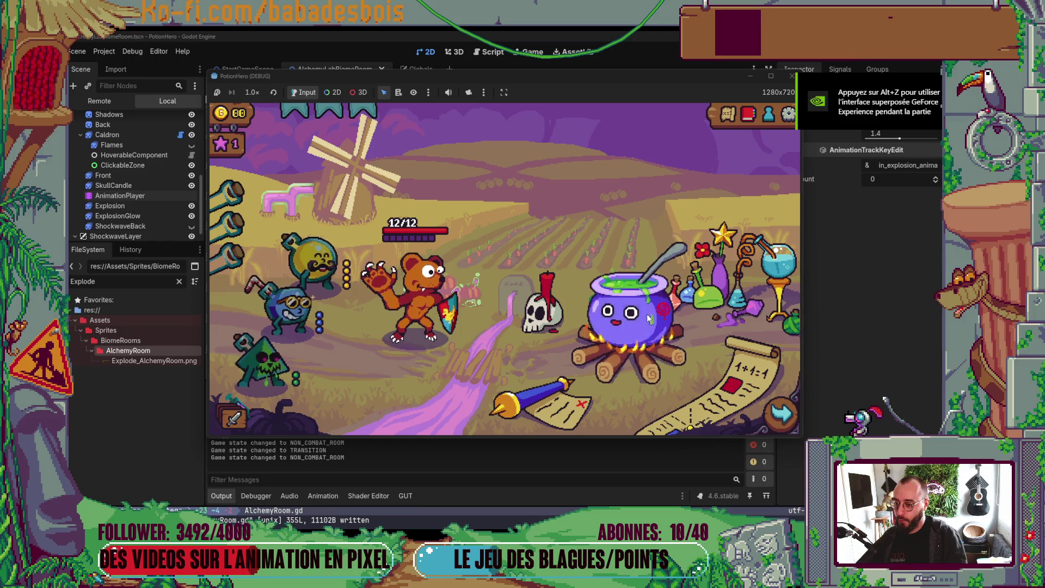
left_click(647, 316)
left_click(307, 292)
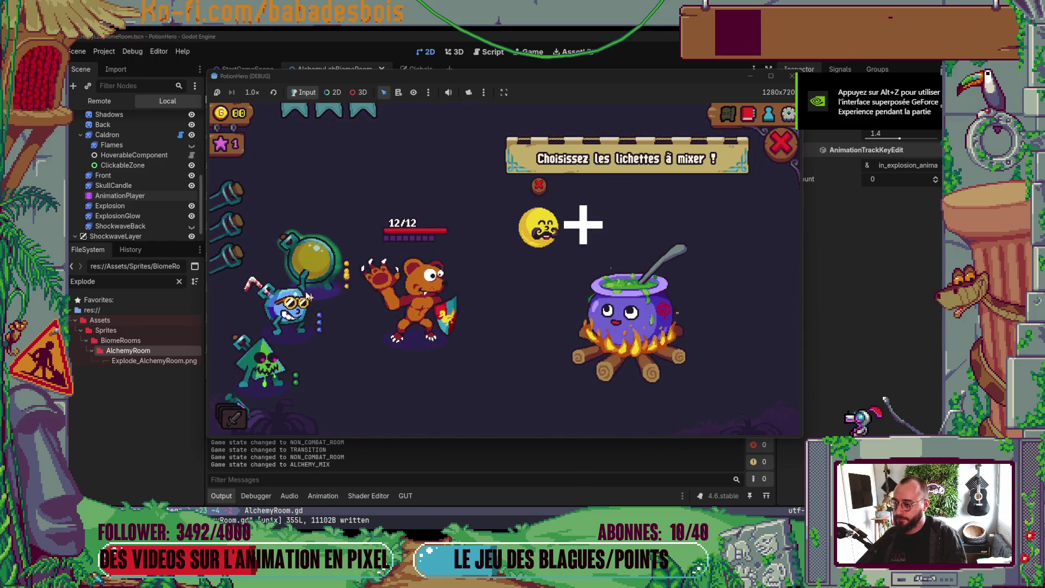
left_click(305, 297)
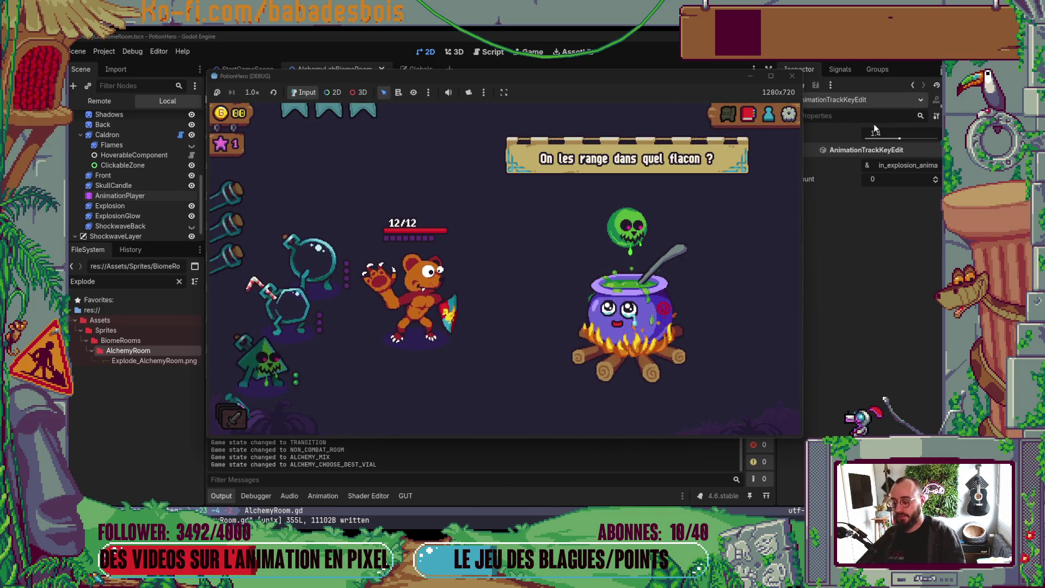
key("alt+Tab")
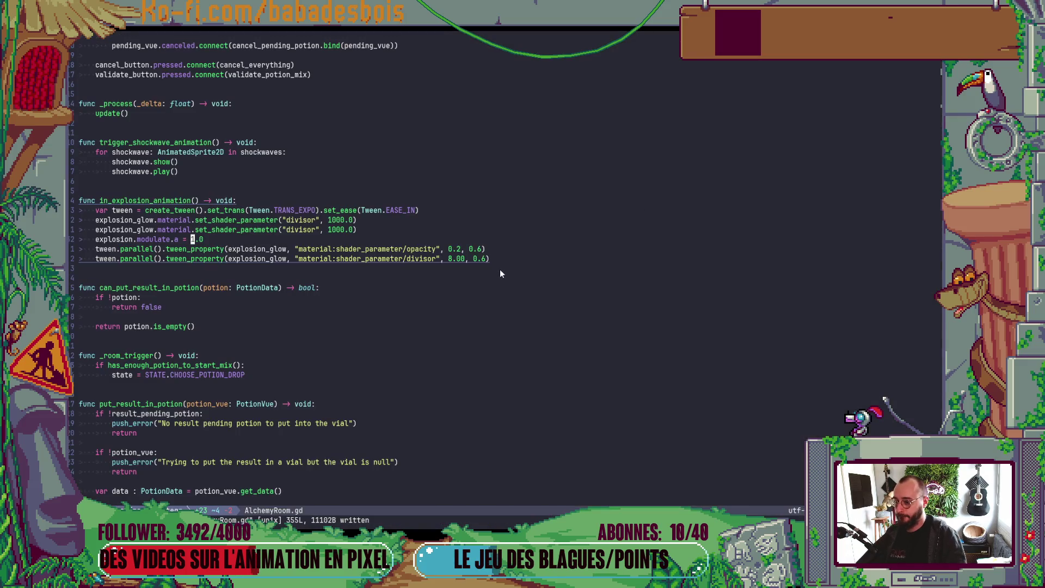
Save the script and check the opacity tween's duration and TRANS_EXPO easing.
left_click(482, 250)
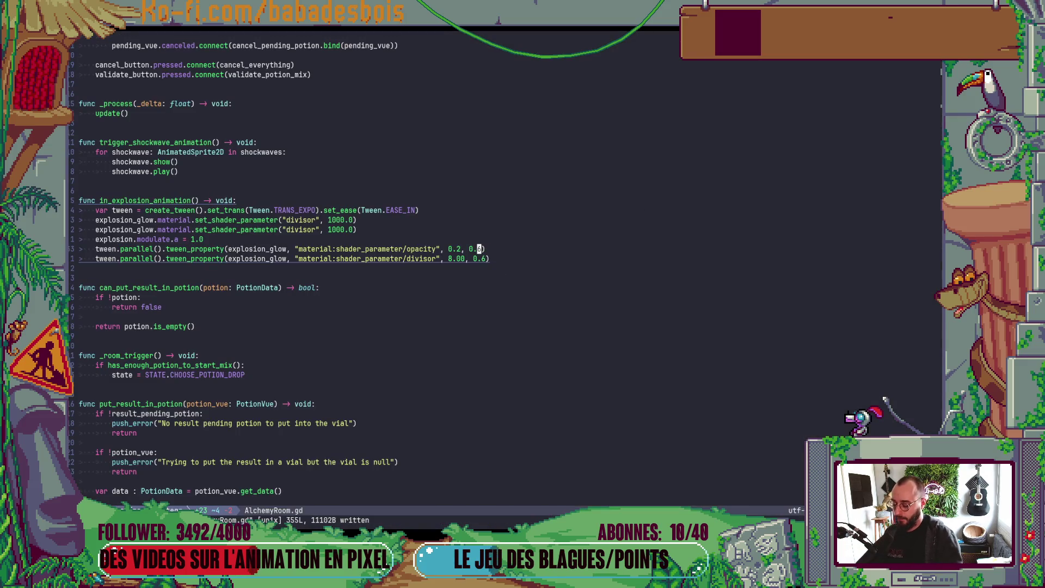
type(":w")
key("Return")
left_click(415, 211)
key("b")
key("b")
key("b")
key("l")
key("l")
key("l")
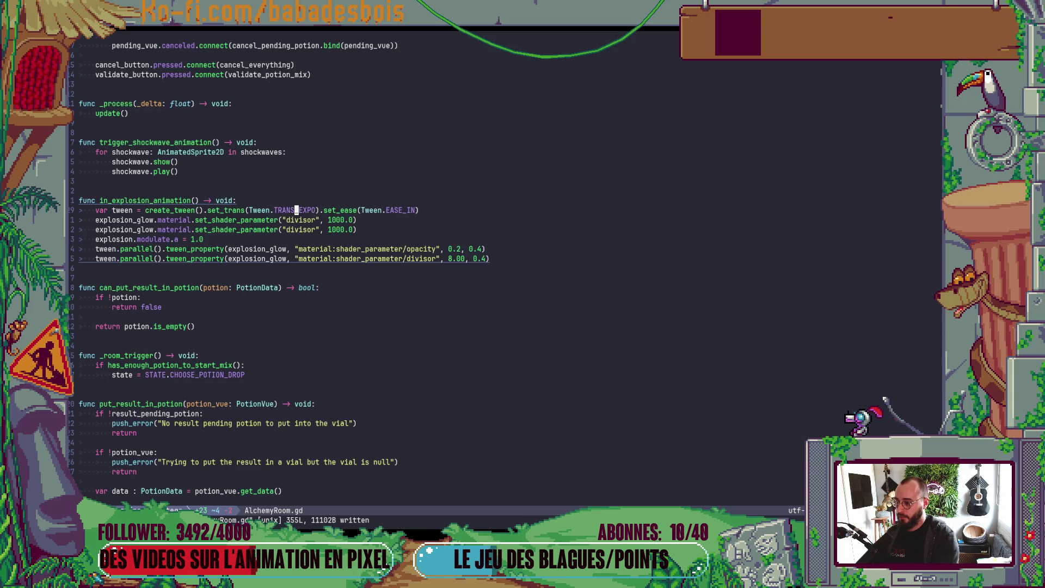
Change the duplicate divisor line to preset the glow's "opacity" parameter to 1.0.
key("j")
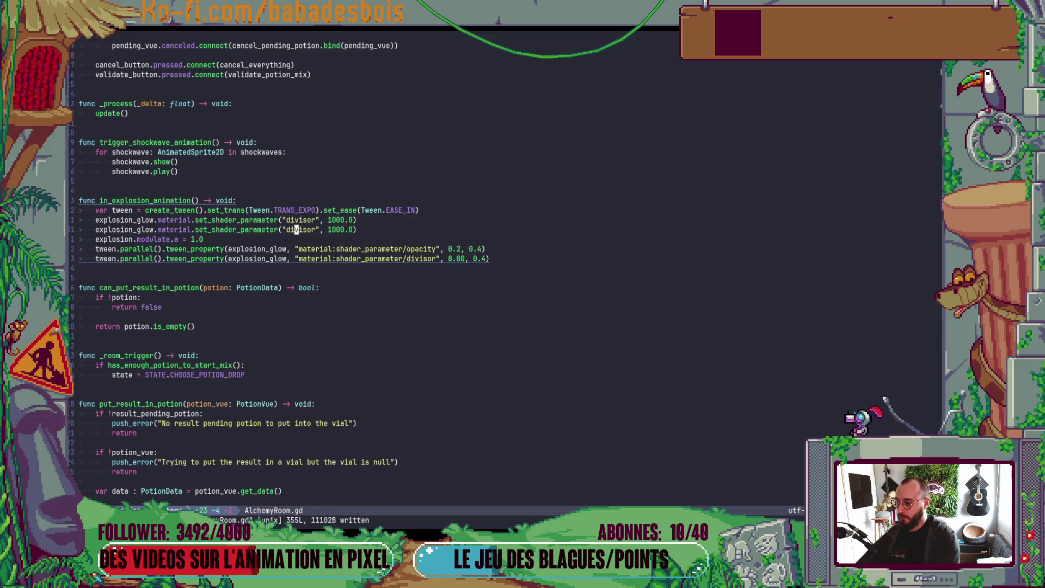
key("d")
key("d")
key("k")
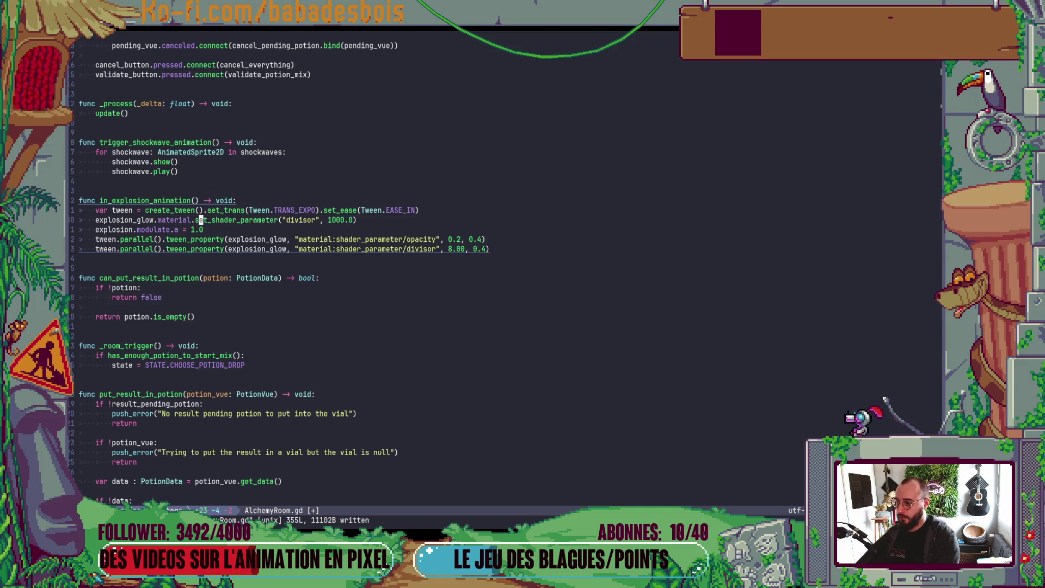
key("u")
type("ciwopacit")
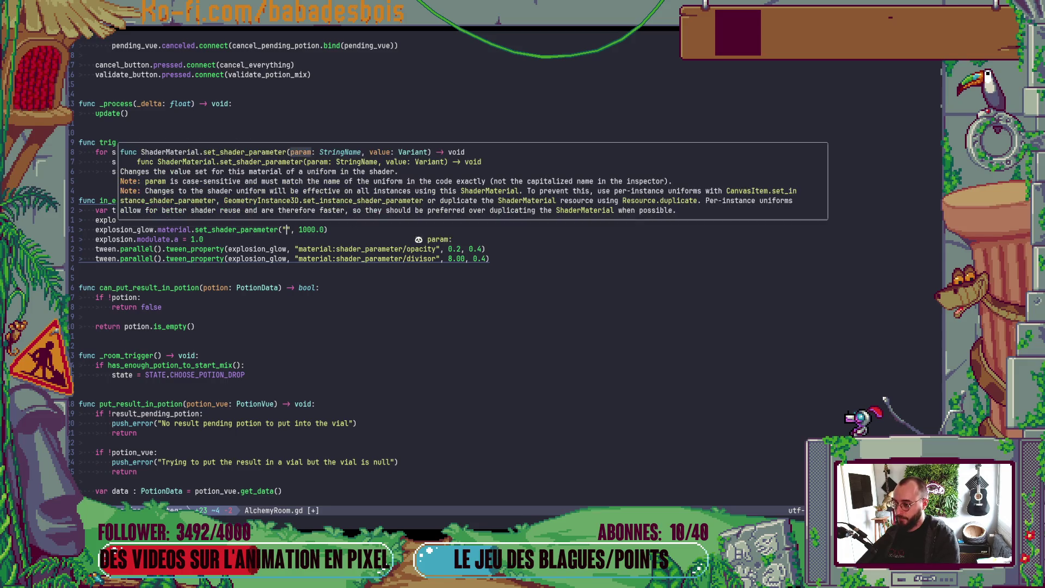
type("y")
key("Escape")
key("f")
key("0")
key("x")
key("x")
key("x")
Save AlchemyRoom.gd and relaunch the game from Godot.
type(":w")
key("Return")
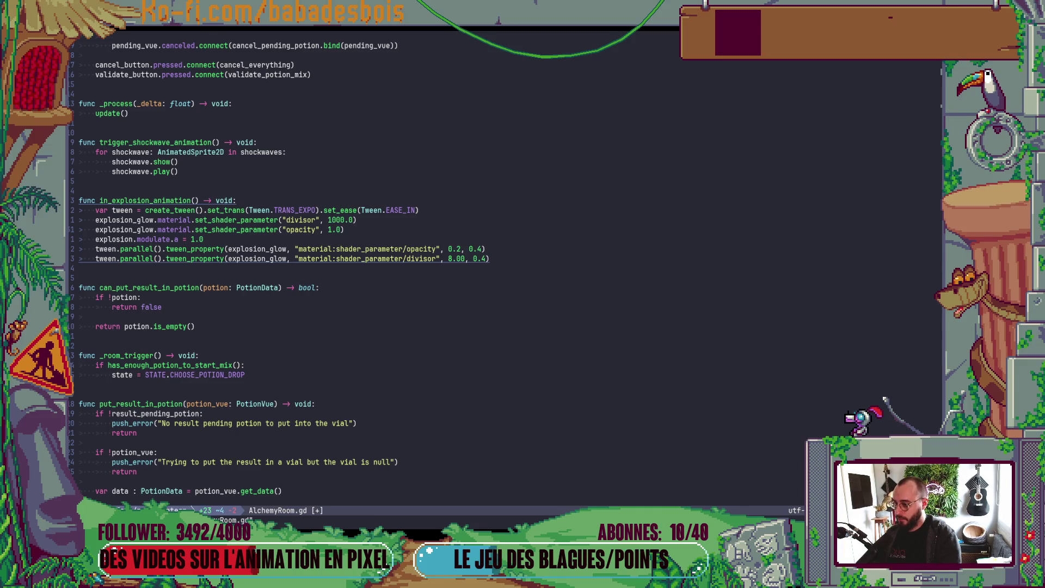
key("alt+Tab")
key("F5")
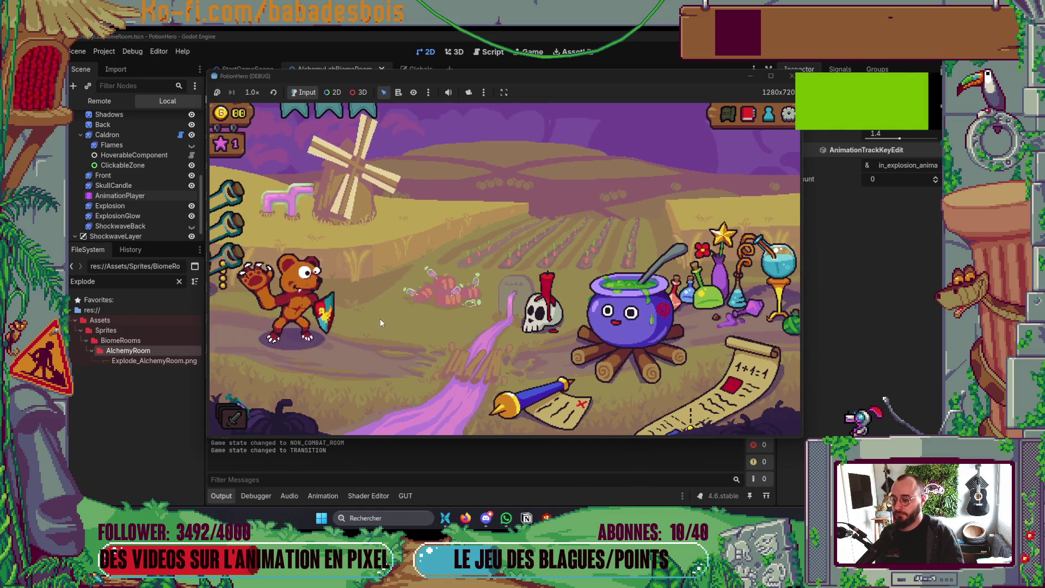
Confirm the potion mix to watch the explosion flash, then close the debug window.
left_click(638, 367)
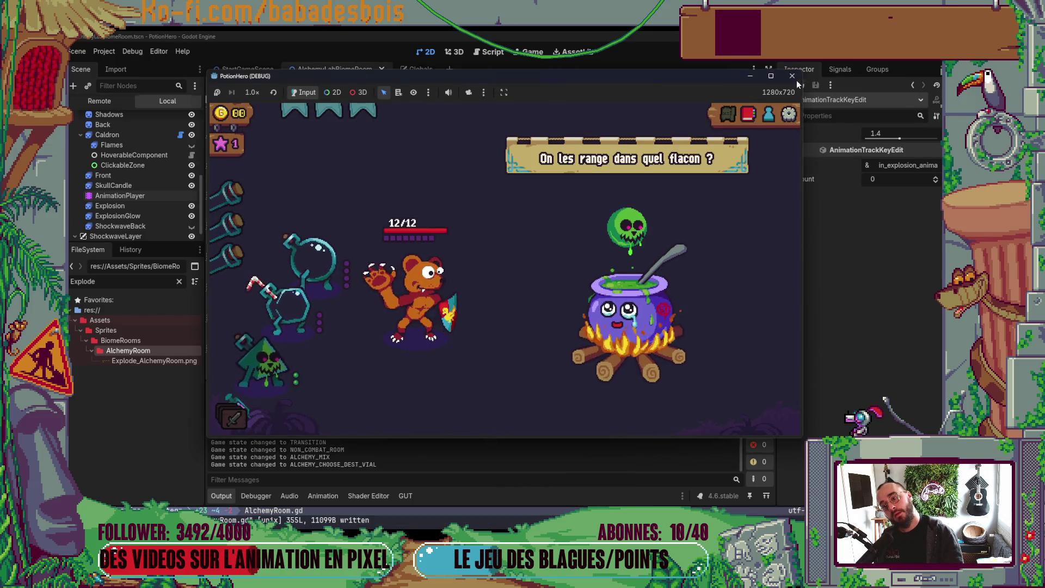
left_click(793, 76)
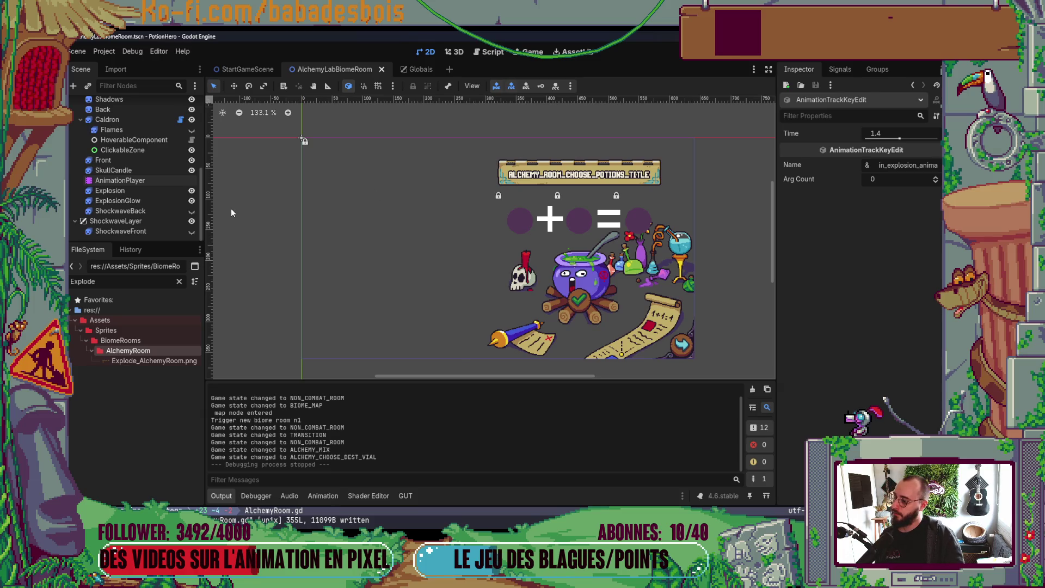
Nudge the Explosion and ExplosionGlow play/visible keys and shockwave key later, then save and run.
left_click(154, 181)
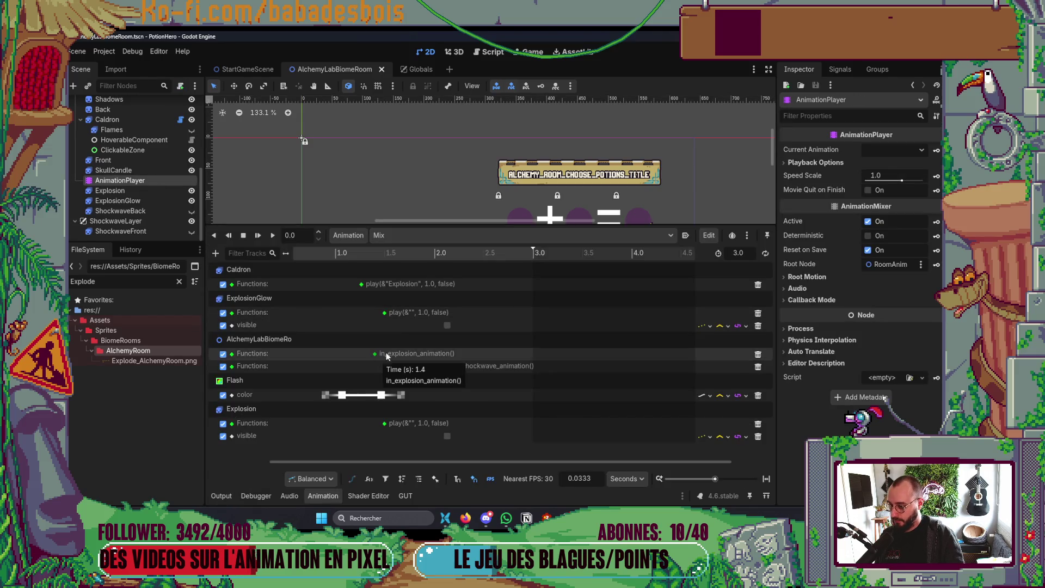
left_click_drag(384, 315, 390, 318)
left_click_drag(385, 423, 392, 428)
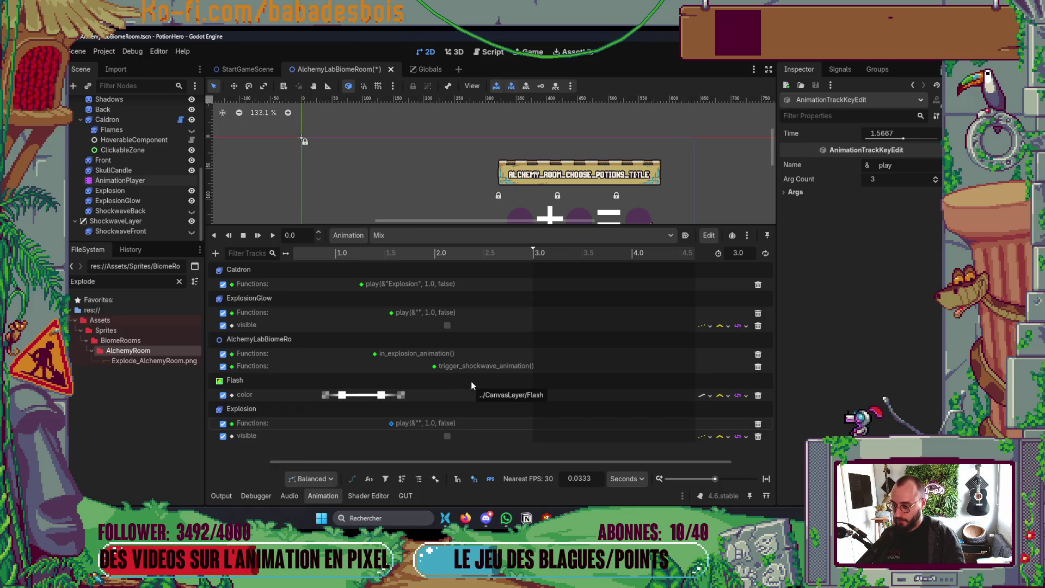
left_click_drag(438, 370, 444, 368)
left_click_drag(448, 326, 451, 328)
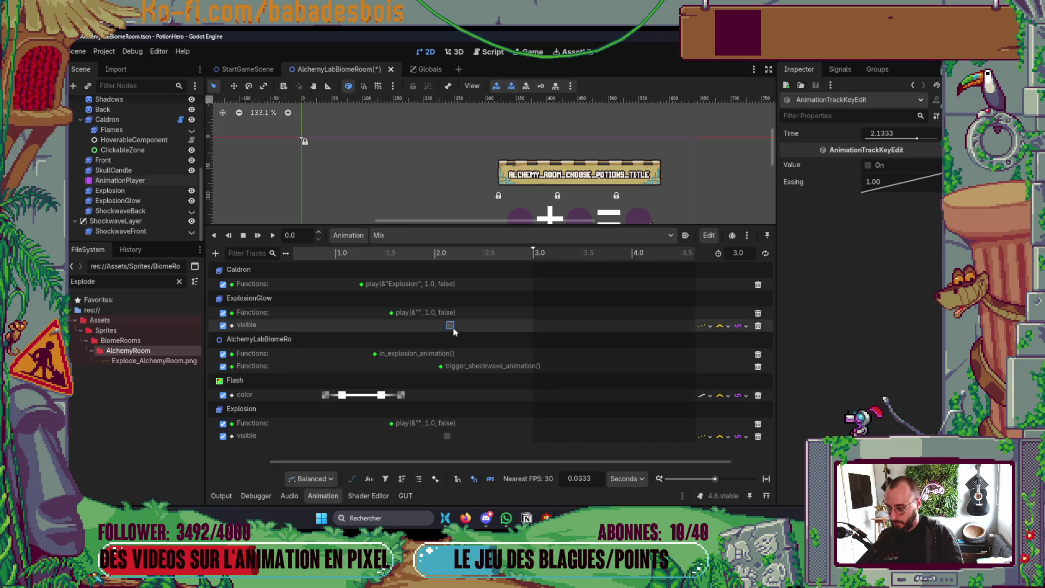
left_click_drag(447, 436, 454, 439)
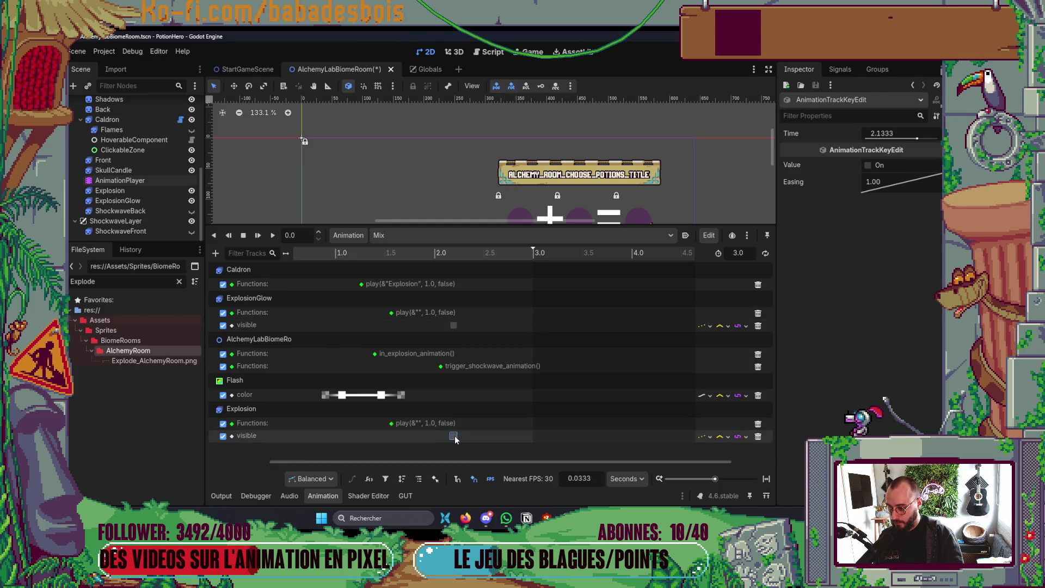
left_click(332, 497)
key("F6")
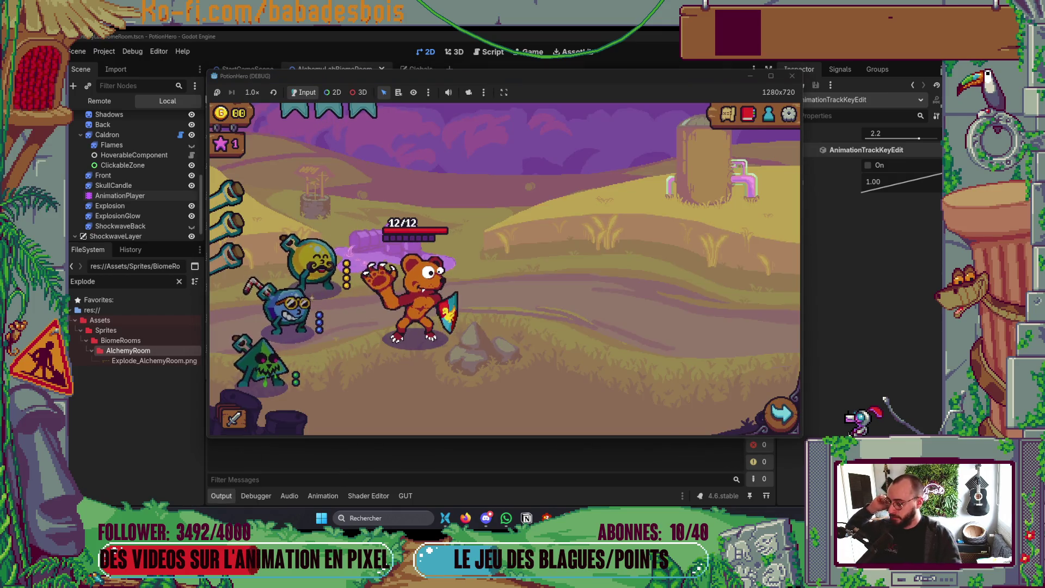
Enter the farm room, mix yellow and blue lichettes to trigger the explosion, then close the game.
left_click(770, 418)
left_click(303, 305)
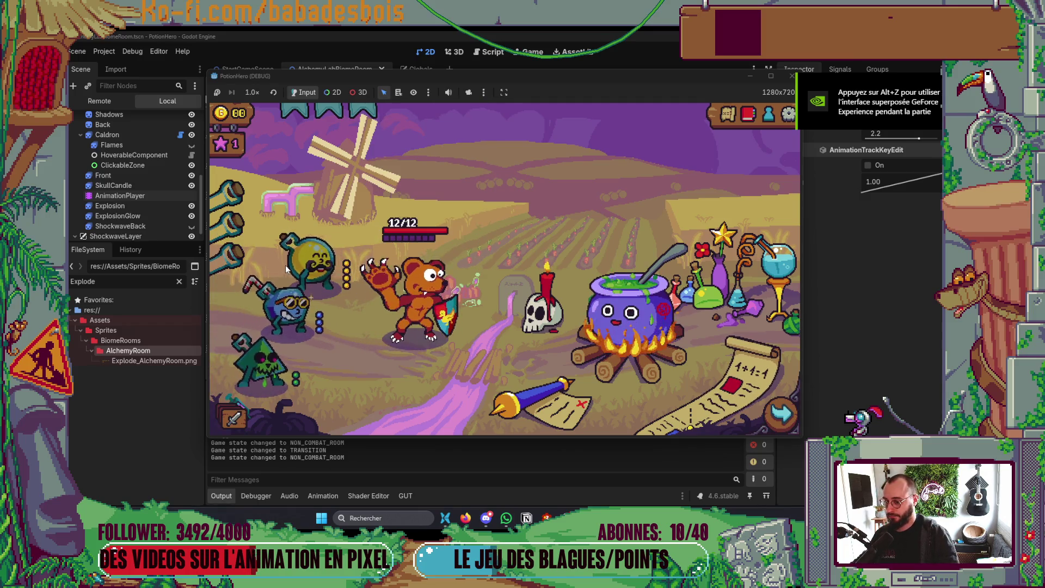
left_click(679, 346)
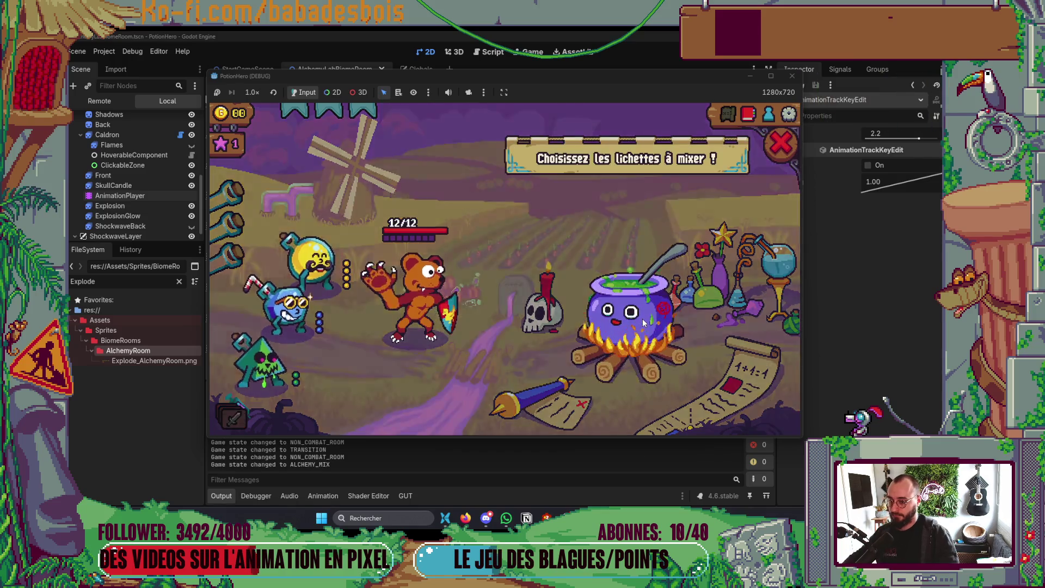
left_click(314, 263)
left_click(294, 312)
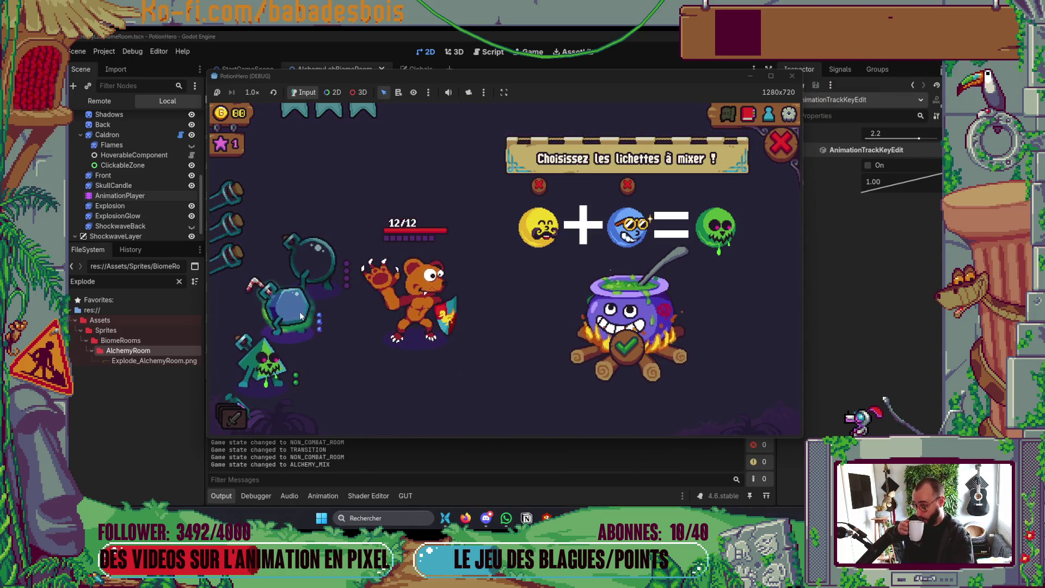
left_click(625, 363)
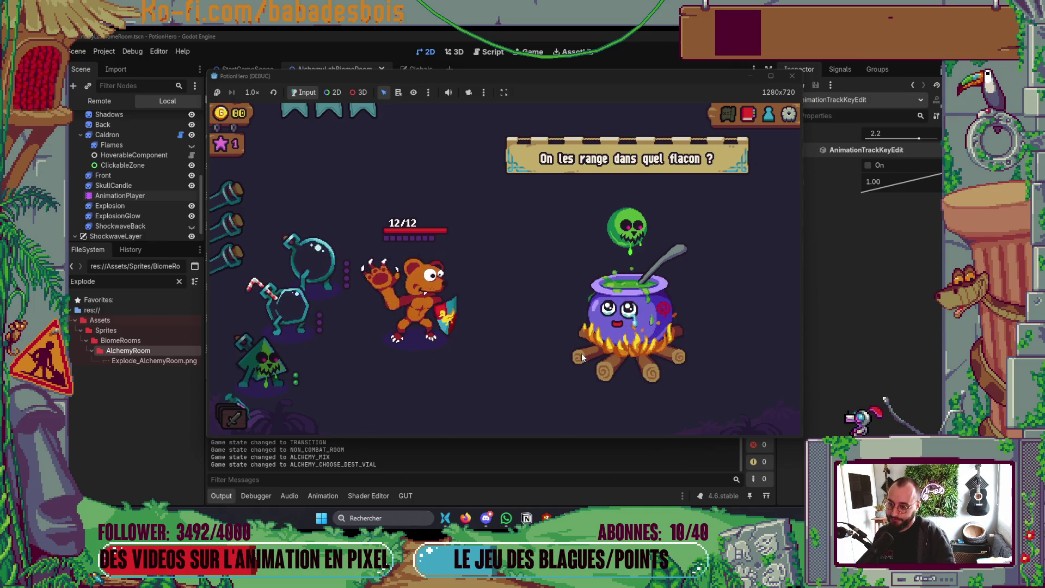
left_click(792, 75)
Glance at the script, close the Animation panel, and select ExplosionGlow to show its Glow shader parameters.
key("alt+Tab")
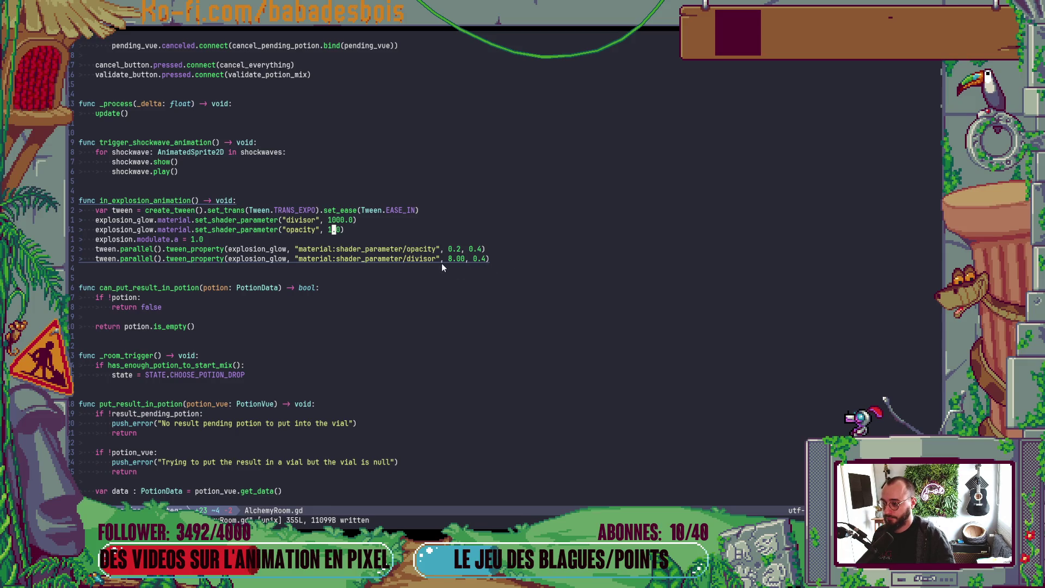
key("alt+Tab")
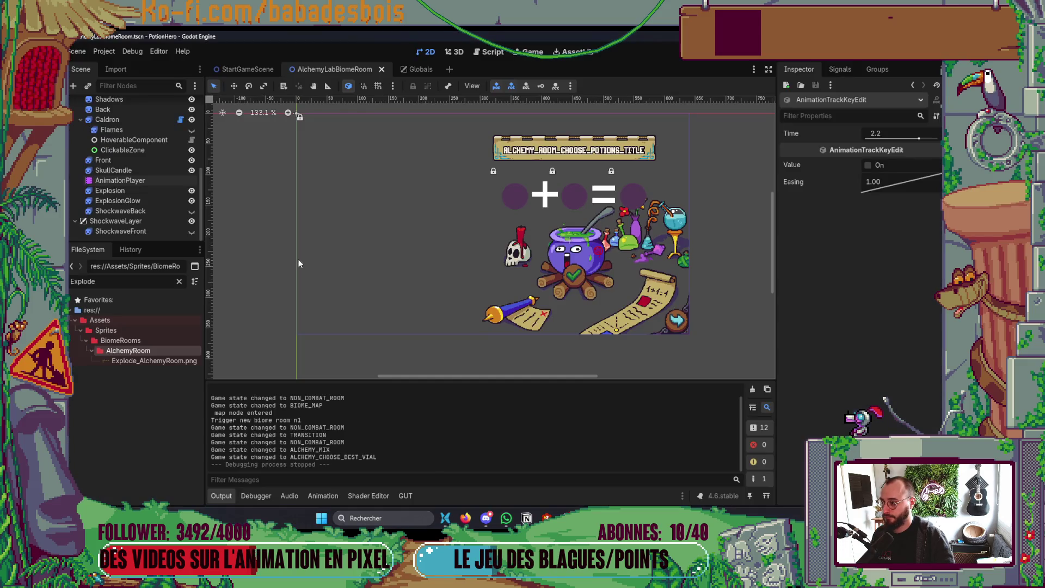
left_click(131, 180)
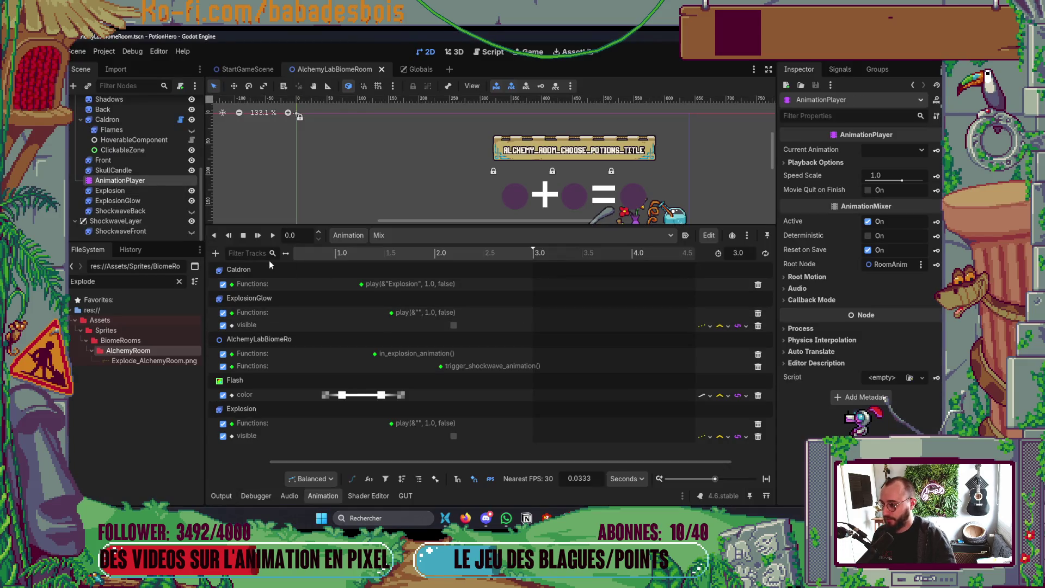
left_click(316, 495)
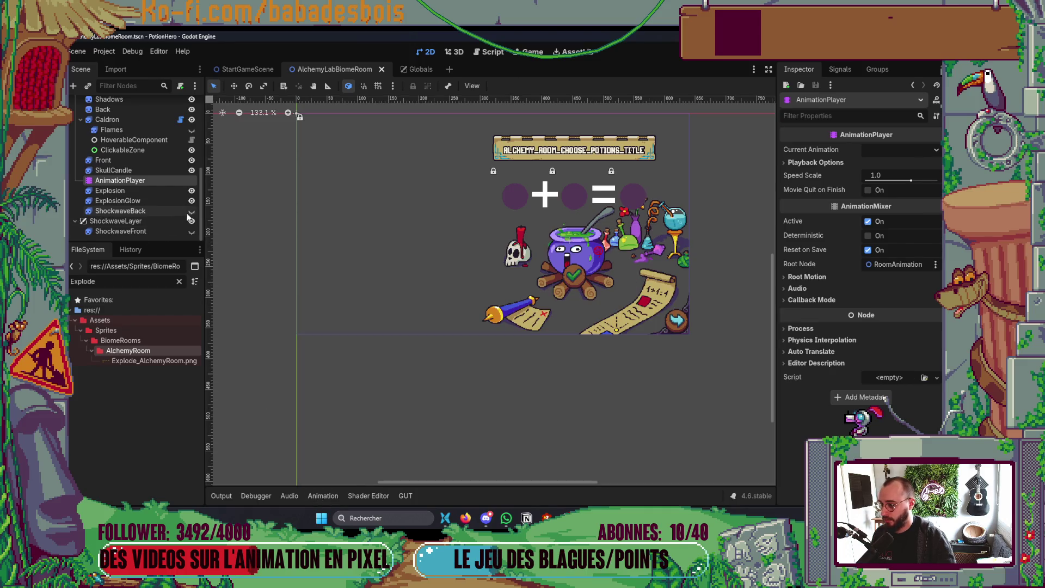
left_click(177, 201)
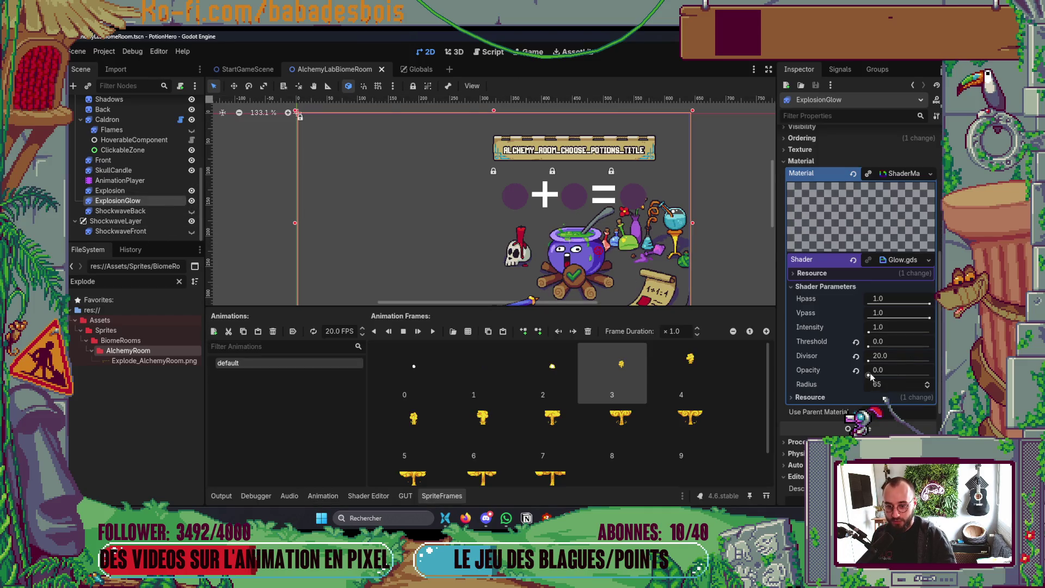
Raise the glow Opacity to 1.0 and set the Divisor shader parameter to 8.0.
left_click_drag(873, 375, 930, 374)
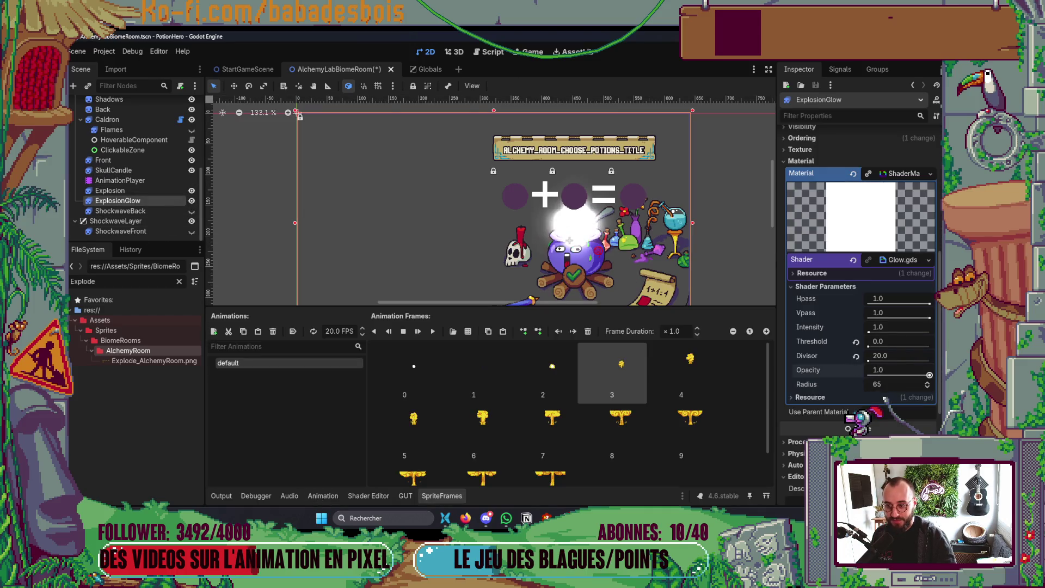
left_click(868, 362)
left_click(883, 357)
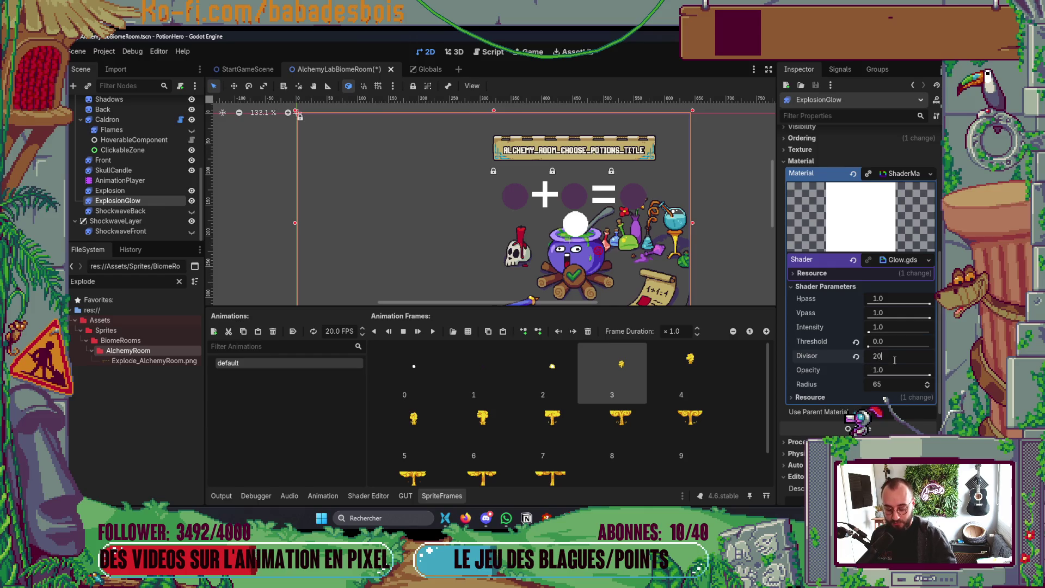
key("Tab")
left_click(897, 360)
key("Return")
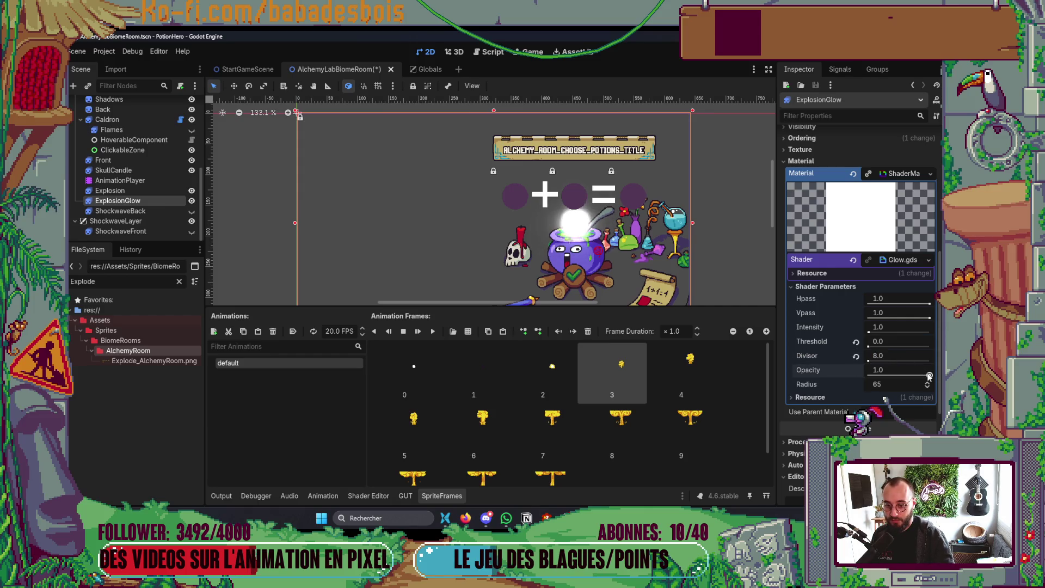
Compare the glow parameters with AlchemyRoom.gd, ending on the script in Neovim.
key("alt+Tab")
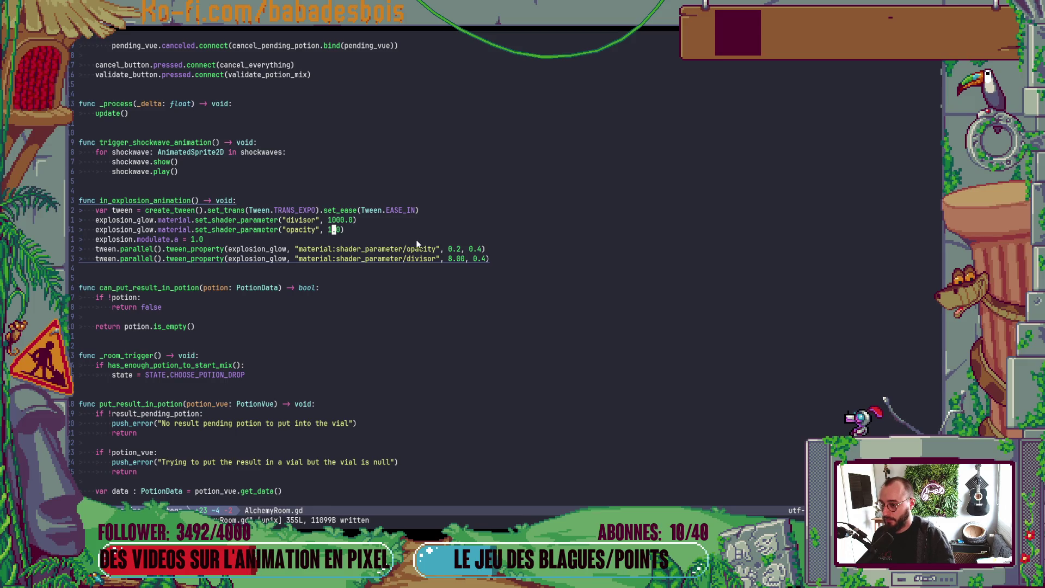
key("alt+Tab")
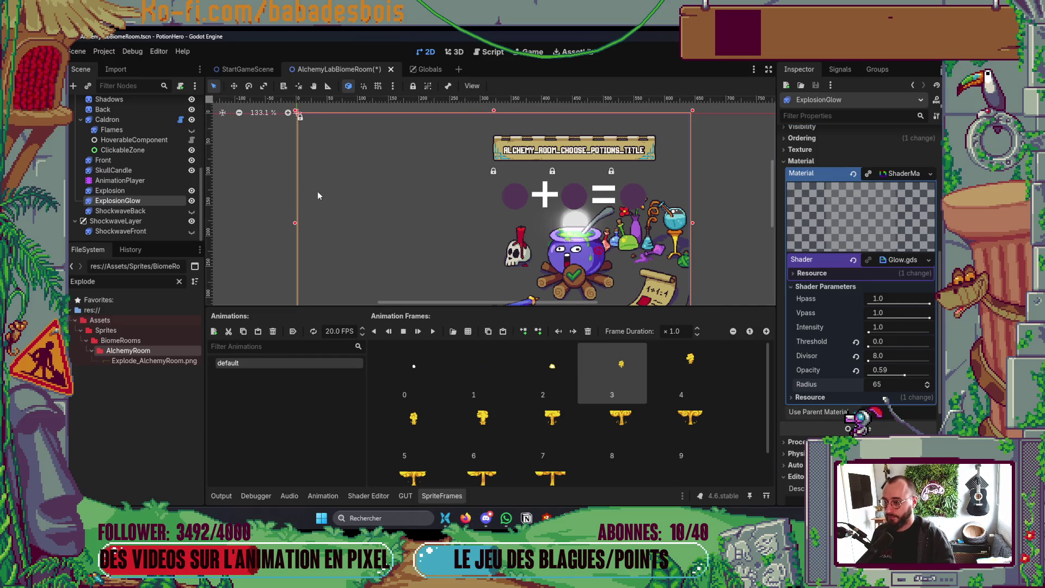
key("alt+Tab")
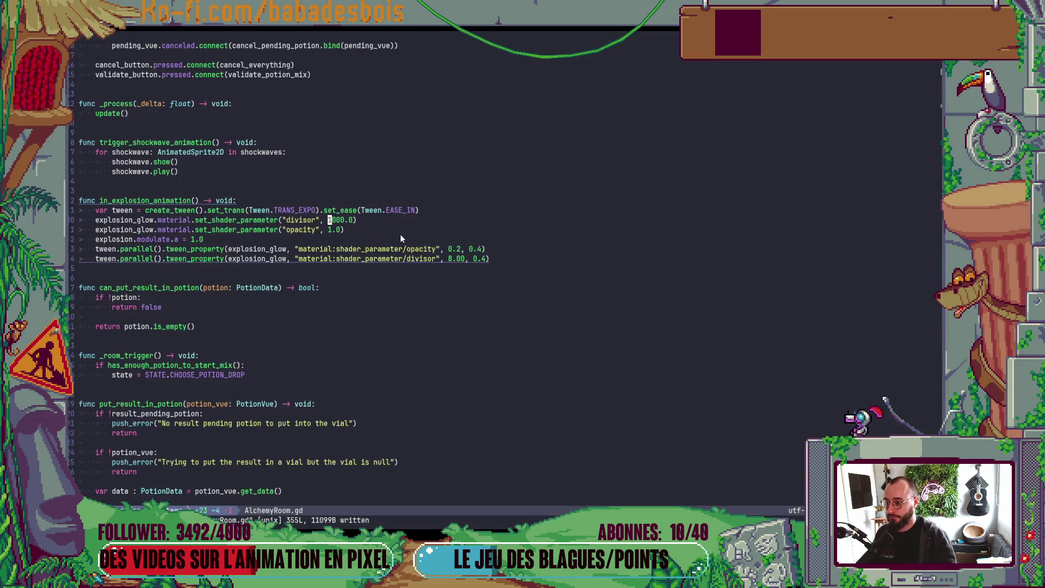
Change the script's starting glow divisor from 1000.0 to 100.0 and save it.
key("l")
key("l")
key("l")
key("x")
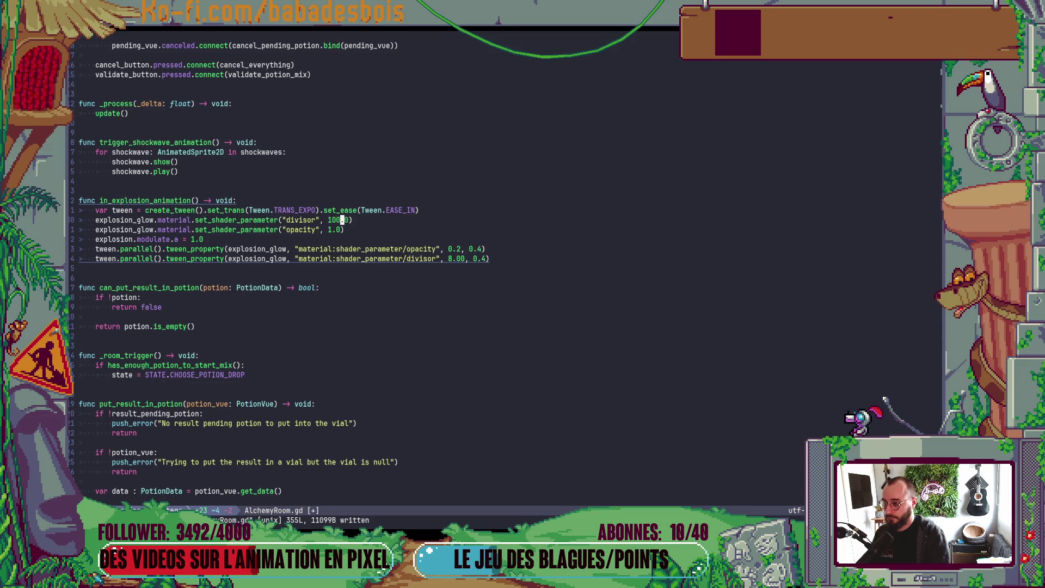
key("ctrl+s")
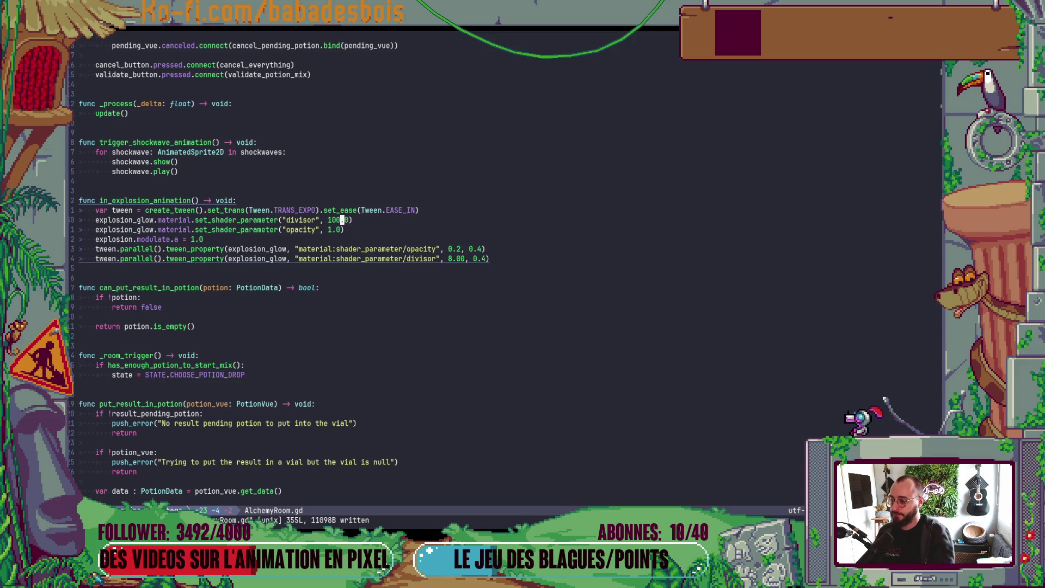
Lower the ExplosionGlow Opacity to 0.0 in Godot and save the scene.
key("alt+Tab")
left_click(401, 234)
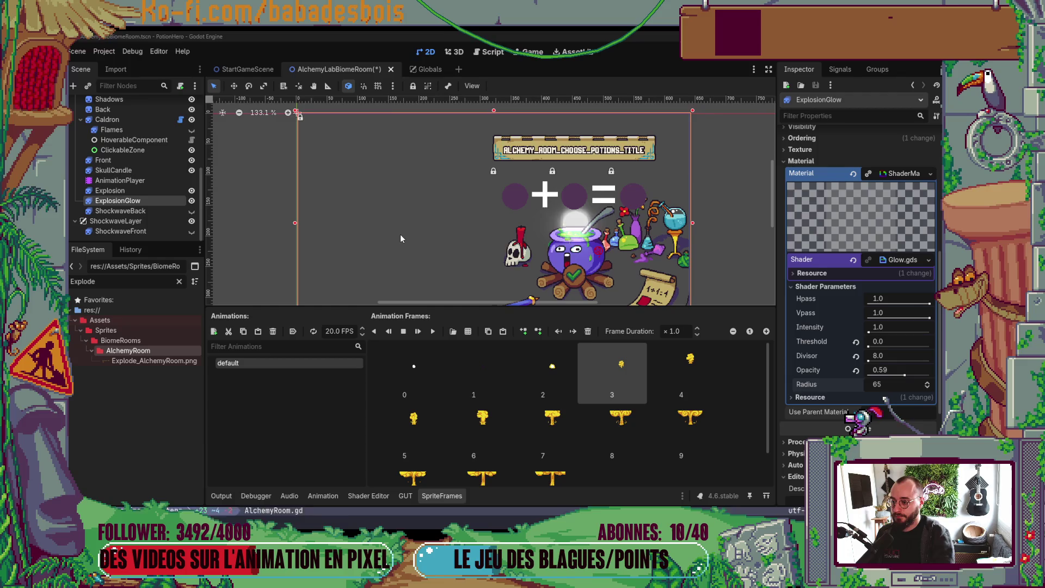
left_click_drag(905, 377, 706, 362)
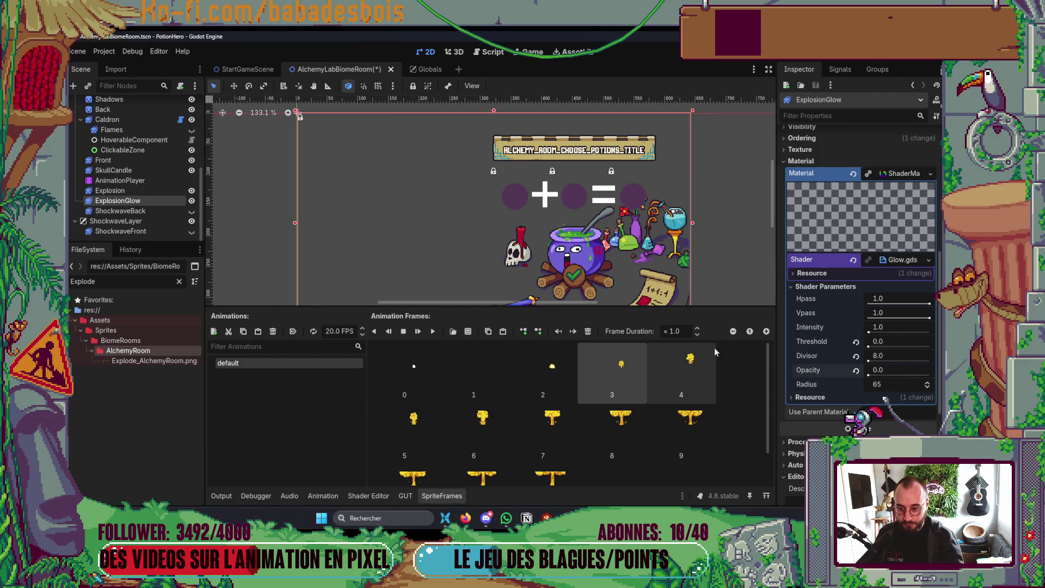
key("ctrl+s")
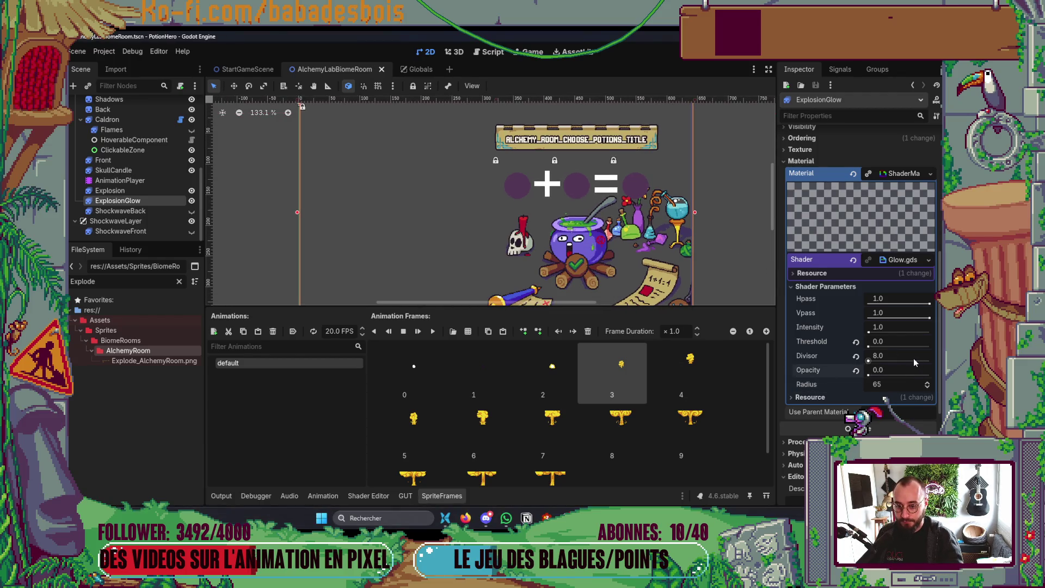
key("alt+Tab")
key("alt+Tab")
Set the glow Divisor to 100.0 and launch the game.
left_click(896, 359)
key("Return")
key("F5")
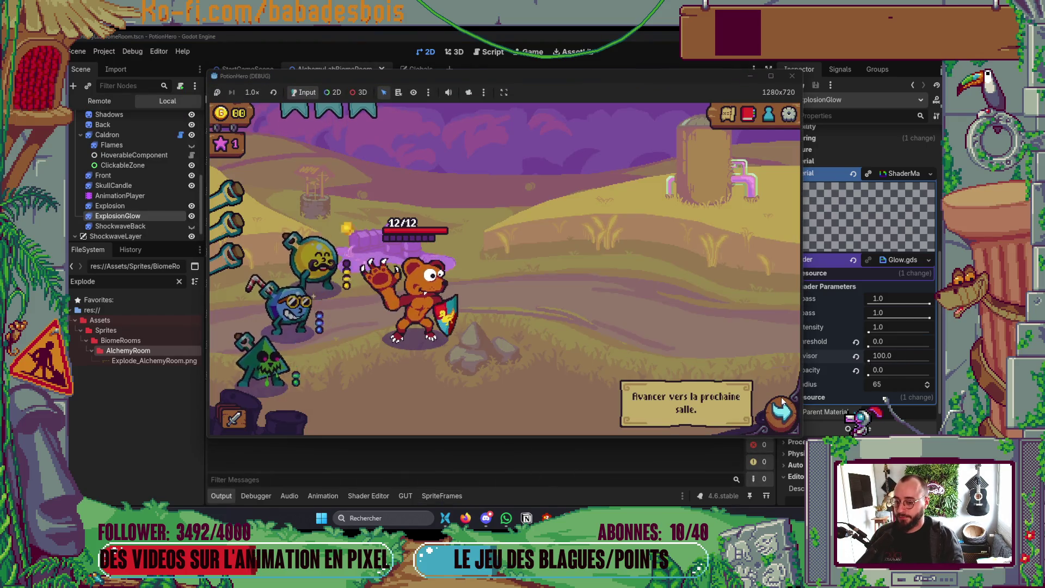
Playtest the yellow-blue mix explosion, stop the game, and drag the glow Opacity back to 1.0.
left_click(782, 403)
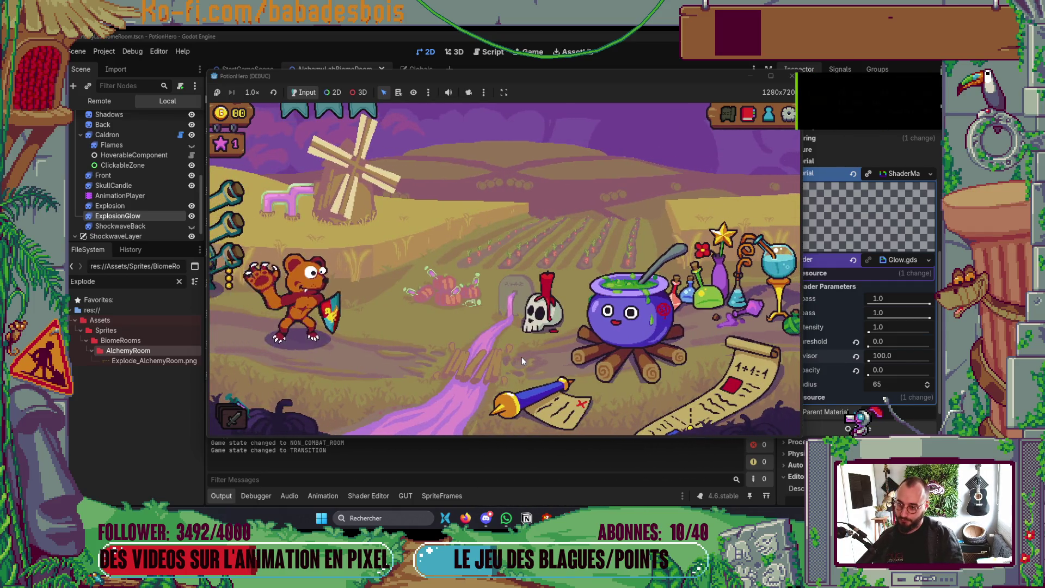
left_click(625, 347)
left_click(310, 256)
left_click(288, 304)
left_click(625, 347)
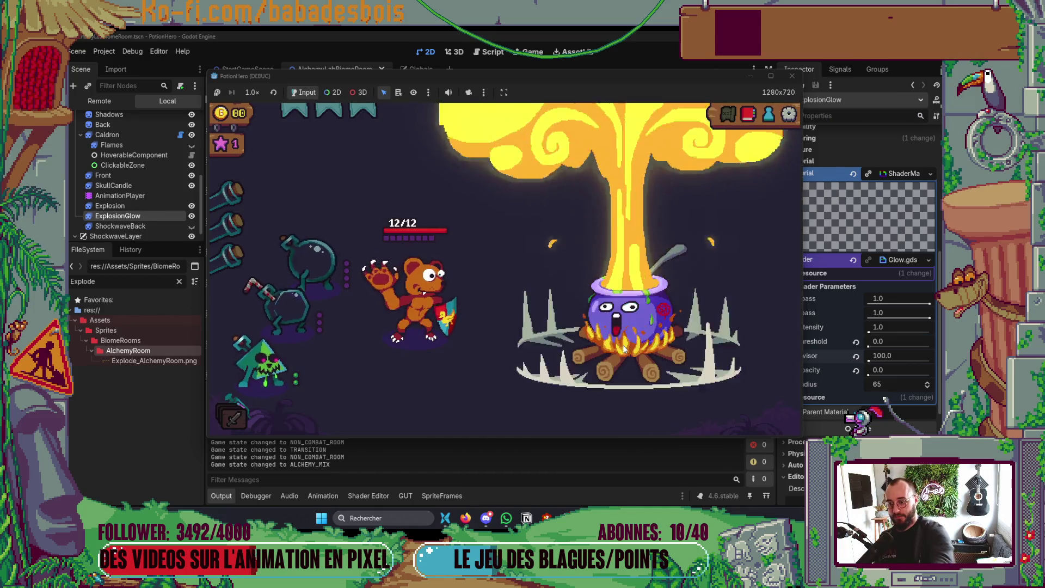
left_click(792, 76)
mouse_move(860, 370)
left_mouse_down()
mouse_move(930, 375)
mouse_move(876, 384)
left_mouse_up()
scroll(631, 216, "up", 3)
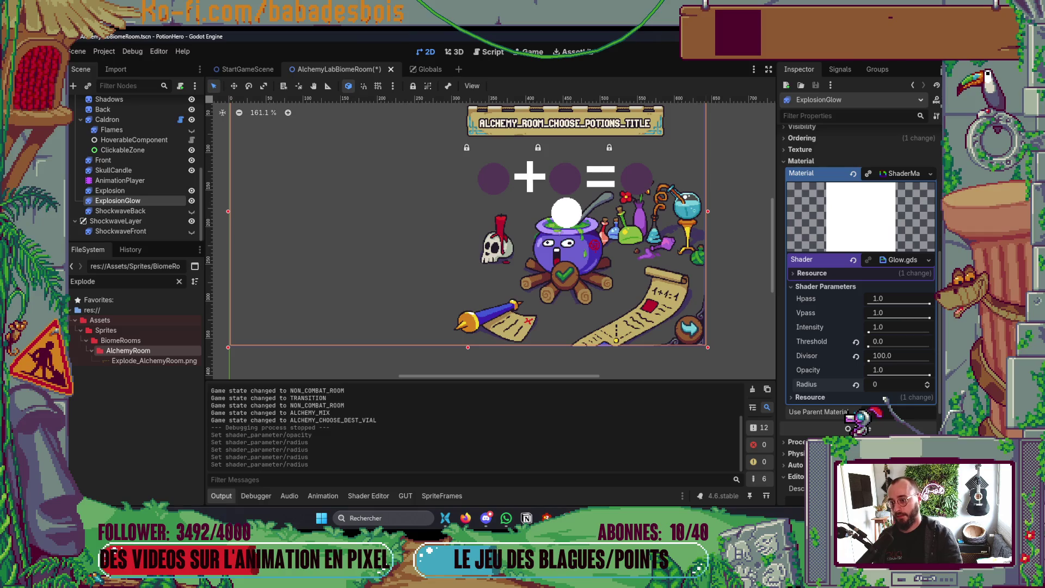
Raise the ExplosionGlow shader Radius to 300, then to 500.
key("Return")
left_click(897, 385)
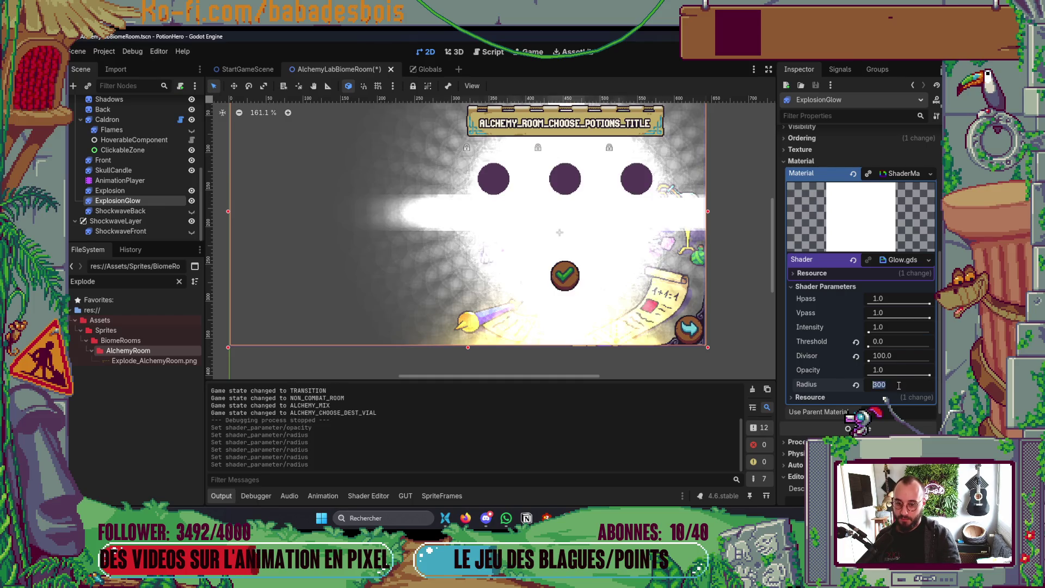
type("500")
key("Return")
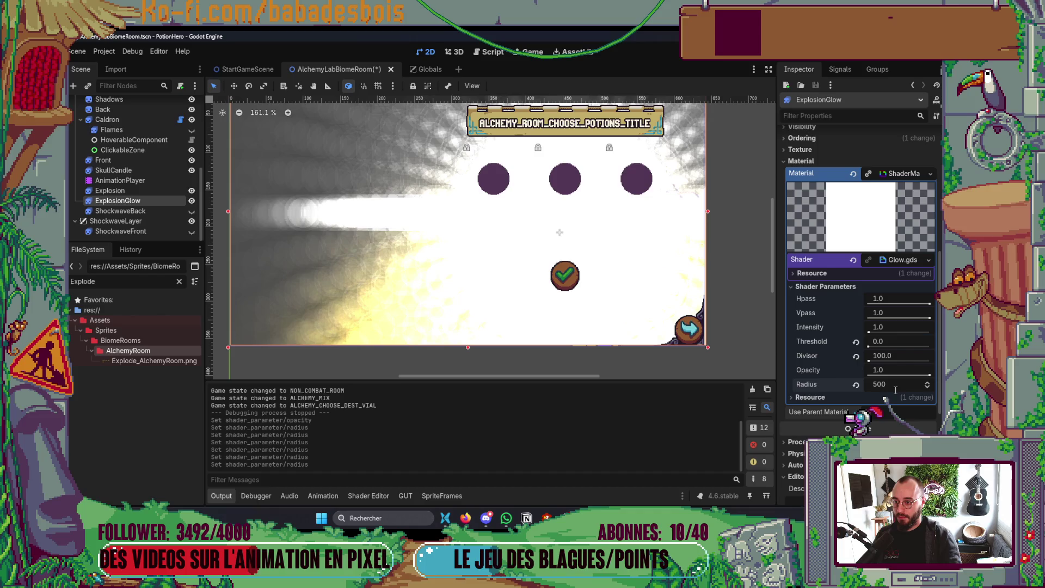
key("alt+Tab")
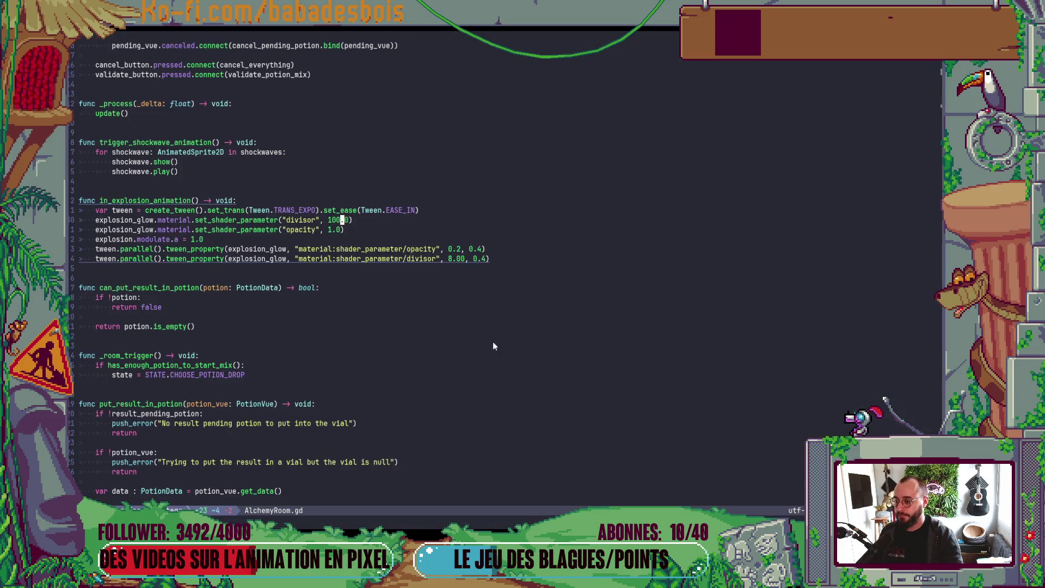
In AlchemyRoom.gd, copy the opacity preset line into a radius preset of 500.0.
key("j")
key("y")
key("y")
key("p")
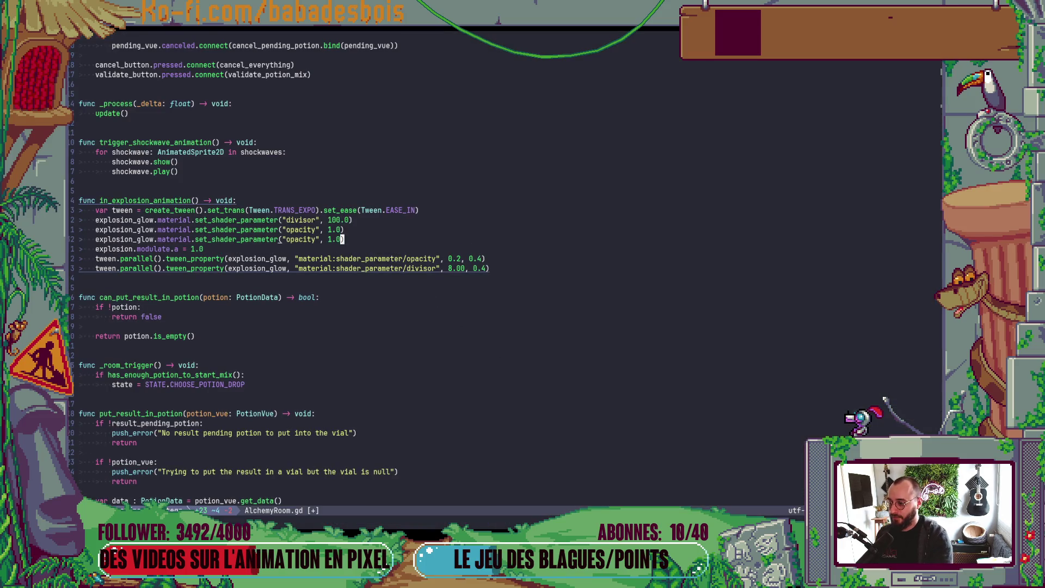
key("b")
key("b")
type("ciwradiu")
key("Escape")
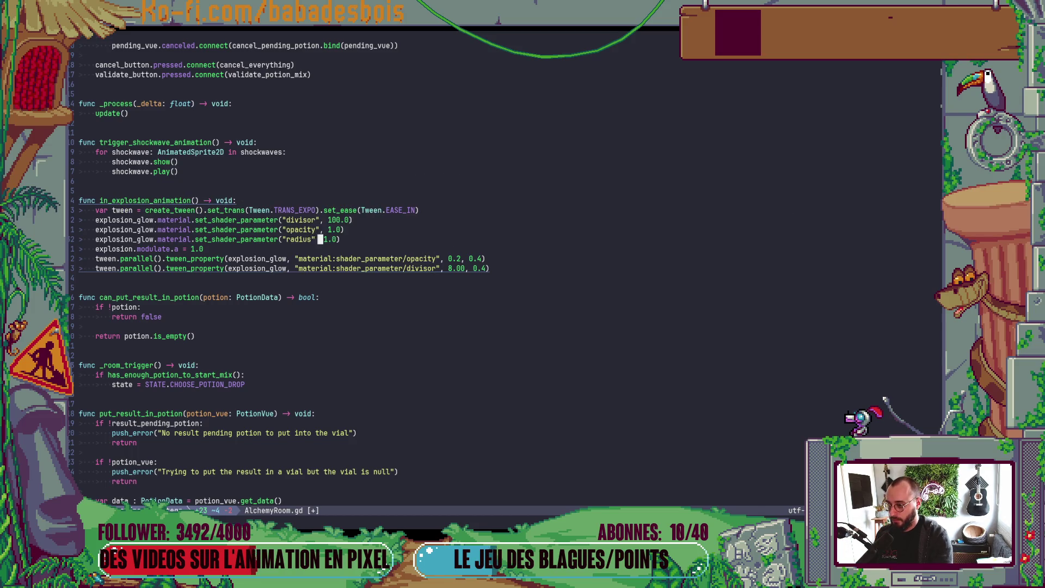
type("i")
type("00.")
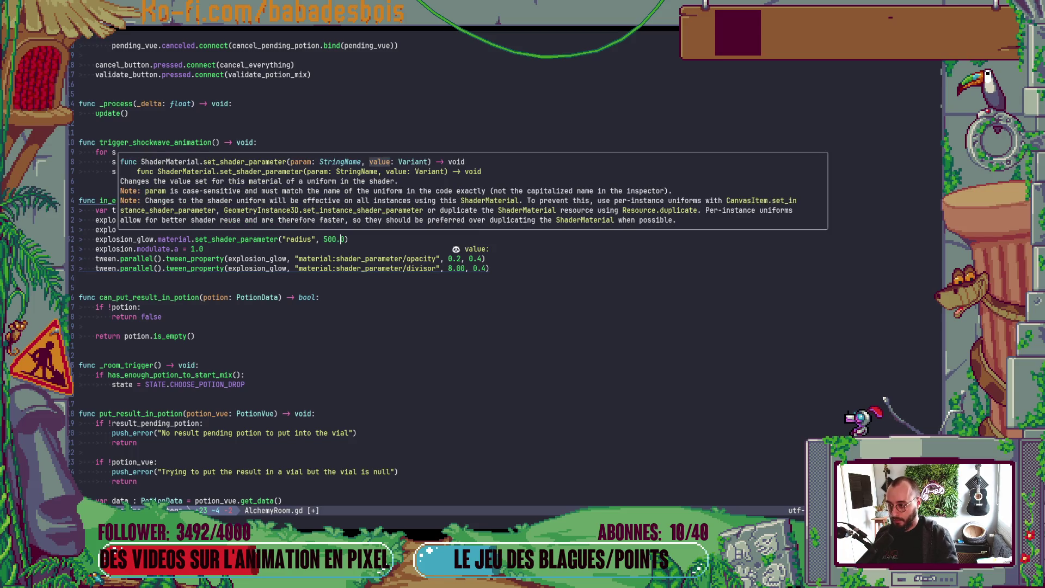
key("Escape")
key("j")
key("j")
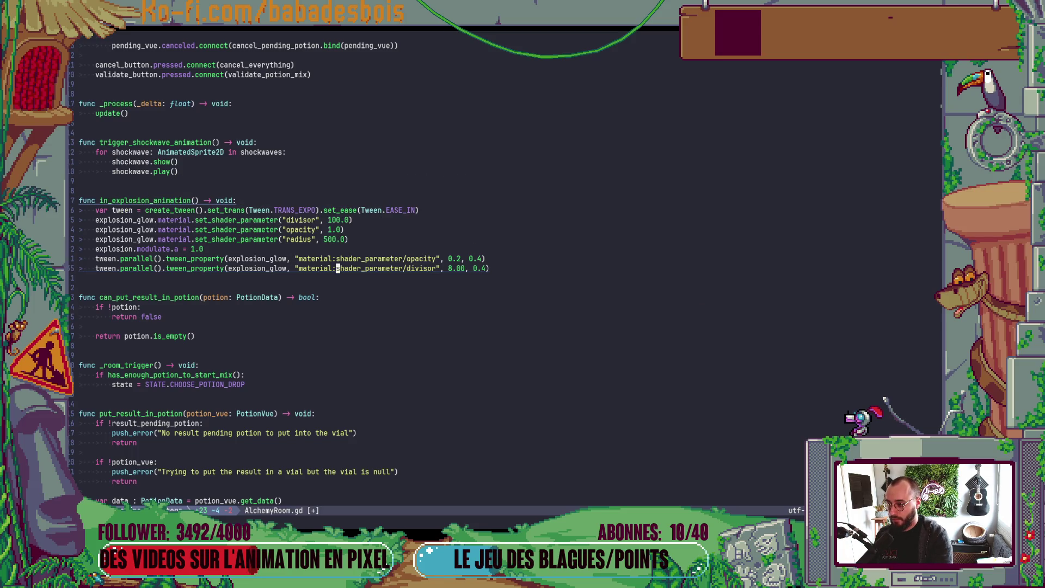
Duplicate the divisor tween line and make it tween the radius parameter.
key("alt+Tab")
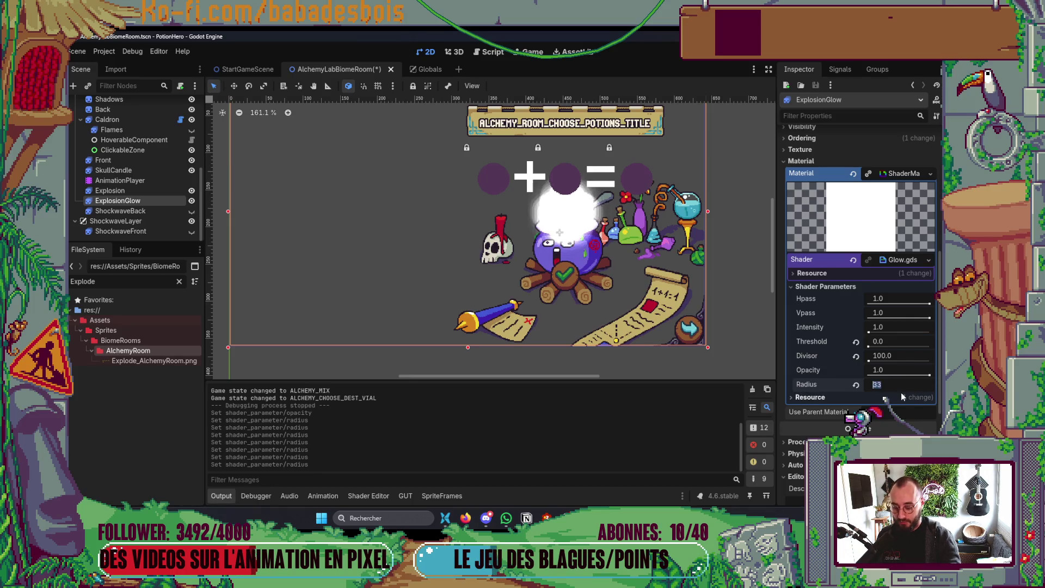
key("alt+Tab")
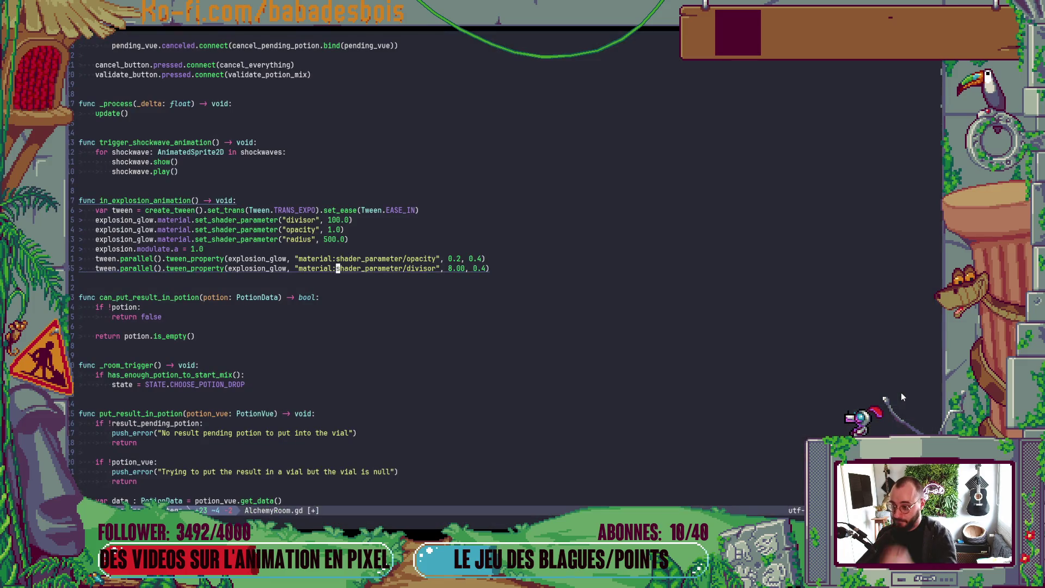
key("y")
key("y")
key("p")
key("l")
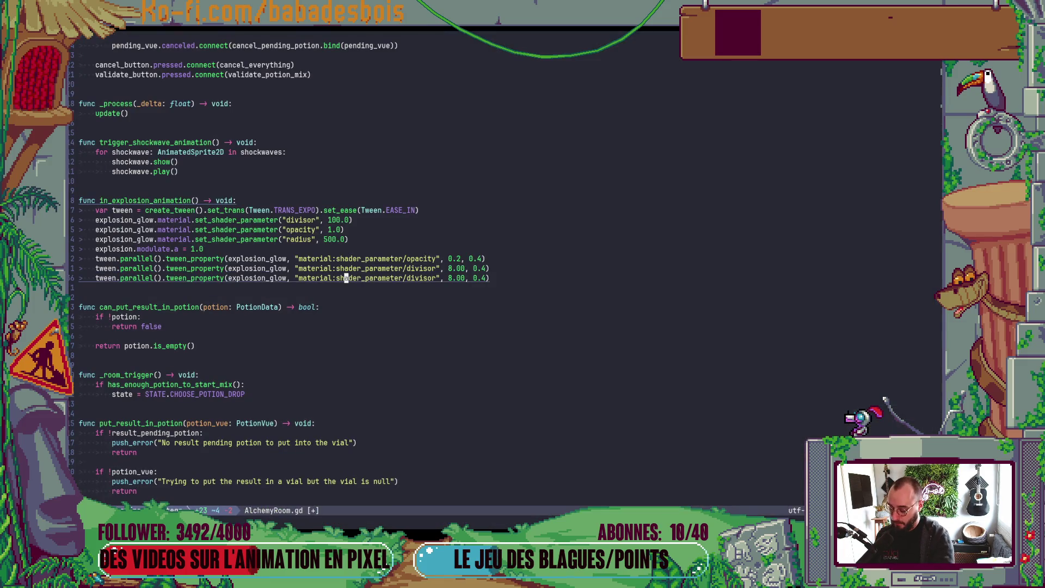
type("wcwrga")
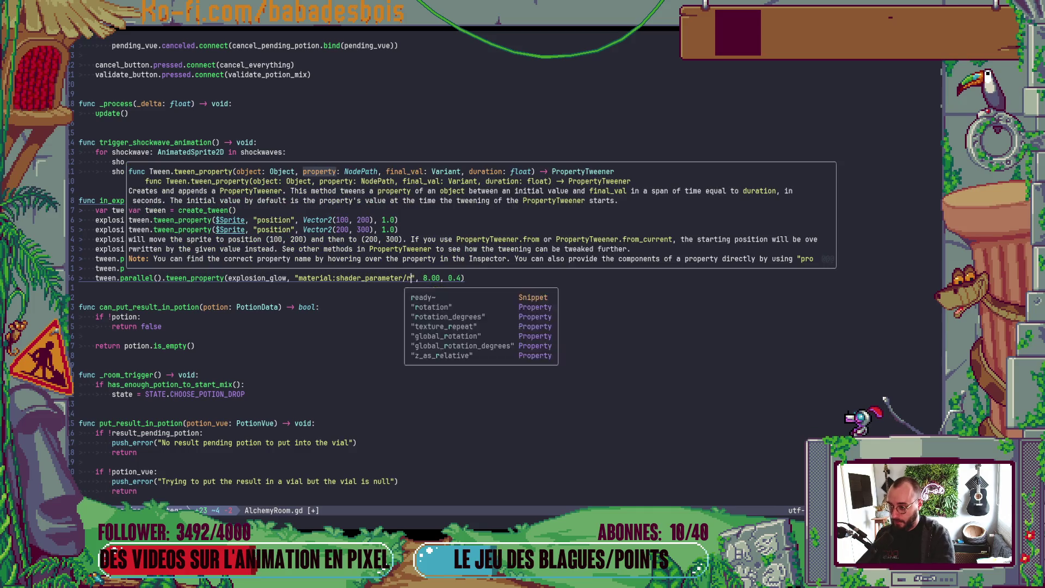
key("BackSpace")
key("BackSpace")
type("adius")
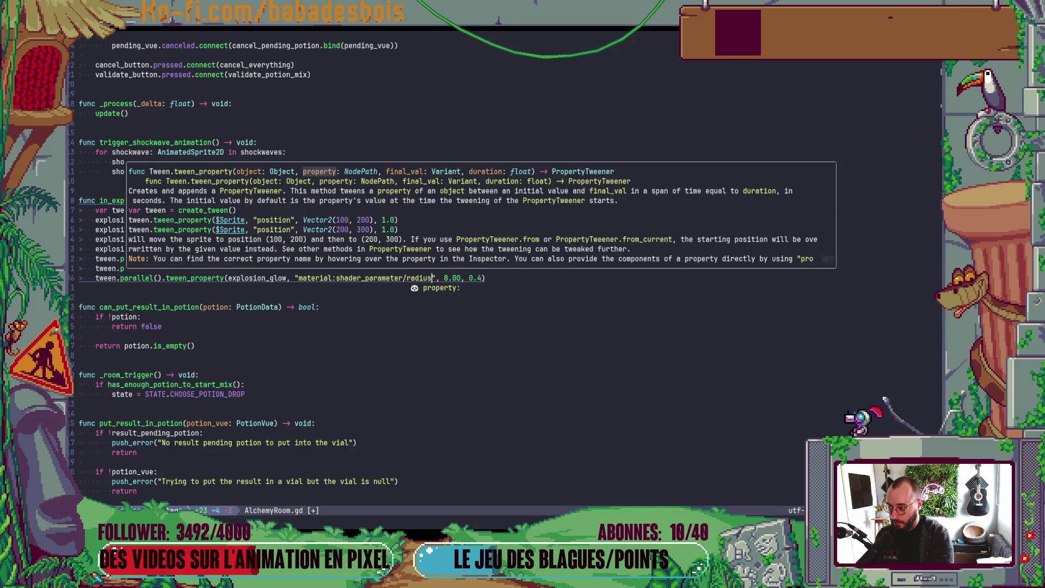
key("Escape")
key("l")
key("l")
key("l")
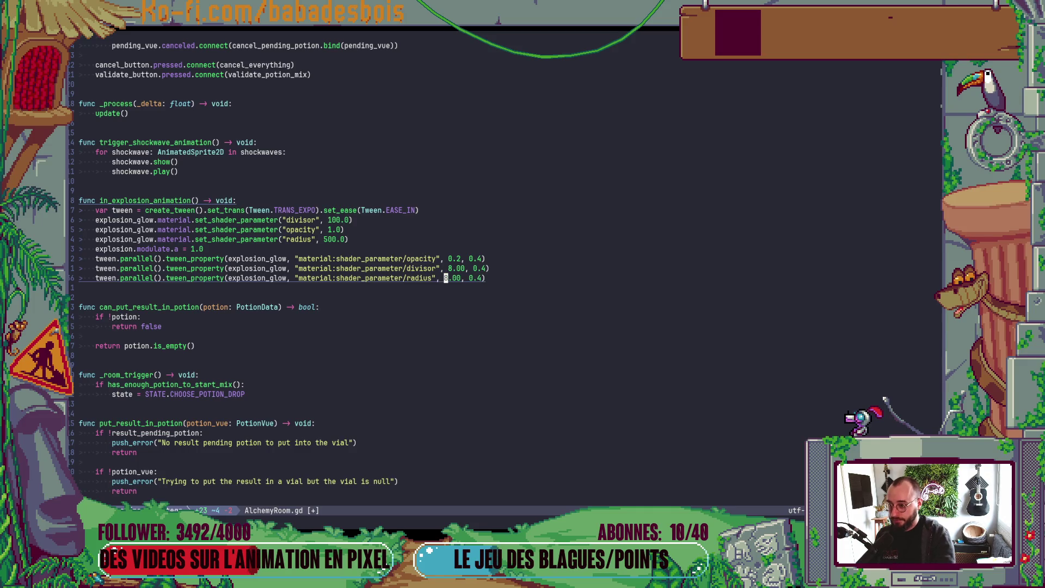
Undo the accidental removal of the tween lines.
key("c")
key("k")
key("Escape")
type("u")
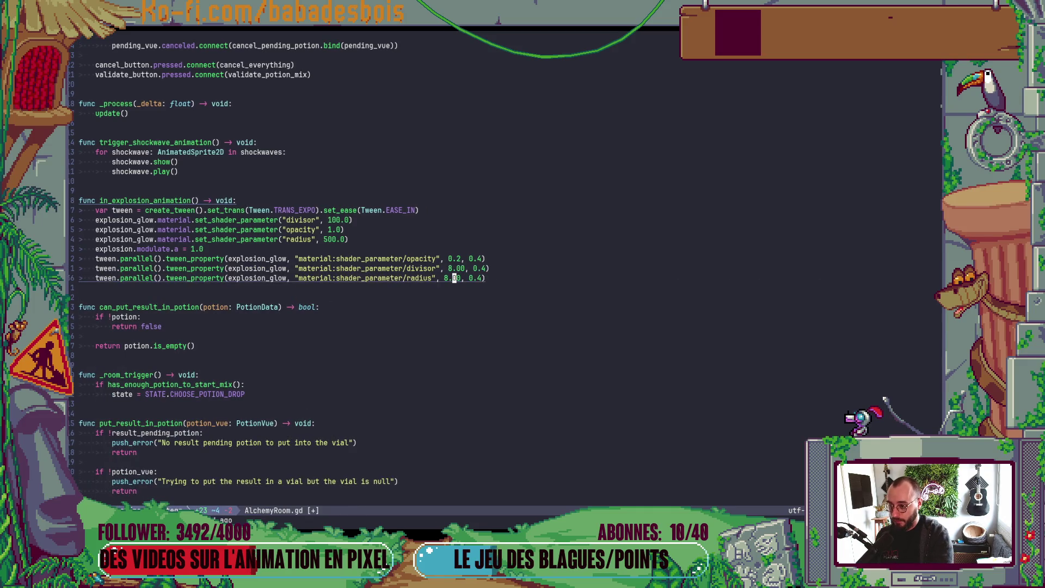
type("ck")
type("ux")
key("Escape")
key("u")
key("u")
key("x")
Make the radius tween end at 30.0 over 0.4 s, then save the scene in Godot.
key("k")
key("x")
key("j")
key("h")
key("h")
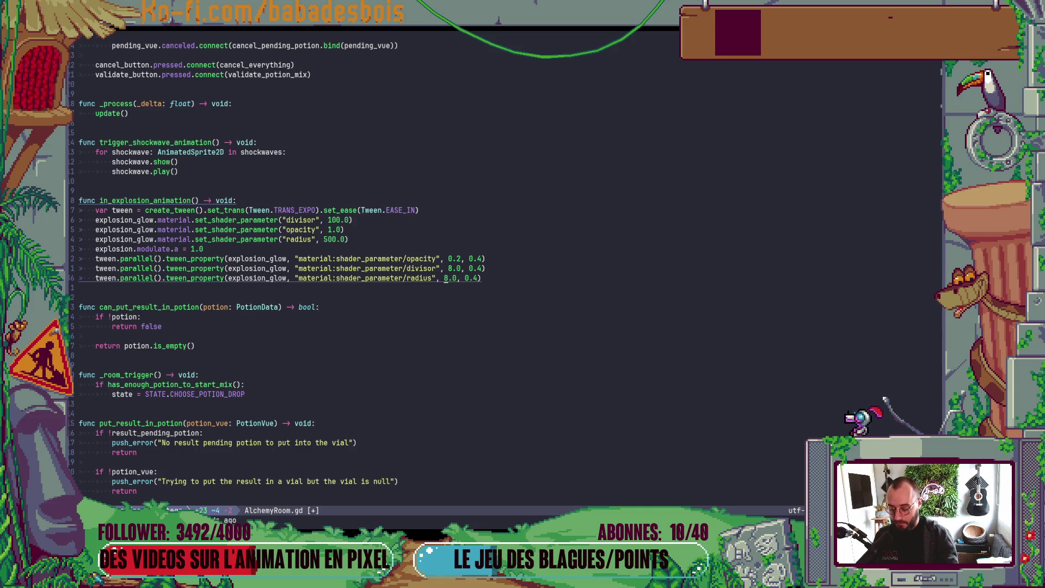
type("0")
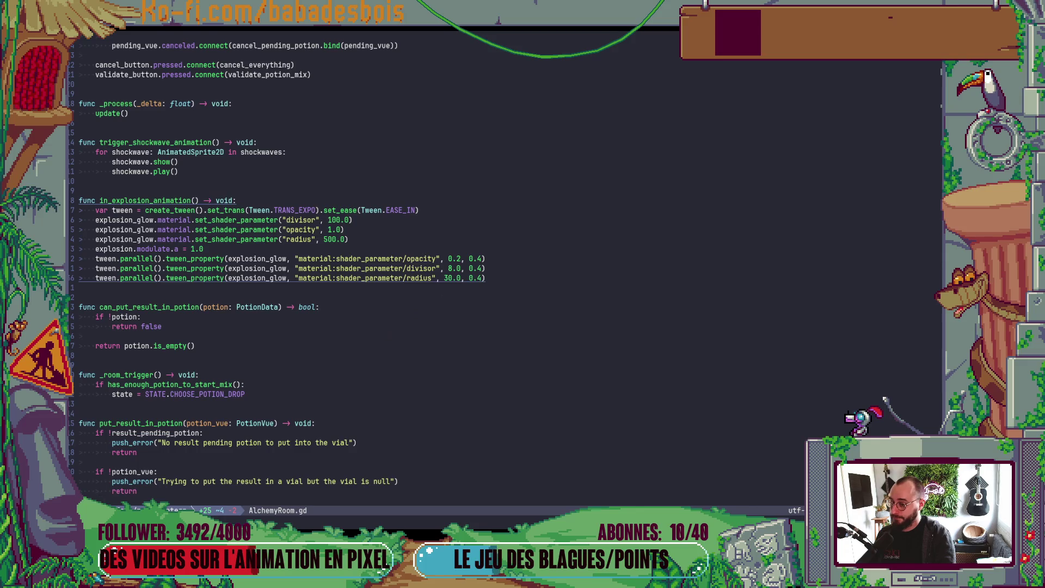
key("alt+Tab")
key("ctrl+s")
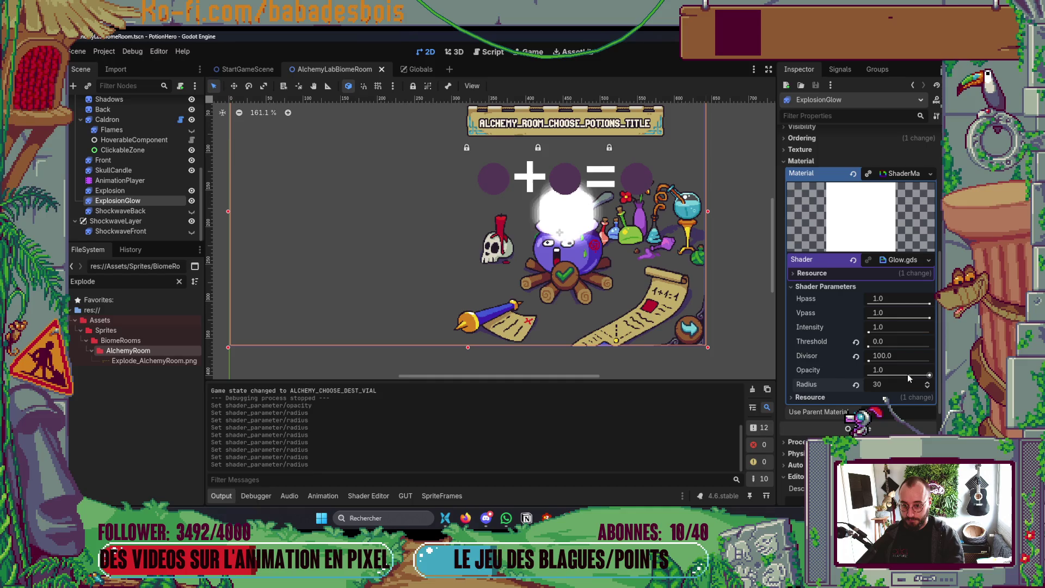
Set the ExplosionGlow shader Opacity to 0.0.
left_click(904, 371)
type("0")
key("Return")
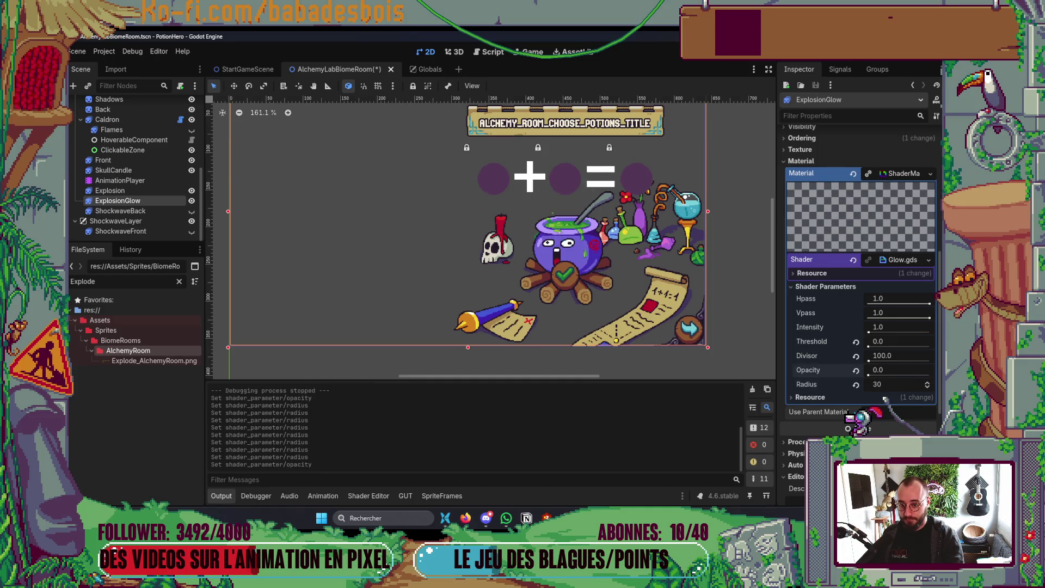
Run the game, travel to the alchemy room, mix at the cauldron to trigger the explosion, then close it.
key("F6")
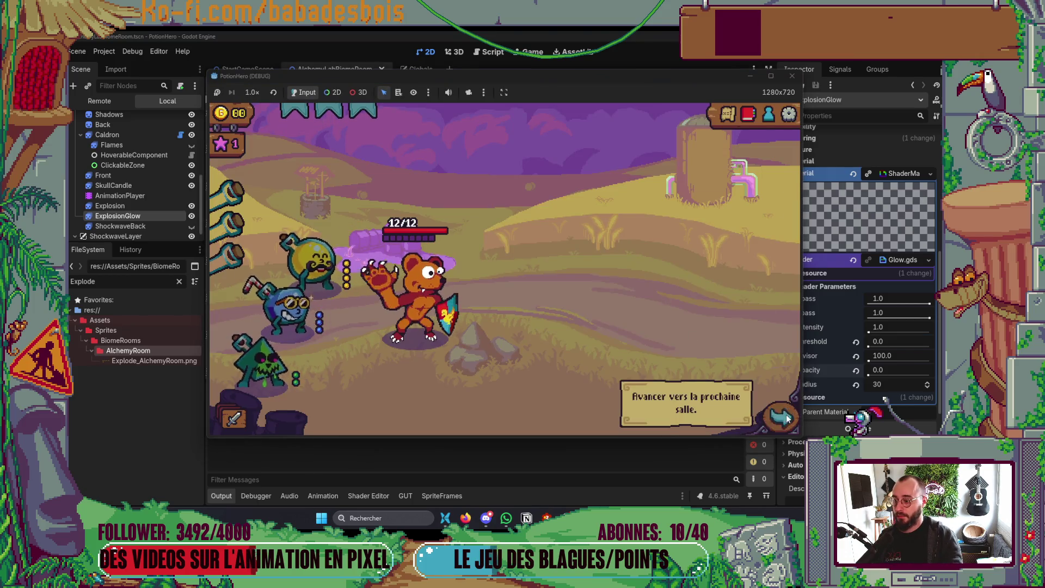
left_click(771, 412)
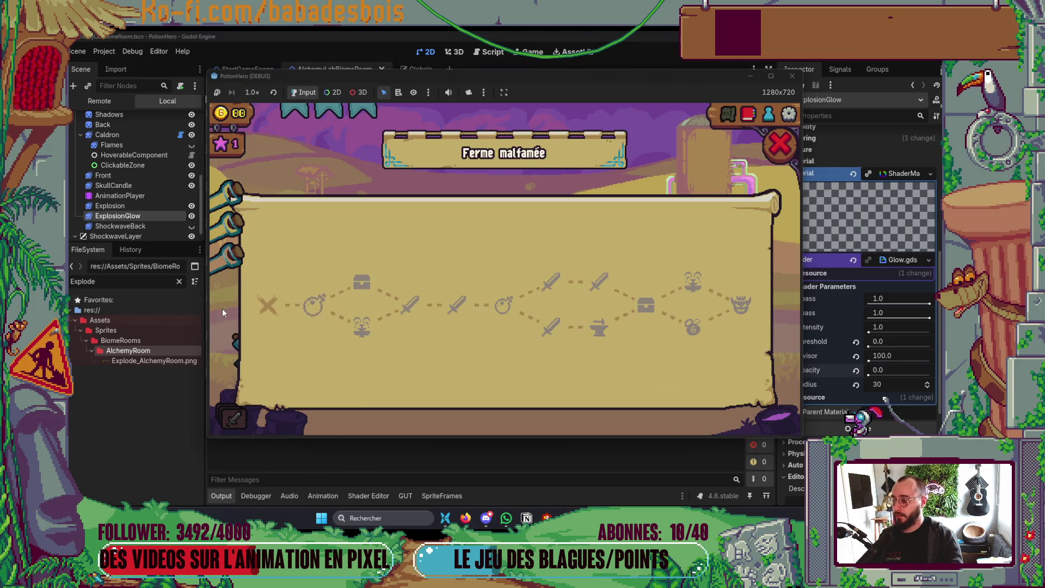
left_click(317, 299)
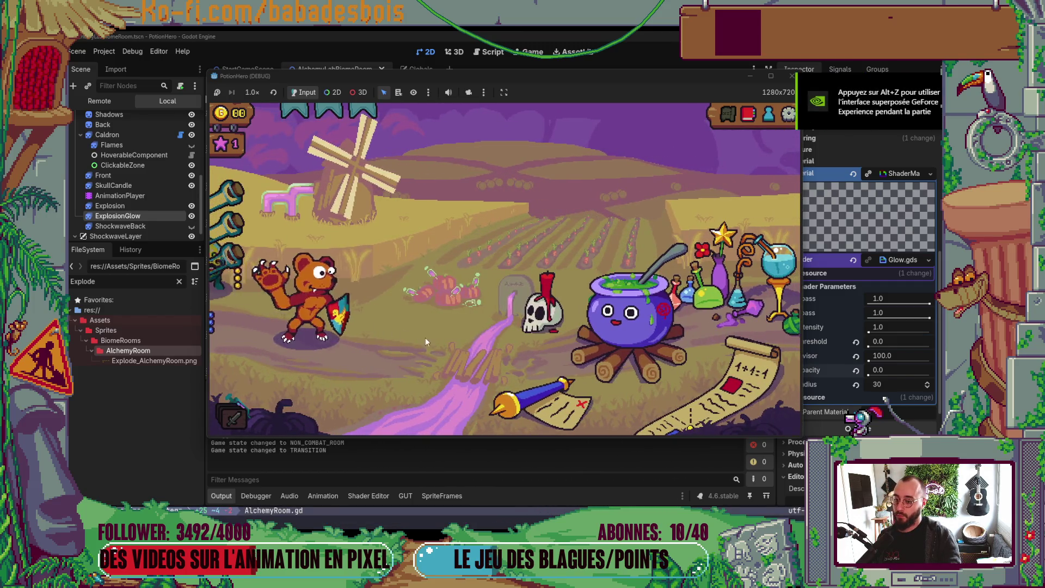
left_click(627, 339)
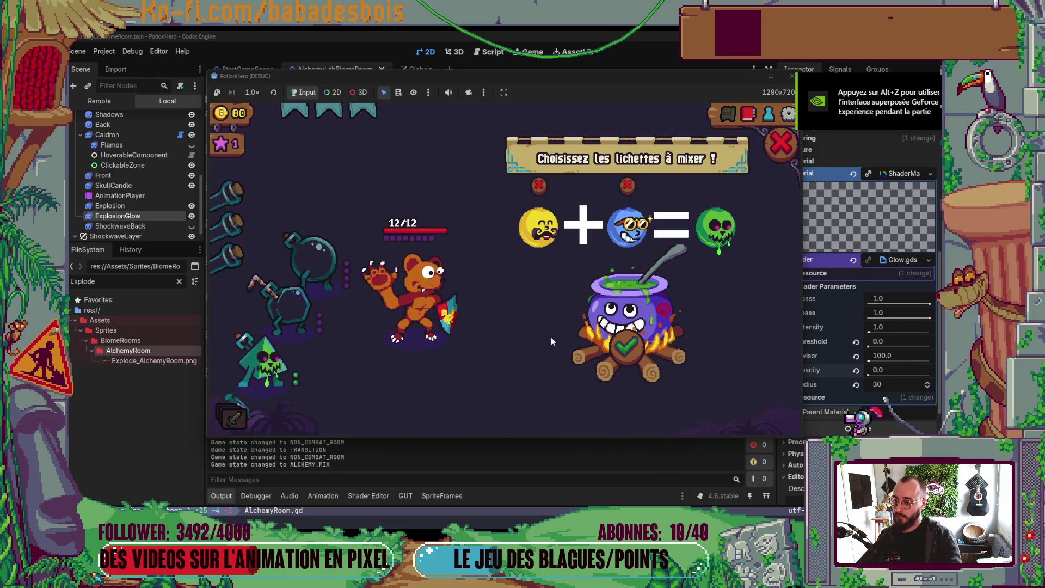
left_click(640, 343)
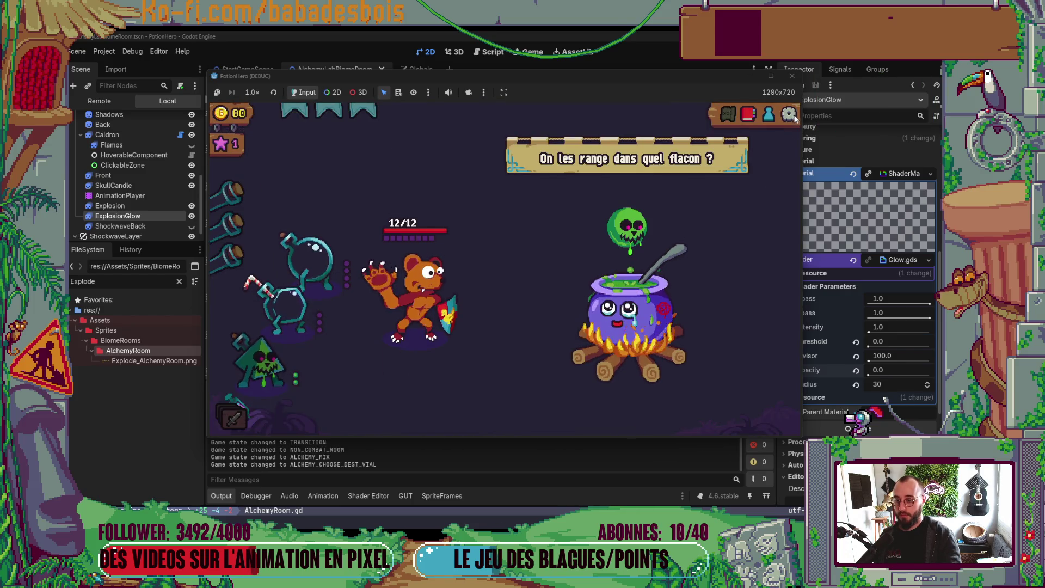
left_click(793, 76)
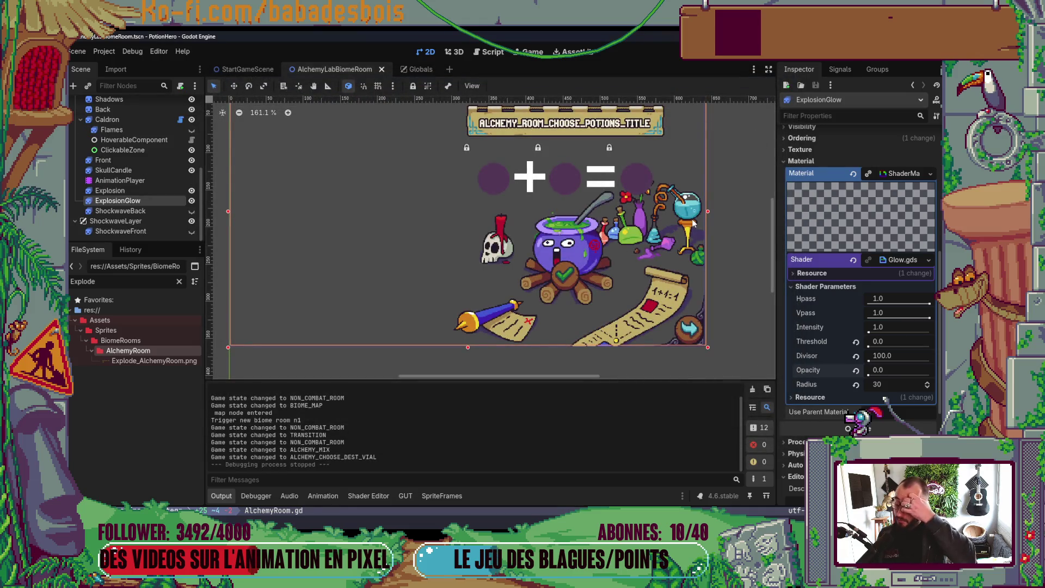
In the AnimationPlayer's Mix track, move the ExplosionGlow and Explosion play() keys to about 1.7 s.
left_click(129, 183)
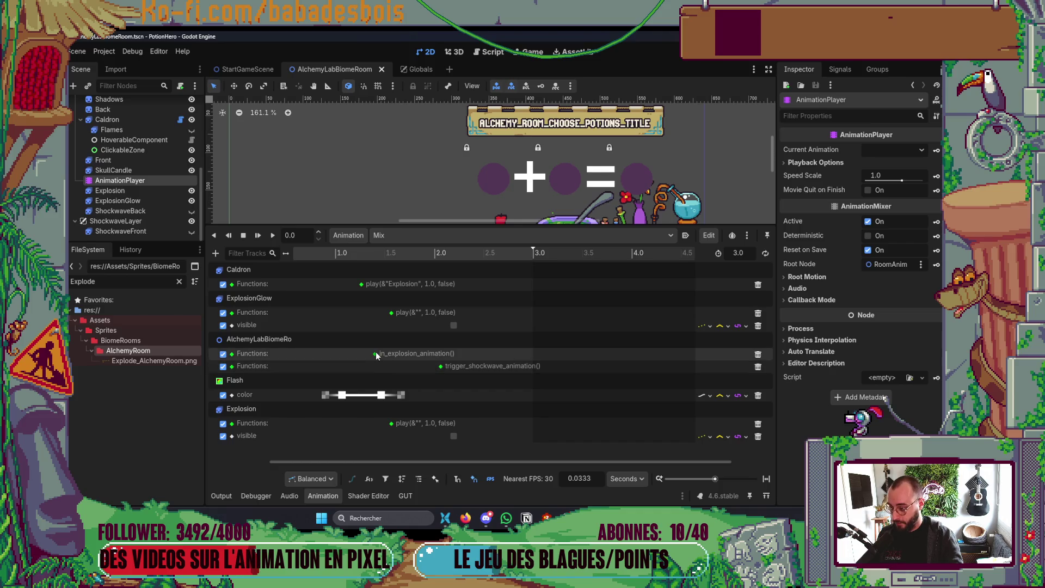
left_click(392, 313)
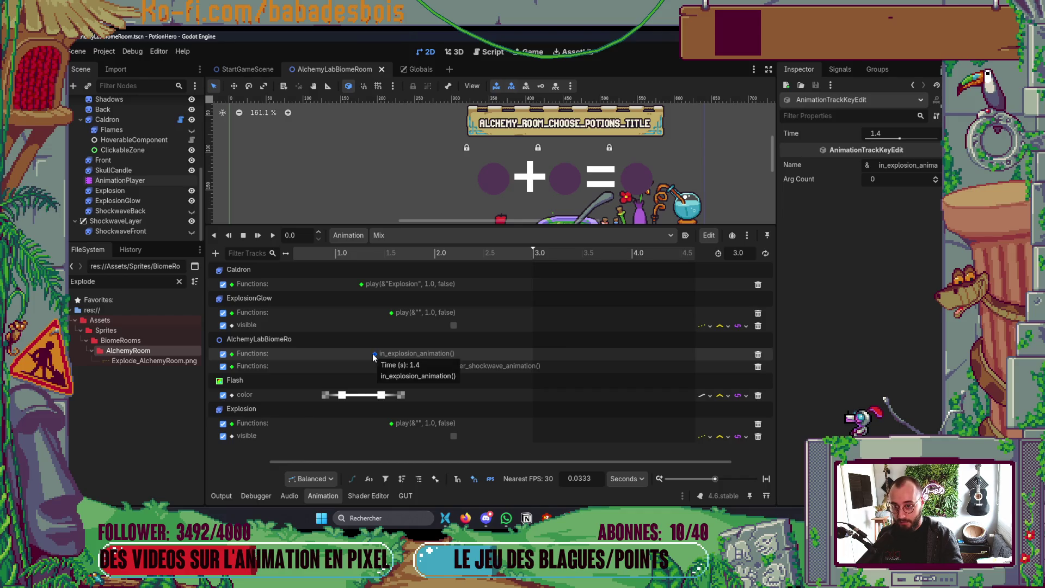
left_click(392, 312)
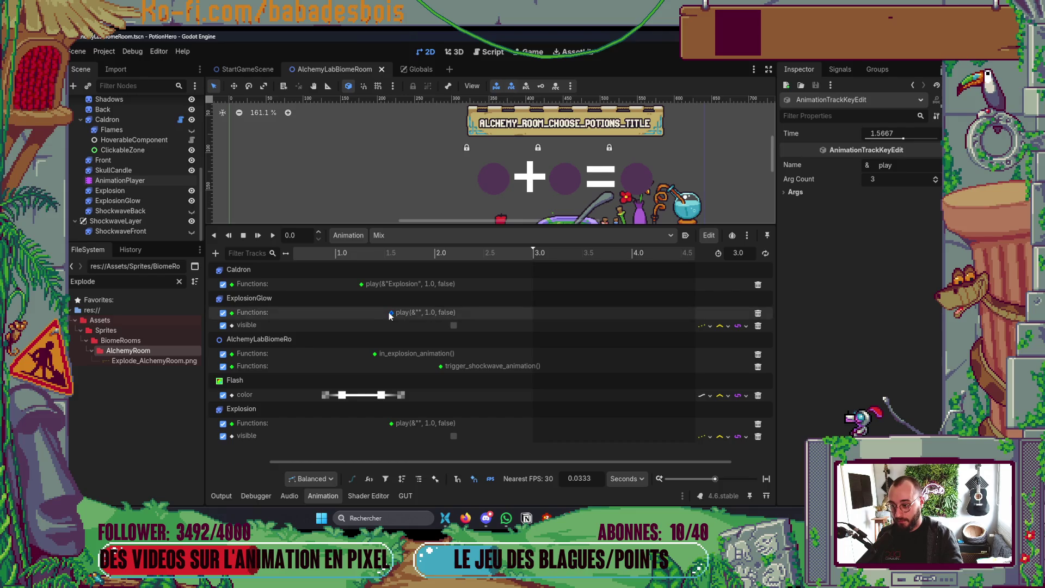
left_click_drag(393, 312, 397, 312)
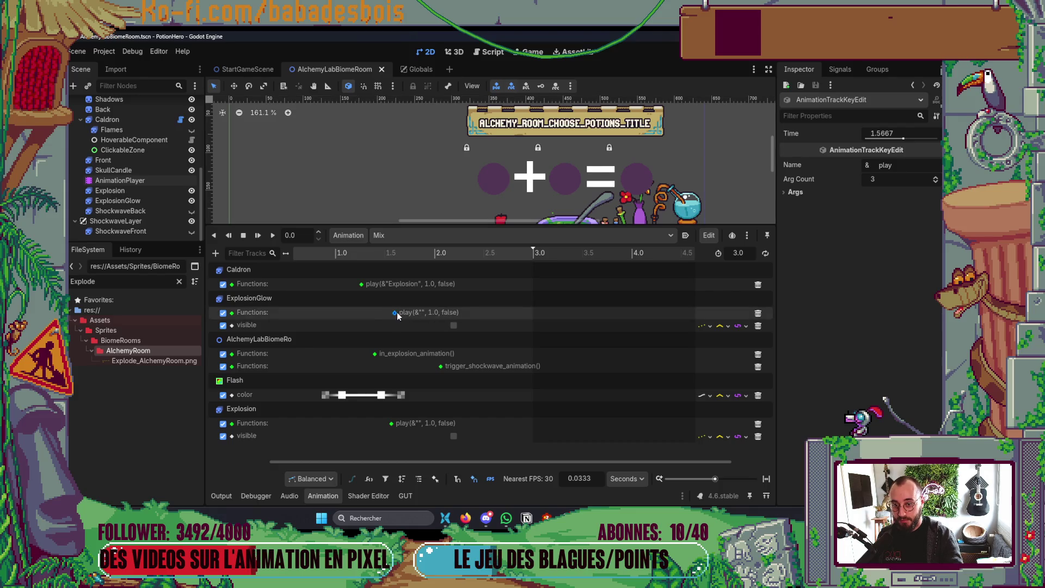
mouse_move(398, 316)
left_click_drag(394, 428, 400, 425)
left_click_drag(396, 314, 405, 313)
left_click_drag(399, 425, 403, 423)
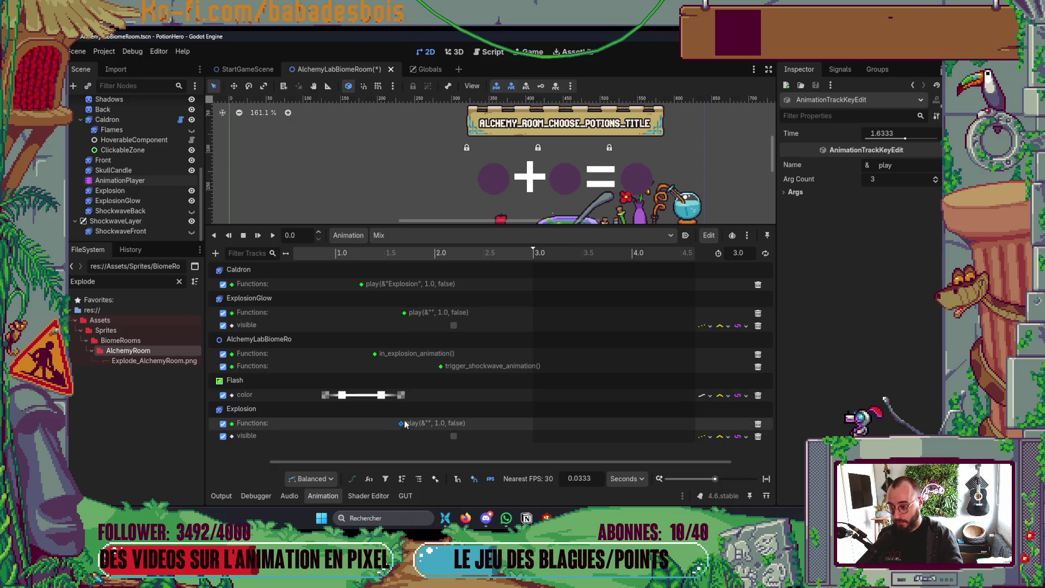
Put Explosion play() at 1.7 s, visible keys at 2.3333/2.2 s, shockwave at 2.2 s, and save.
left_click(407, 313)
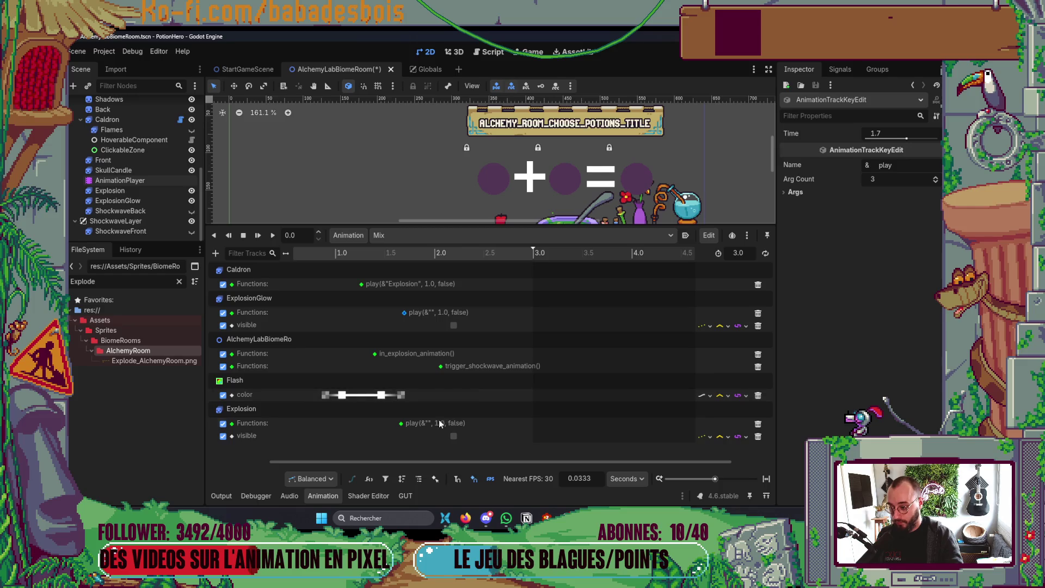
left_click(406, 423)
left_click_drag(406, 423, 407, 423)
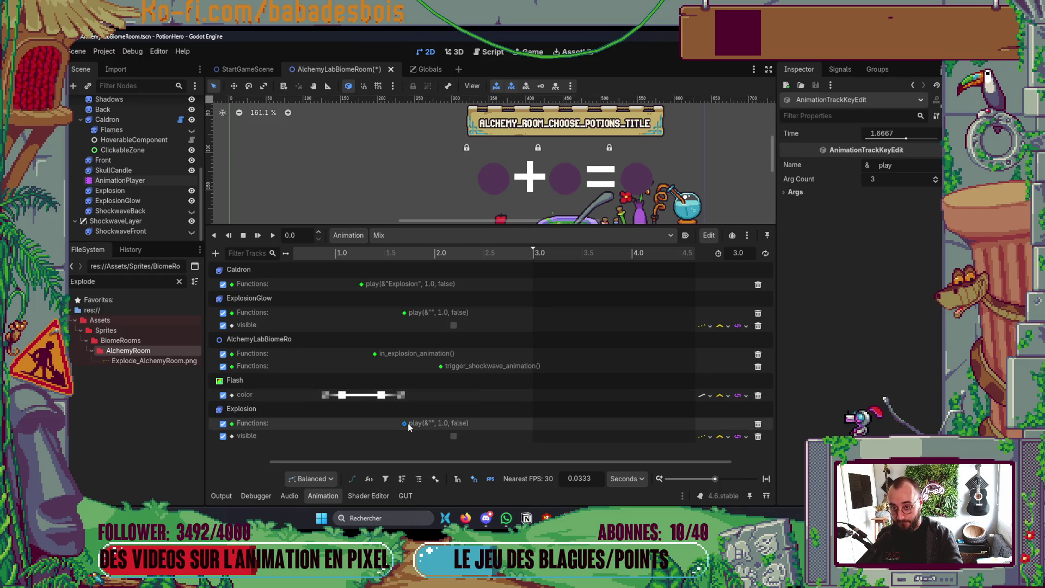
left_click_drag(457, 326, 469, 326)
left_click_drag(455, 438, 465, 438)
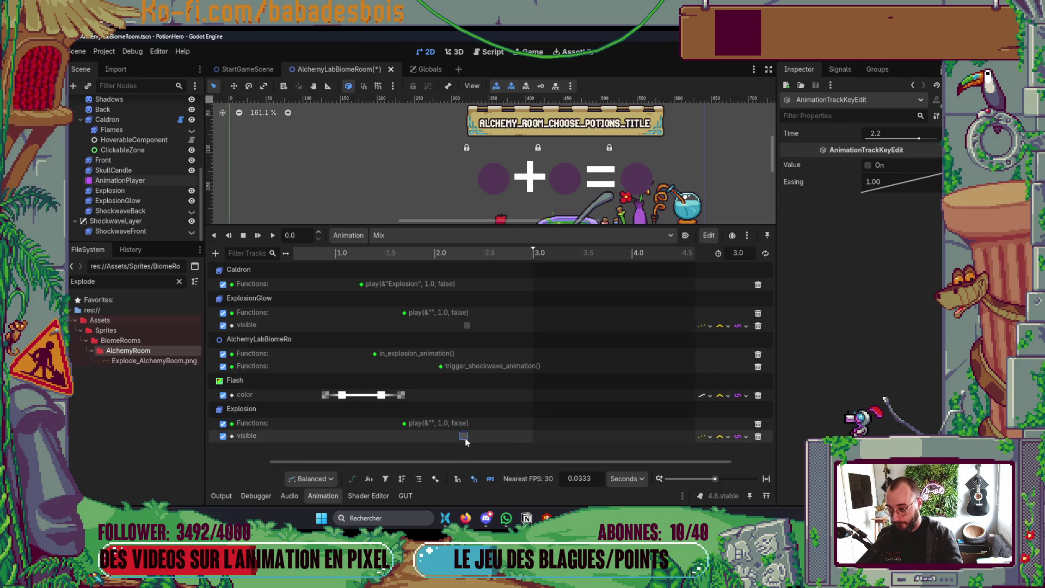
left_click(442, 366)
left_click_drag(454, 367, 463, 373)
key("ctrl+s")
Run the game, reach the alchemy room, confirm the cauldron mix, then stop it with F8.
key("F5")
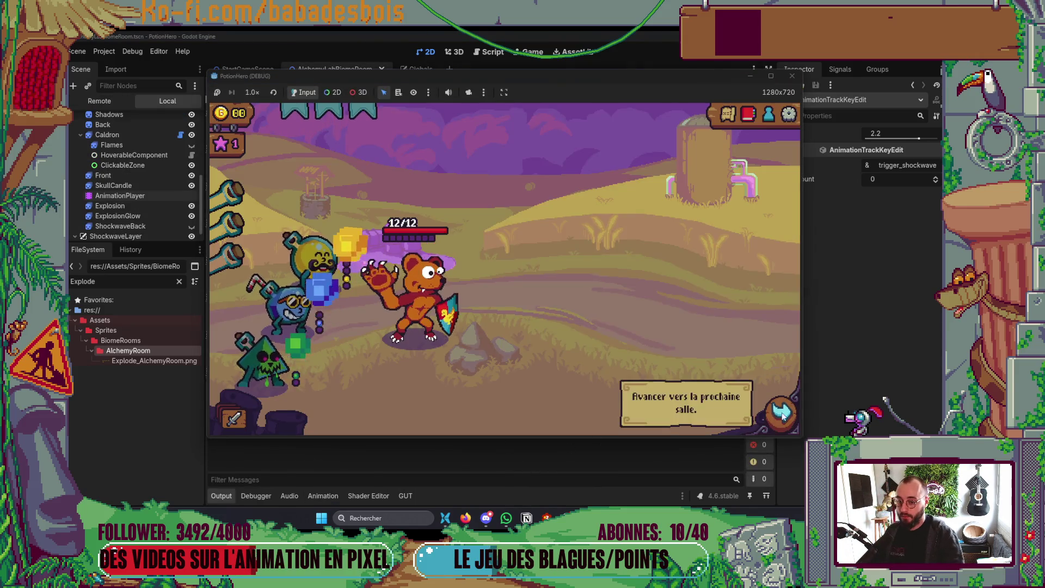
left_click(781, 410)
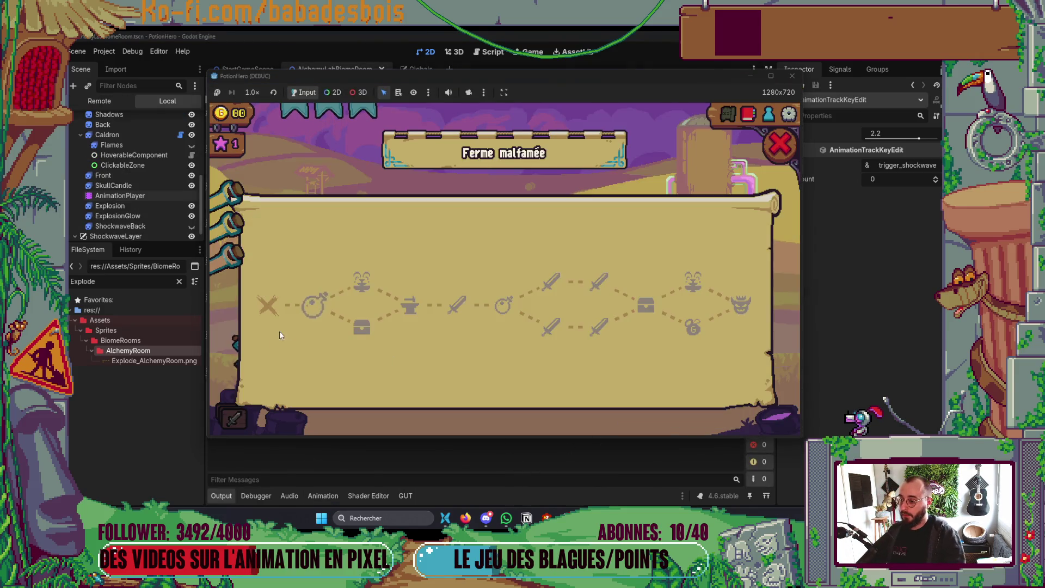
left_click(318, 302)
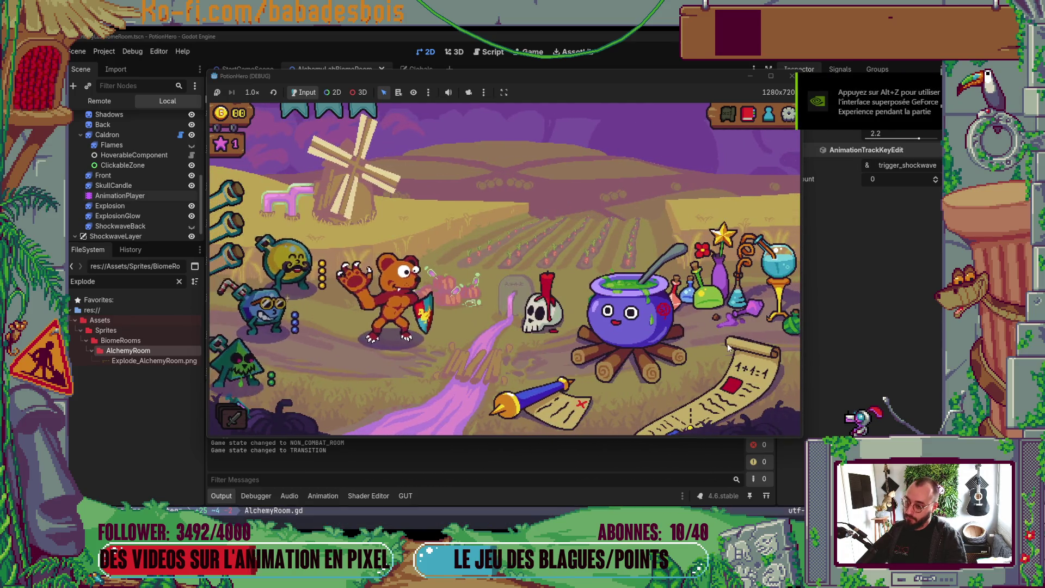
left_click(661, 339)
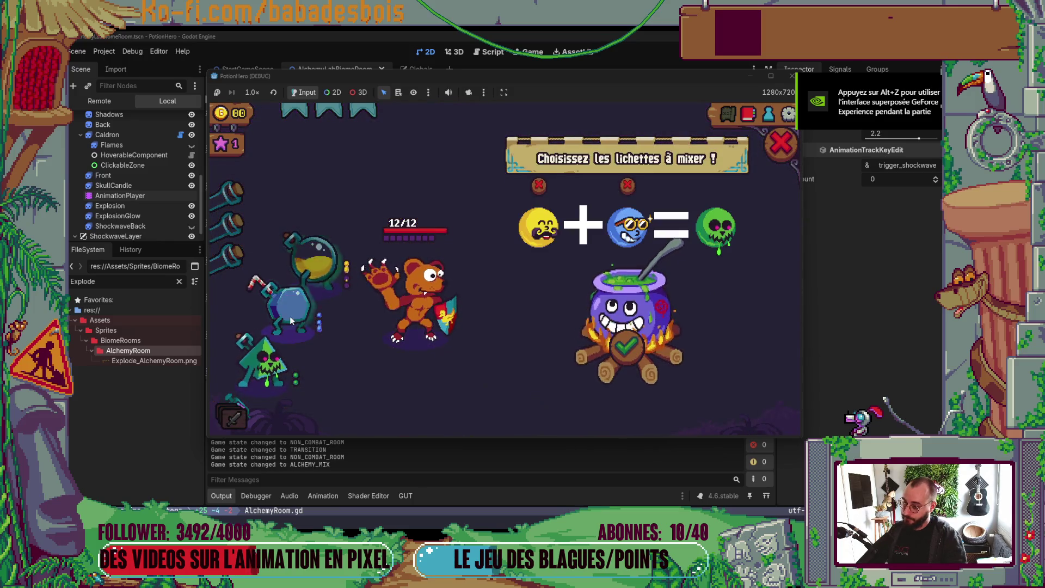
left_click(642, 356)
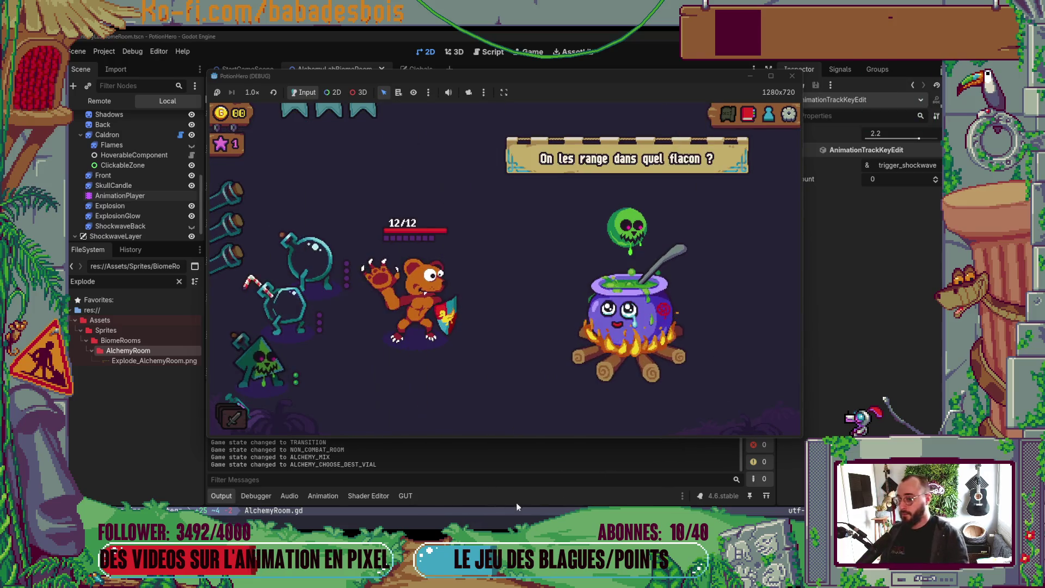
key("F8")
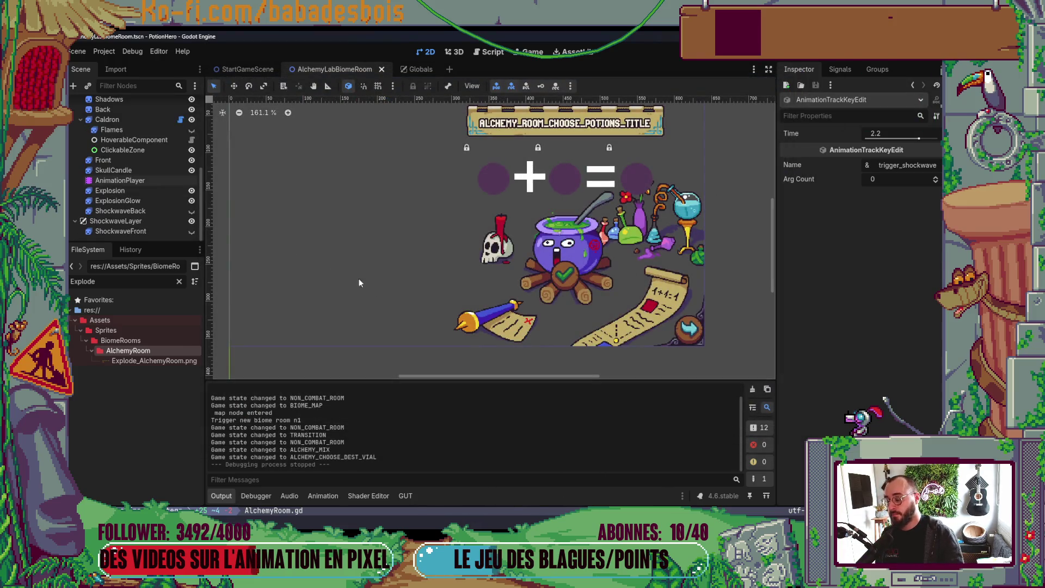
Move the play() keys to 1.8/1.7667 s, delay the visible keys, put shockwave at 2.2667 s, and run.
left_click(140, 180)
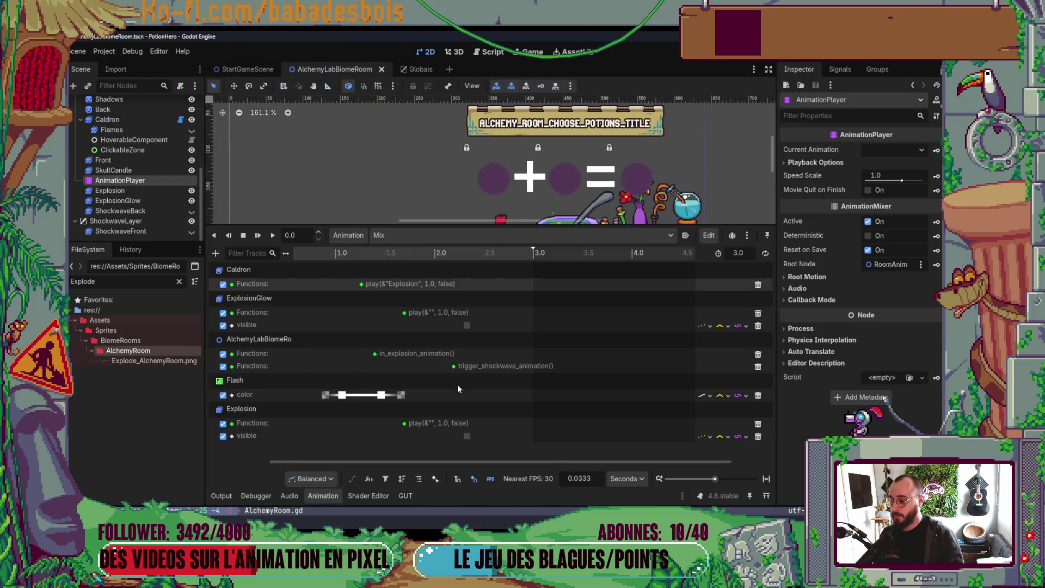
left_click(405, 313)
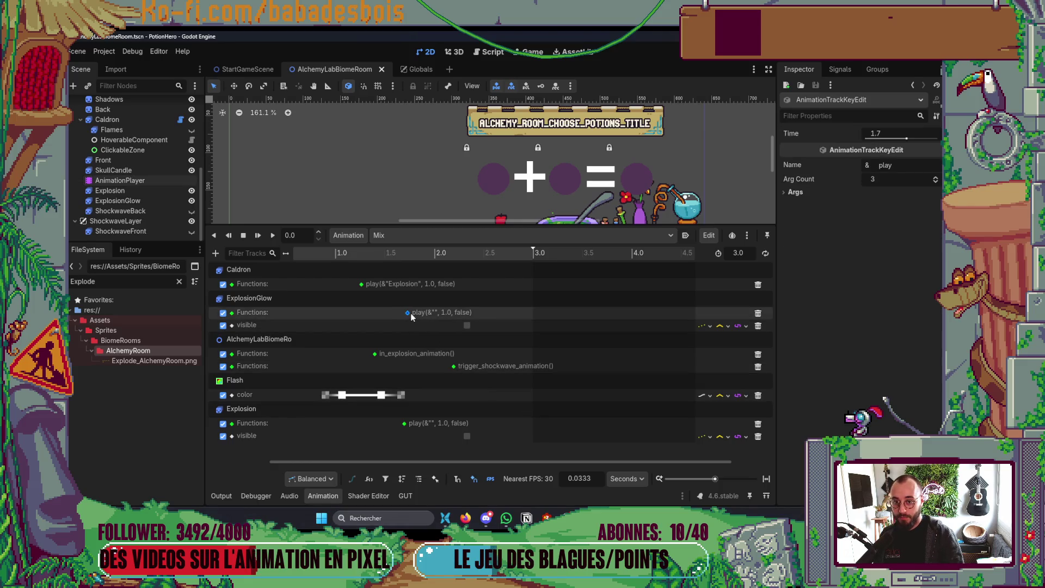
left_click_drag(413, 312, 420, 313)
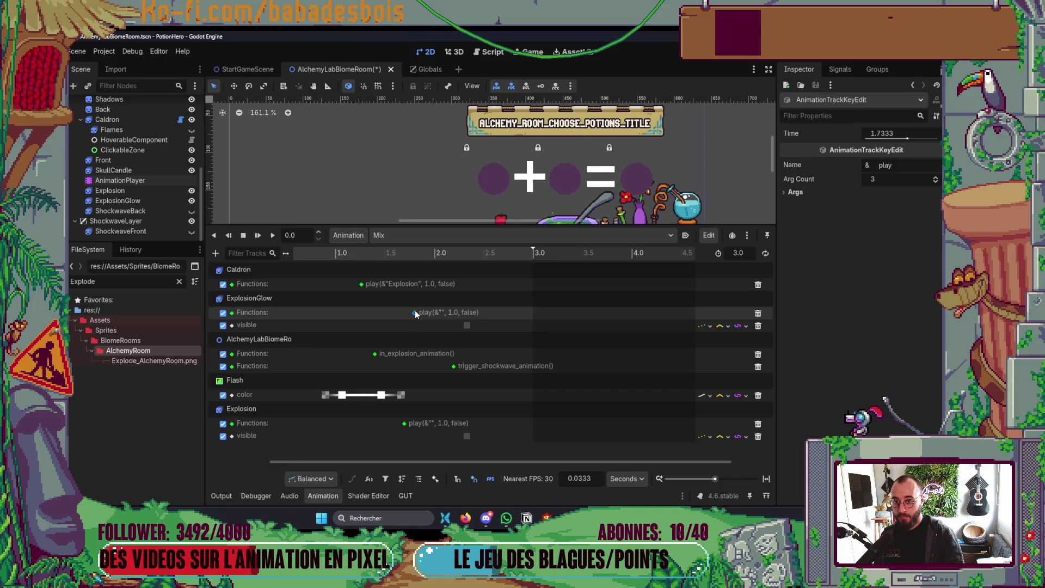
left_click_drag(406, 424, 414, 424)
left_click_drag(467, 326, 471, 331)
left_click_drag(468, 436, 471, 438)
left_click_drag(454, 366, 461, 367)
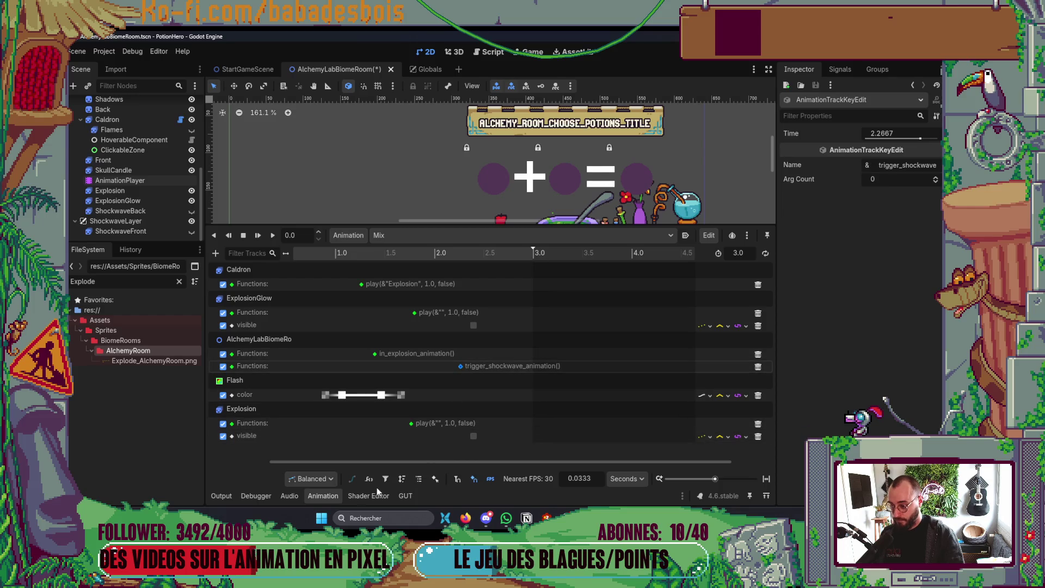
left_click(333, 498)
key("F6")
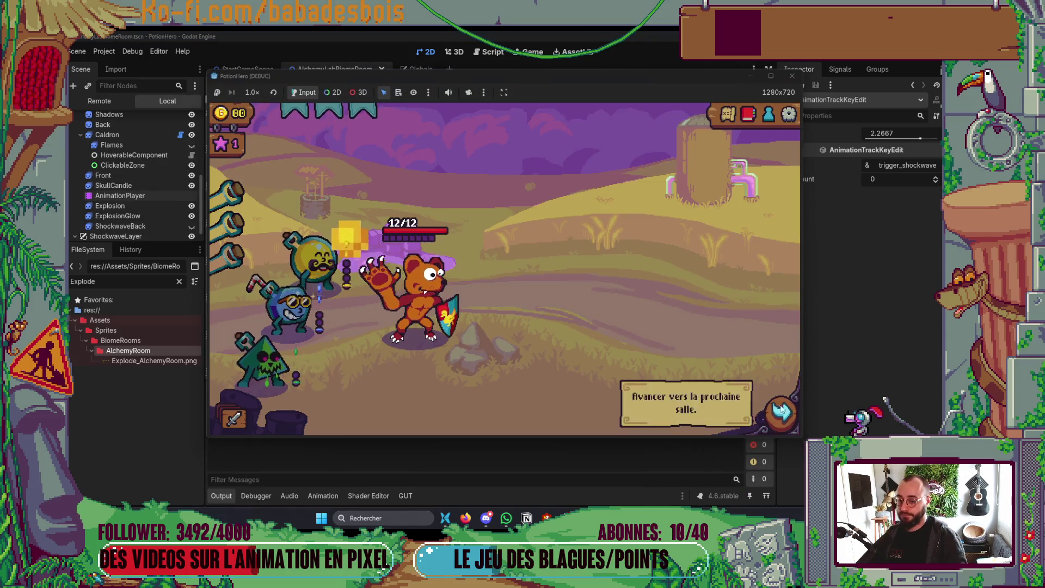
Relaunch the game, mix the yellow and blue lichettes at the cauldron, then stop it.
left_click(780, 410)
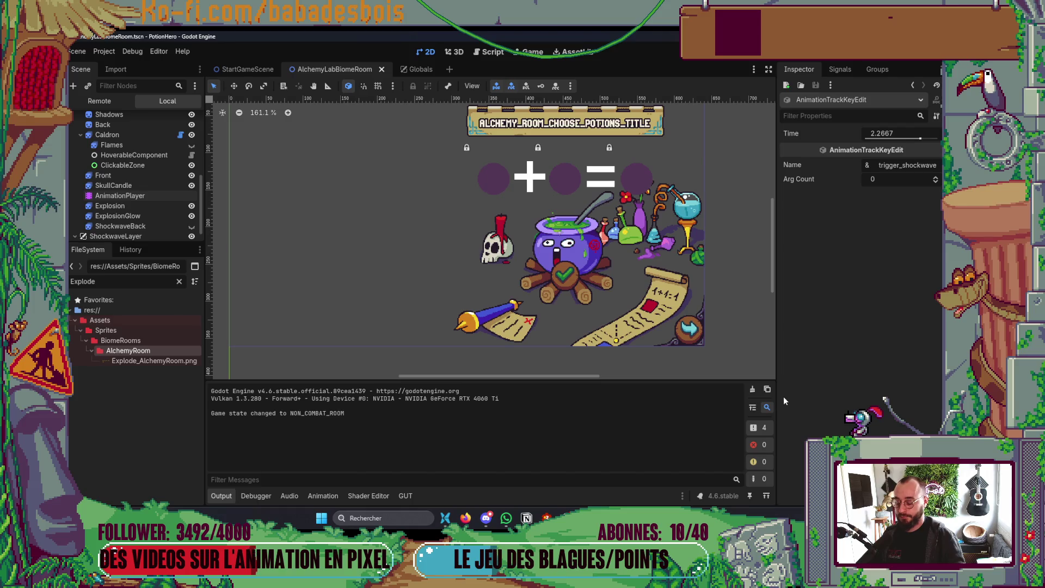
key("F5")
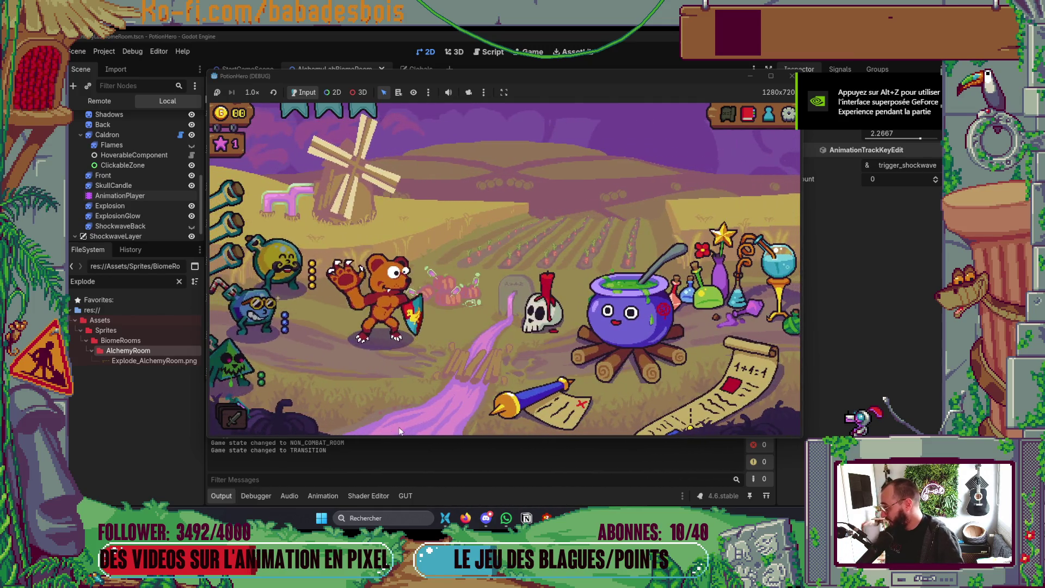
left_click(672, 318)
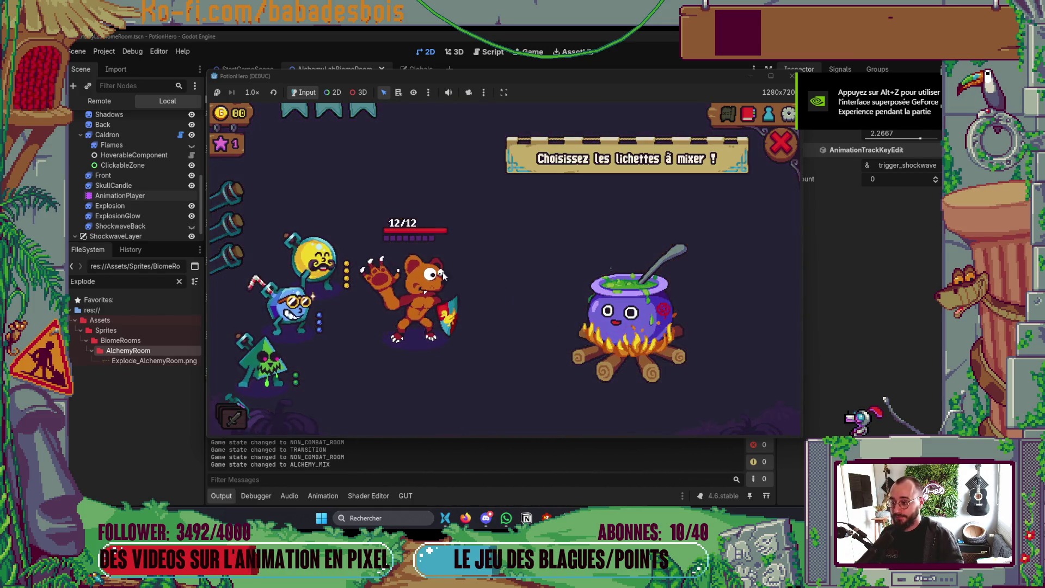
left_click(305, 263)
left_click(291, 300)
left_click(635, 342)
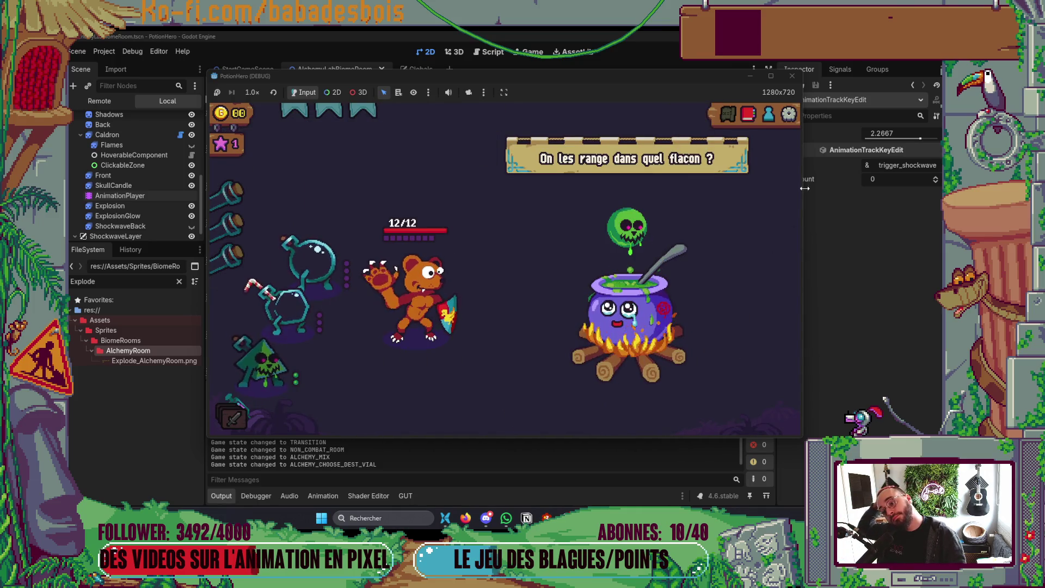
key("F8")
key("alt+Tab")
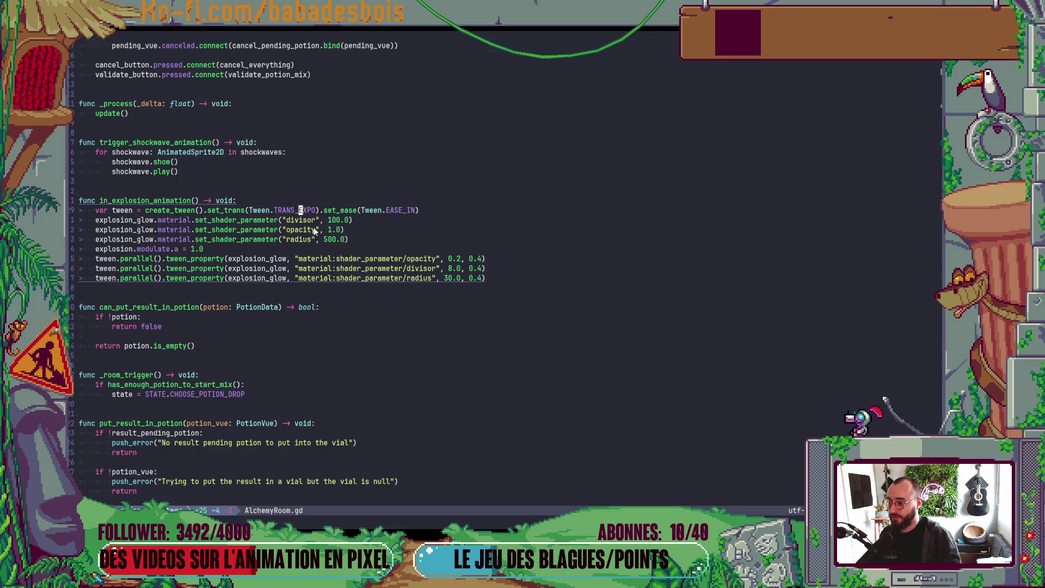
Change the explosion tween from TRANS_EXPO to TRANS_CUBIC and relaunch the game.
type("cwC")
key("Tab")
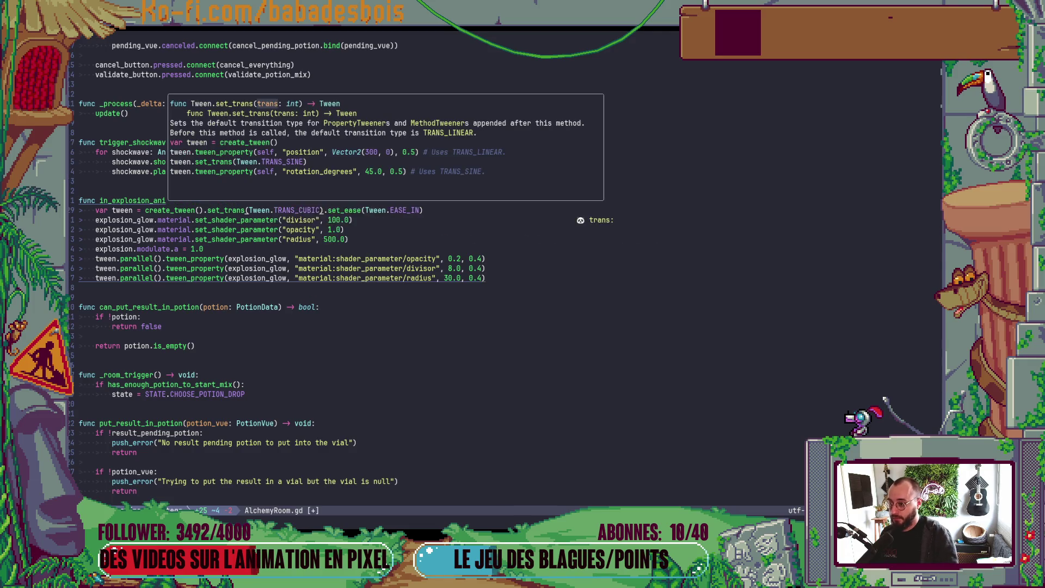
key("Escape")
key("alt+Tab")
key("F5")
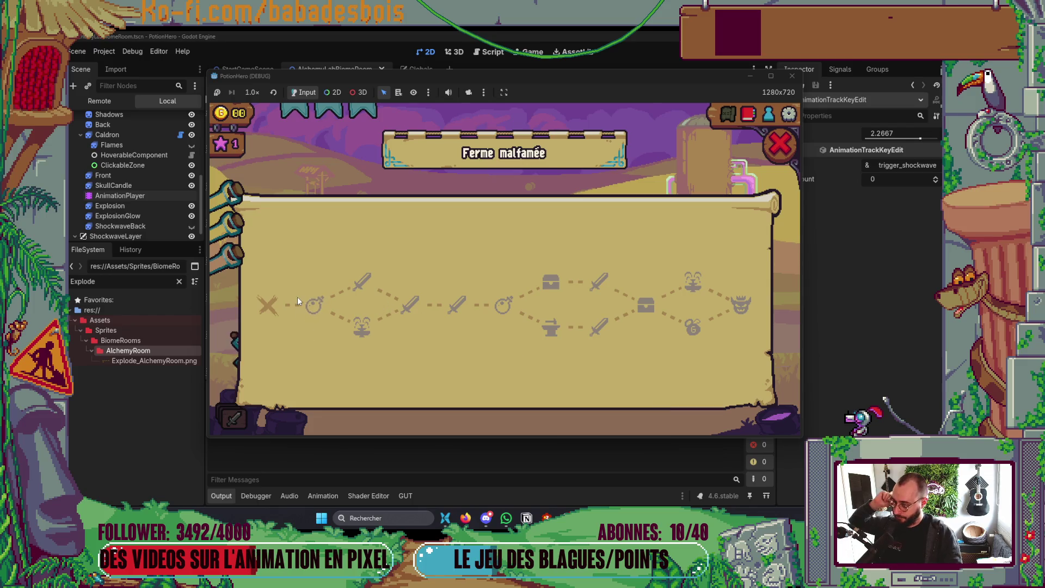
Travel to the farm room, mix the yellow and blue lichettes, then close the test game.
left_click(304, 305)
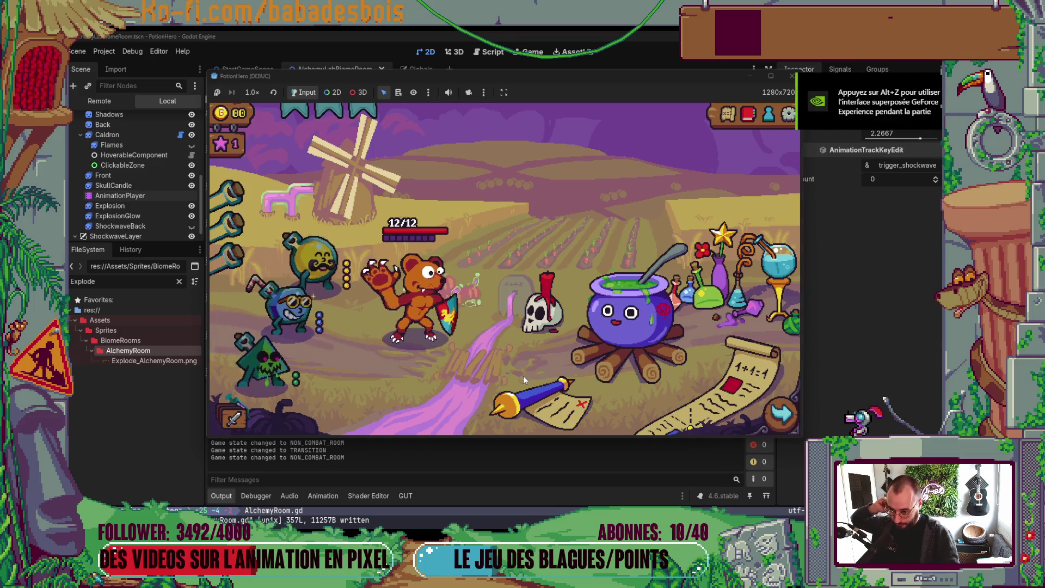
left_click(648, 318)
left_click(329, 269)
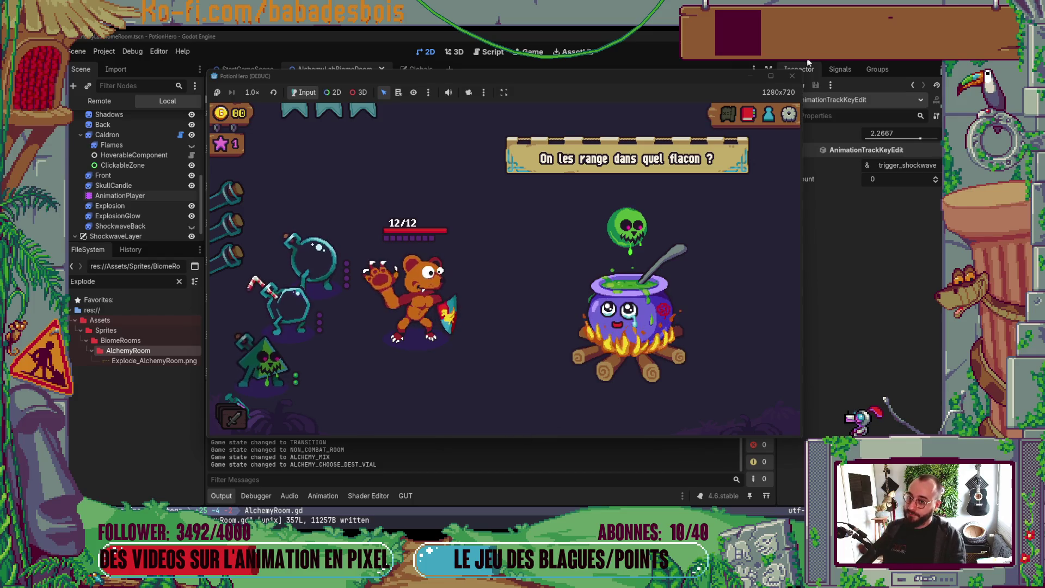
left_click(793, 78)
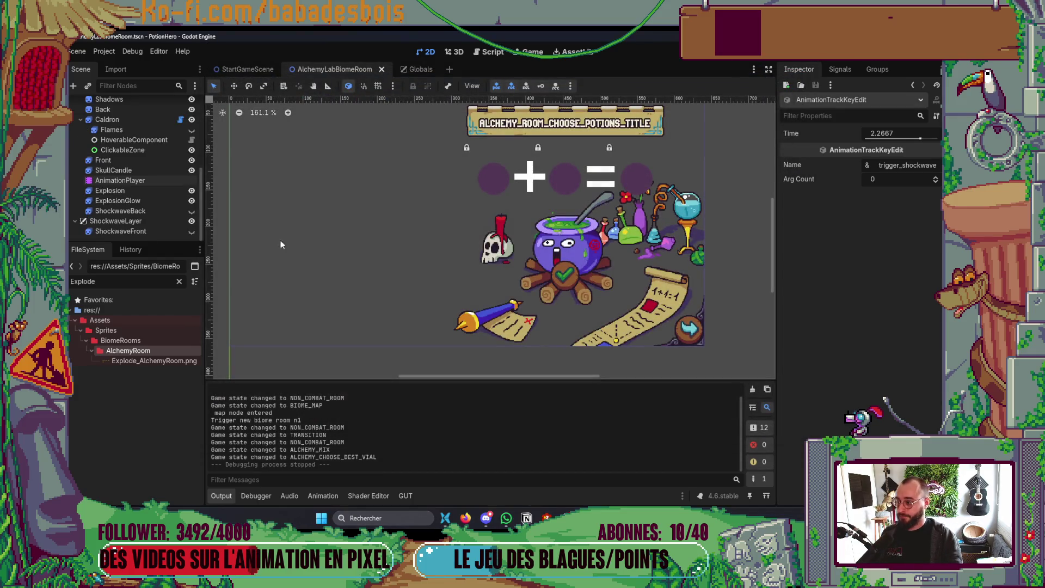
Nudge the play and shockwave keys later, put both visible keys at 2.4667 s, and run.
left_click(105, 179)
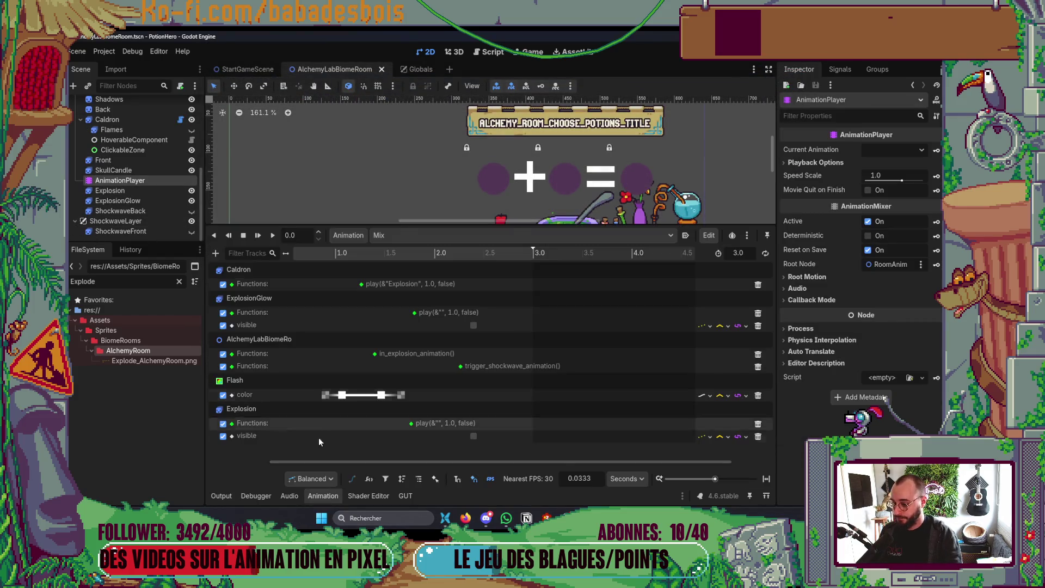
left_click(415, 315)
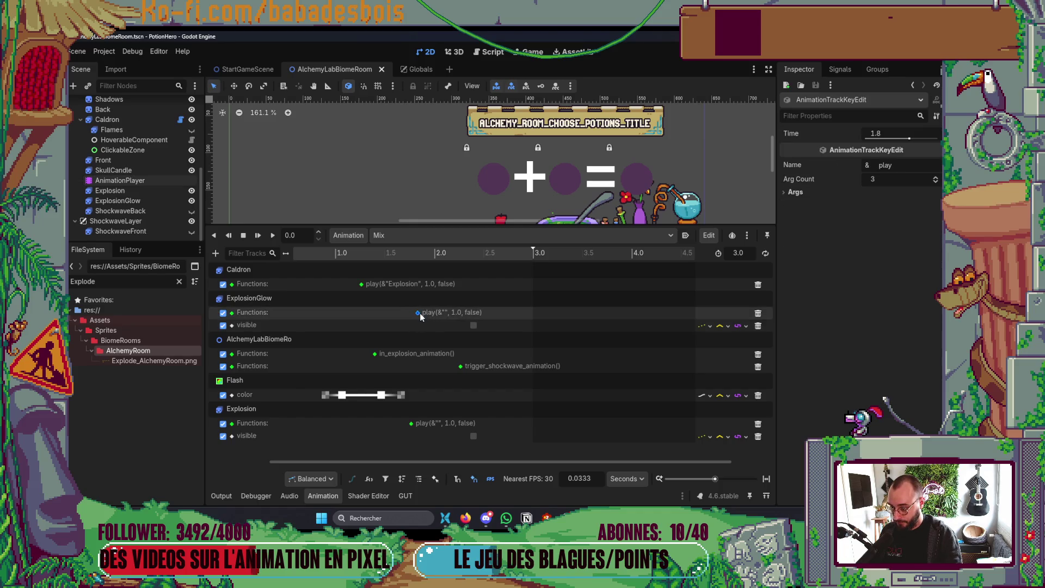
left_click_drag(411, 423, 417, 423)
left_click_drag(462, 366, 471, 366)
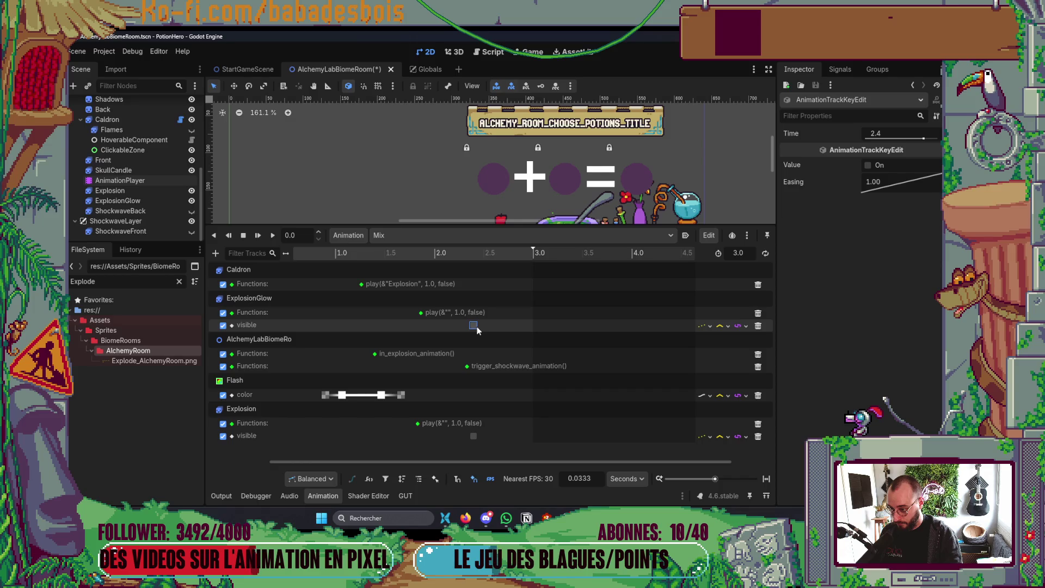
left_click_drag(481, 326, 485, 326)
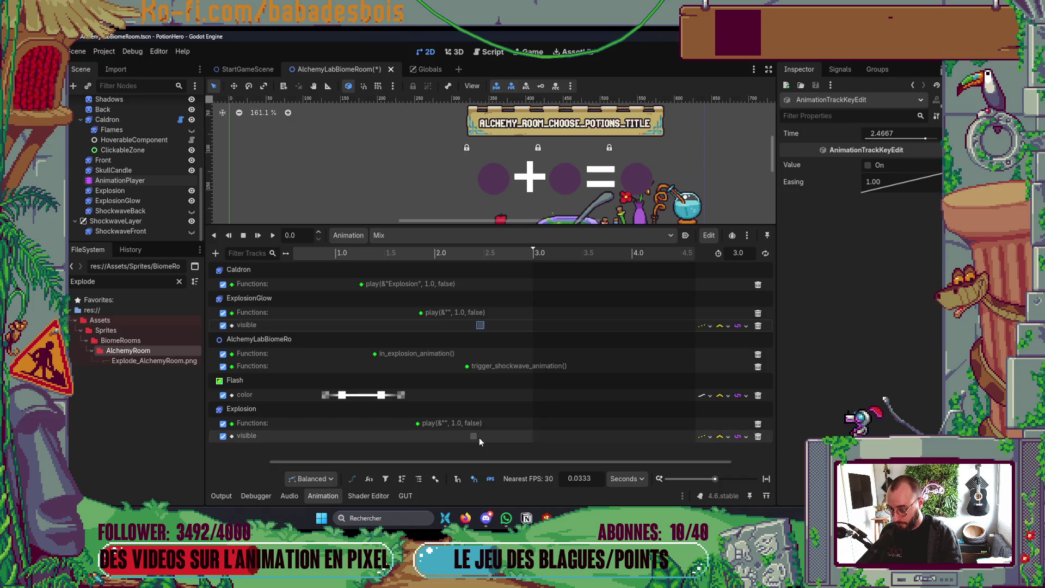
left_click_drag(481, 437, 481, 436)
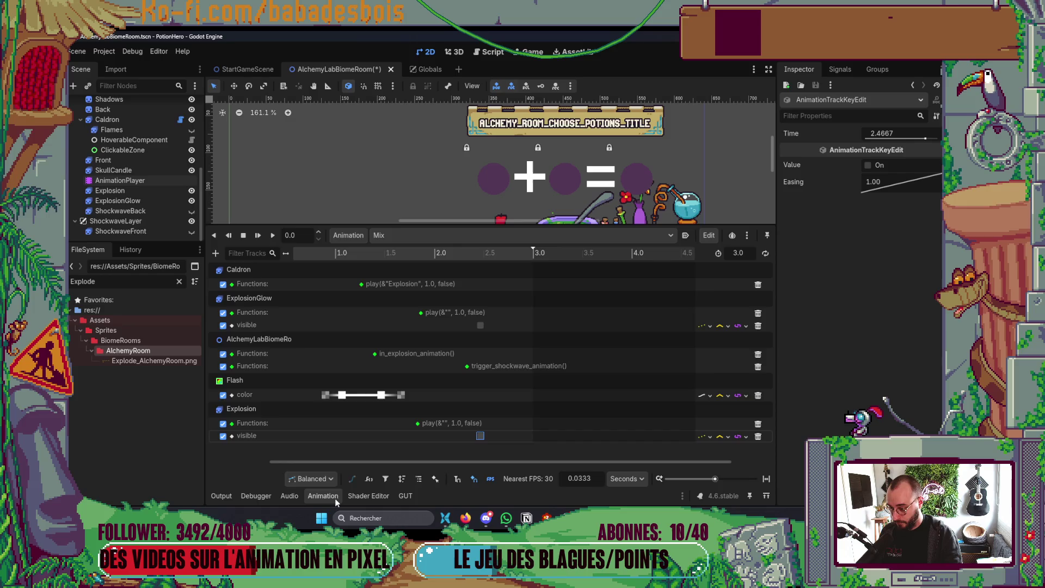
key("F5")
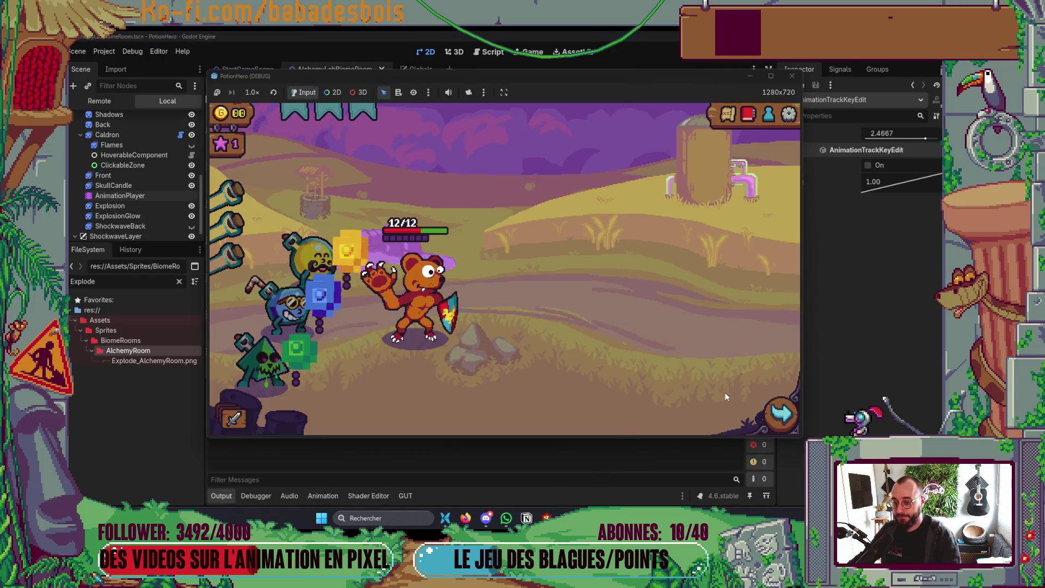
Travel to the farm room and brew a potion from the yellow and blue lichettes at the cauldron.
left_click(779, 417)
left_click(312, 316)
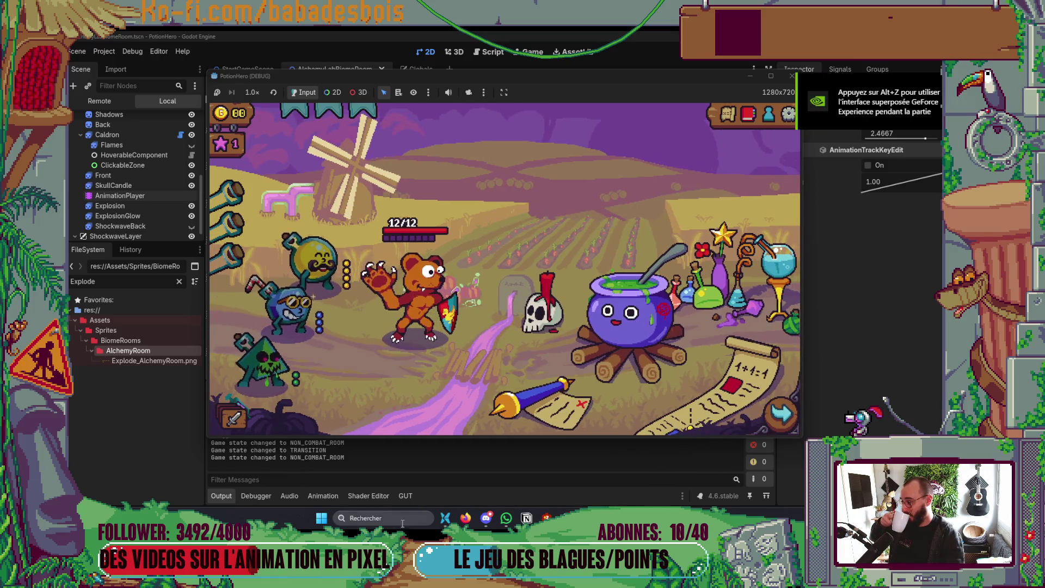
left_click(626, 342)
left_click(313, 263)
left_click(298, 313)
left_click(617, 358)
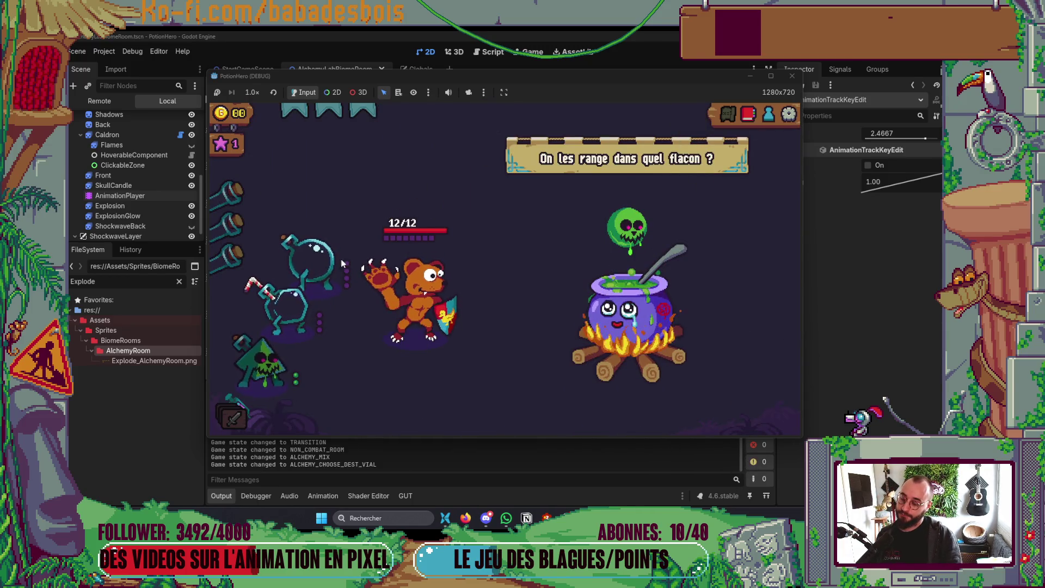
Restart the game, brew the yellow-blue lichette potion again, and close the game window.
key("F8")
key("F5")
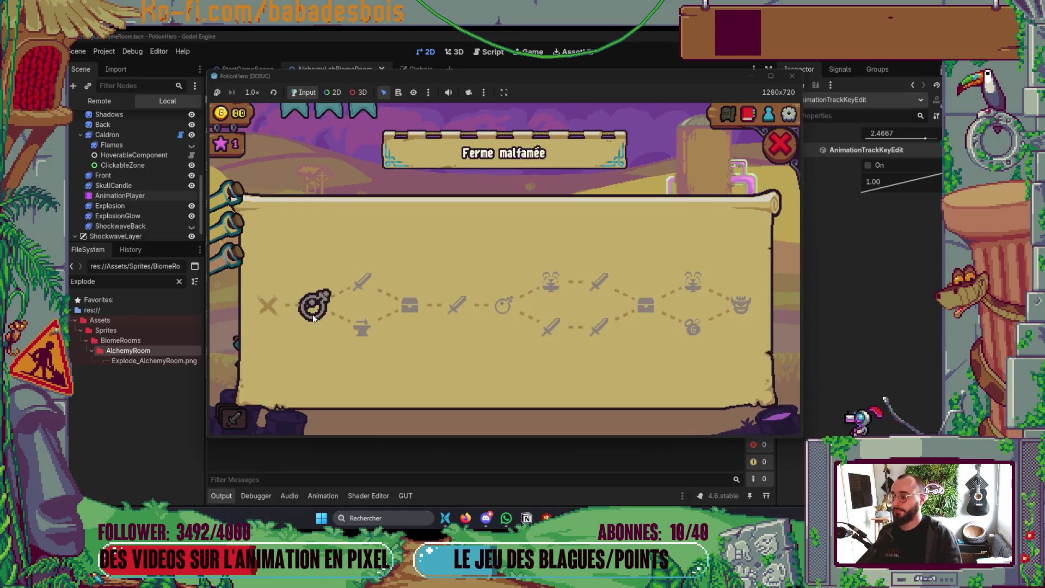
left_click(314, 316)
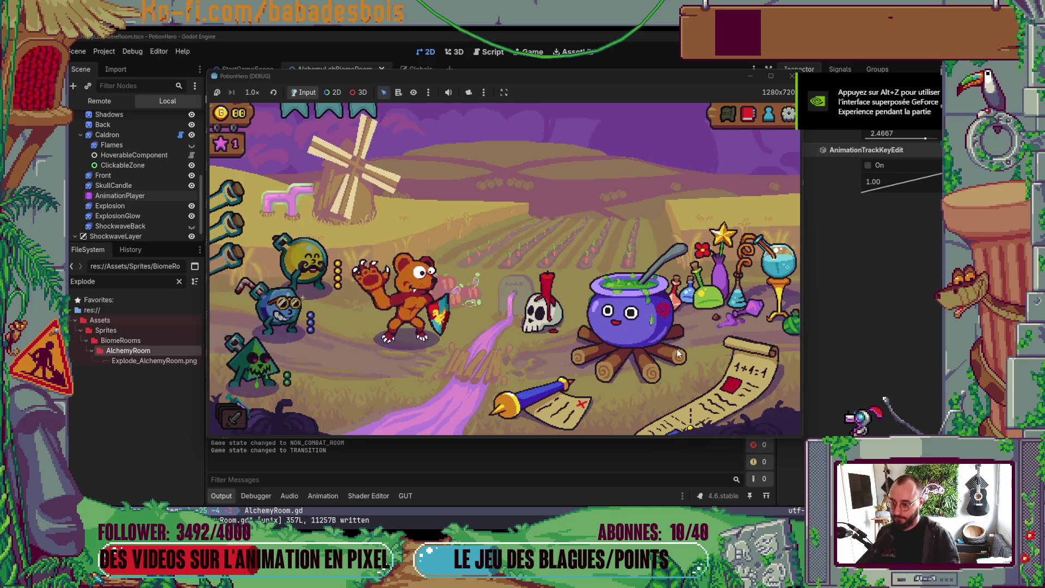
left_click(678, 354)
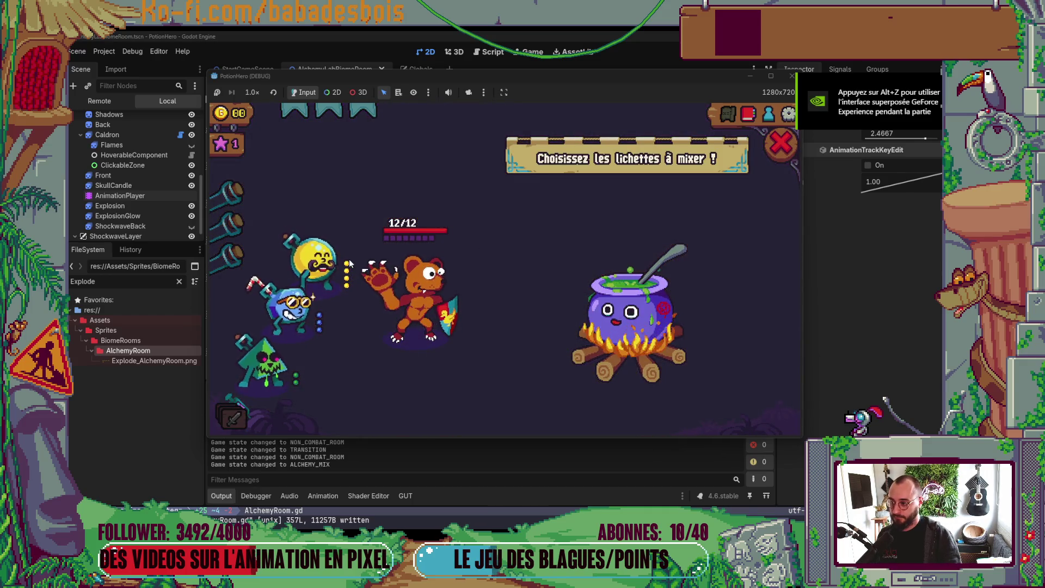
left_click(326, 264)
left_click(272, 310)
left_click(640, 358)
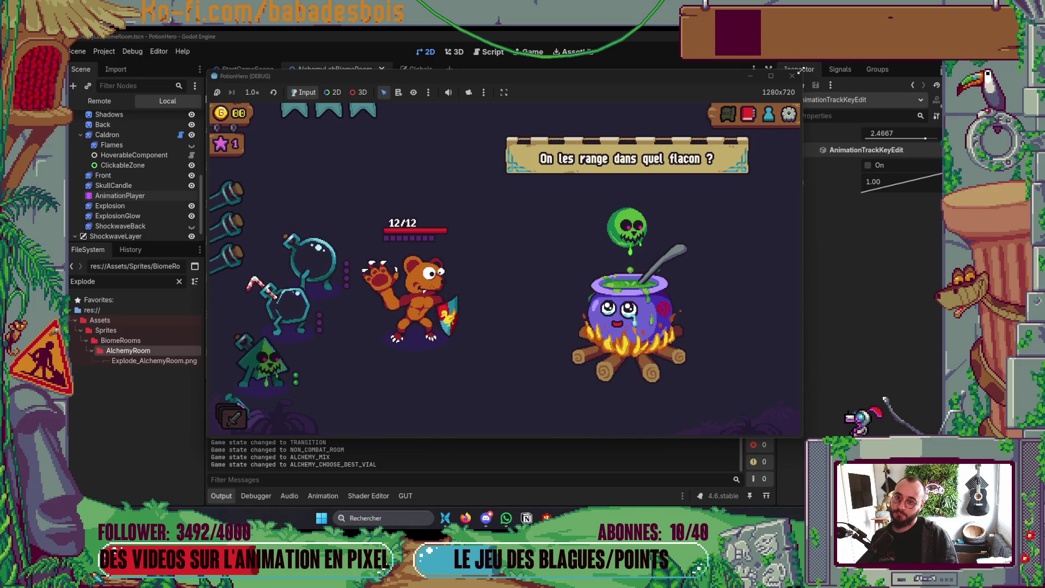
left_click(793, 76)
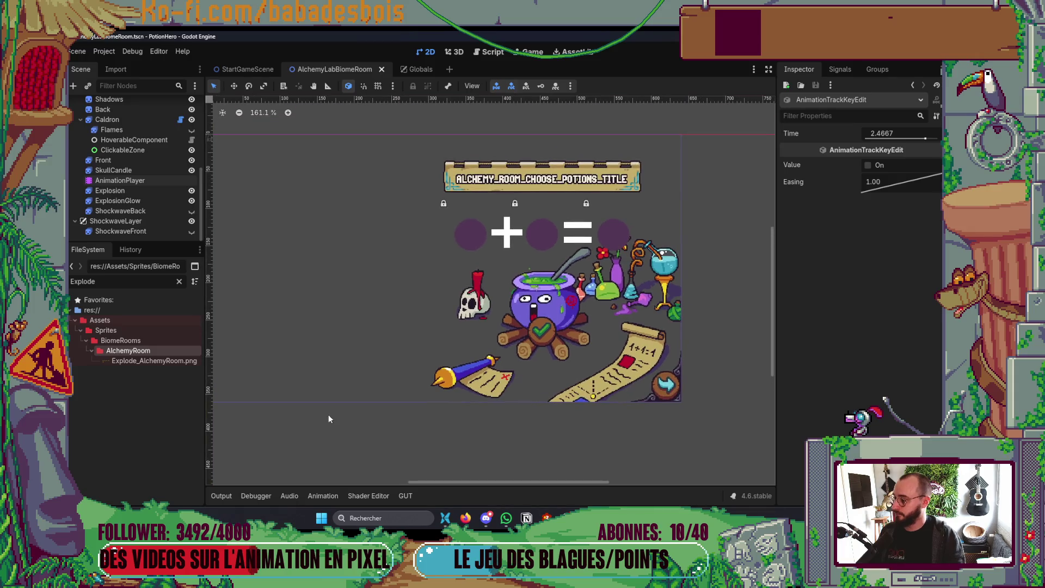
Glance at the code editor, reframe the canvas, and bring up the Select Scene quick-open dialog.
key("alt+Tab")
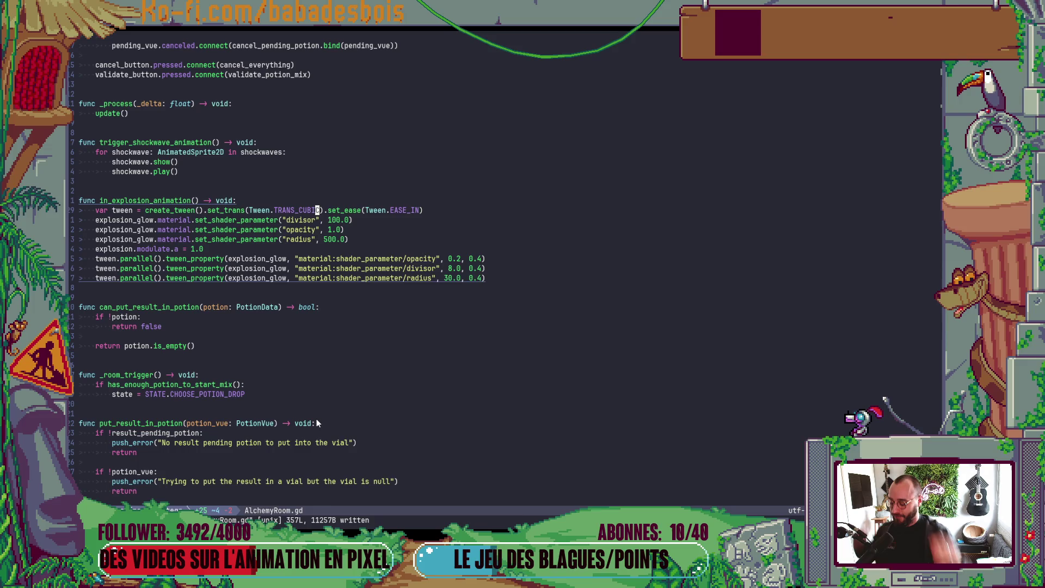
key("alt+Tab")
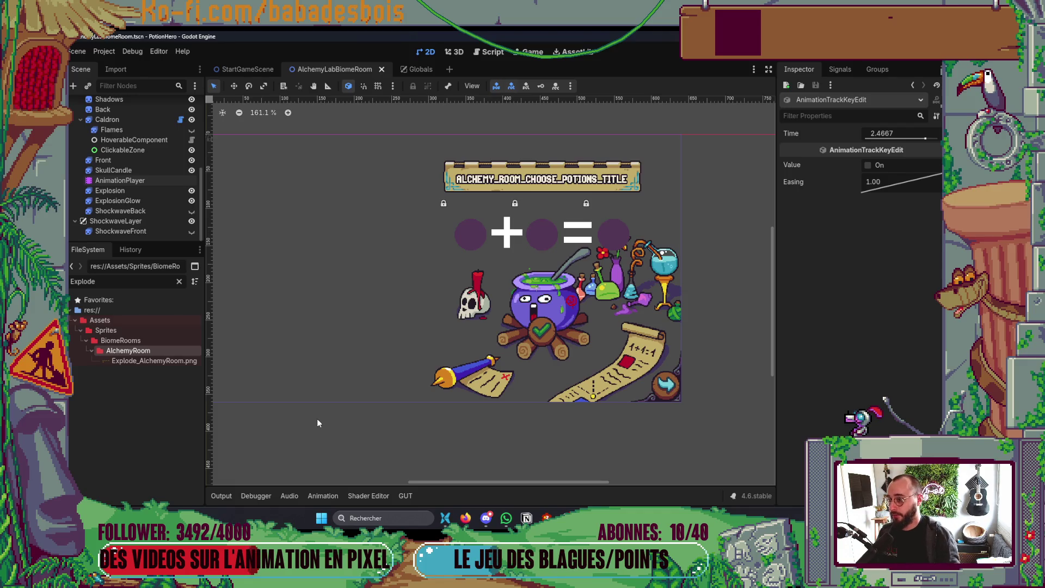
scroll(380, 365, "down", 2)
scroll(148, 152, "up", 5)
scroll(150, 154, "up", 2)
left_click_drag(390, 220, 508, 233)
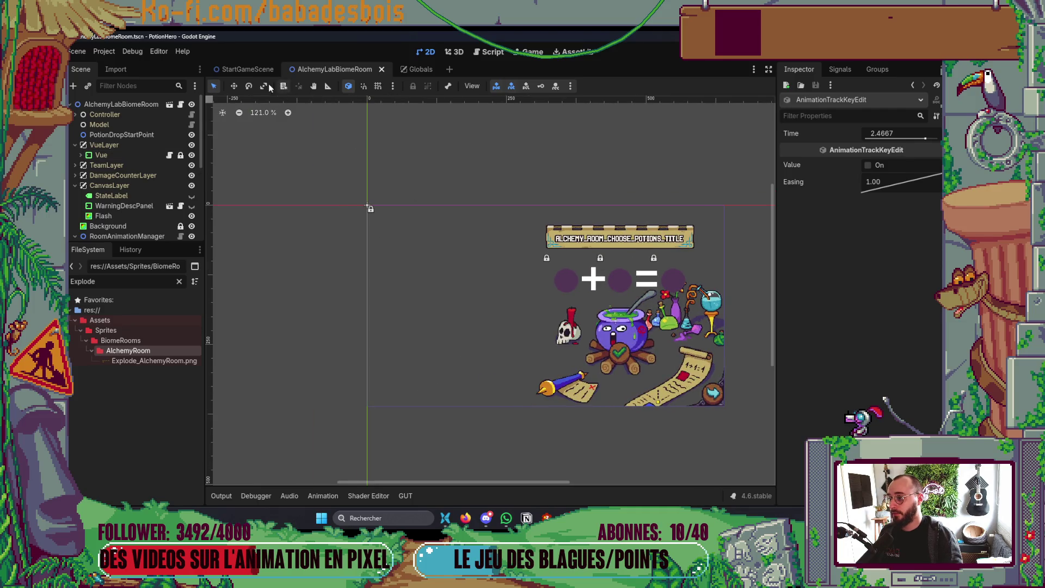
key("ctrl+shift+o")
Open the Biome scene by searching 'Biom' and select its Camera2D node.
type("Biom")
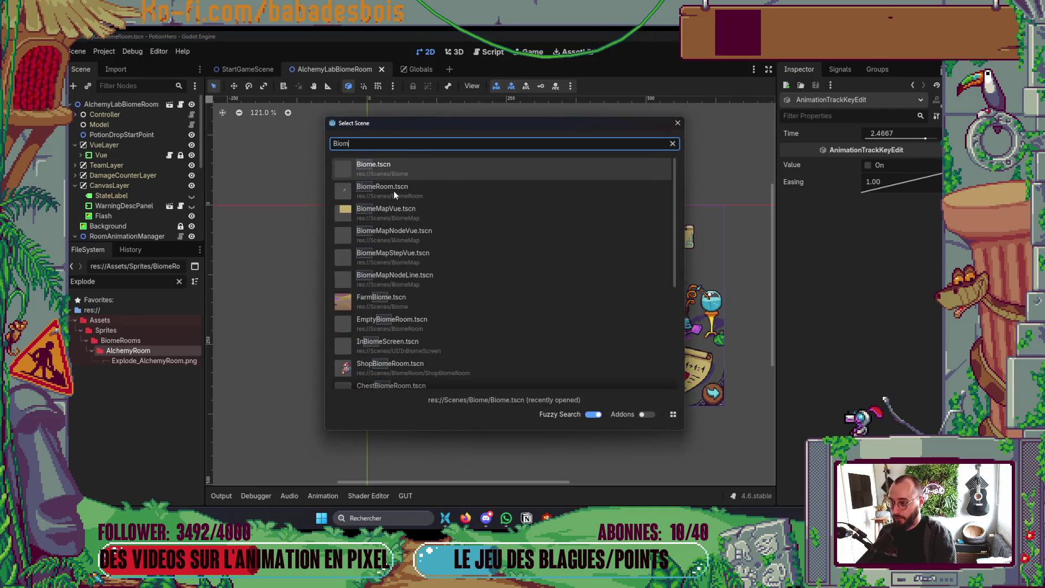
key("Return")
scroll(146, 195, "down", 3)
left_click(132, 224)
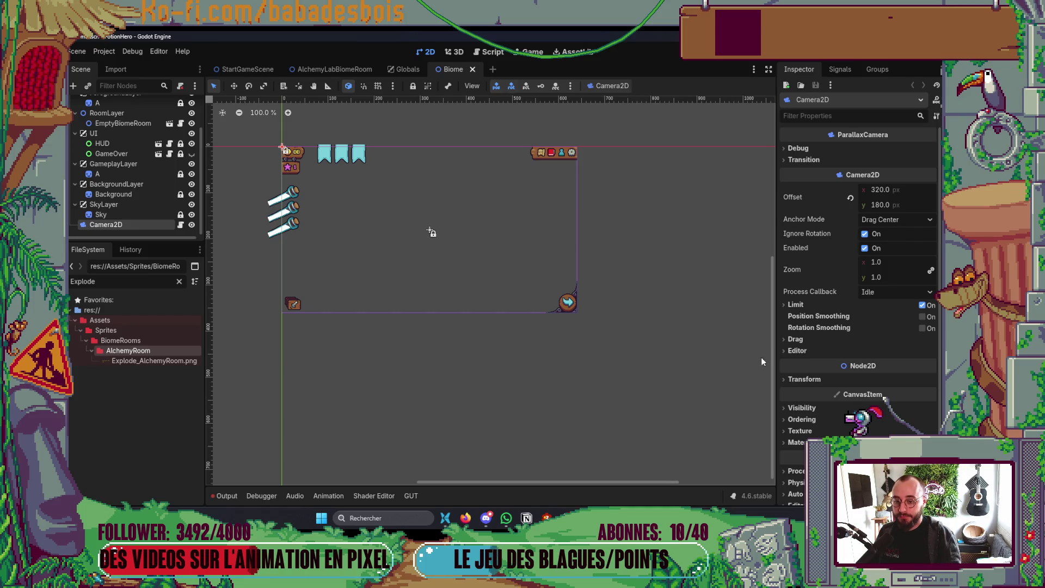
Inspect the Camera2D's Drag and Transition settings in the Inspector.
left_click(796, 339)
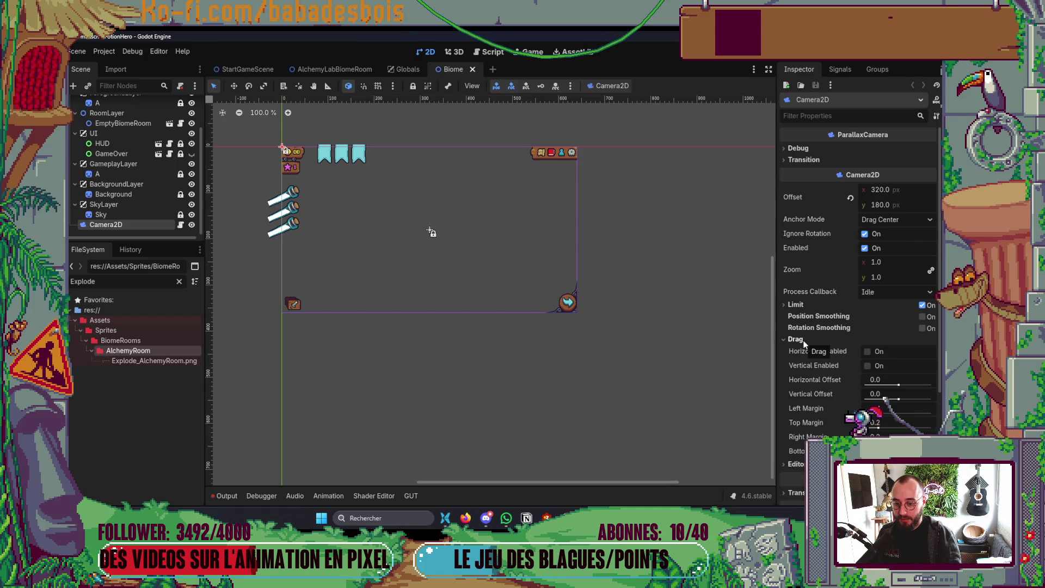
left_click(804, 341)
left_click(804, 341)
left_click(803, 341)
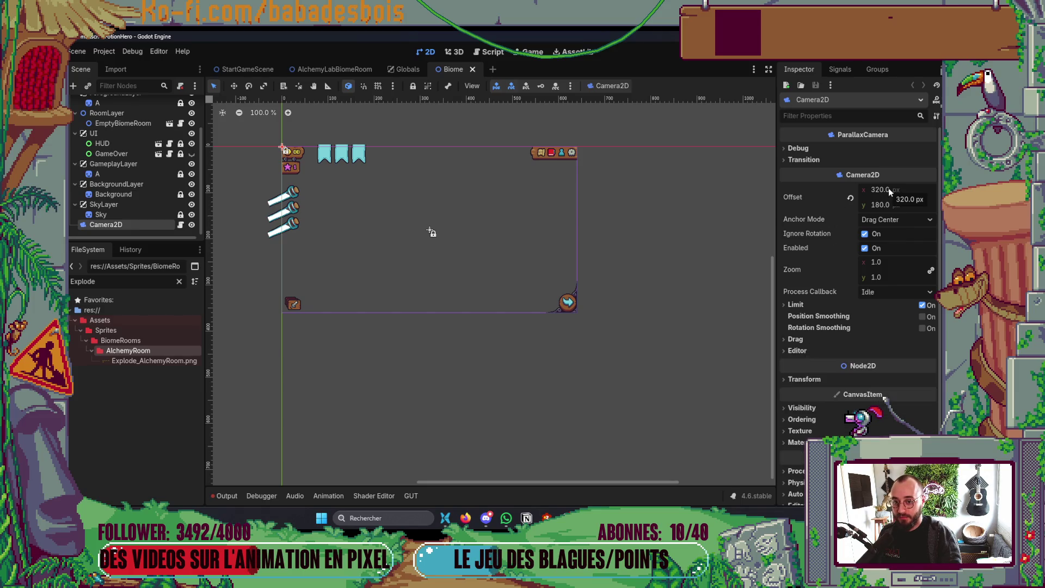
left_click(823, 161)
left_click(823, 159)
left_click(823, 158)
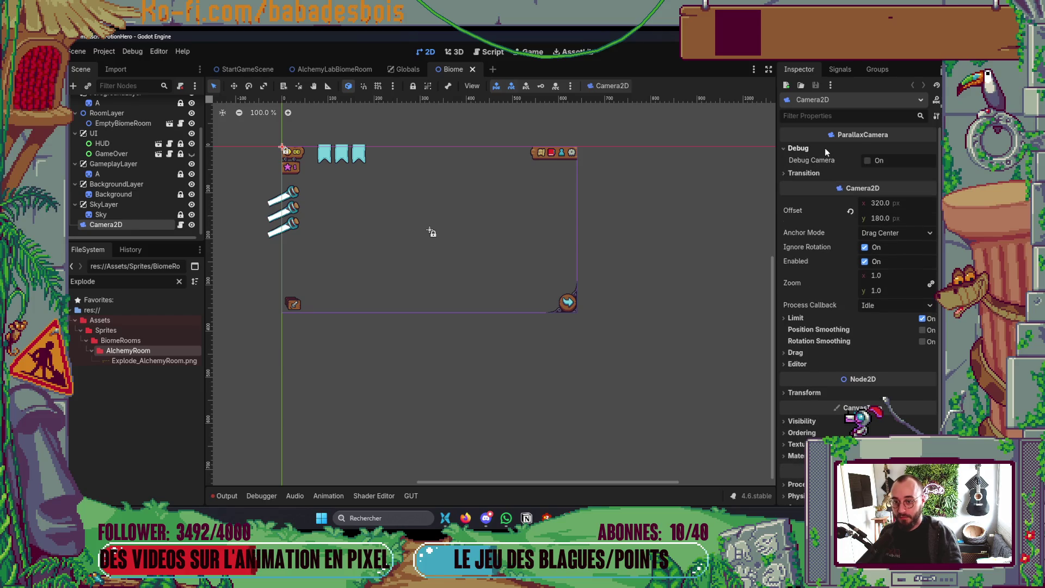
left_click(825, 158)
Save the Biome scene, enlarge the scene tree panel, and switch to Neovim.
key("ctrl+s")
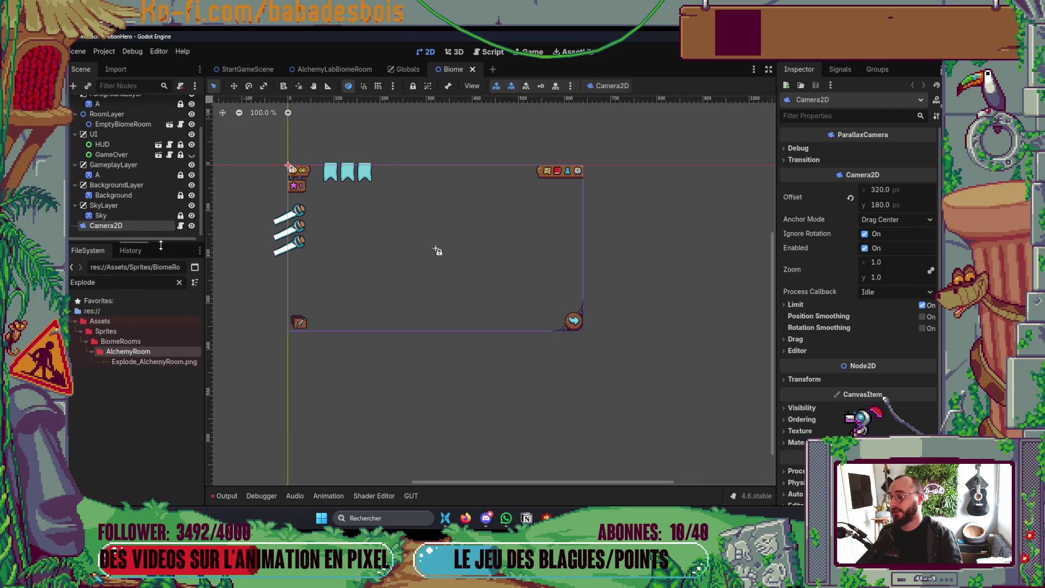
left_click_drag(159, 243, 159, 281)
mouse_move(629, 518)
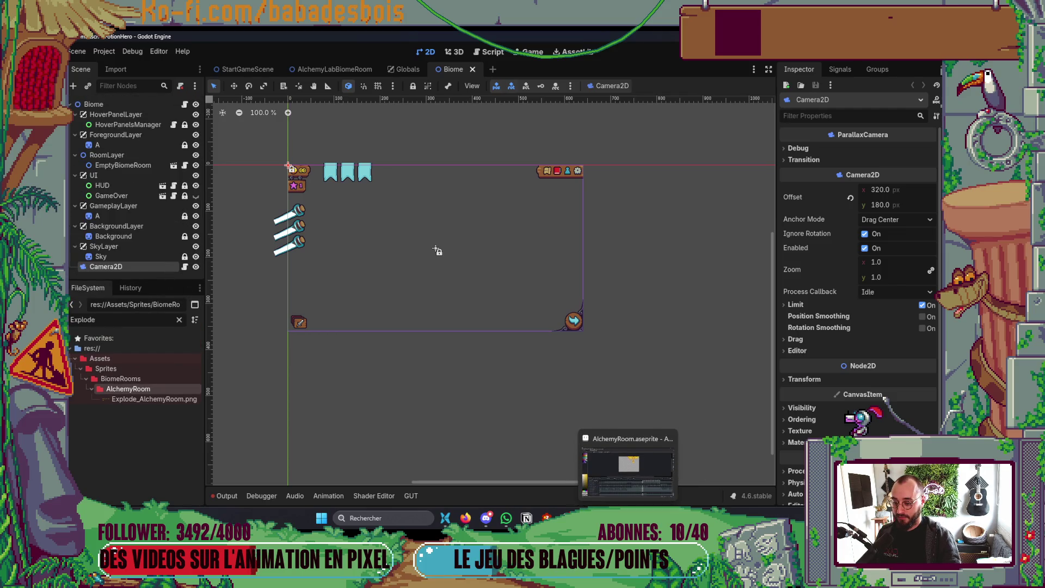
key("alt+Tab")
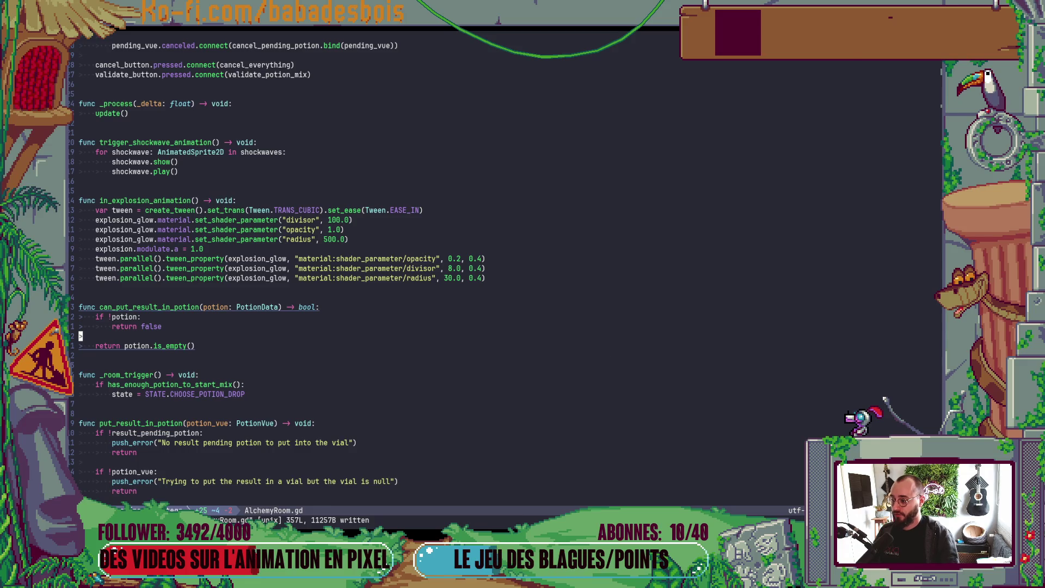
Open AnimationUtils.gd with the file finder and scroll down to fade().
key("space")
key("f")
key("f")
type("animutils")
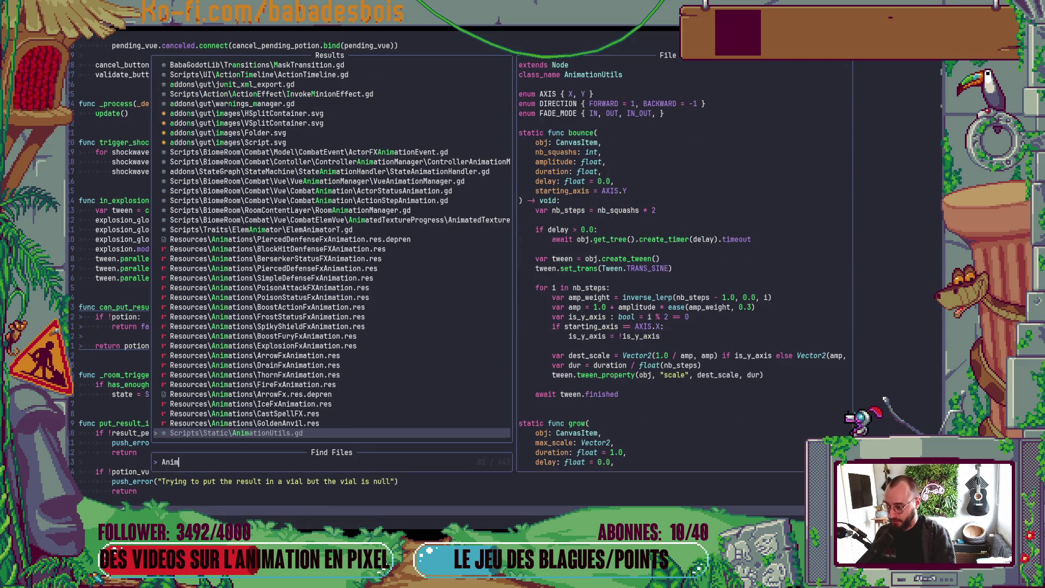
key("Return")
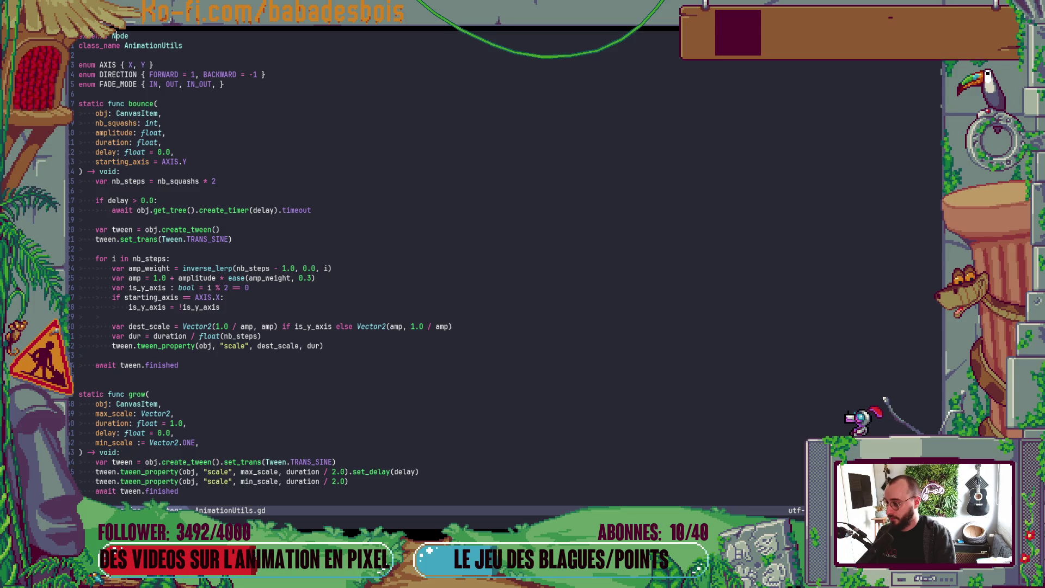
key("ctrl+d")
key("ctrl+d")
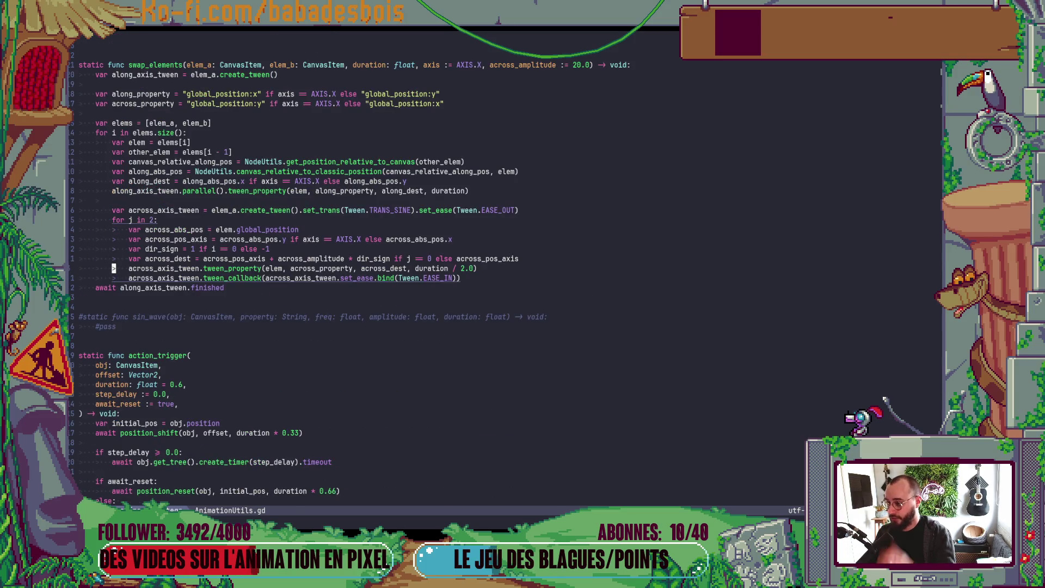
key("ctrl+d")
key("ctrl+d")
key("ctrl+d")
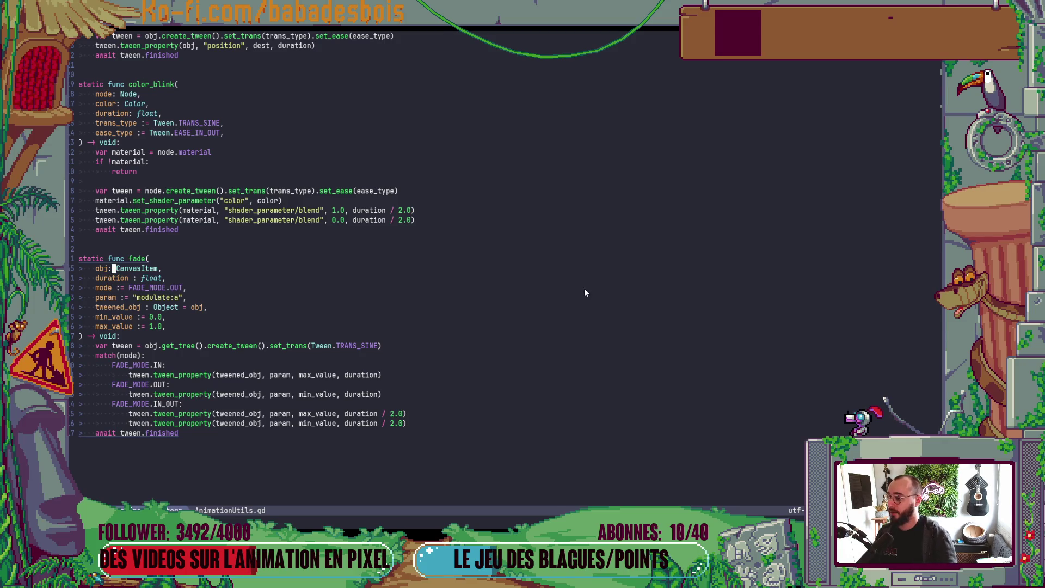
Insert blank lines above fade() and write 'static func shake()'.
left_click(162, 238)
key("o")
key("Return")
key("Return")
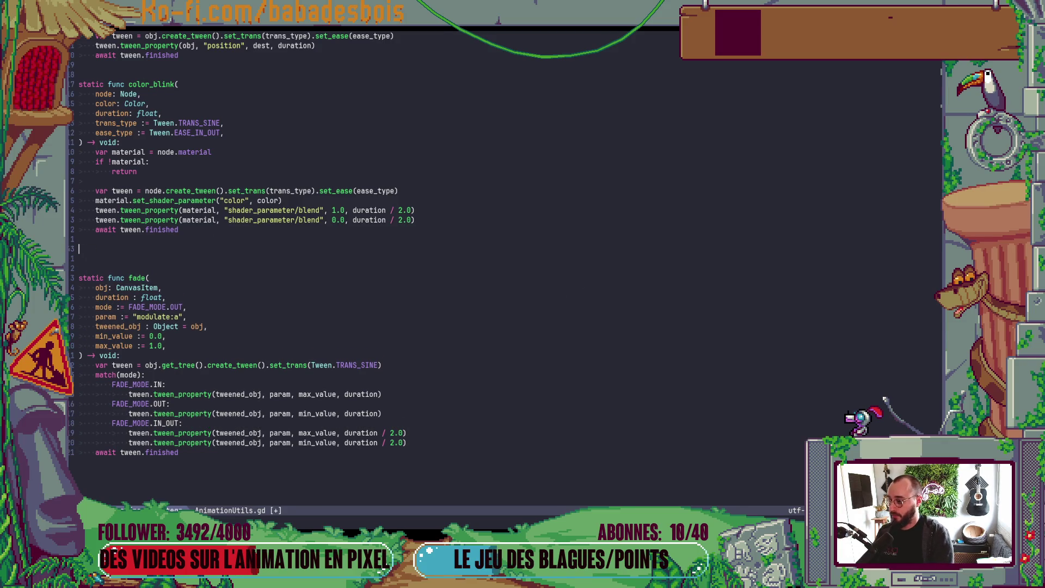
key("Up")
type("stati")
key("BackSpace")
type("c ")
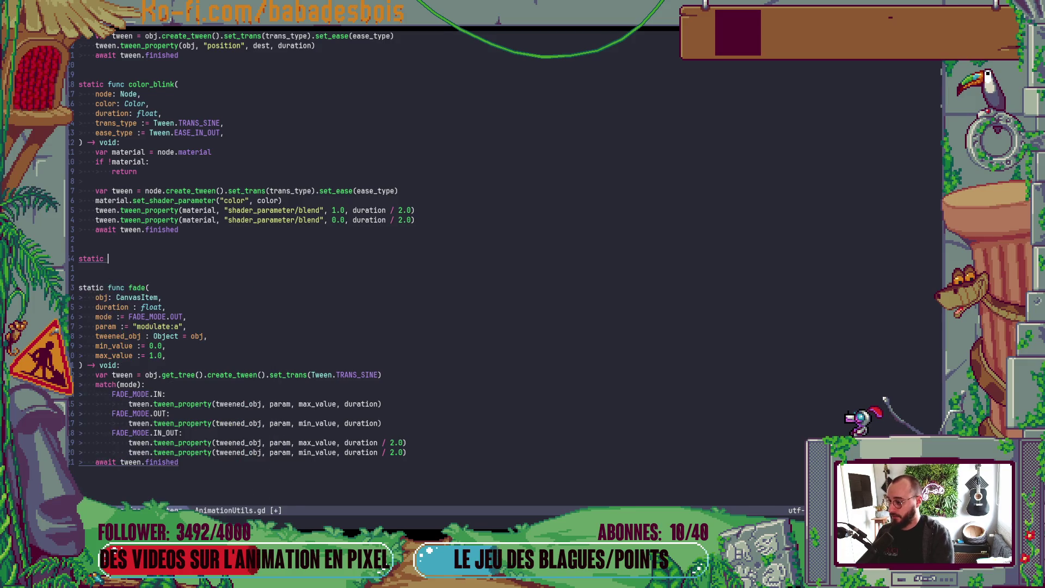
type("func shake")
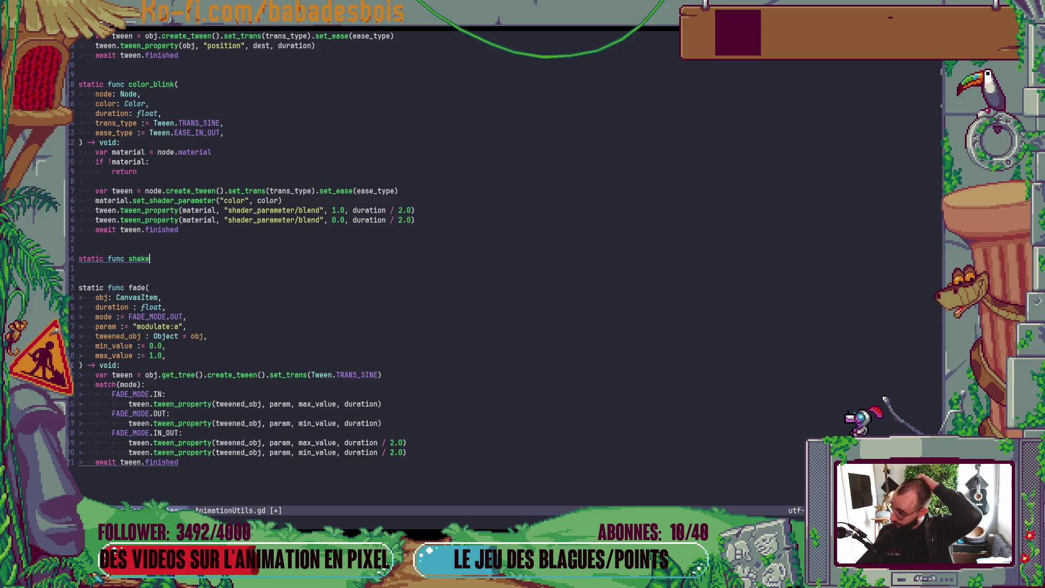
type("()")
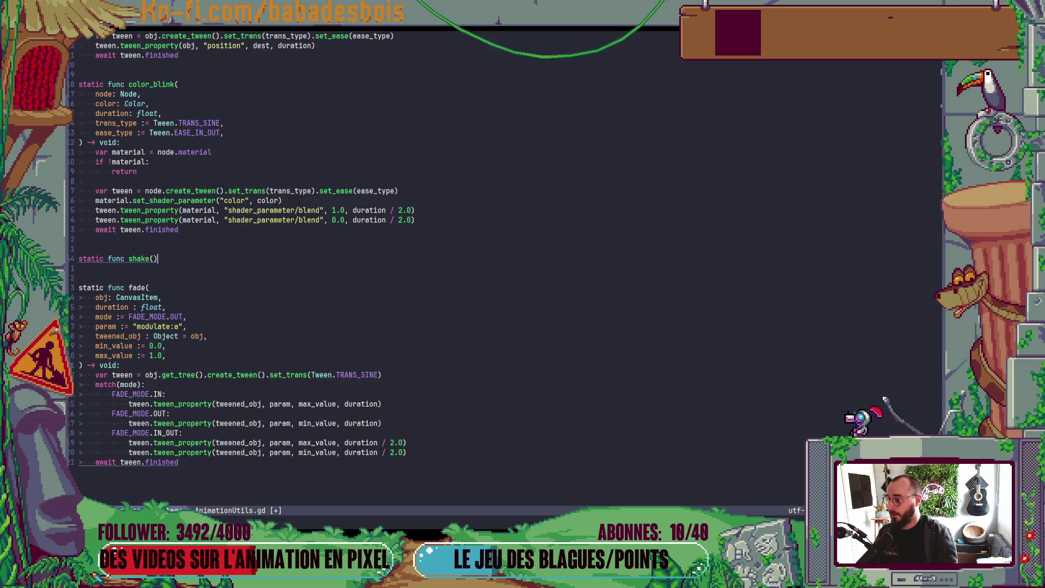
Give shake() the parameters obj: CanvasItem, duration: float and param := "position".
key("Left")
key("Return")
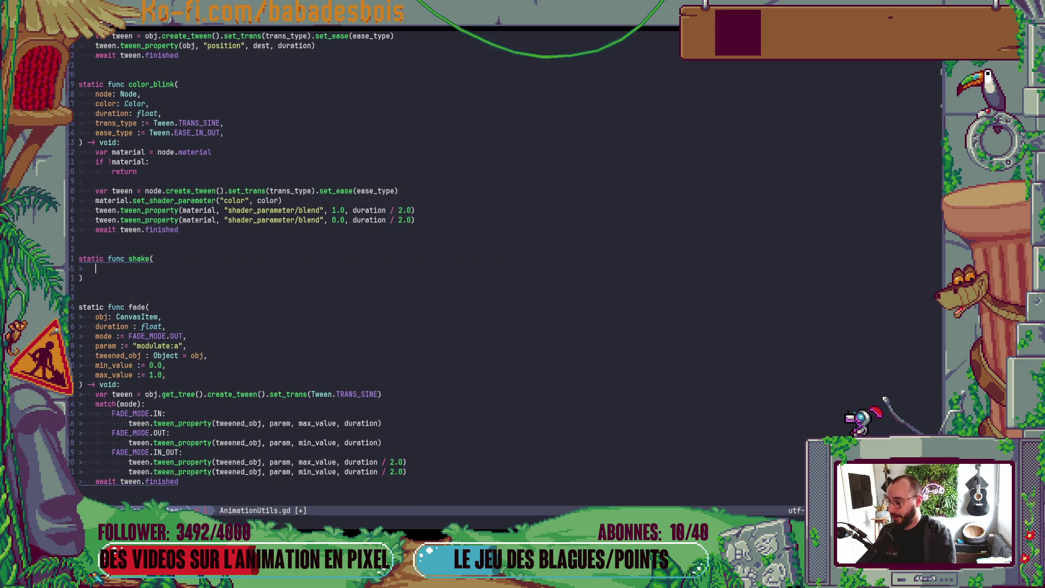
type("obj")
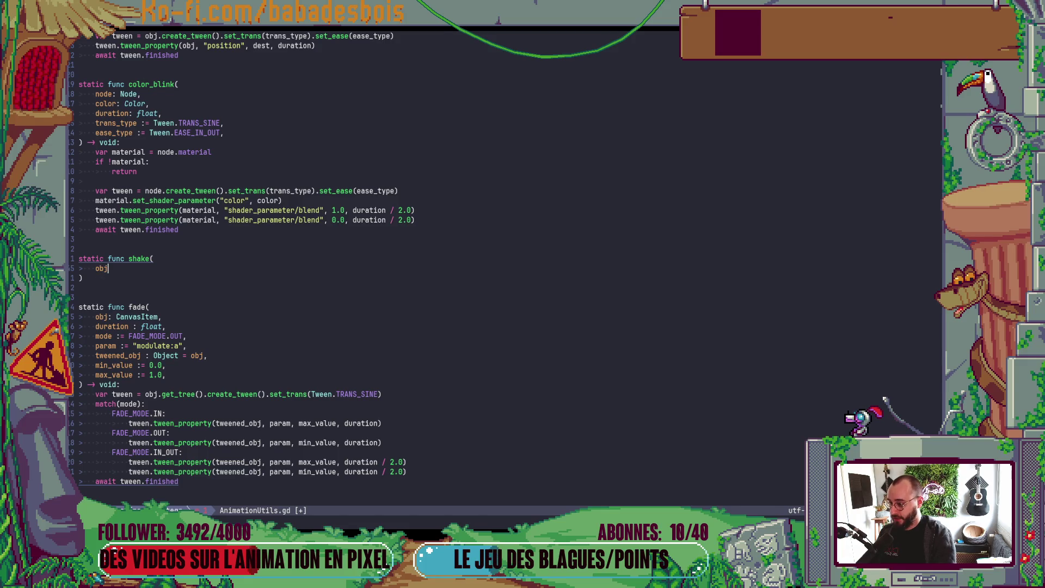
type(": Can")
key("Return")
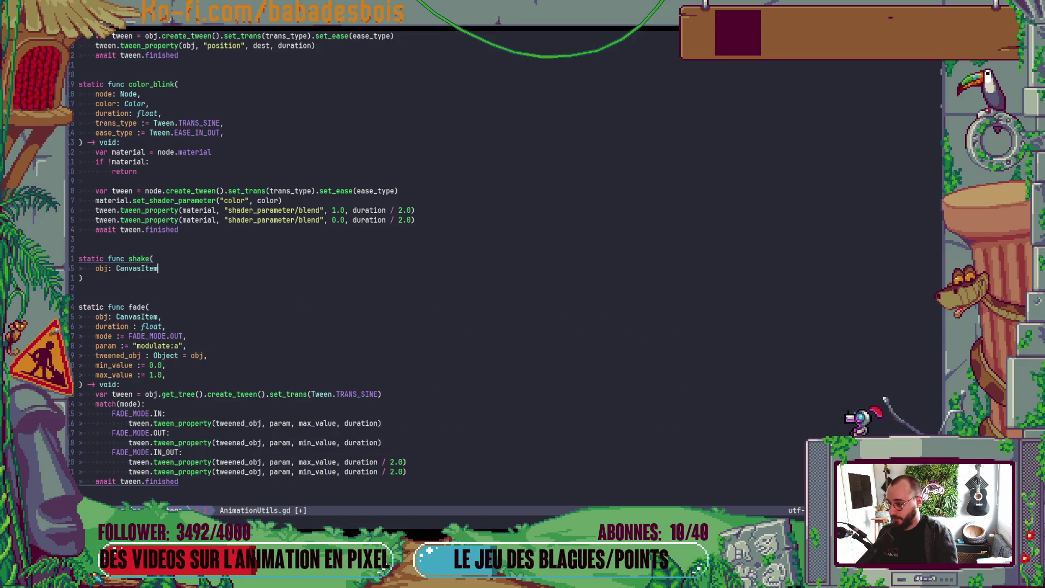
type(",")
key("Return")
type("duration")
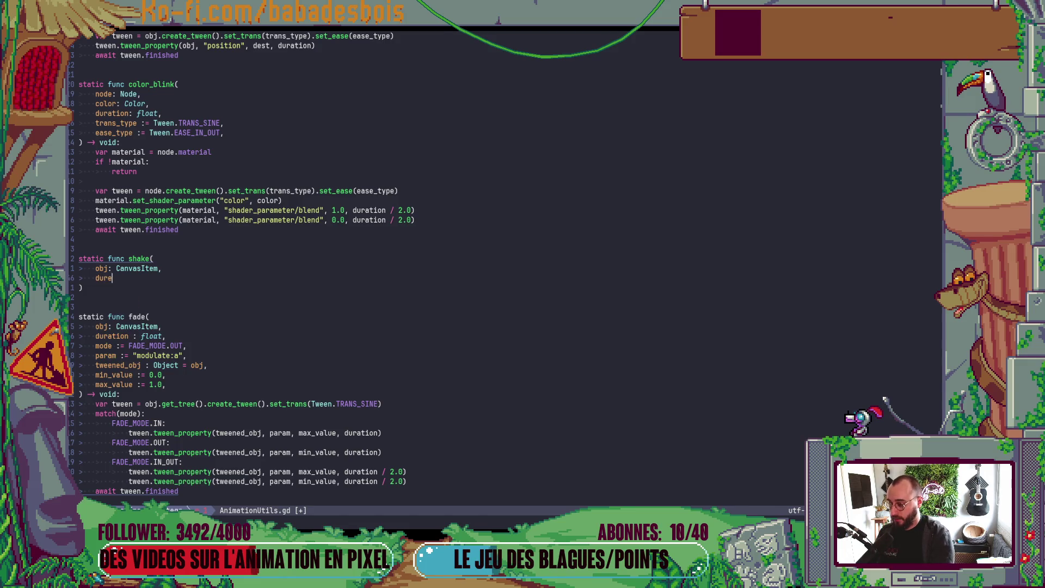
key("BackSpace")
key("BackSpace")
key("BackSpace")
type("tion")
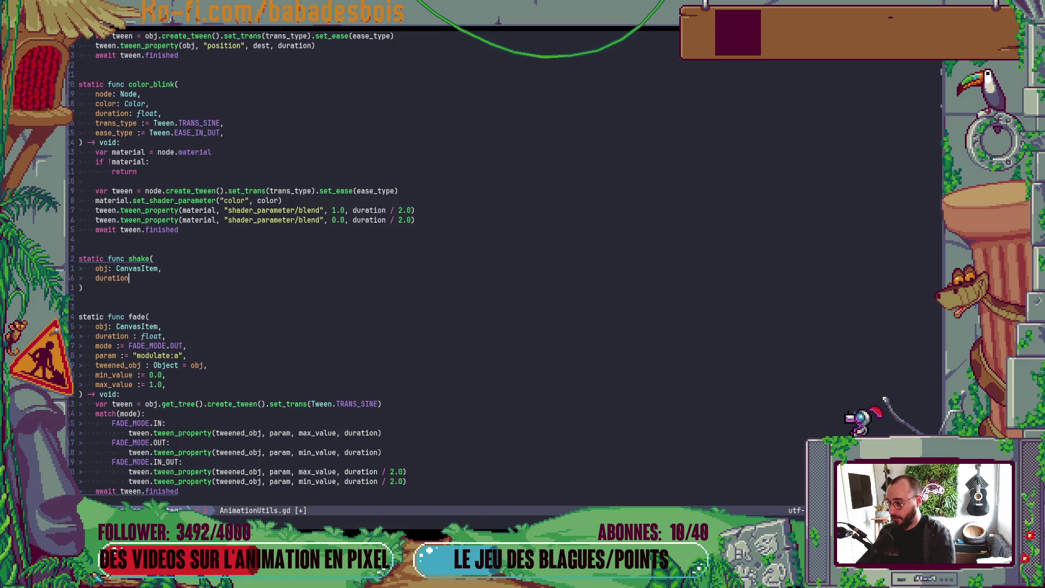
type(" : fl")
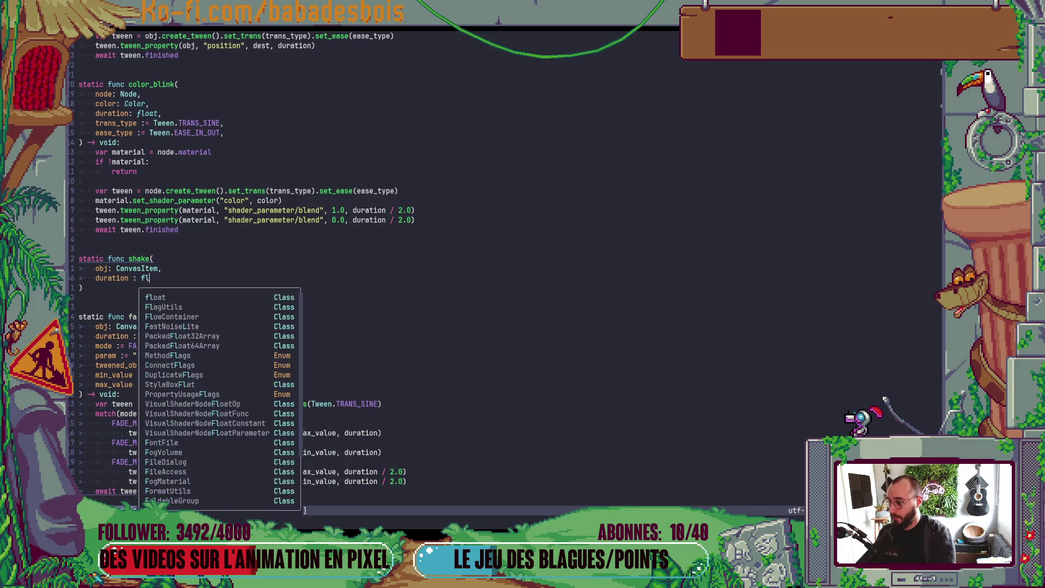
type("oat,")
key("Return")
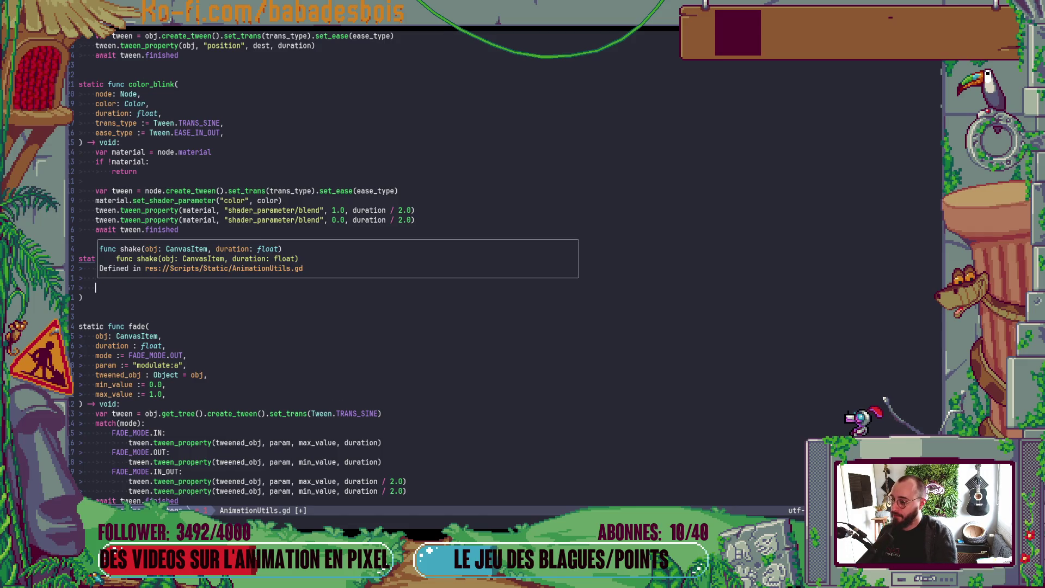
type("param:")
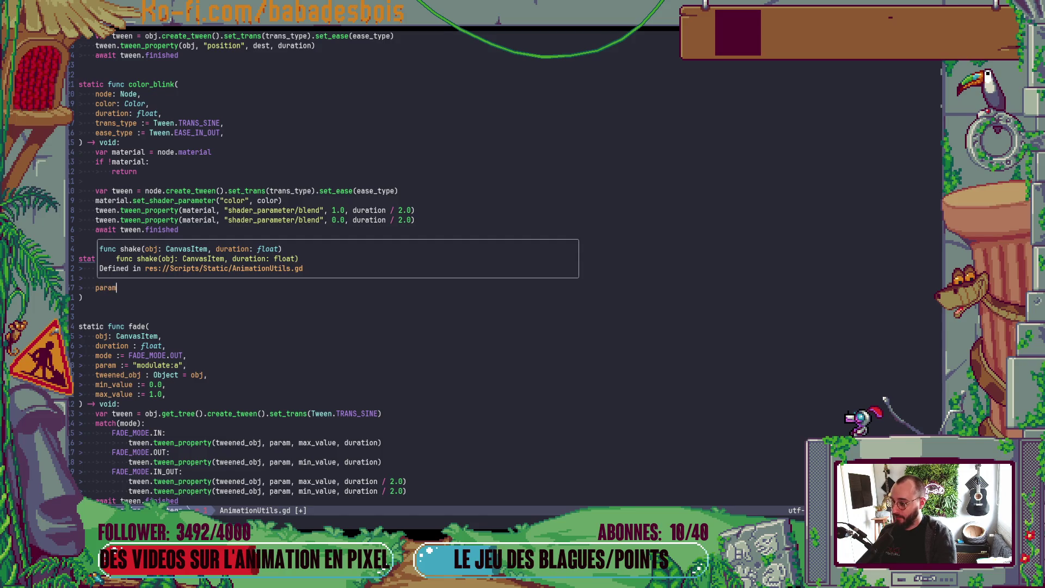
key("BackSpace")
key("BackSpace")
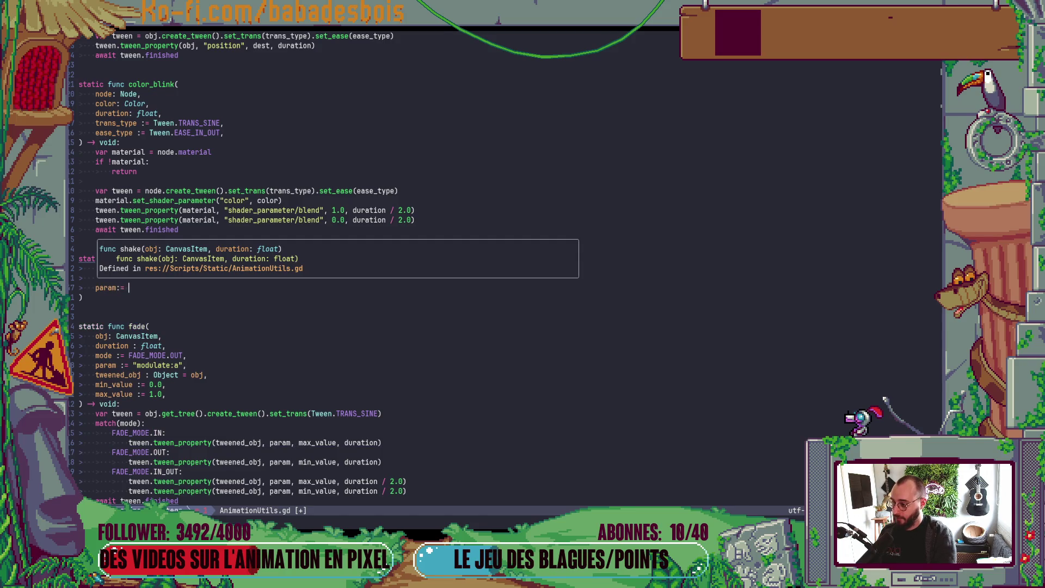
type(":= \"")
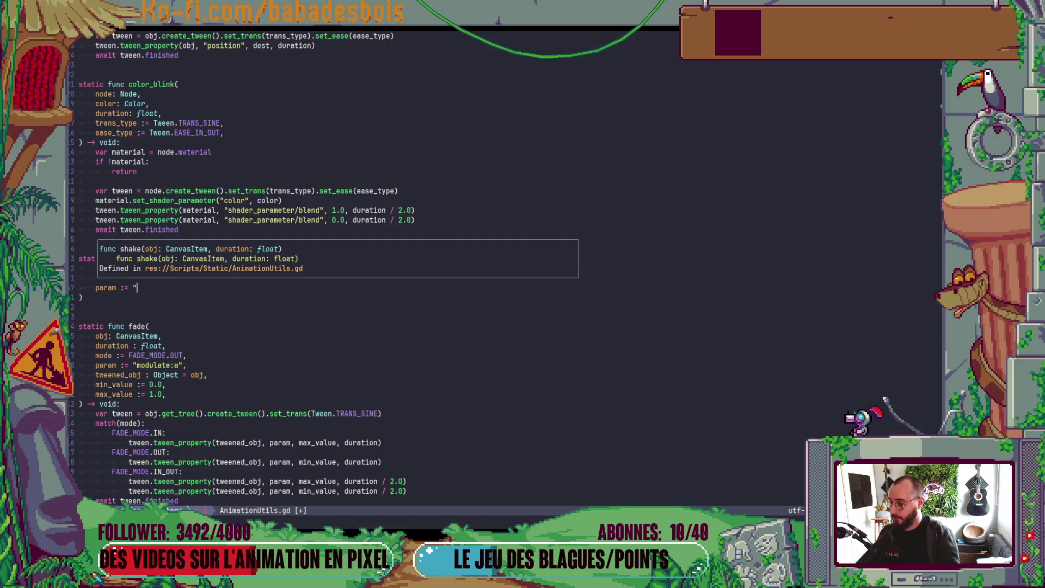
type("position")
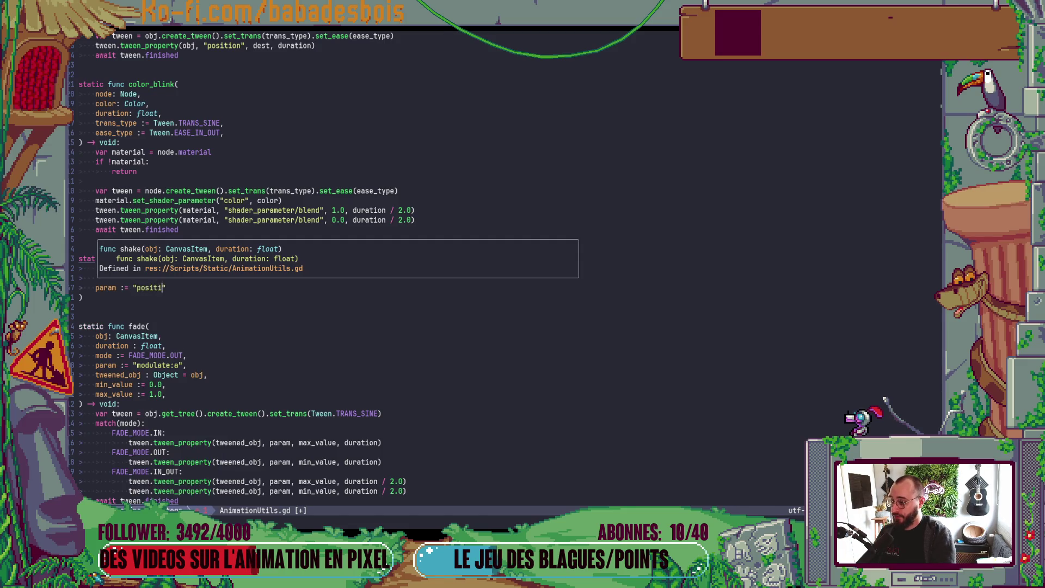
type("\"")
key("Escape")
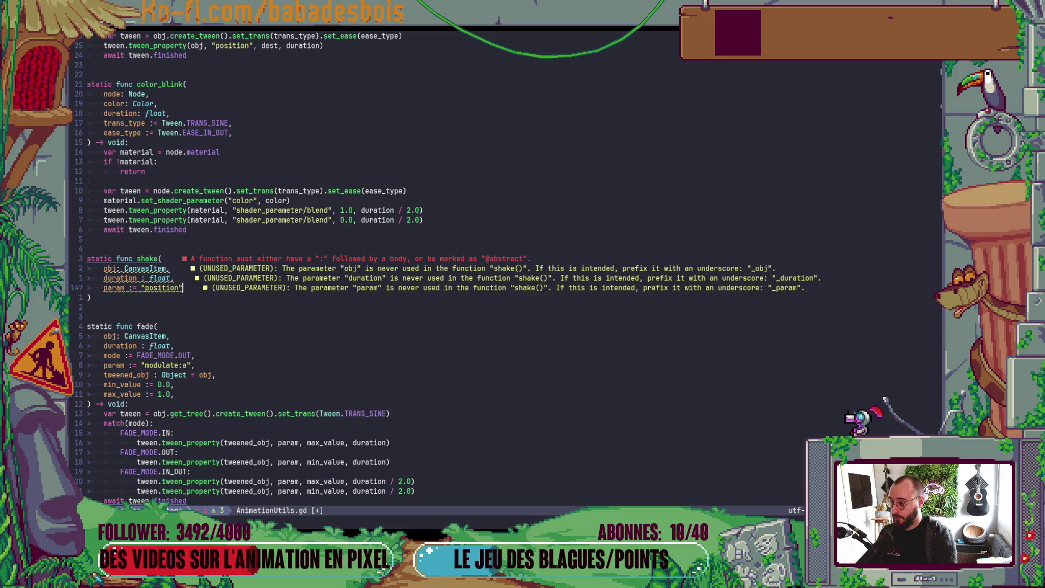
Save the file and add a 'magnitude : float' parameter above param.
type(":w")
key("Return")
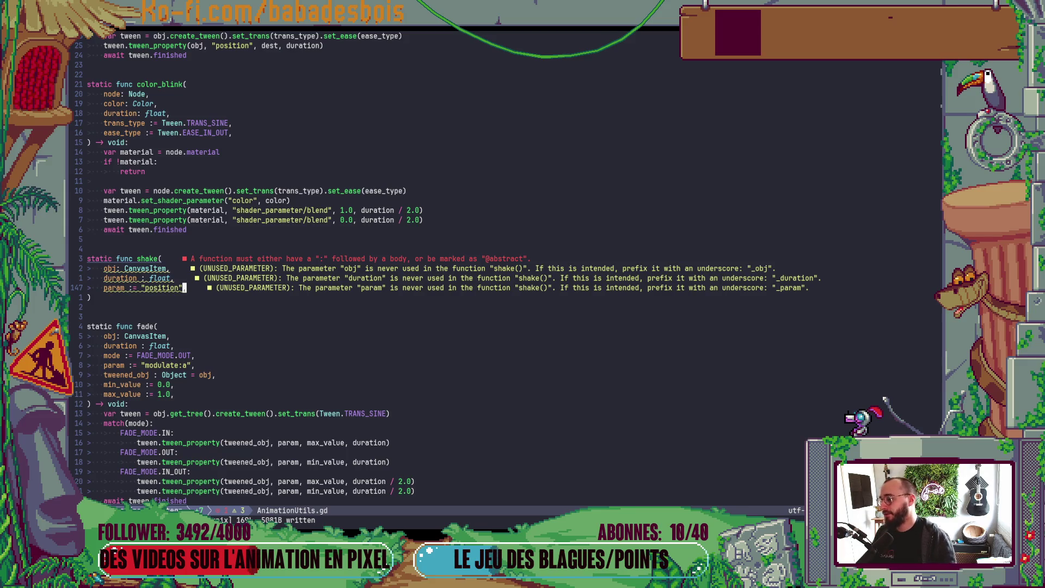
type("Omagnity")
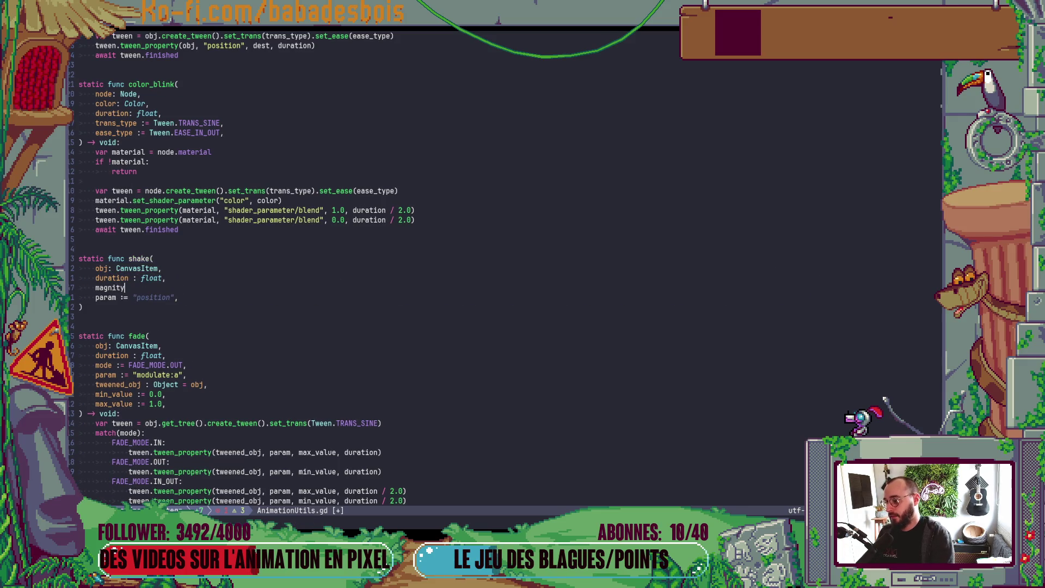
type("ude : falrtr")
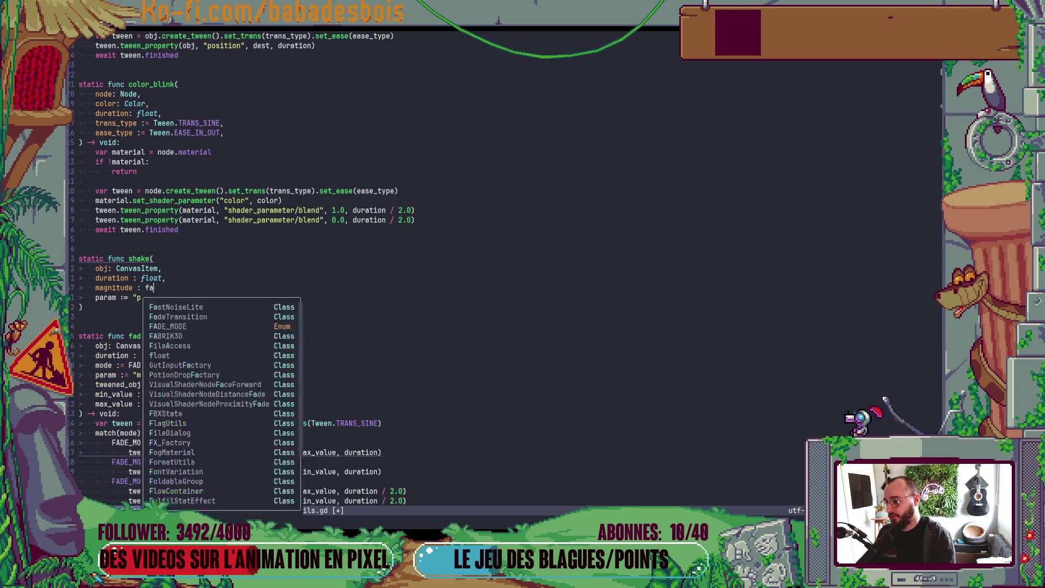
key("BackSpace")
key("BackSpace")
key("BackSpace")
type("float")
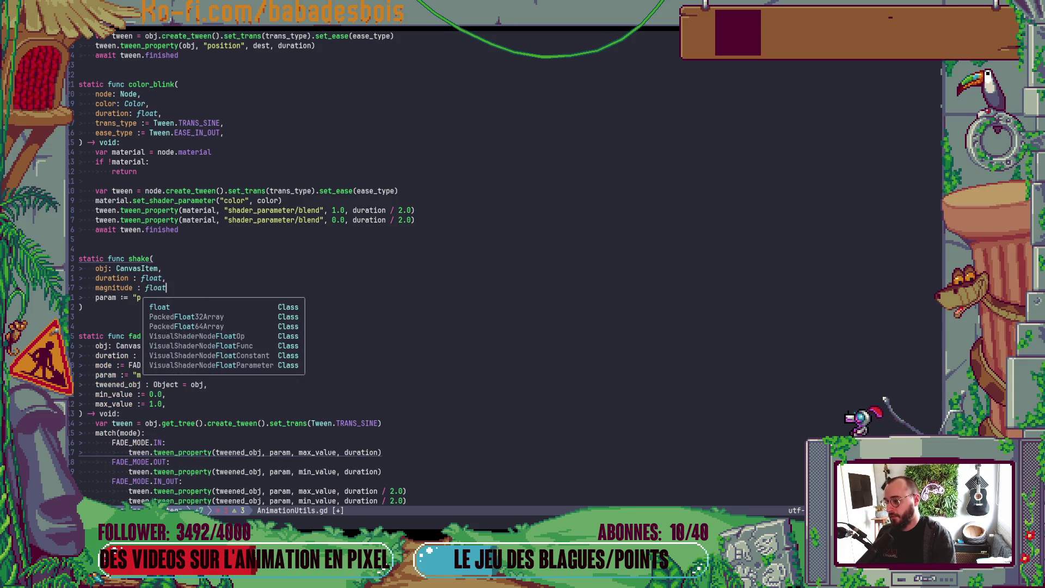
type(",")
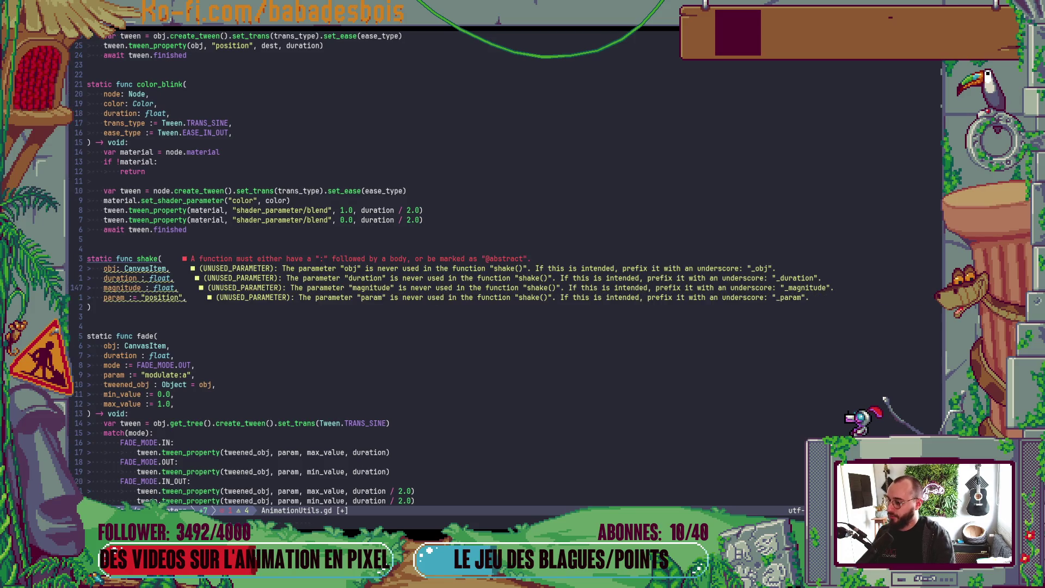
key("Return")
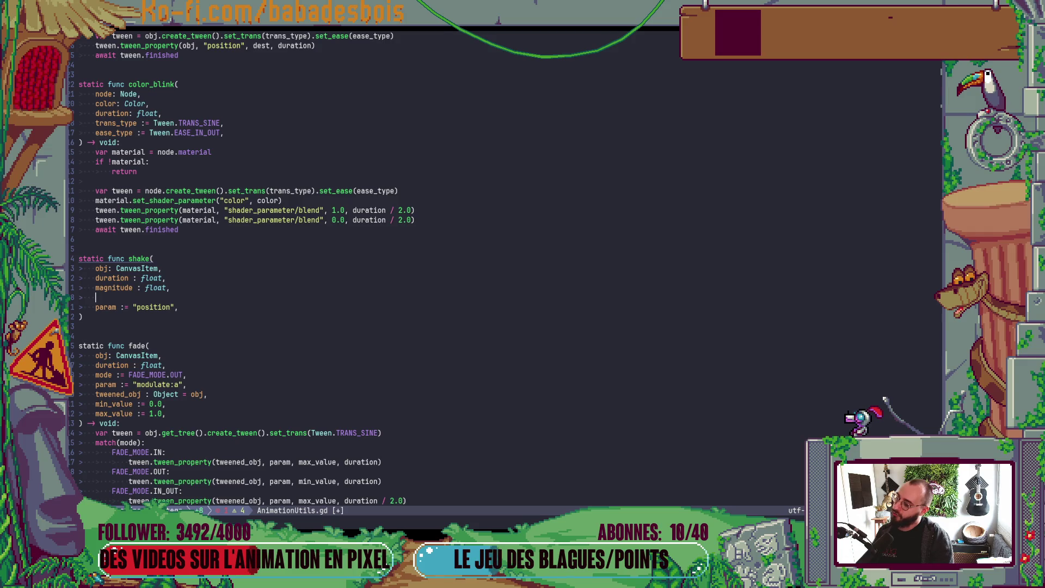
Leave an empty parameter line in shake() and open a new Firefox tab.
key("Escape")
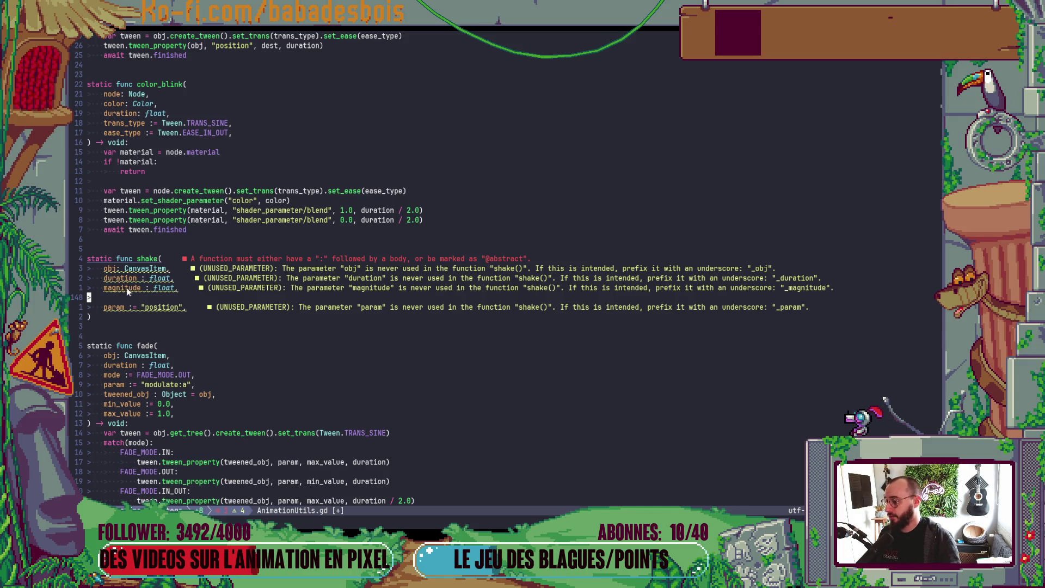
key("S")
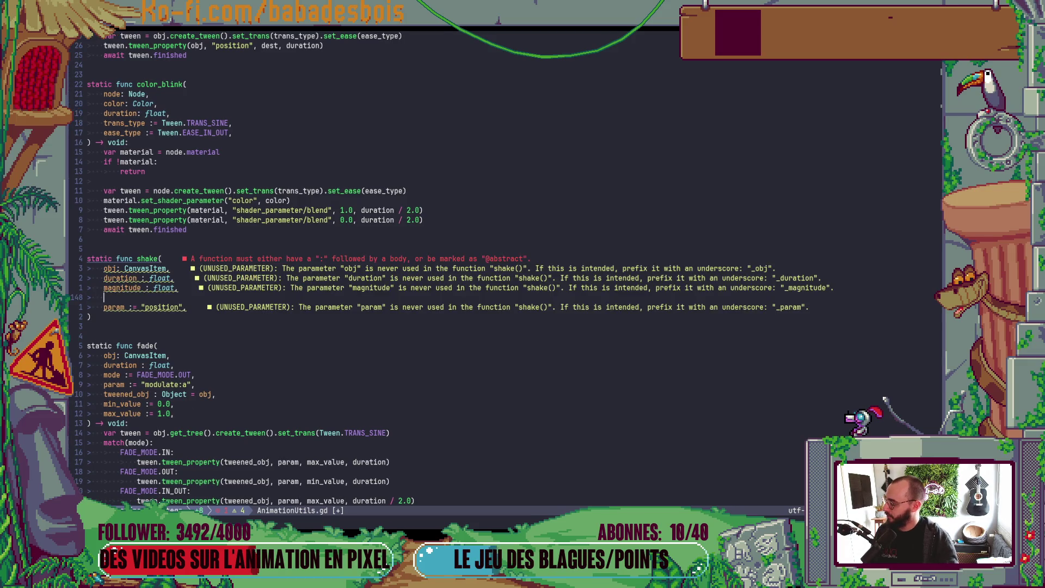
key("alt+Tab")
key("ctrl+t")
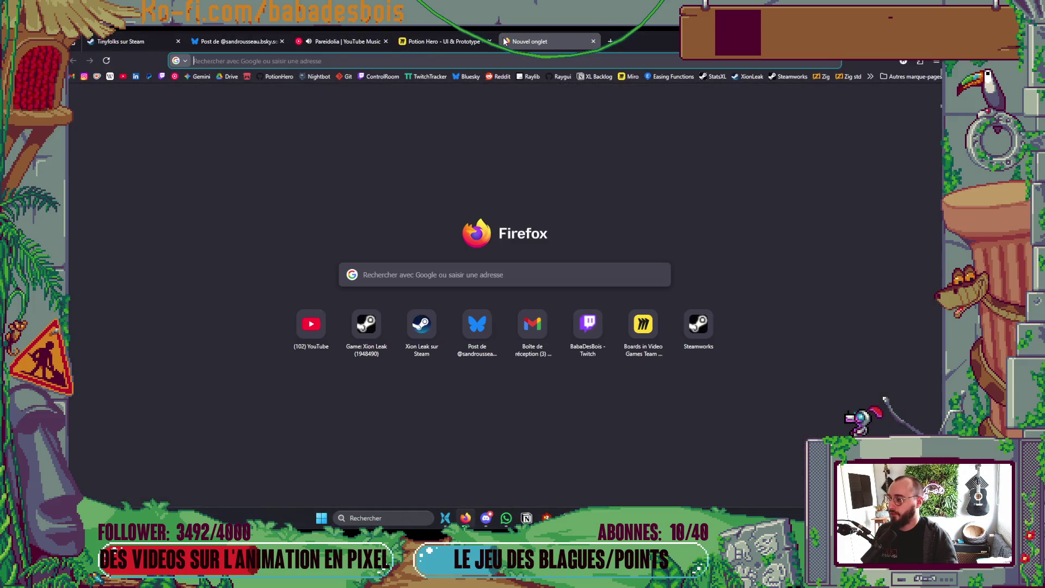
Google 'secousse anglais', expand the English translations list, then return to Neovim.
type("sexc")
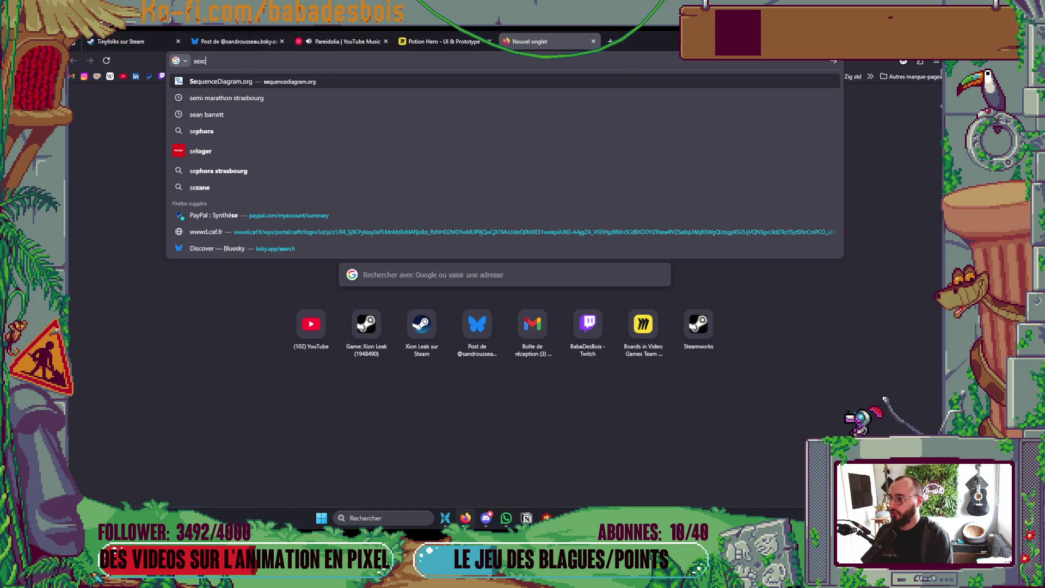
key("BackSpace")
key("BackSpace")
type("cousse ")
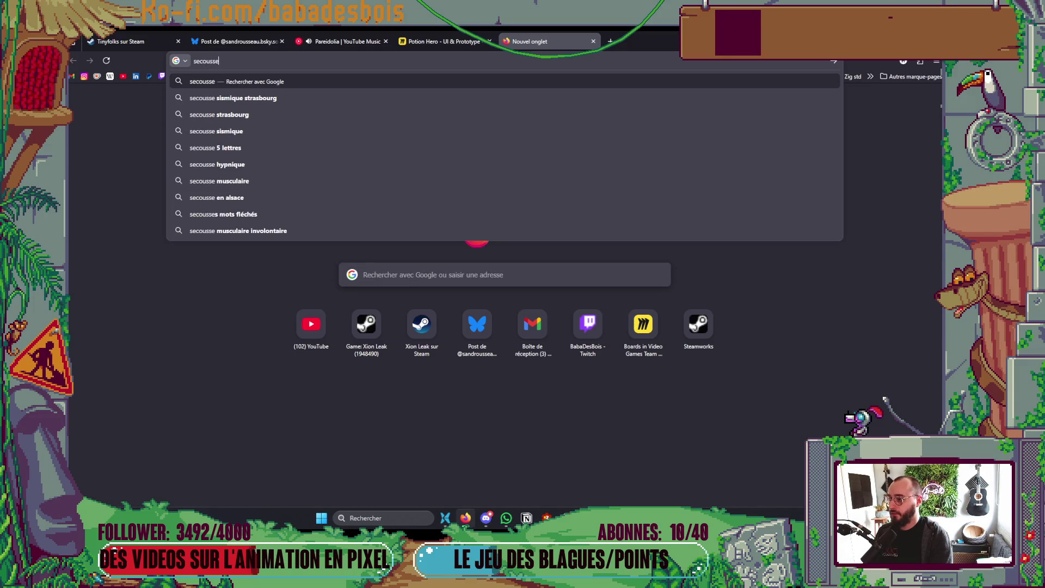
type("anglais")
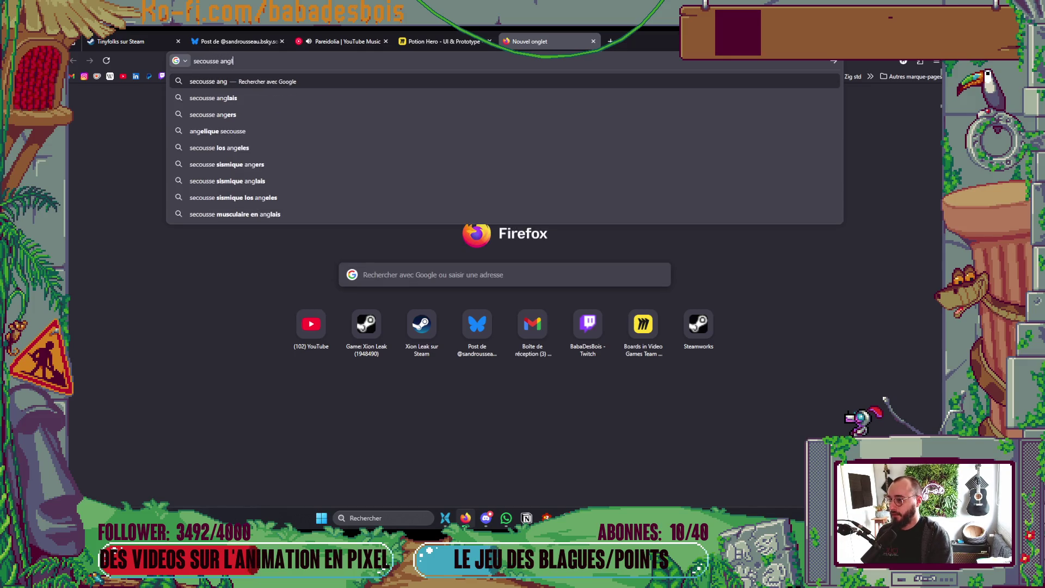
key("Return")
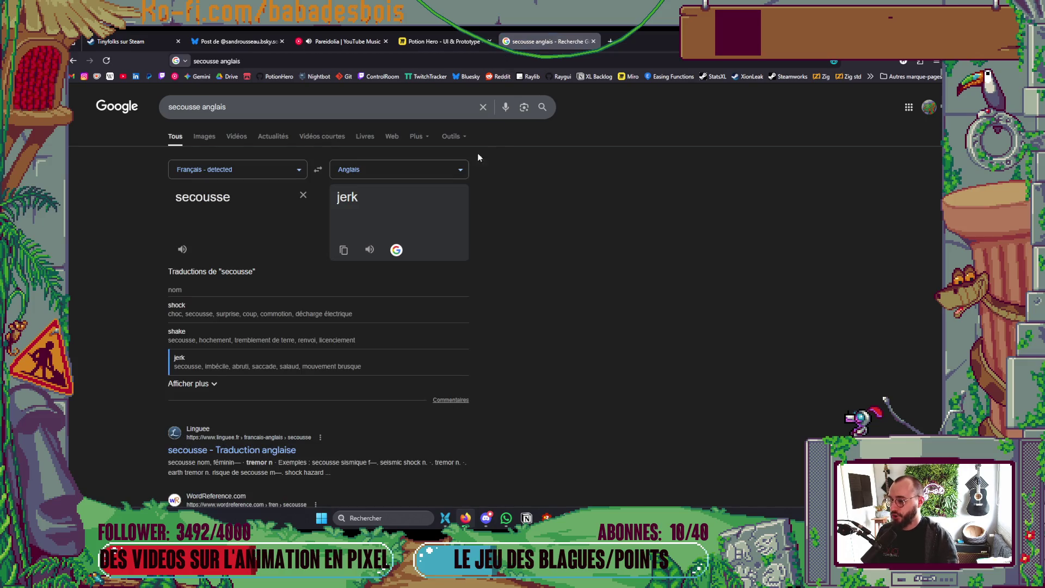
left_click(213, 388)
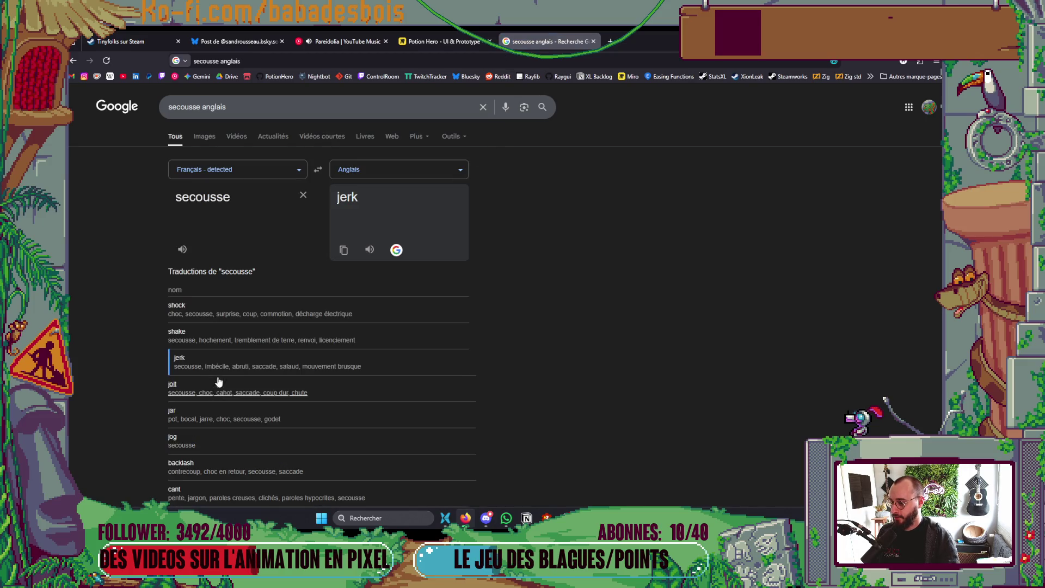
key("alt+Tab")
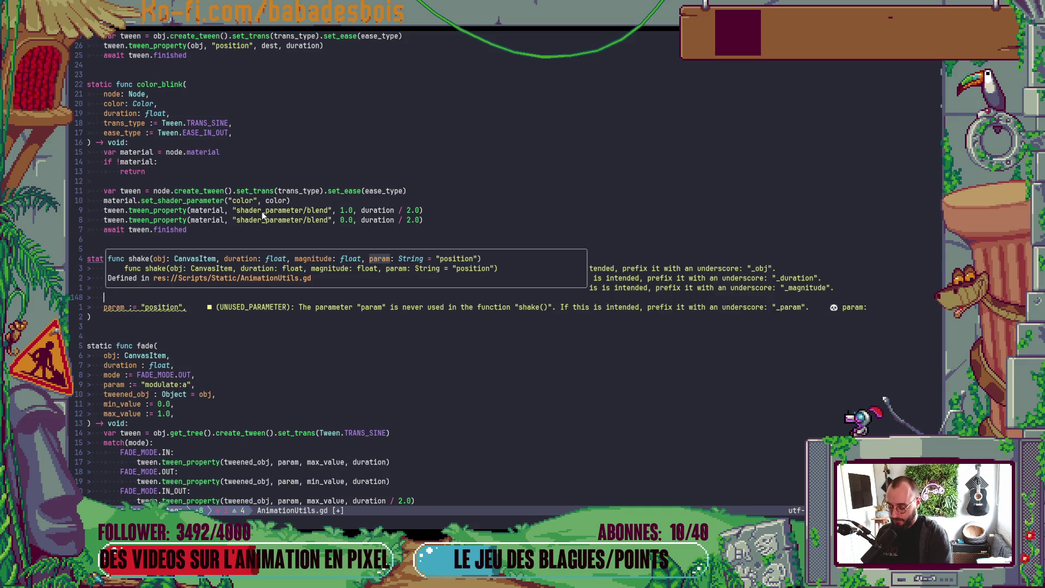
Add an 'nb_jolts : int' parameter without a default value and save the file.
type("nb_jolts ")
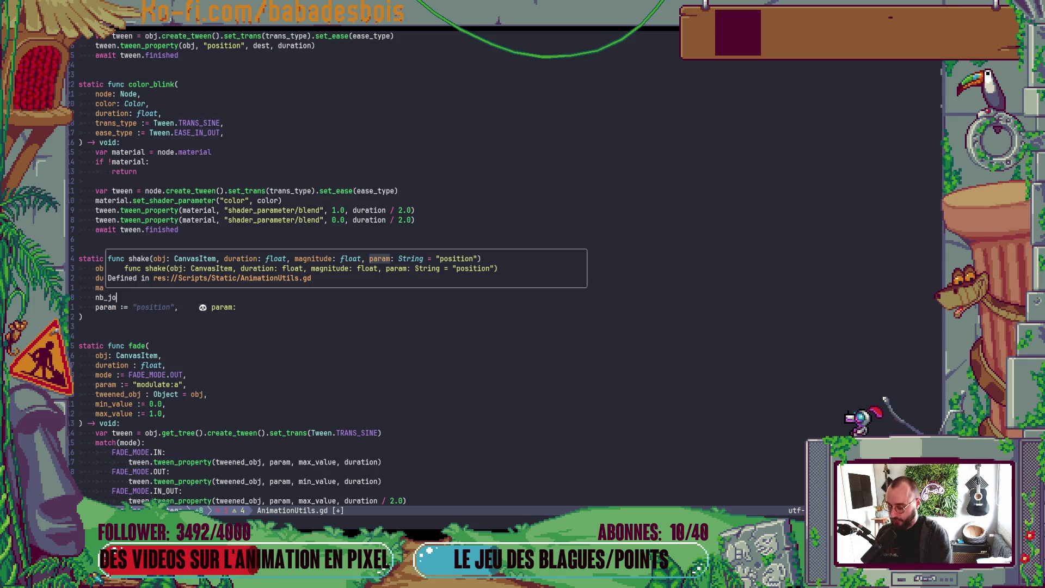
type(": int =")
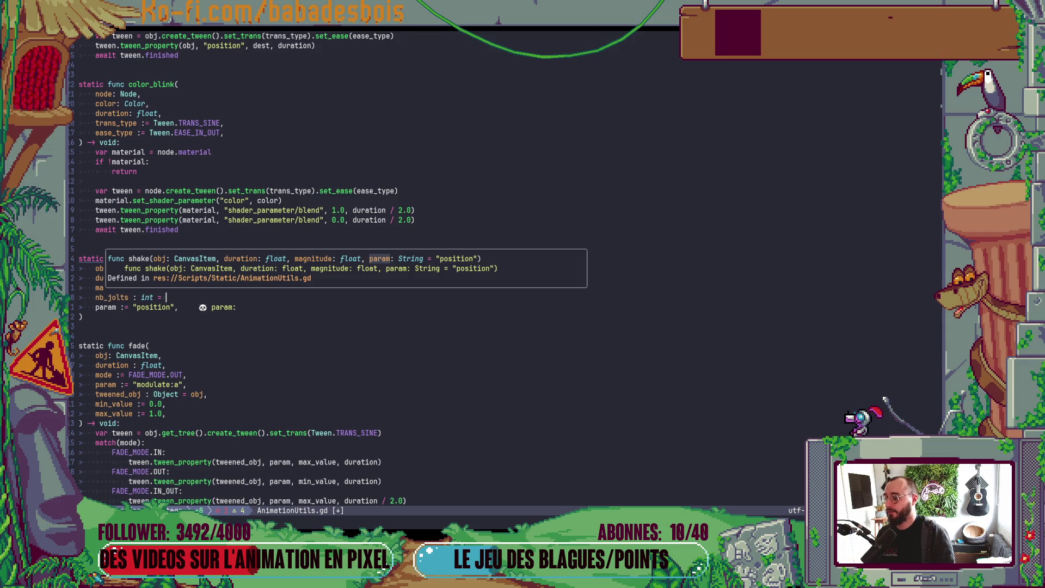
key("Escape")
key("h")
key("h")
key("h")
key("d")
key("Escape")
type("t")
key("ctrl+s")
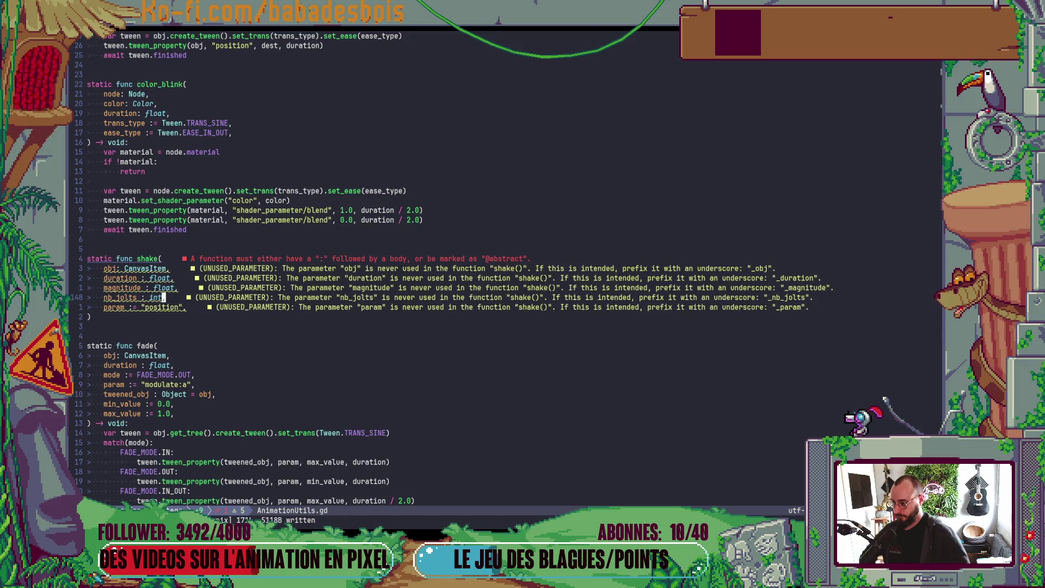
Close the signature with '-> void:' and store obj.get(param) in 'var initial_value'.
key("j")
key("j")
type("A =")
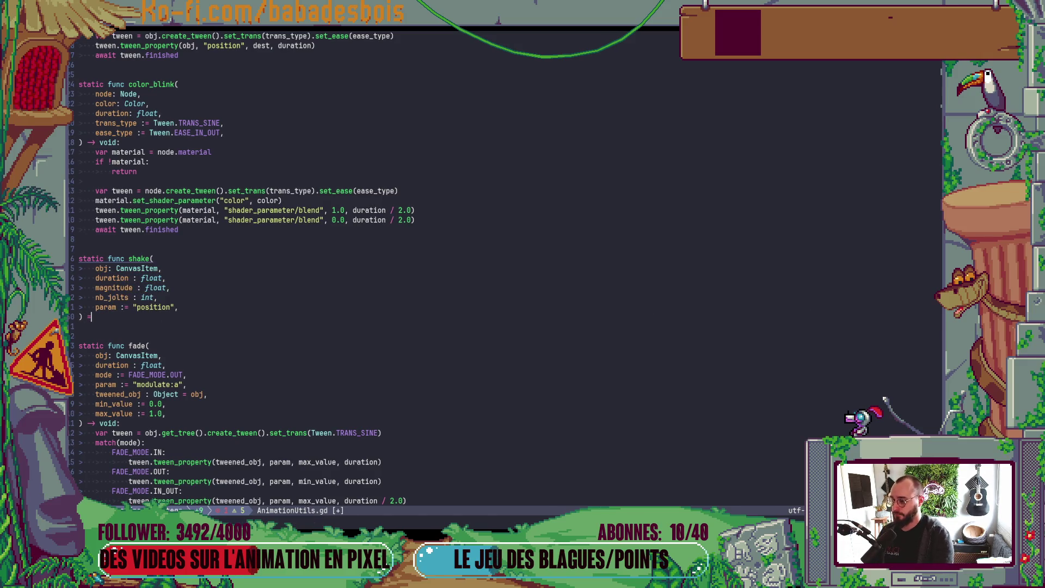
type("> void:")
key("Return")
type("var initial_value = obj.get(param")
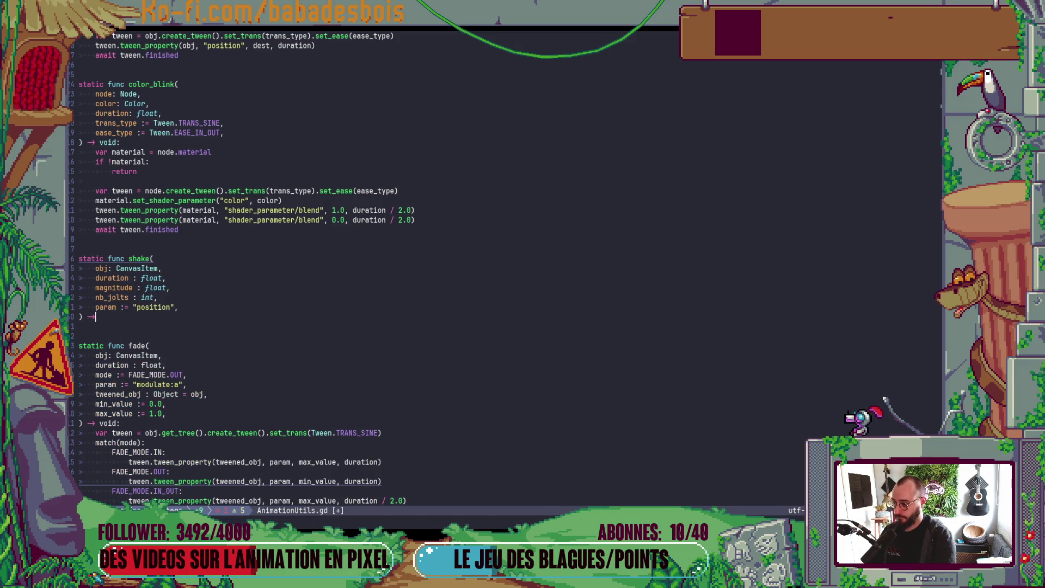
key("Escape")
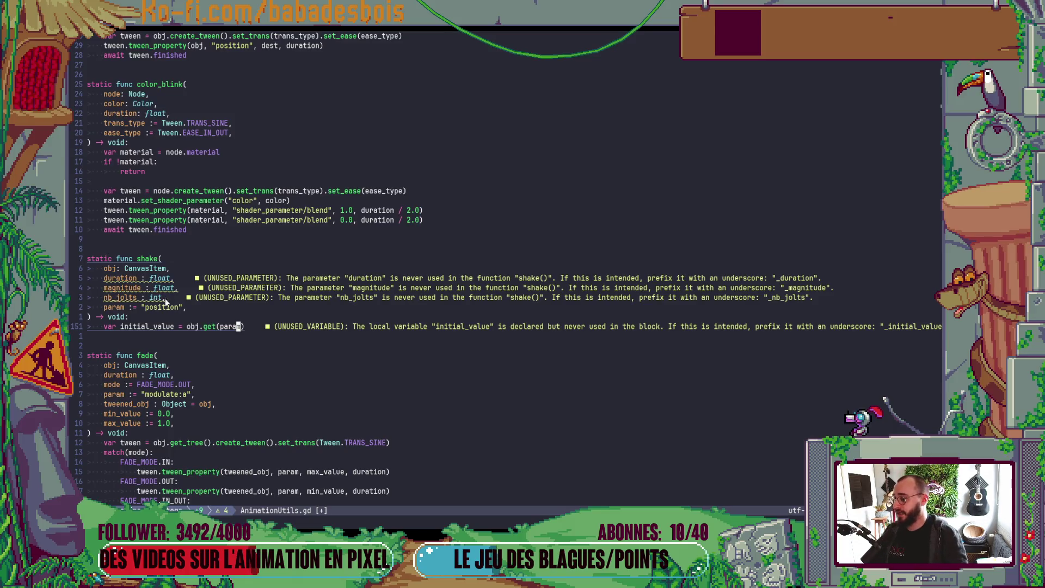
key("o")
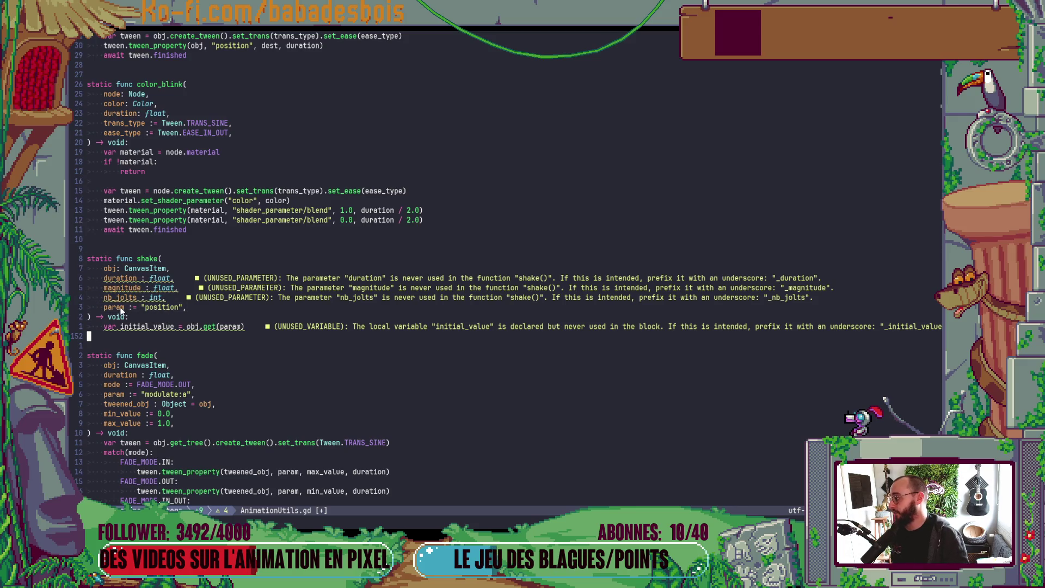
key("Escape")
left_click(176, 307)
left_click(238, 315)
left_click(244, 329)
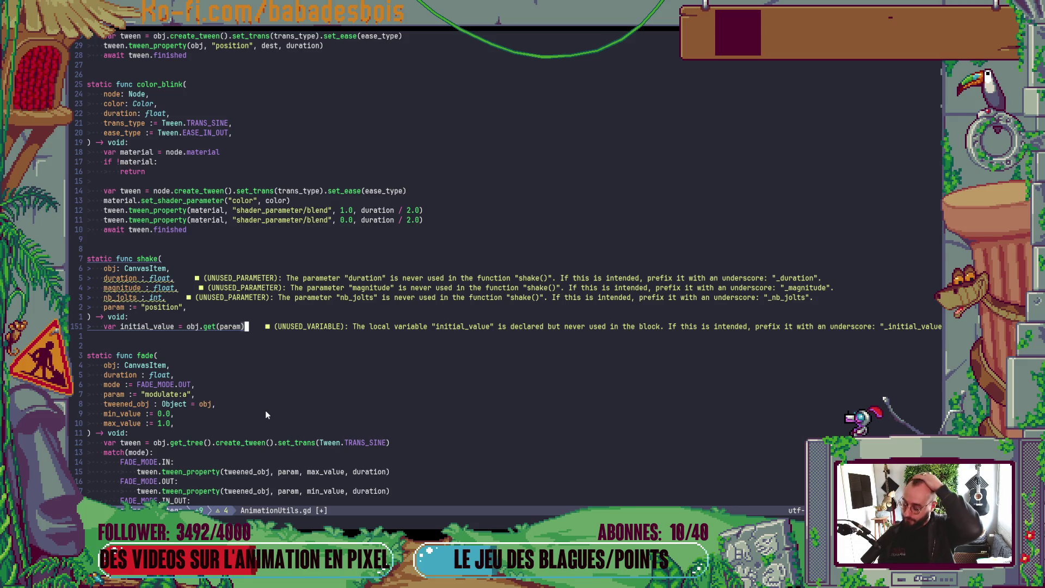
key("Escape")
key("o")
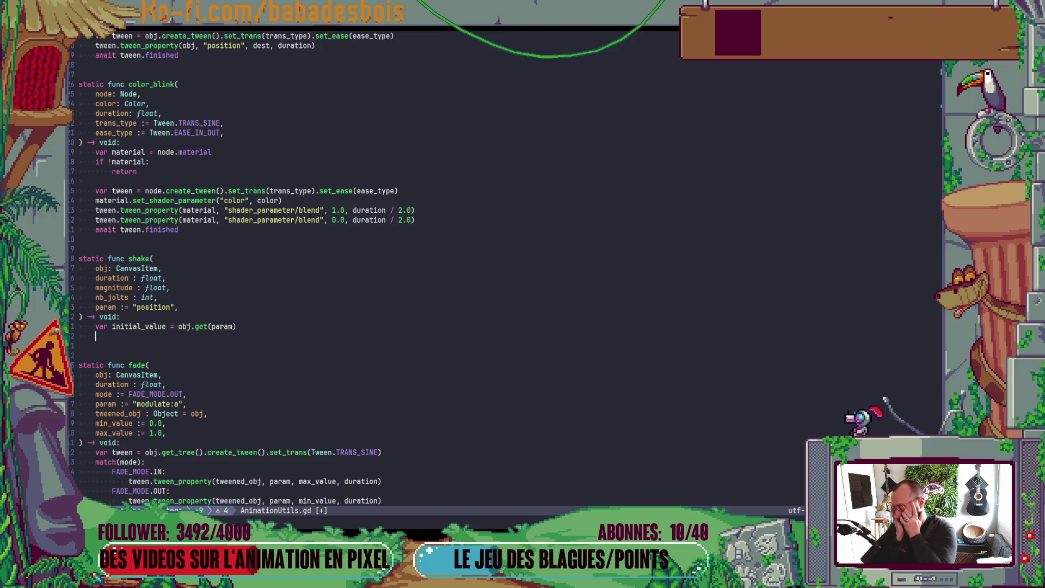
Add 'var tween = obj.create_tween()' below the initial_value line.
type("var ")
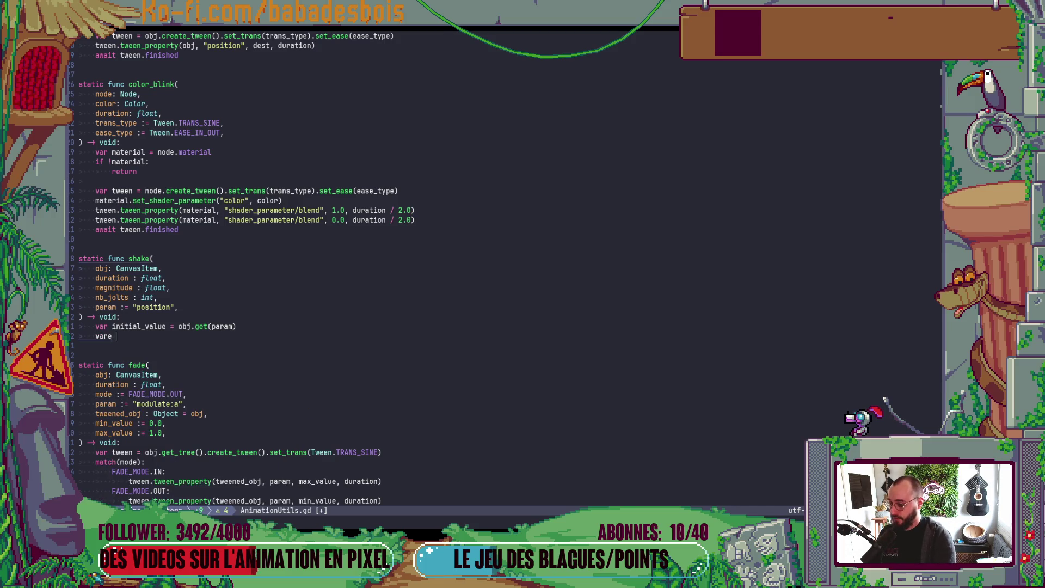
type("tween = c")
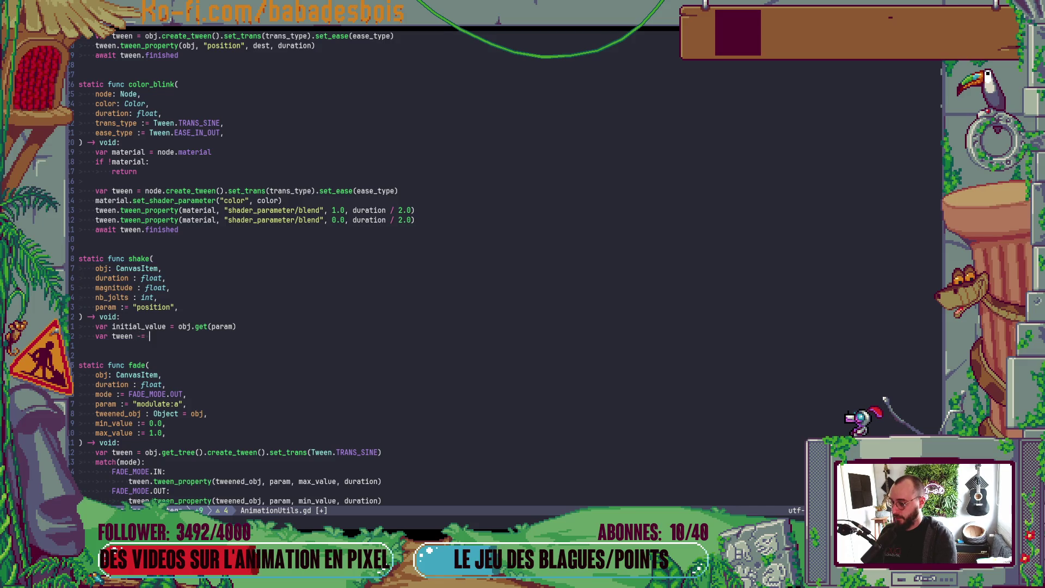
type("rea")
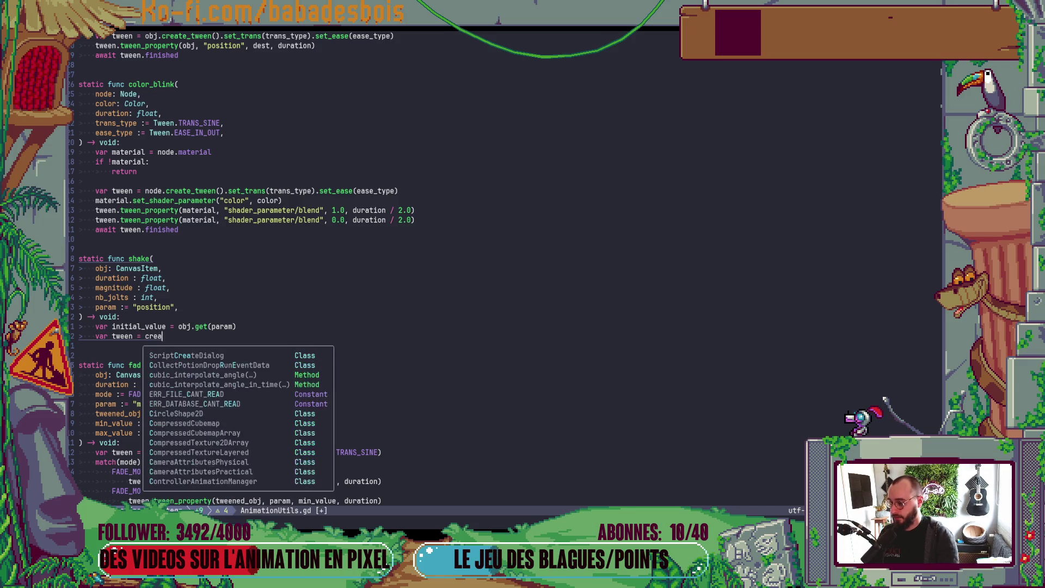
type("te_tween")
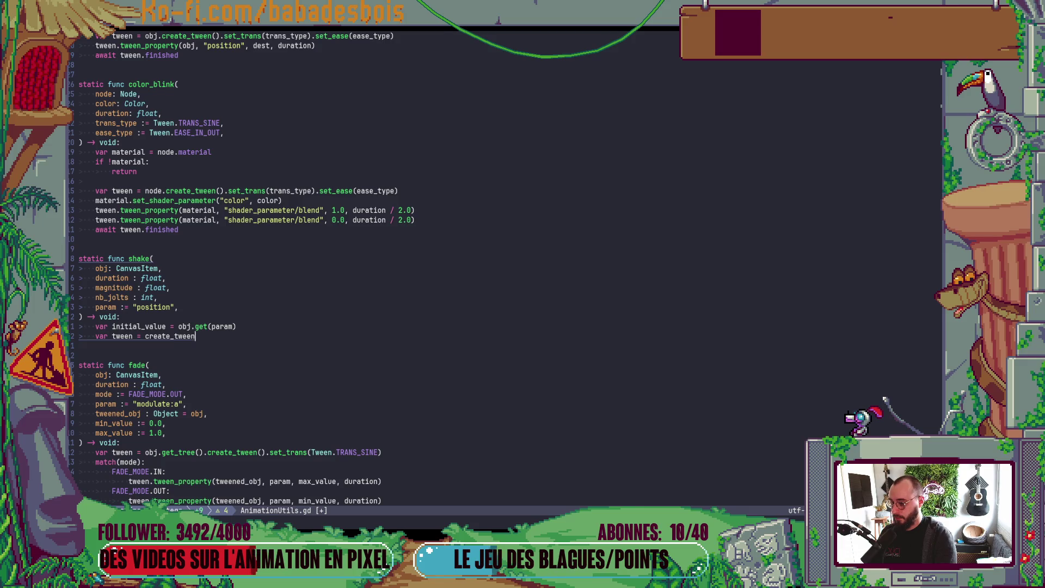
type("(")
left_click(154, 336)
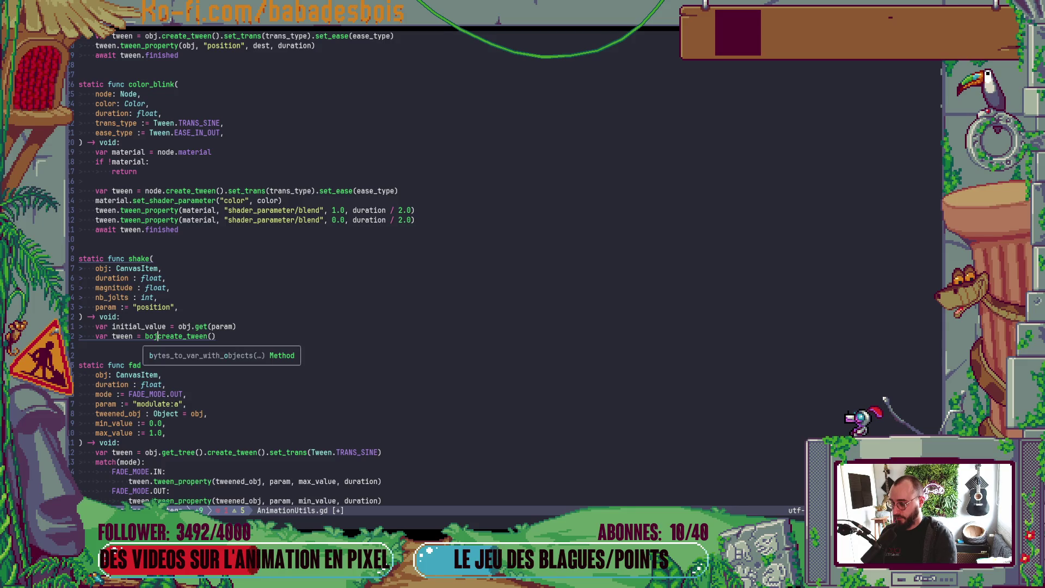
type("obj")
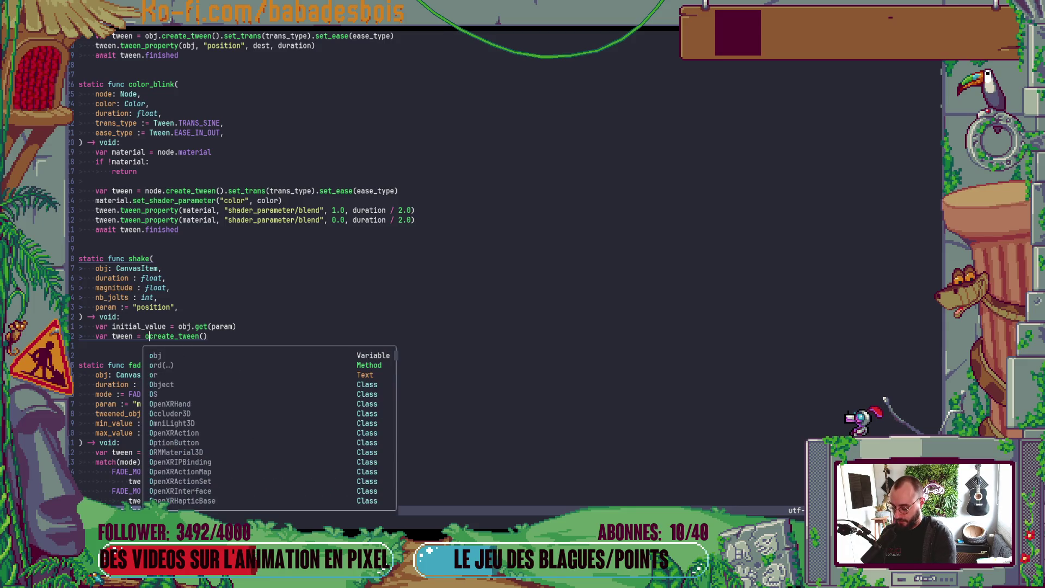
type(".")
key("Escape")
Start a 'for i in nb_jolts + 1:' loop below the tween line.
key("o")
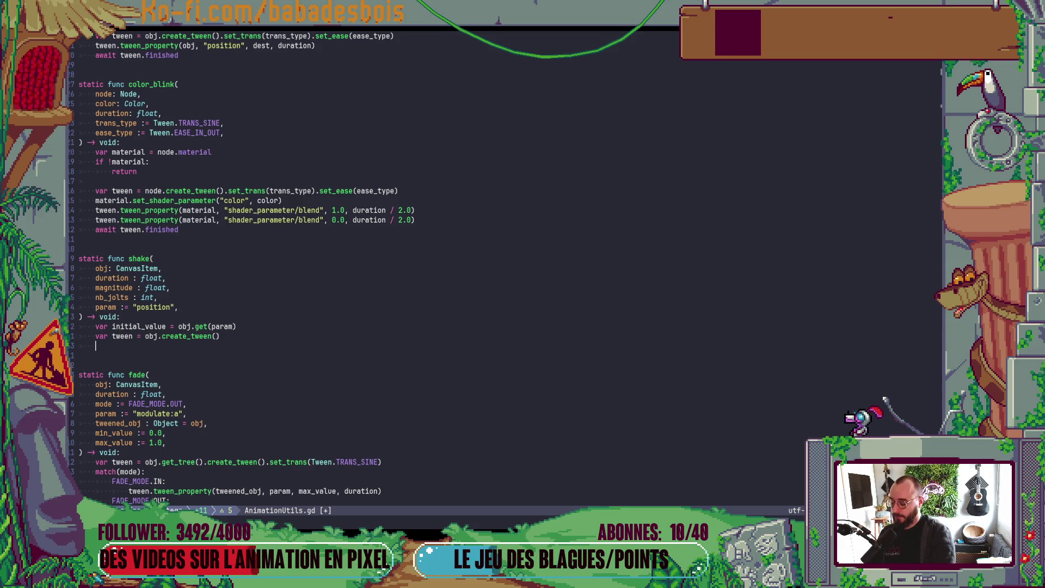
key("Return")
type("for ")
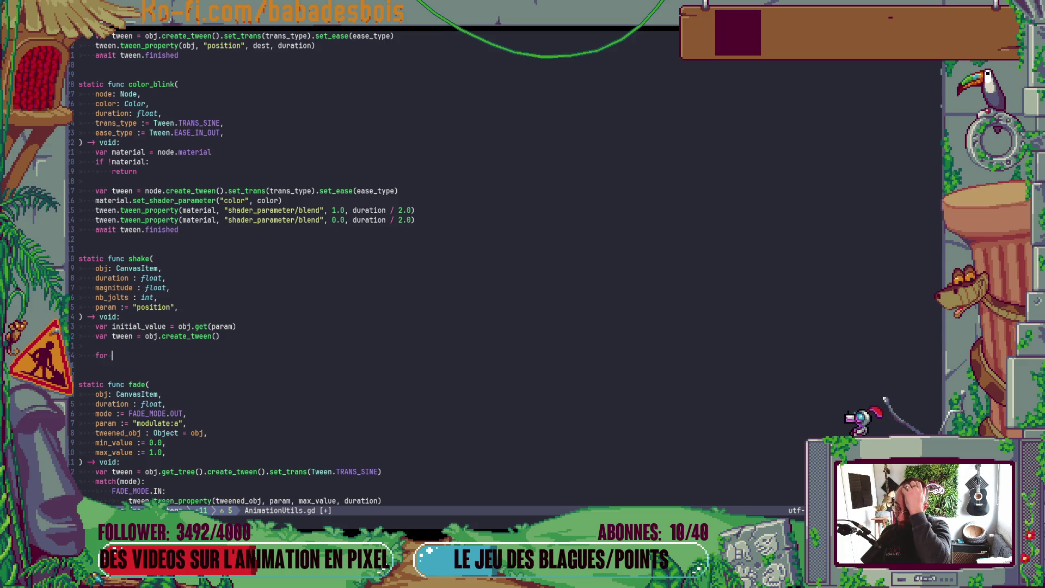
type("i in rangve")
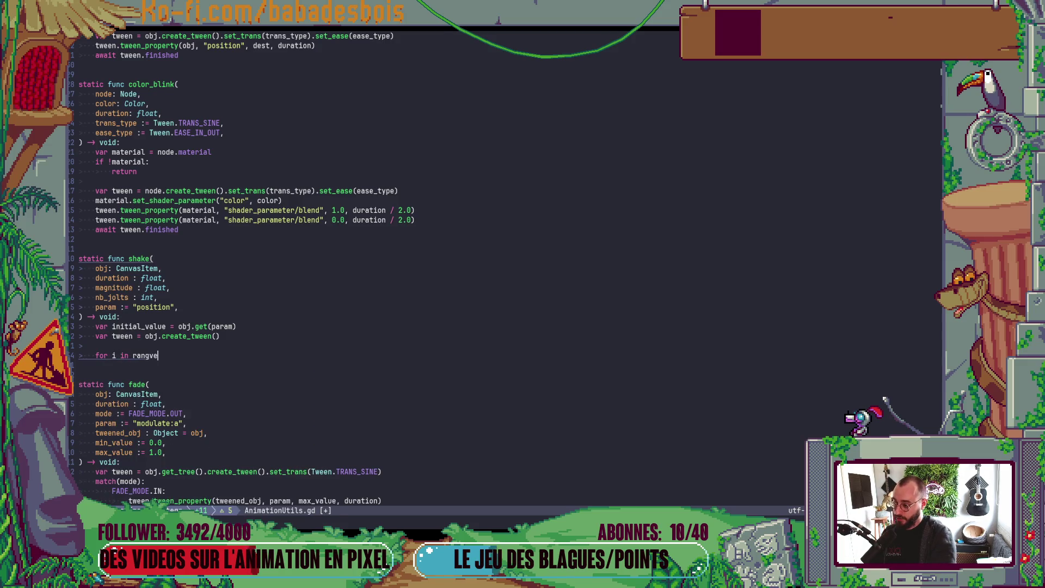
type("()")
key("BackSpace")
key("BackSpace")
key("BackSpace")
type("nb")
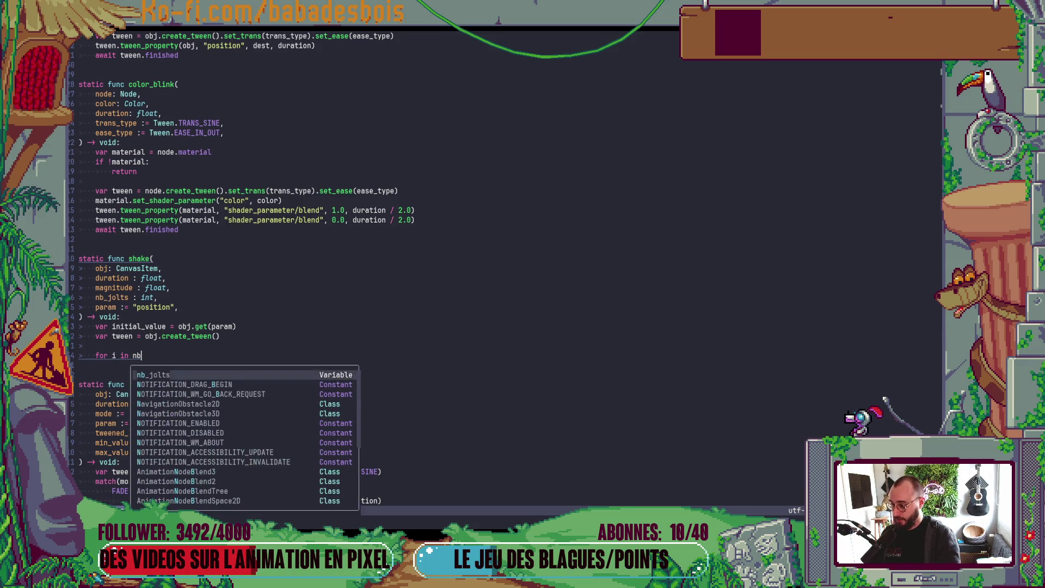
key("Return")
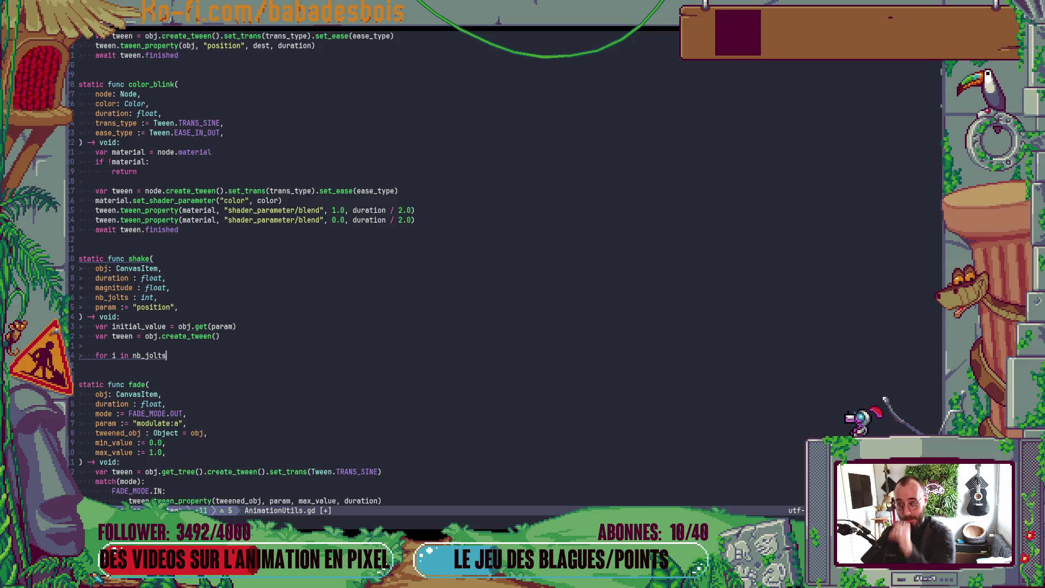
key("BackSpace")
type("+ 1:")
key("Return")
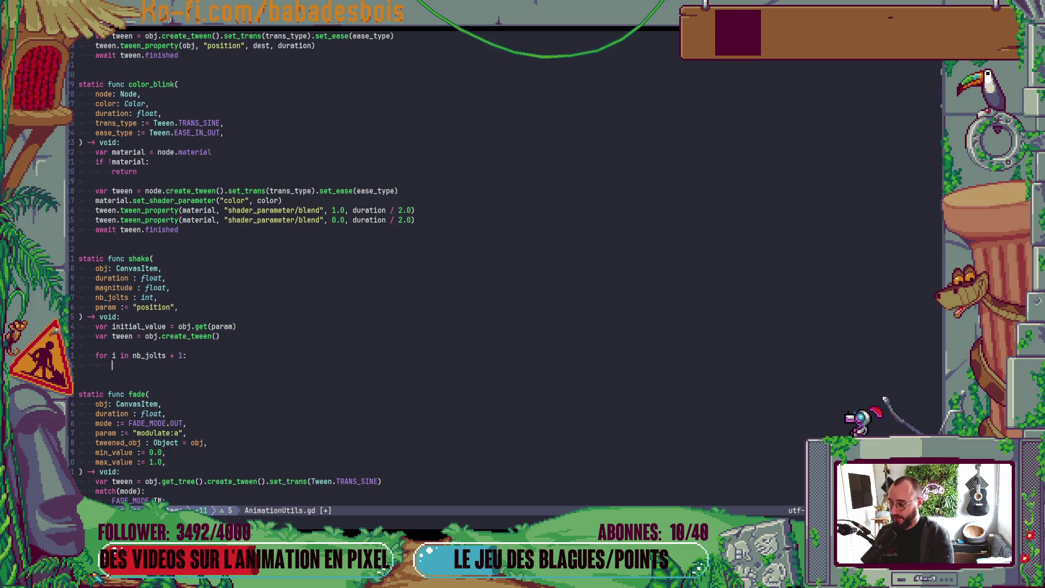
Write 'var dir = randf_range(0.0, TAU)' in the loop and save the file.
type("var dir = ")
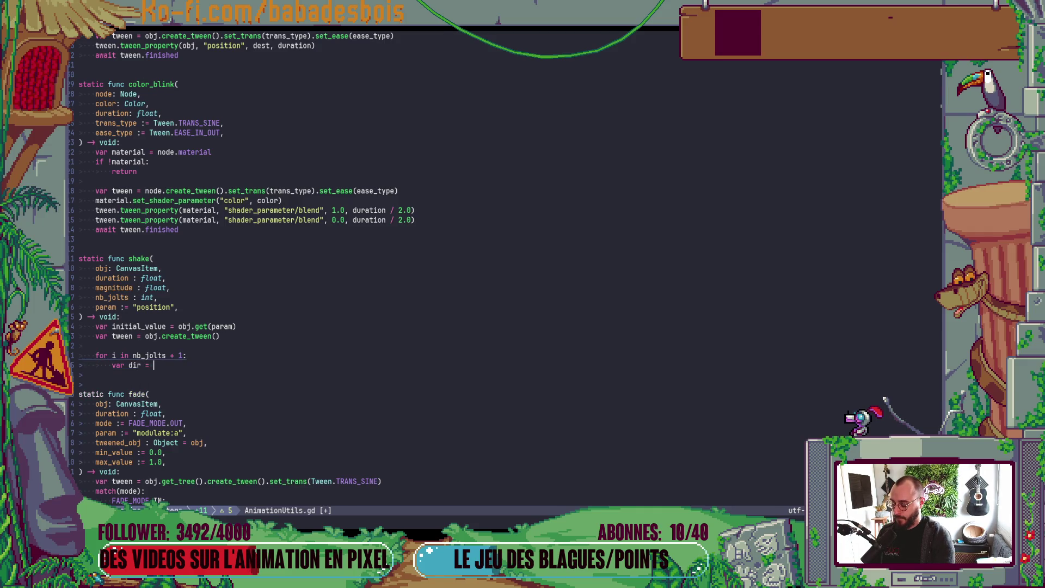
type("rand")
key("Down")
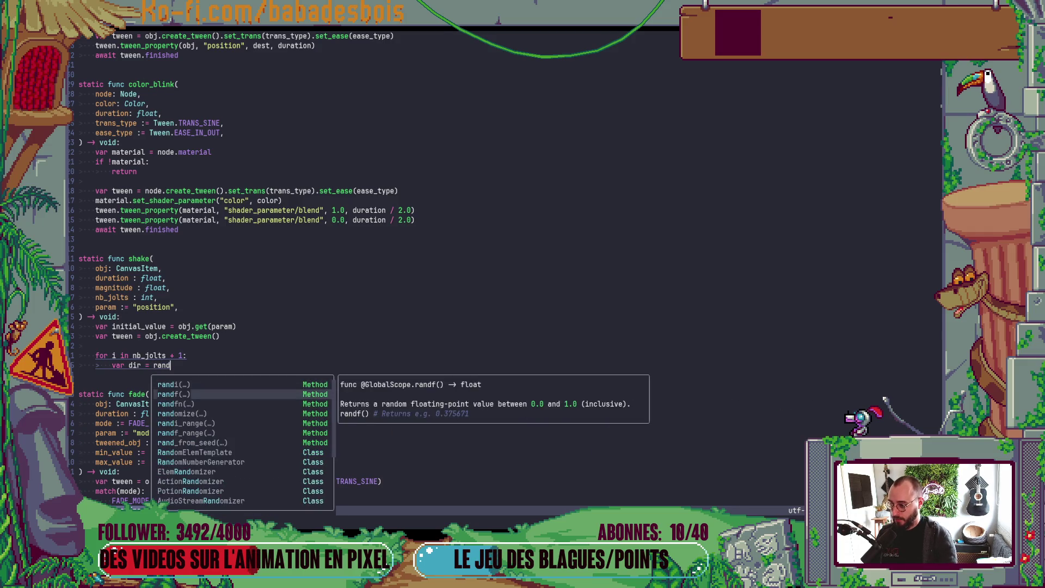
key("Return")
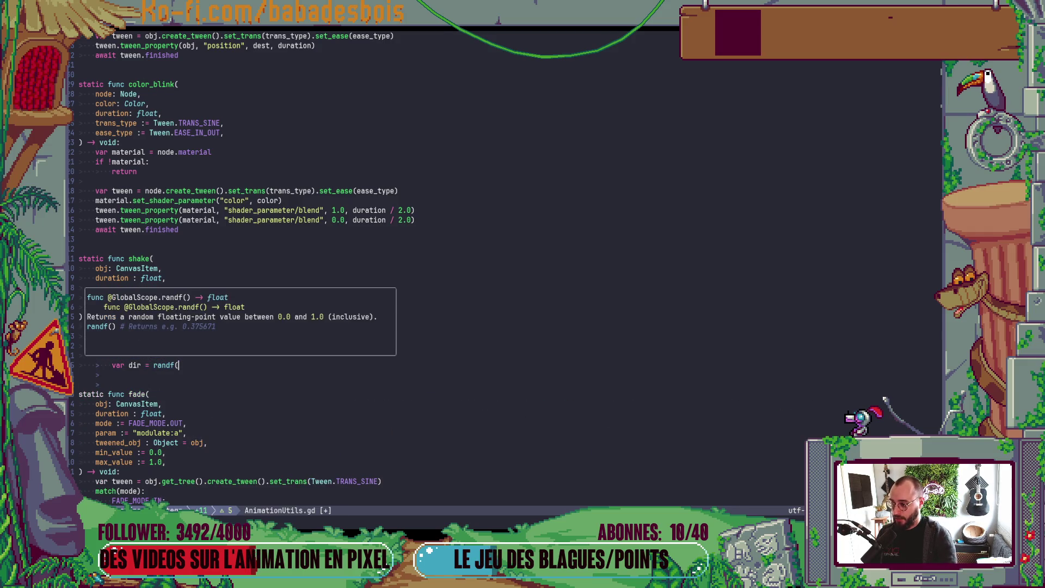
key("BackSpace")
key("Down")
key("Down")
key("Return")
type("0.0, ")
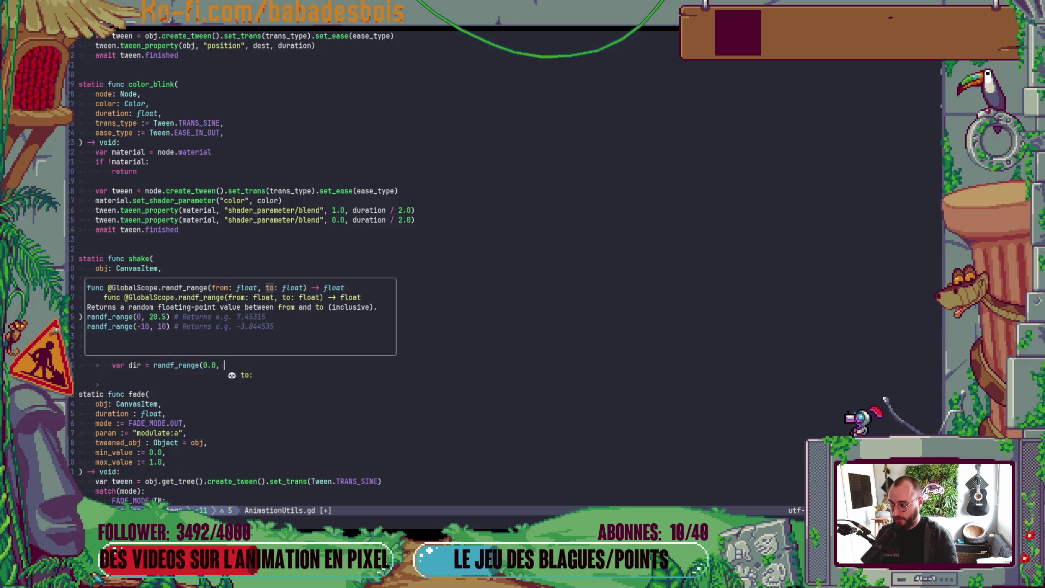
type("TAU")
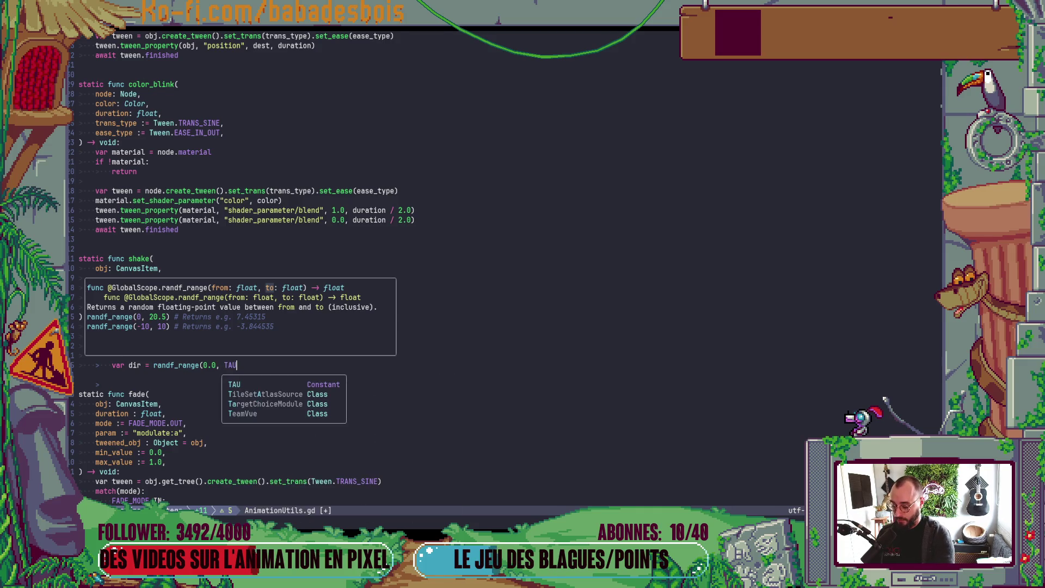
type(")")
key("Escape")
type(":w")
key("Return")
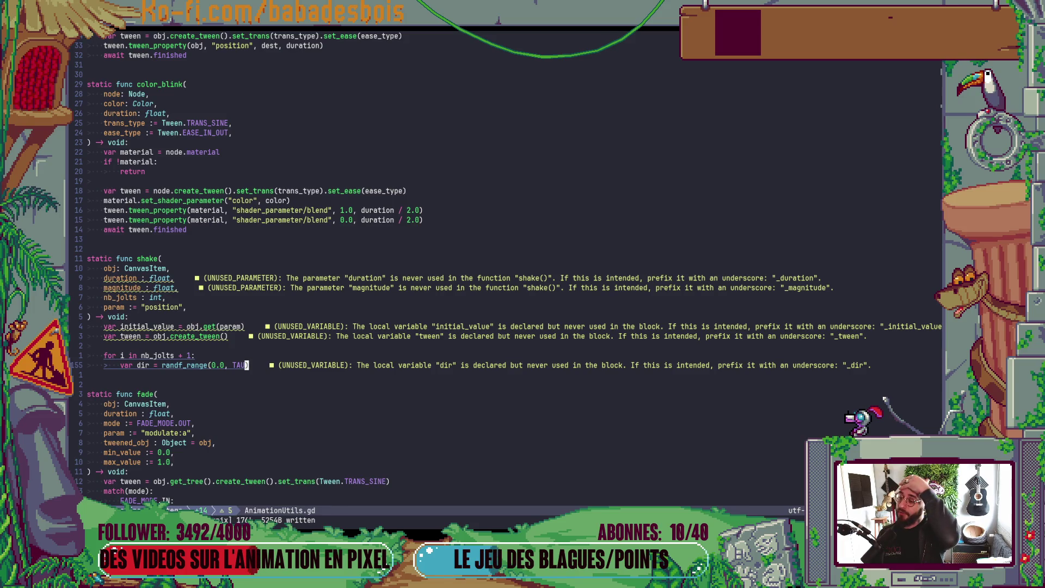
Rename that variable to angle and add 'var dir = Vector2(cos(angle), sin(angle))'.
type("ovar")
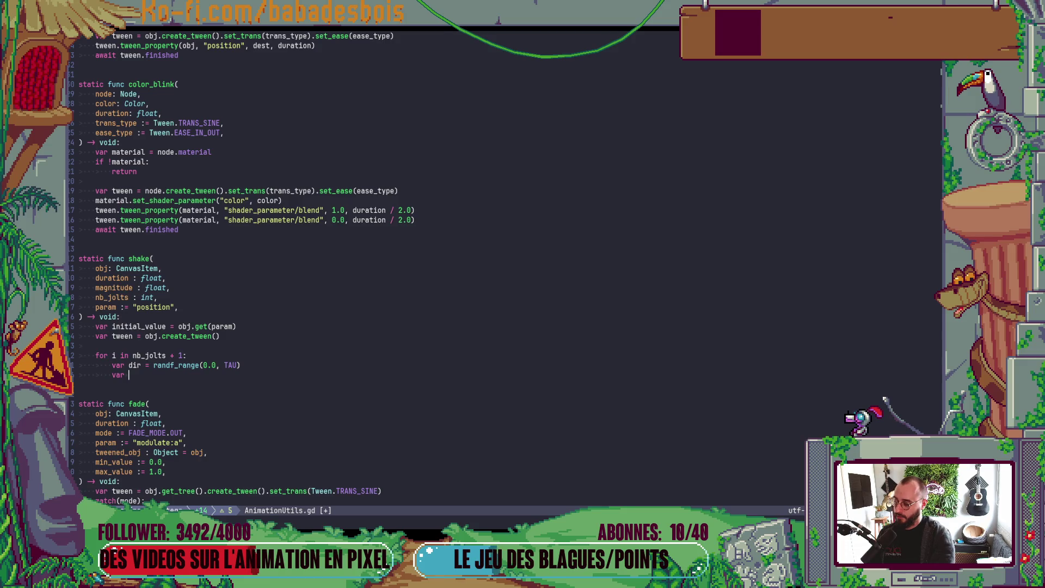
key("Escape")
type("k")
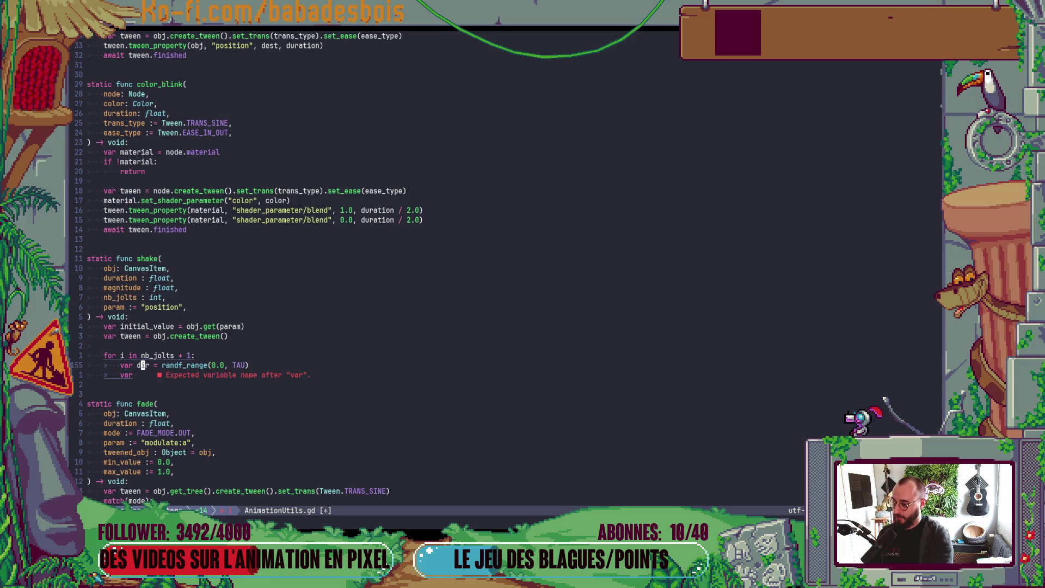
type("ciwangle")
key("Escape")
type("j")
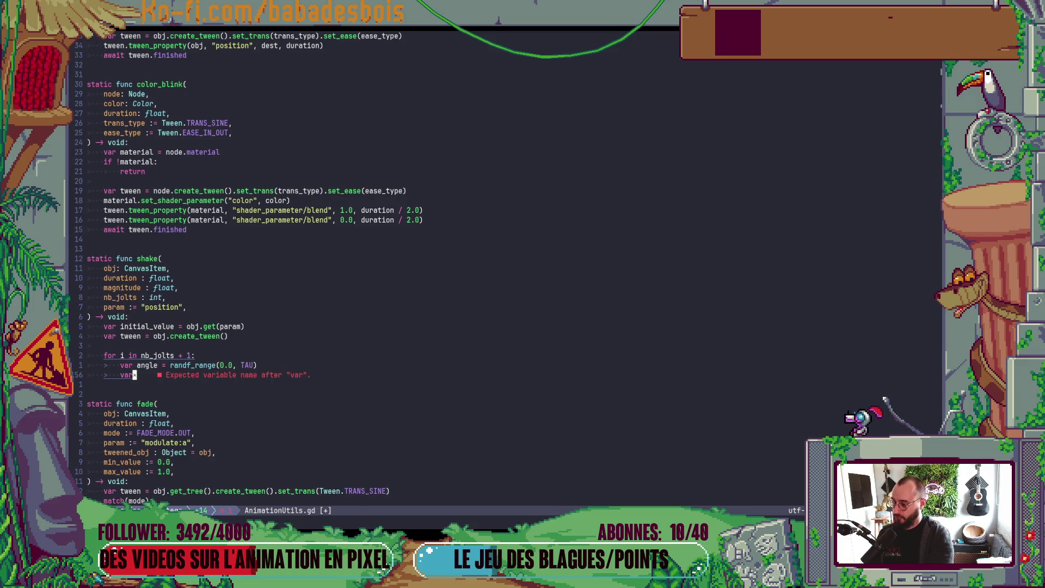
type("Adir = c")
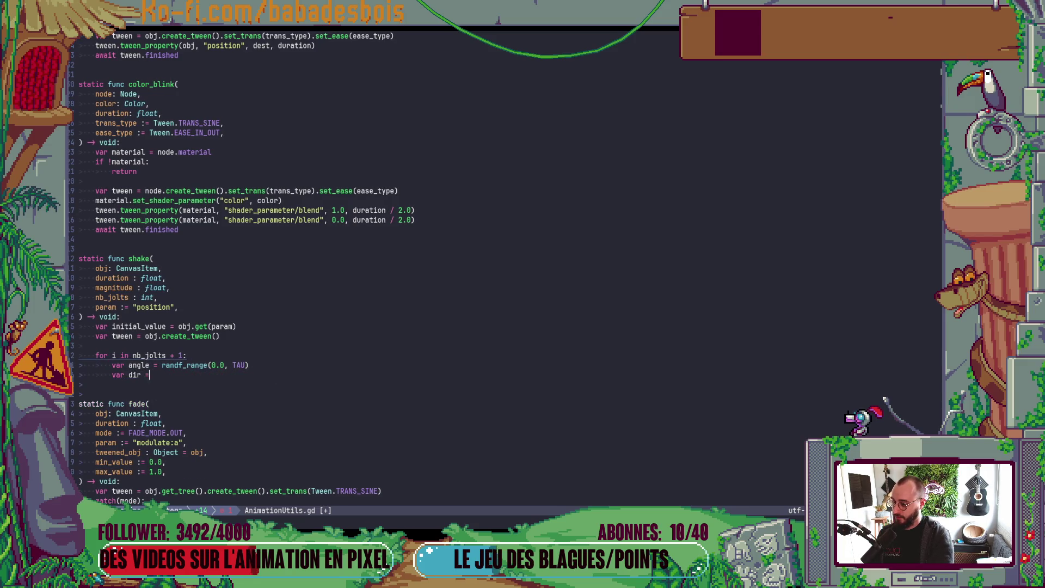
type("v2")
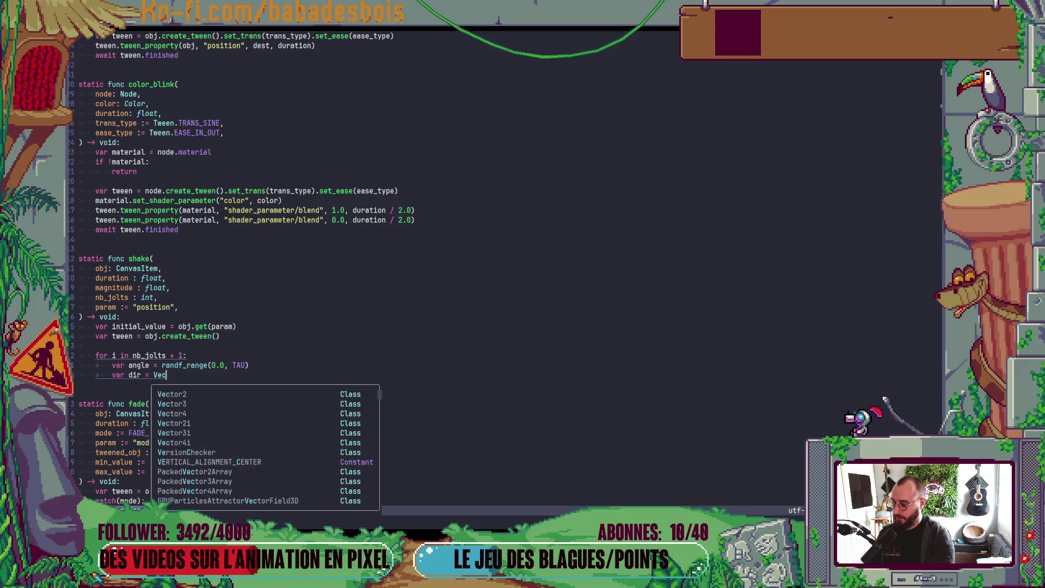
key("Return")
type("(cos")
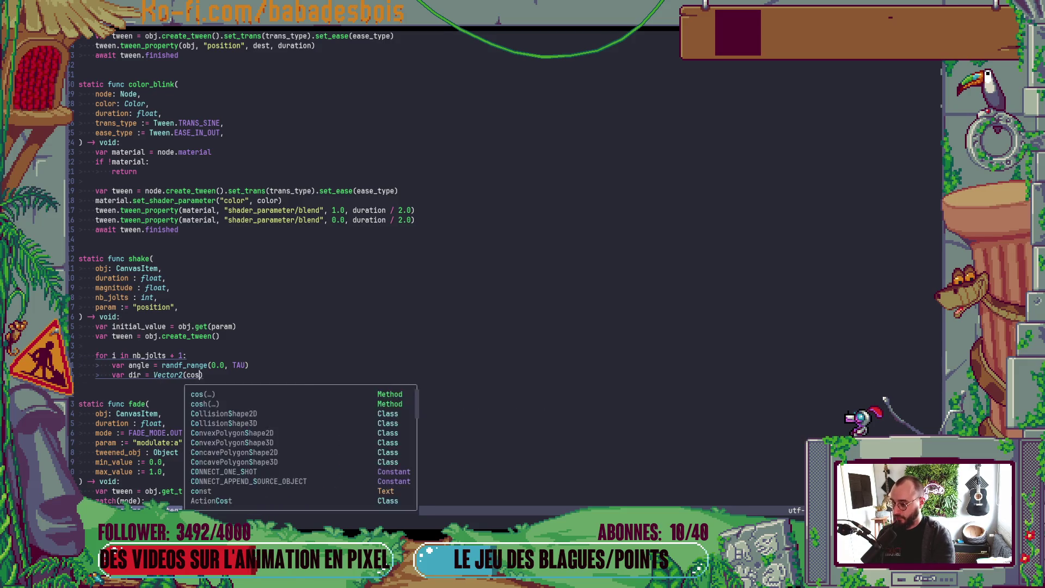
type("(angle")
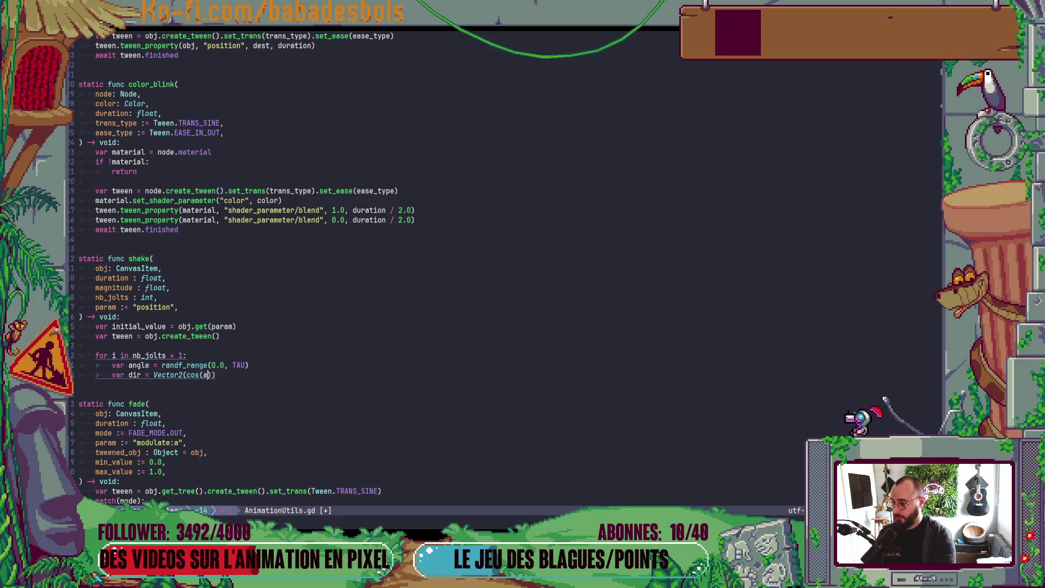
type("), sin")
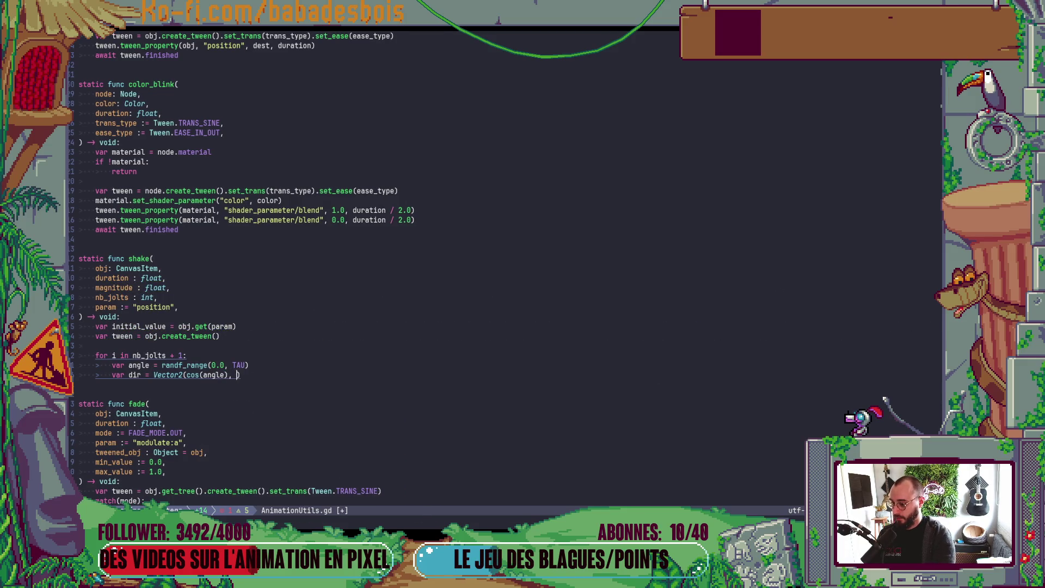
type("(an")
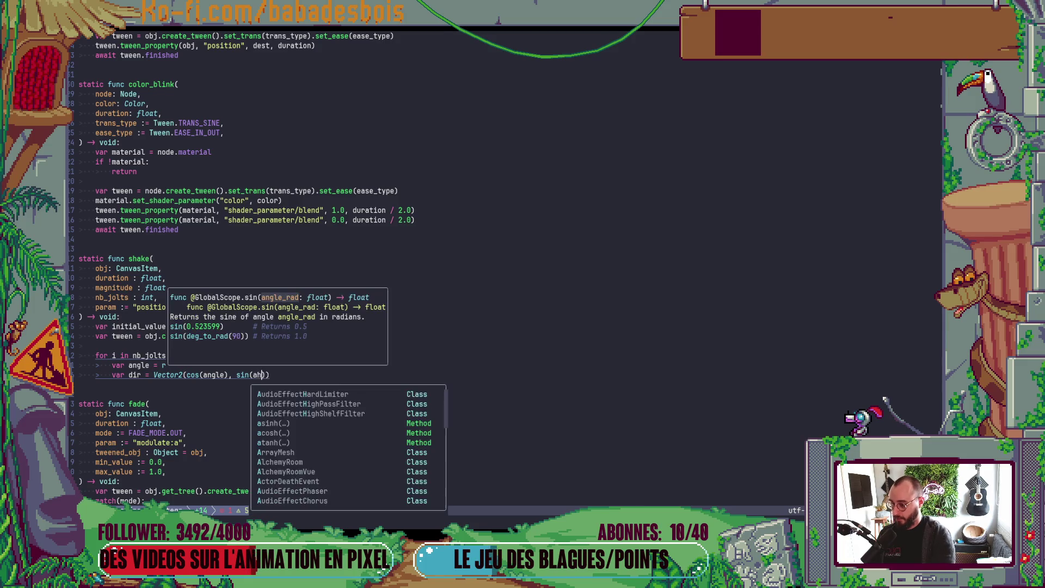
type("gle")
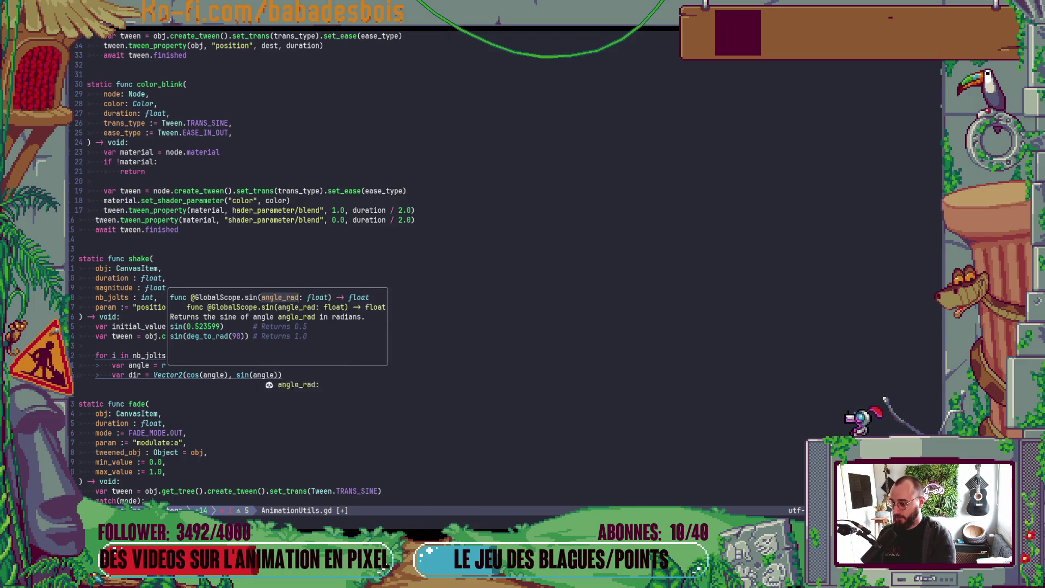
key("Return")
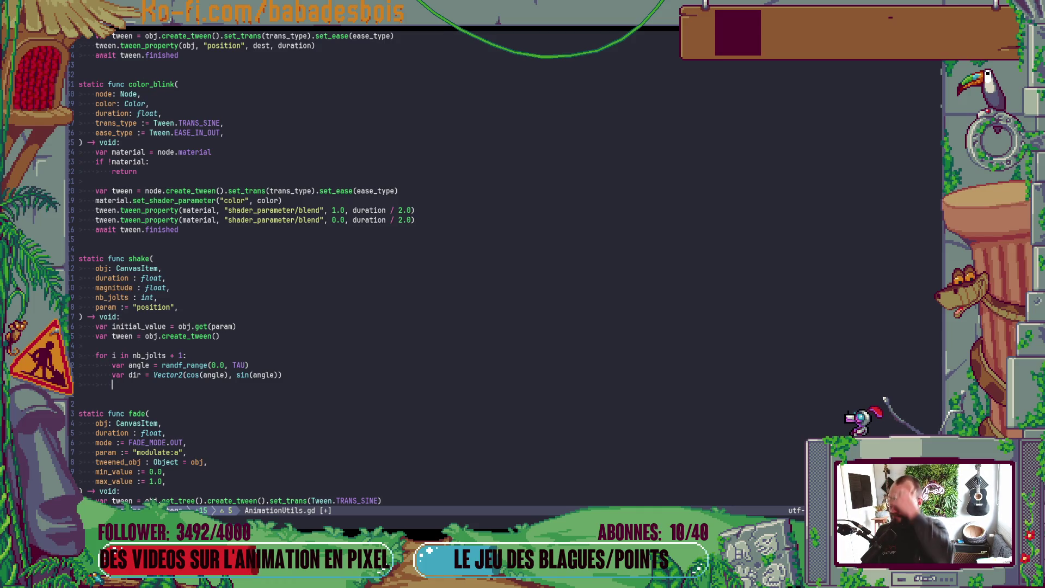
Write 'var offset = dir * magnitude if i != nb_jolts else Vector2.ZERO' and save the script.
type("var offse")
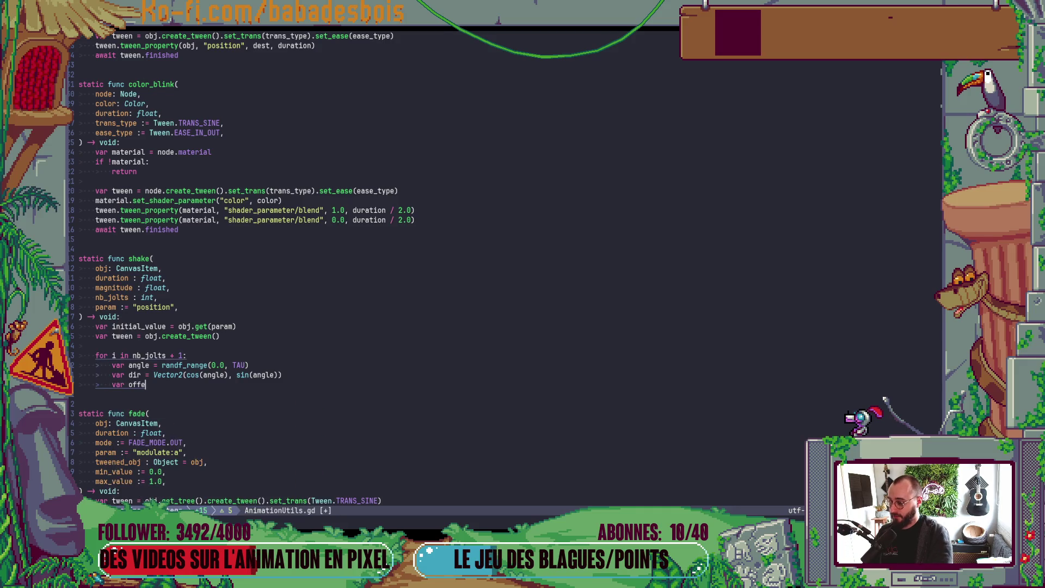
type("t = dir * mag")
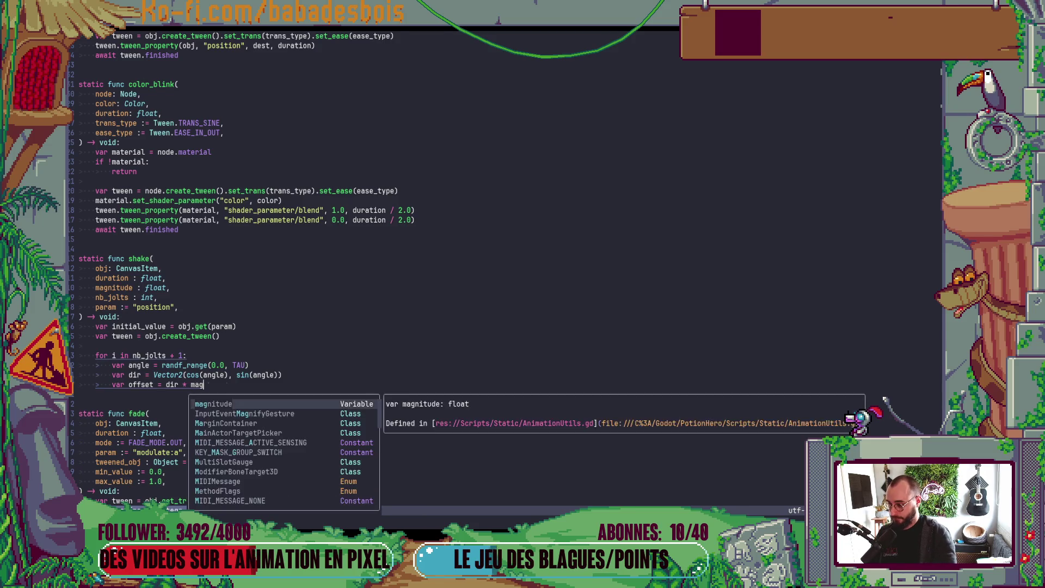
key("Return")
key("Return")
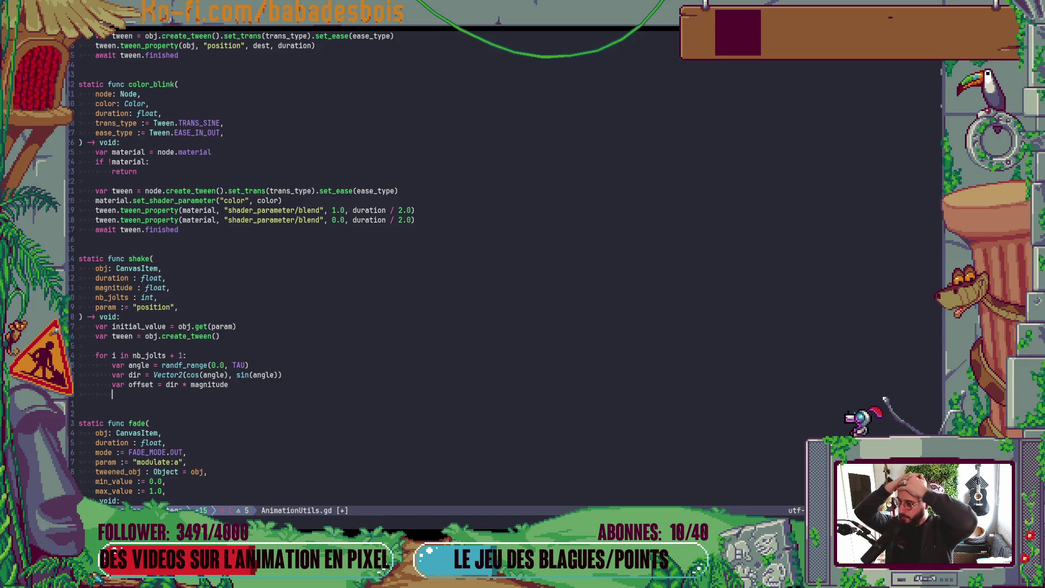
key("Escape")
key("k")
type("A")
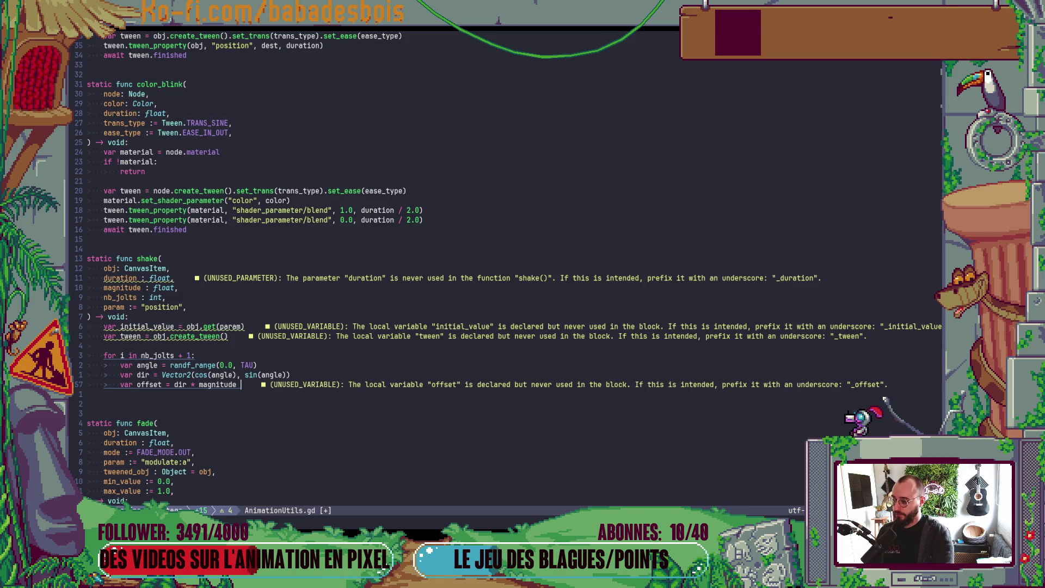
type(" if i ")
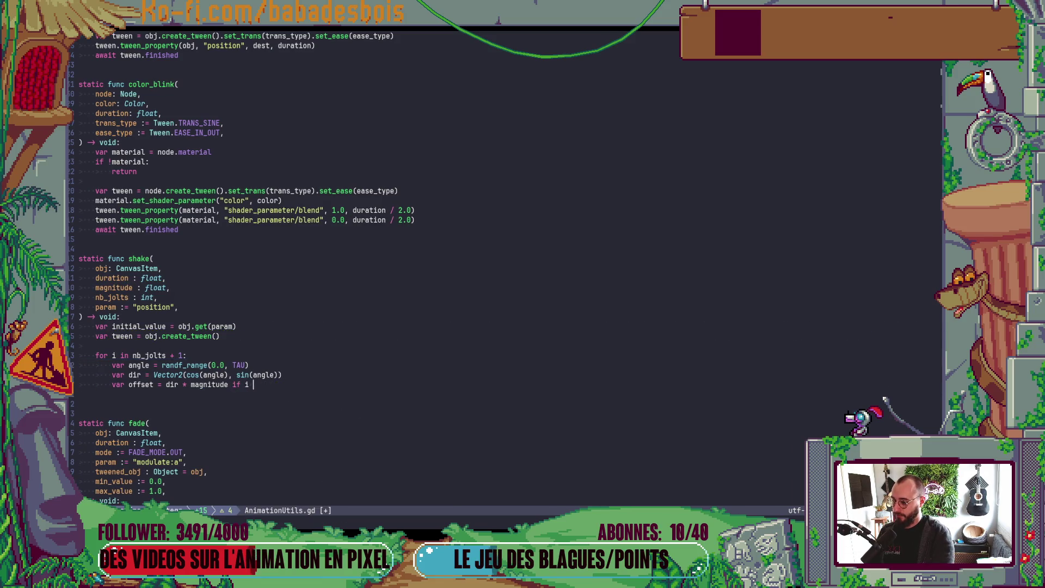
type("z")
key("BackSpace")
key("BackSpace")
type("!= nb_jolts ")
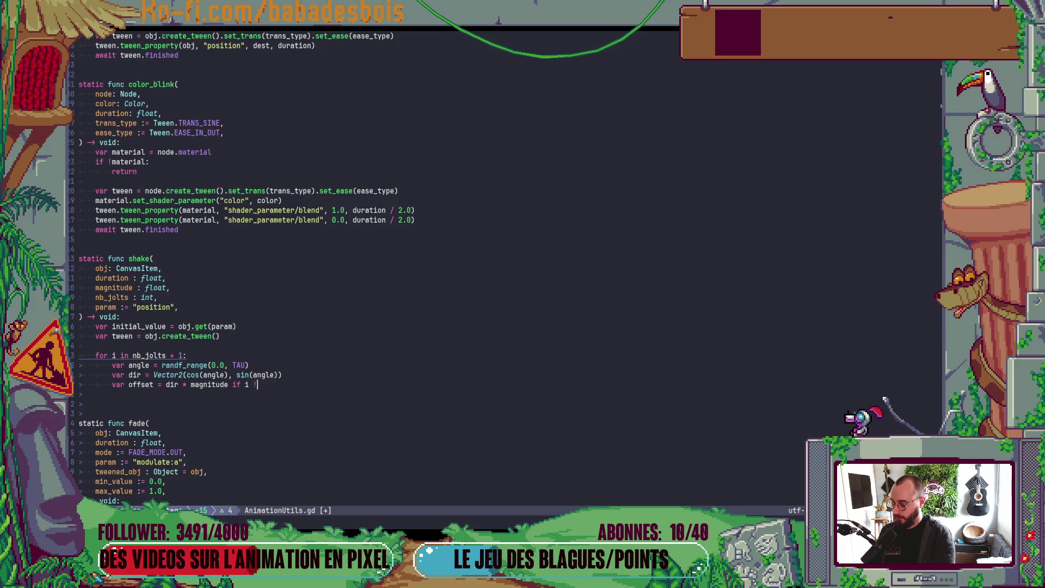
type("else Vector2.")
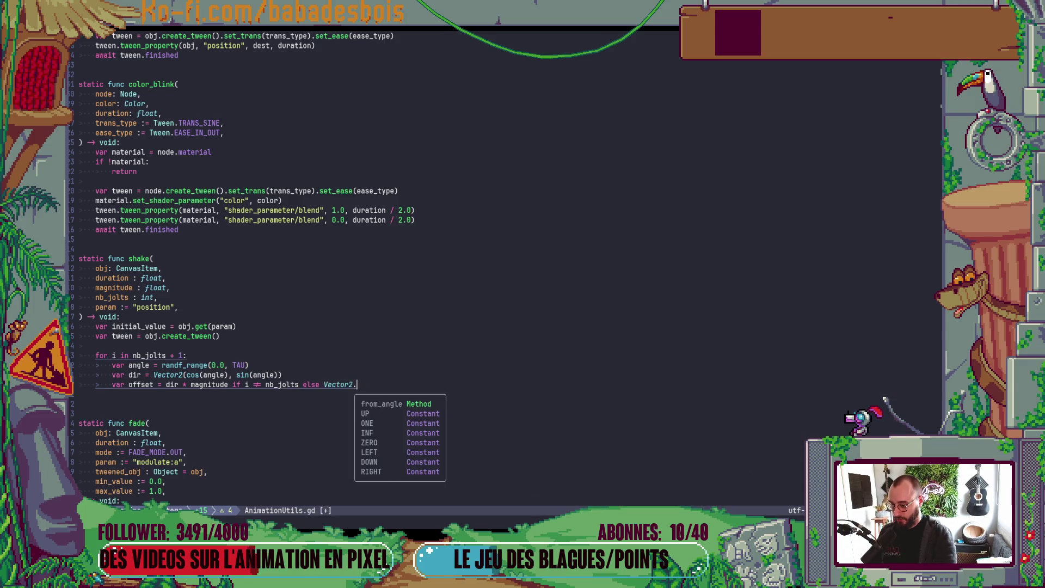
type("Z")
key("Return")
key("Escape")
type(":w")
key("Return")
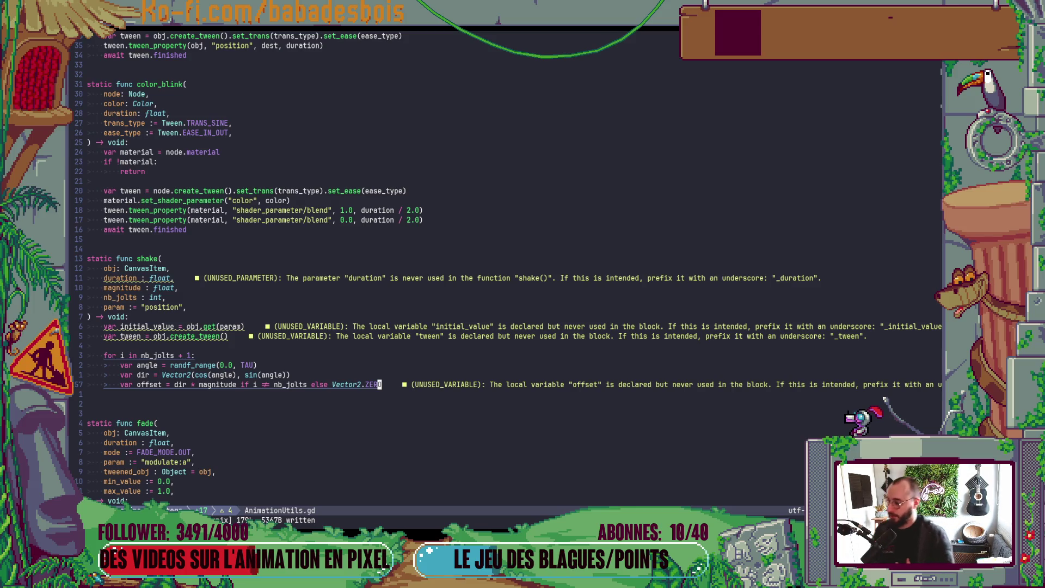
Start a tween.tween_property() call in the shake() loop and view its documentation.
type("o")
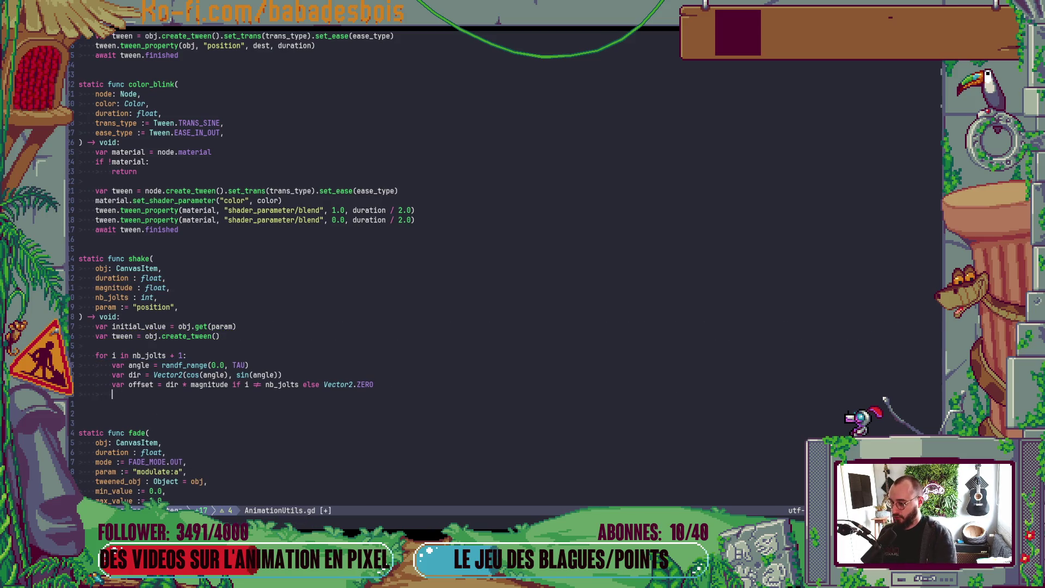
type("tween")
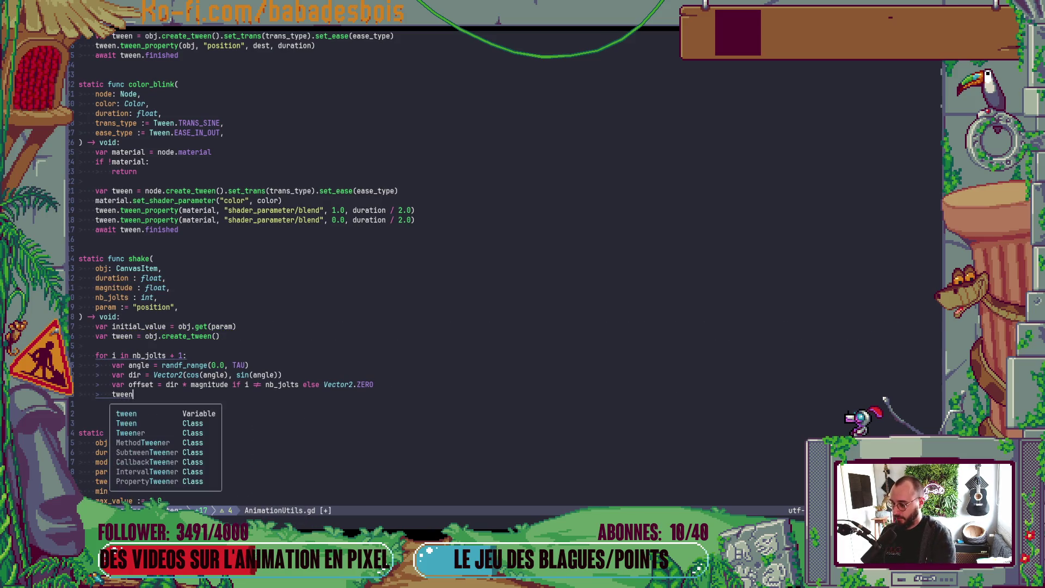
type(".in")
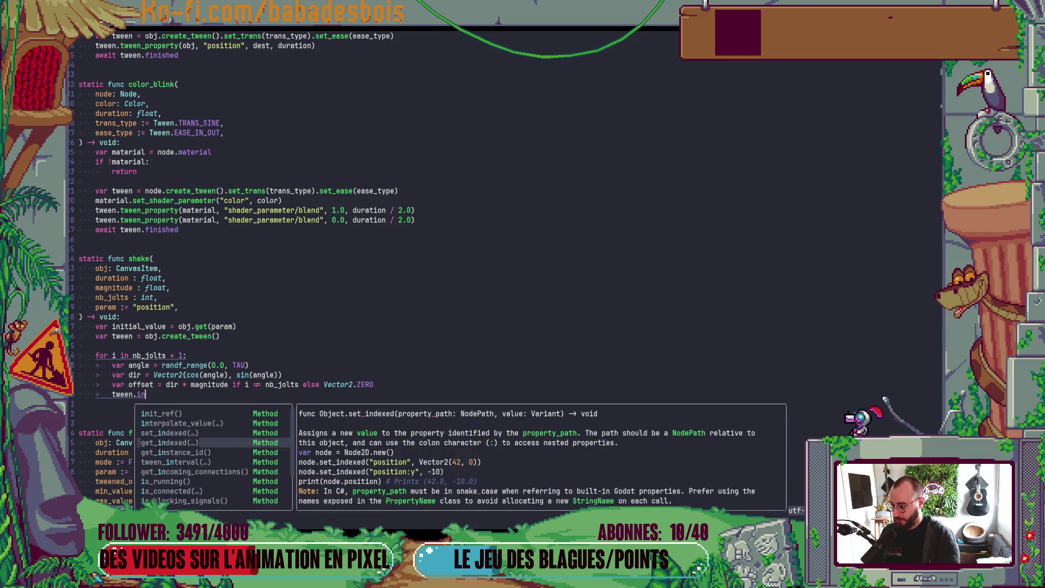
key("BackSpace")
key("BackSpace")
type("twe")
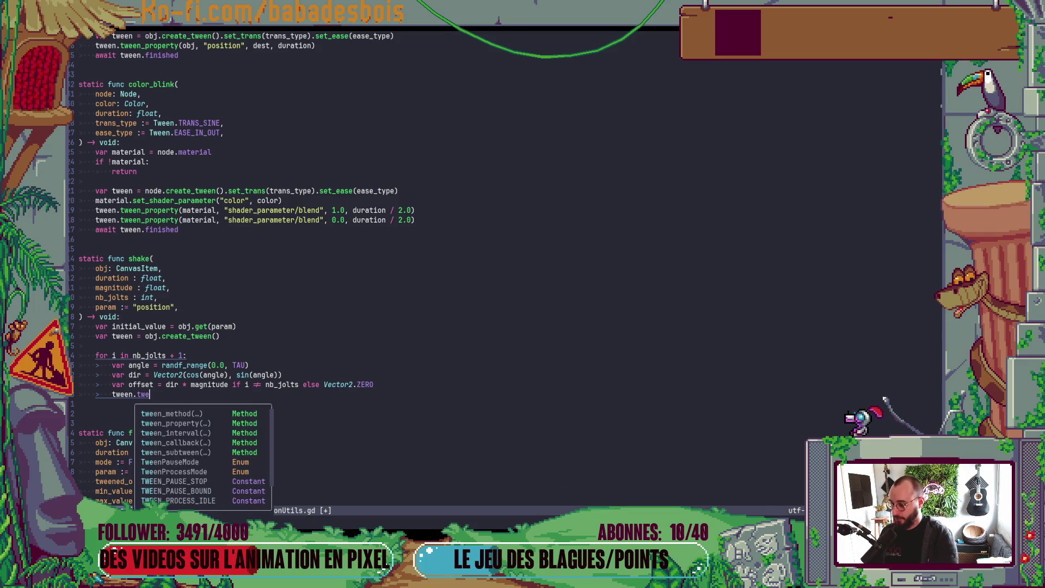
key("Return")
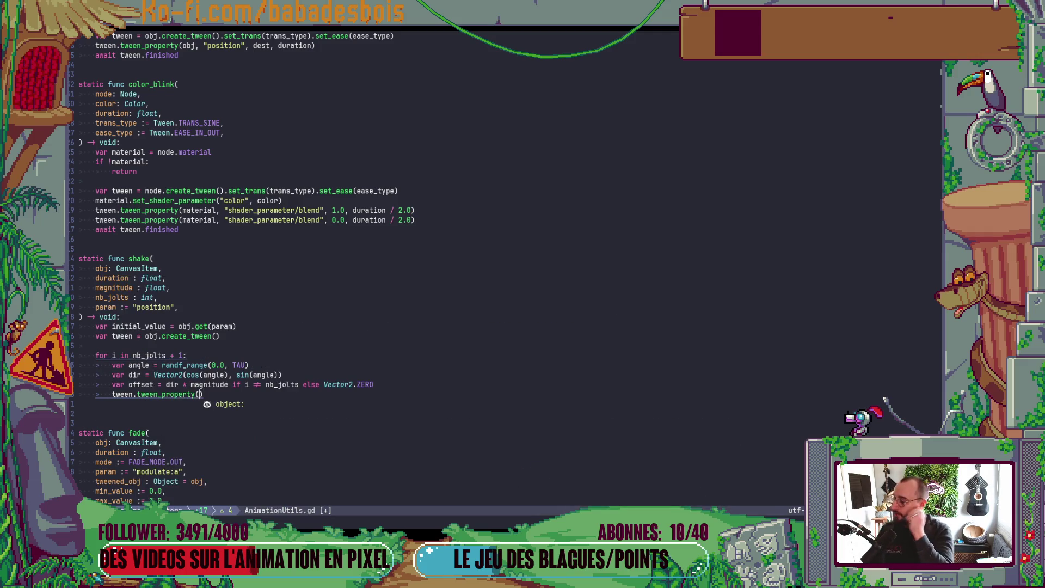
key("ctrl+k")
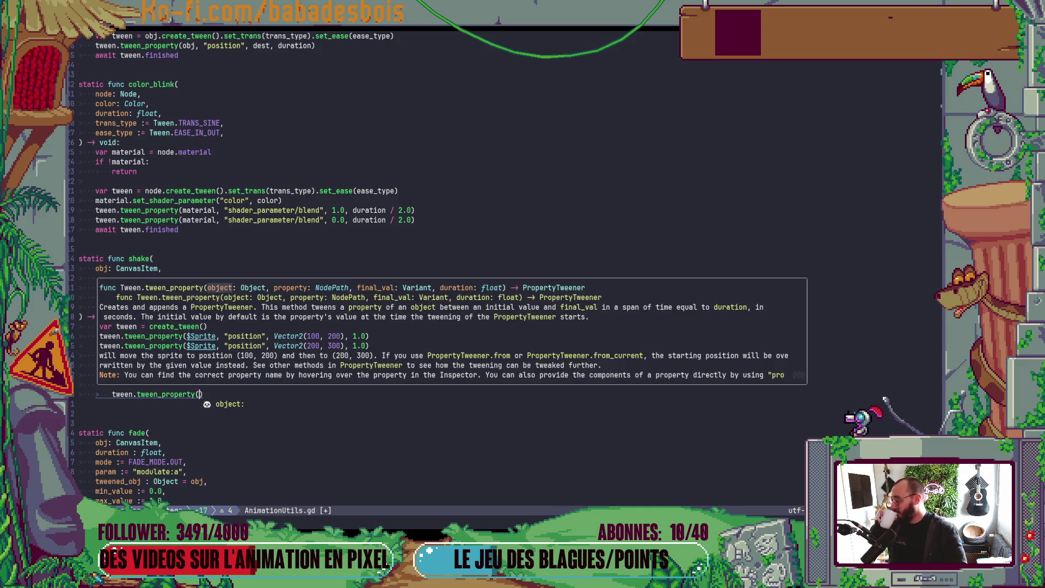
Fill in the arguments obj, param, initial_value + offset, leaving the duration blank, and save.
type("obj, pro")
key("Escape")
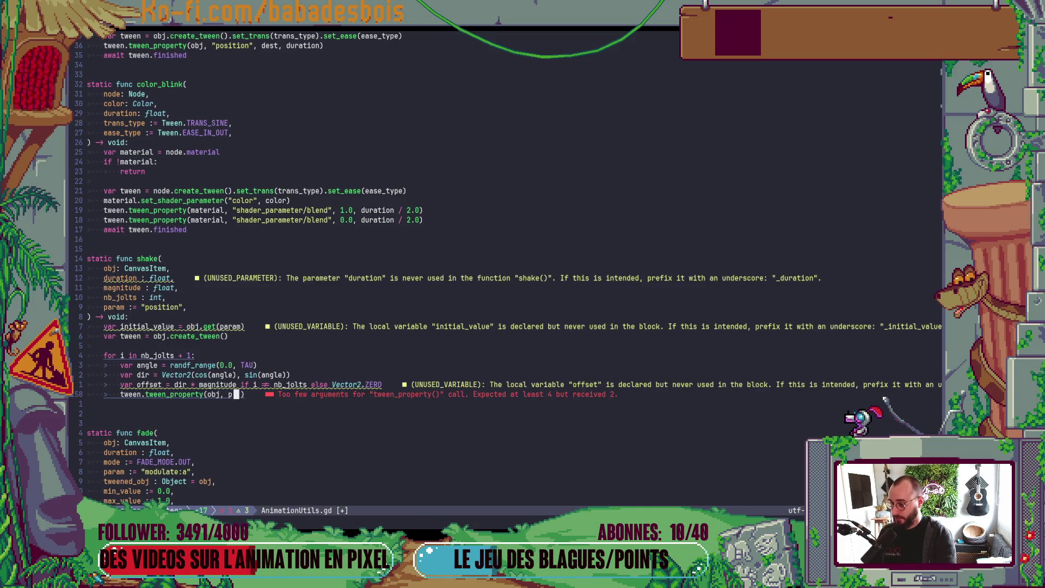
type("i")
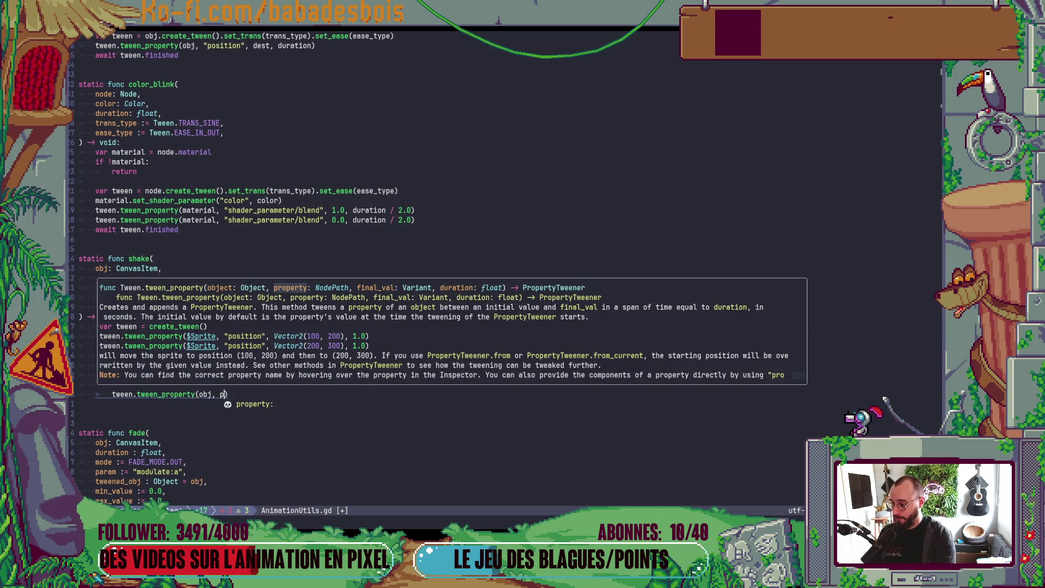
type("aram")
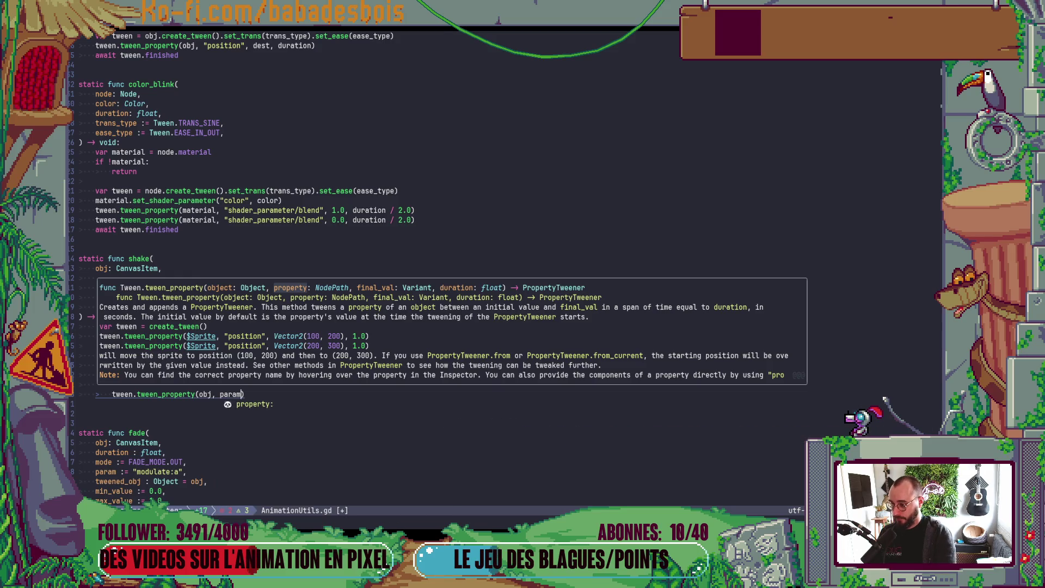
type(",")
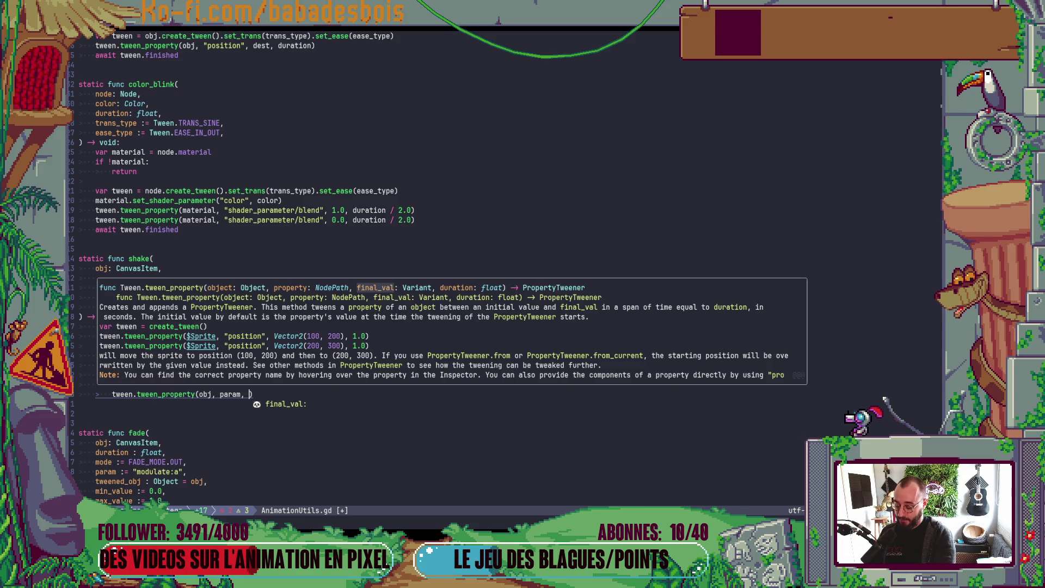
type(" initial_value +")
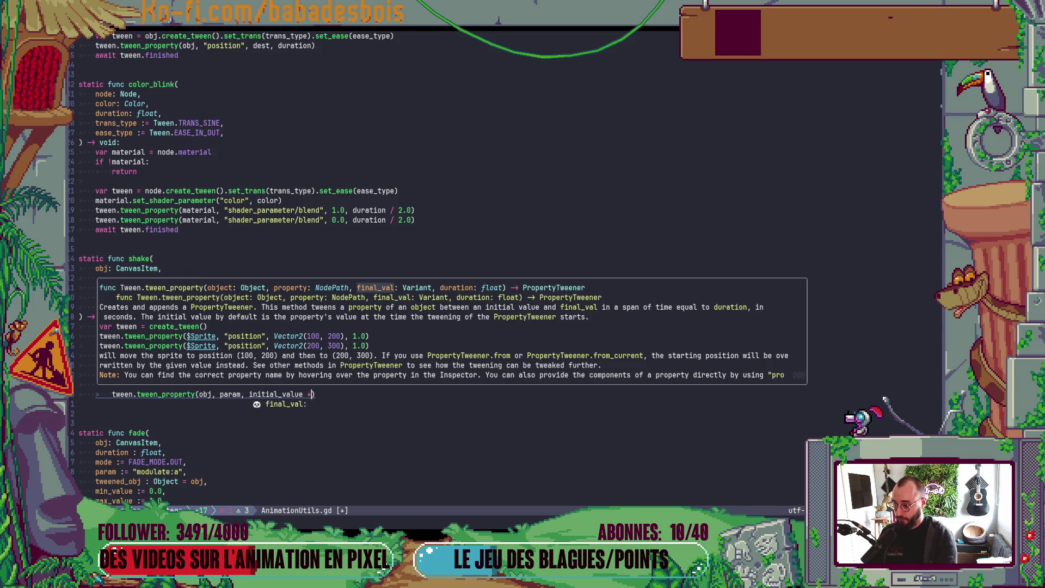
key("Escape")
type("alue + offset")
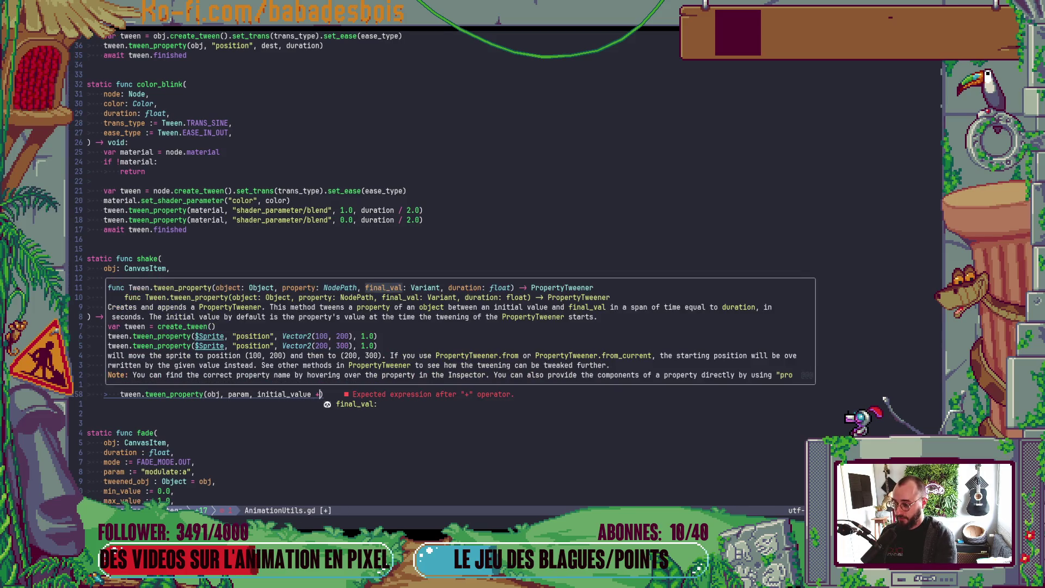
key("Escape")
type("l:w")
key("Return")
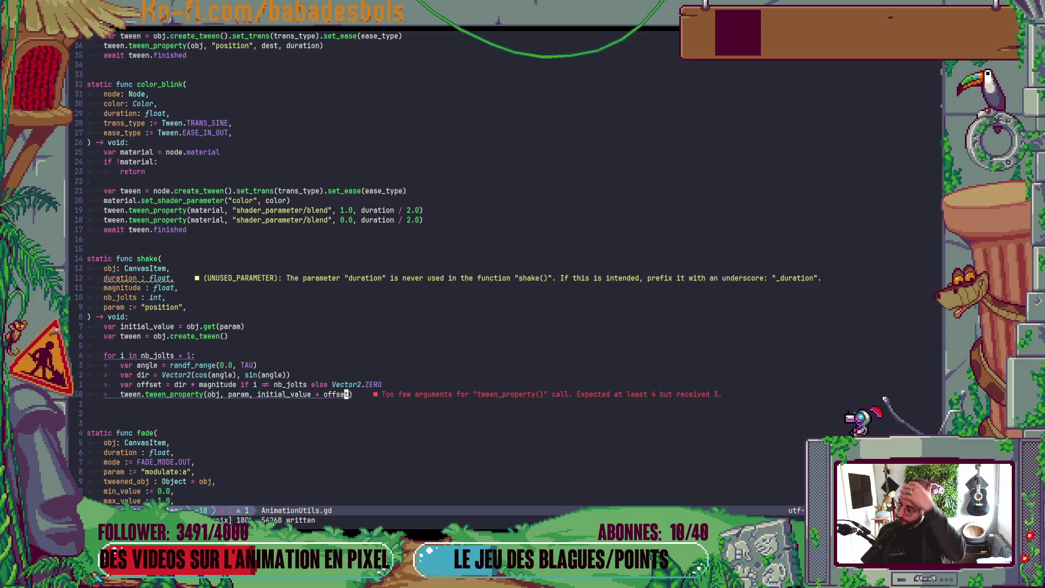
type("am,")
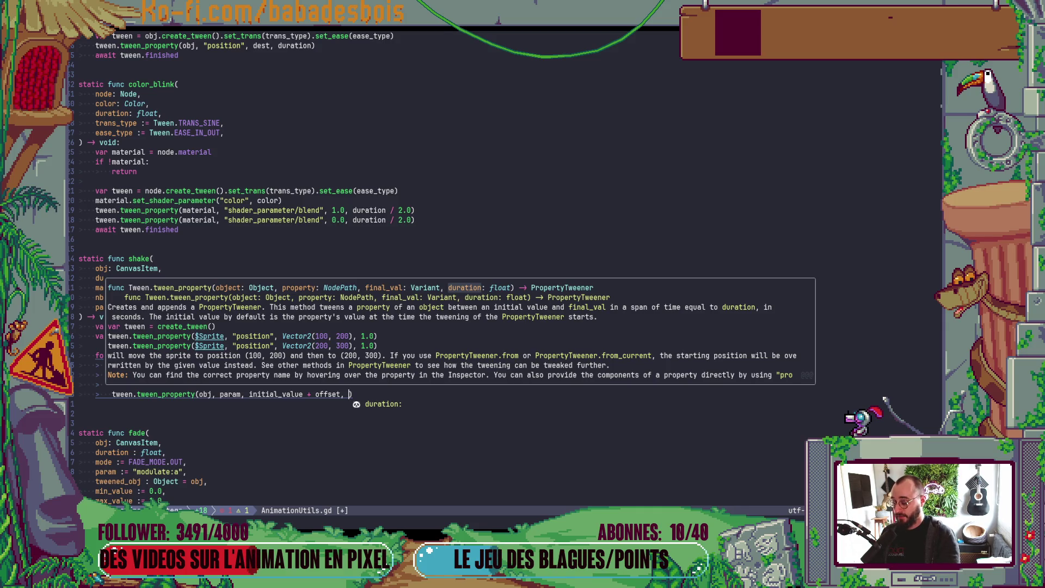
key("Escape")
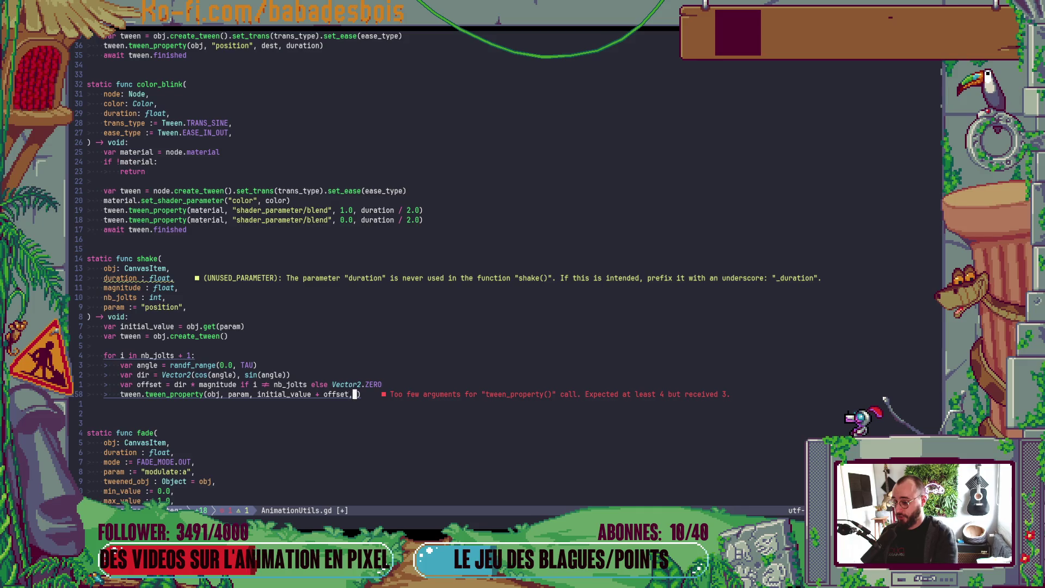
Add the line 'var interval = duration / float(nb_jolts)' in shake().
key("k")
key("k")
key("k")
key("k")
key("k")
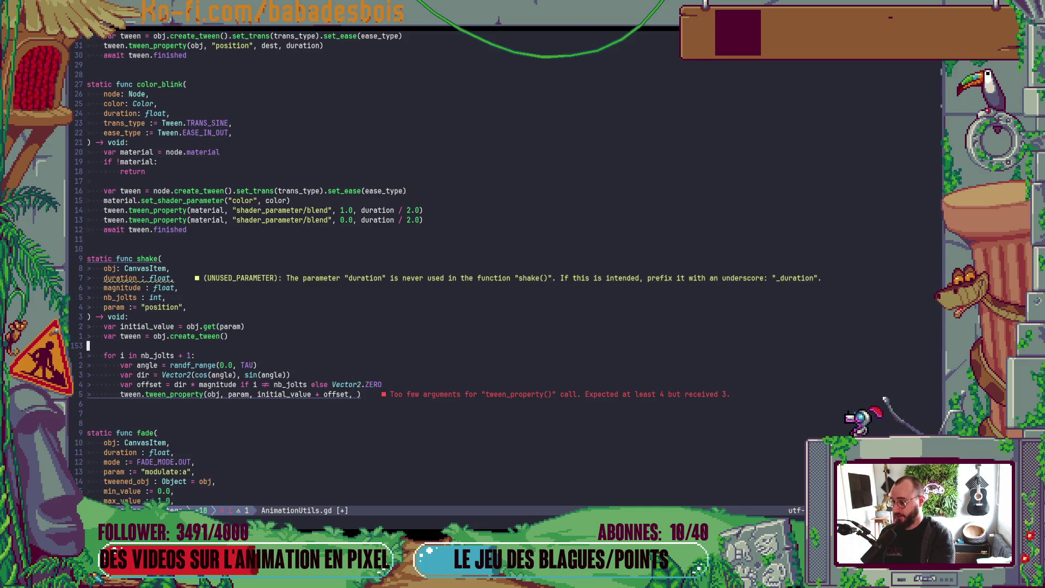
type("S")
type("var ")
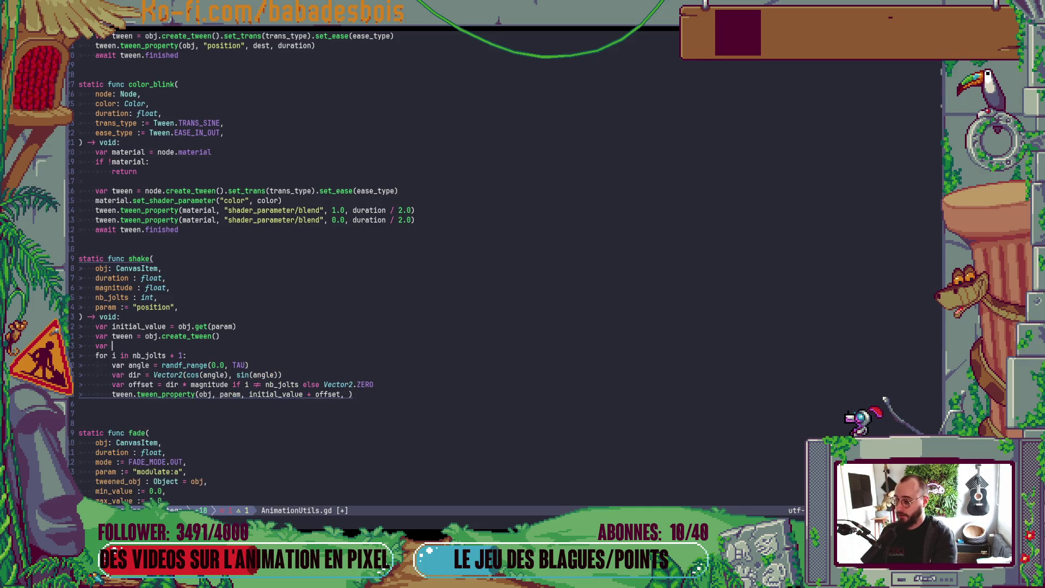
type("inter")
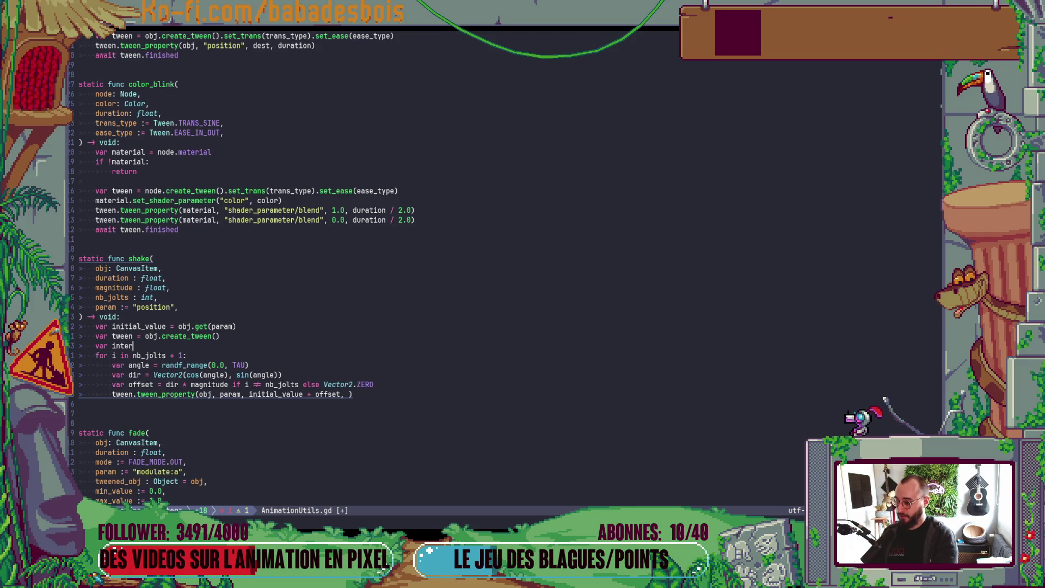
type("val = duration / (")
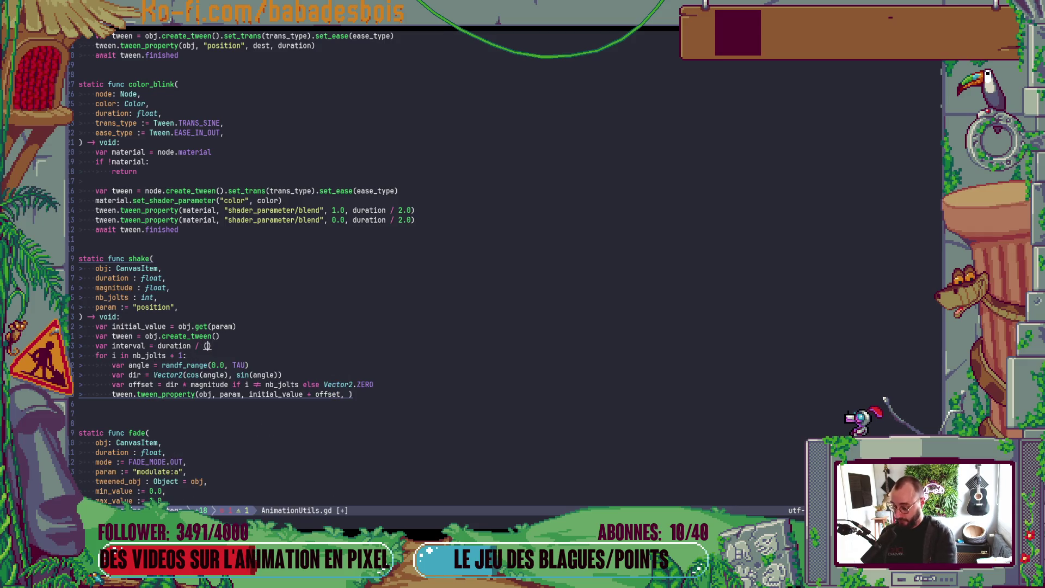
type("flaot")
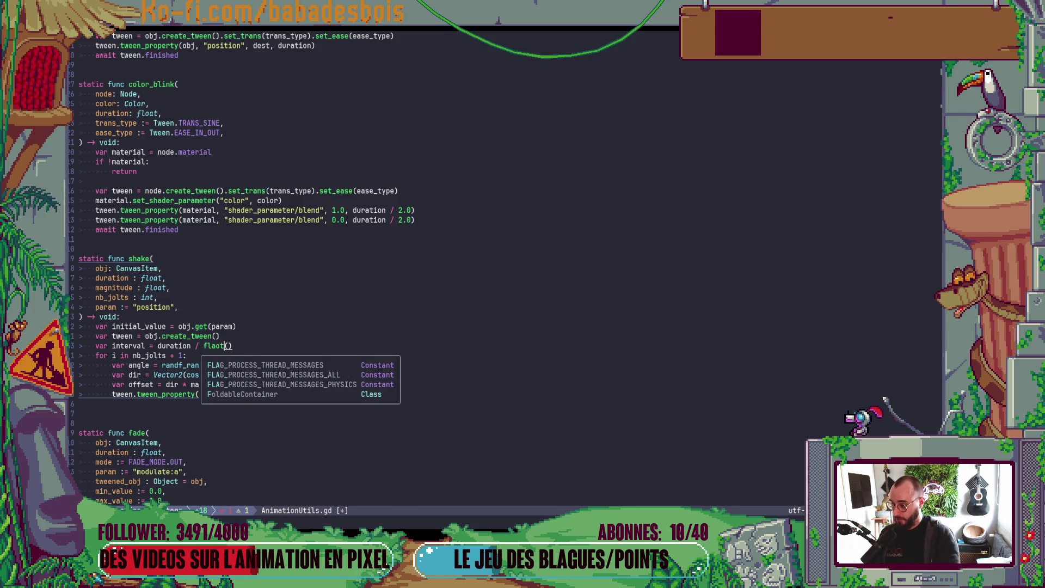
key("BackSpace")
key("BackSpace")
key("BackSpace")
type("oat")
key("Right")
type("nb")
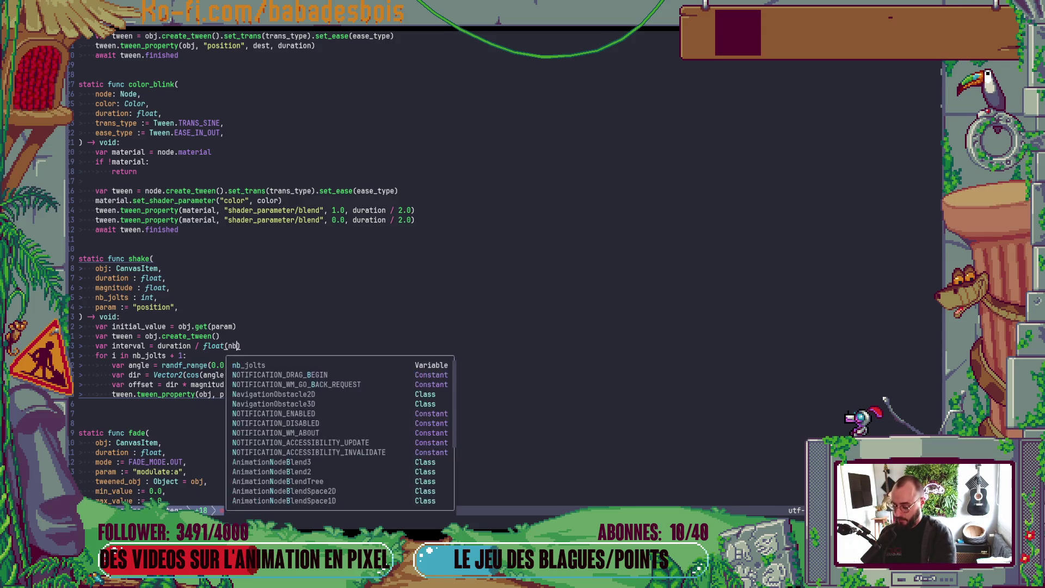
key("Return")
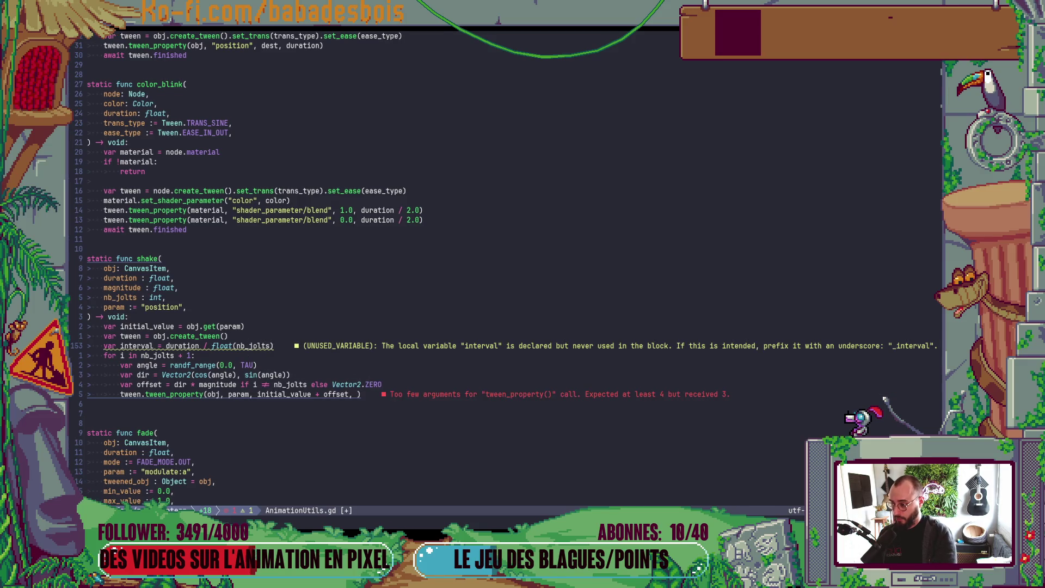
key("Escape")
Add a blank line above the for loop, pass interval as the tween_property duration, and save.
key("j")
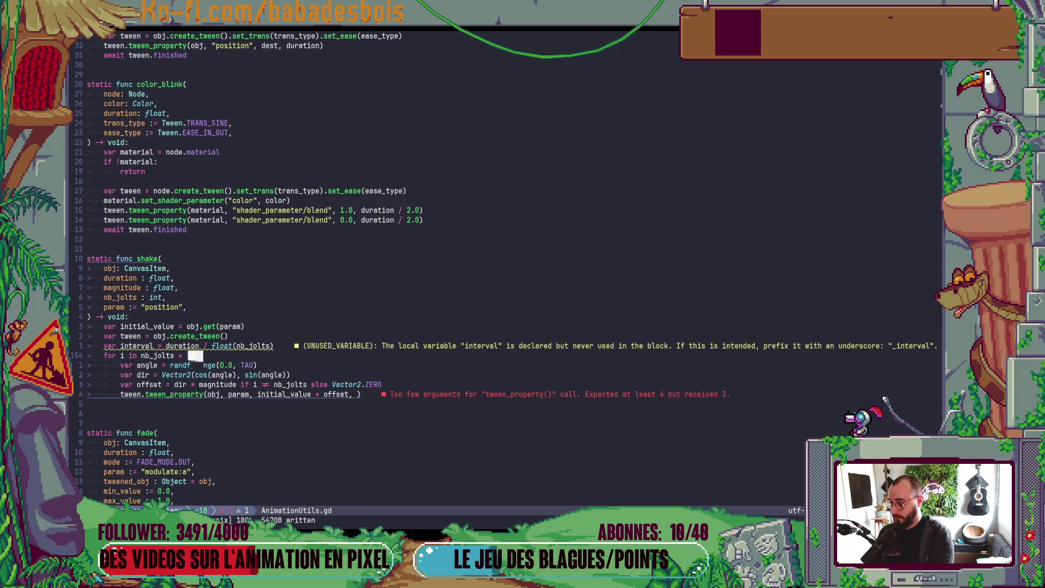
key("bracketleft")
key("space")
key("j")
key("j")
key("j")
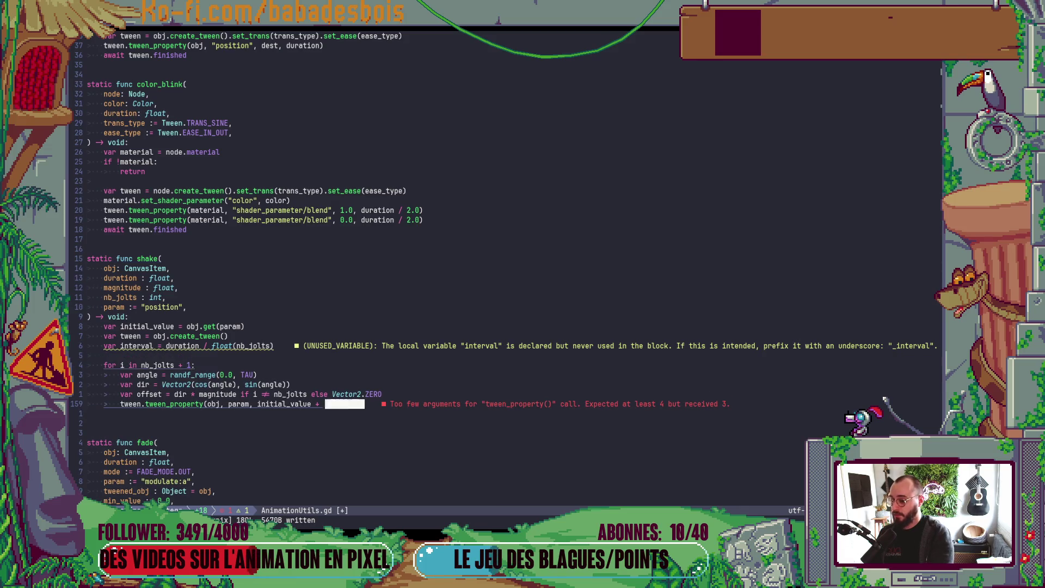
type("$iinterval")
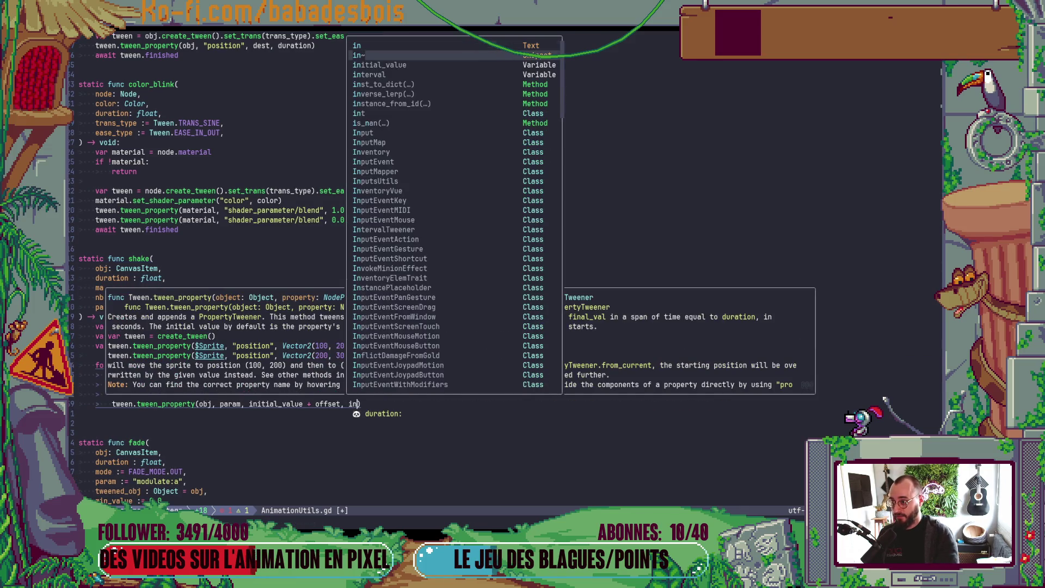
key("Escape")
type(":w")
key("Return")
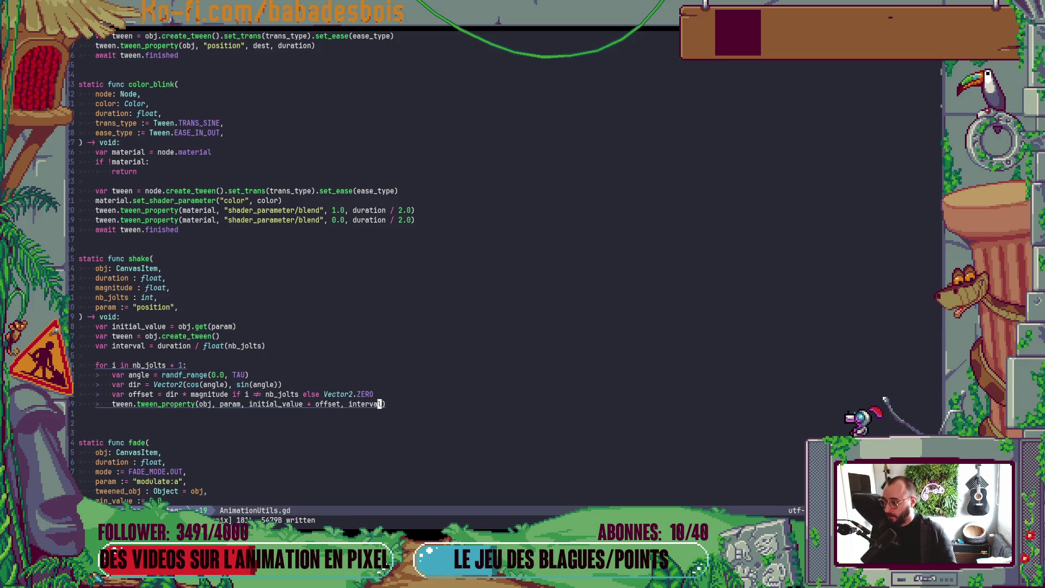
Add 'await tween.finished' after the jolt loop, save, and insert a blank line above it.
type("o")
type("await te")
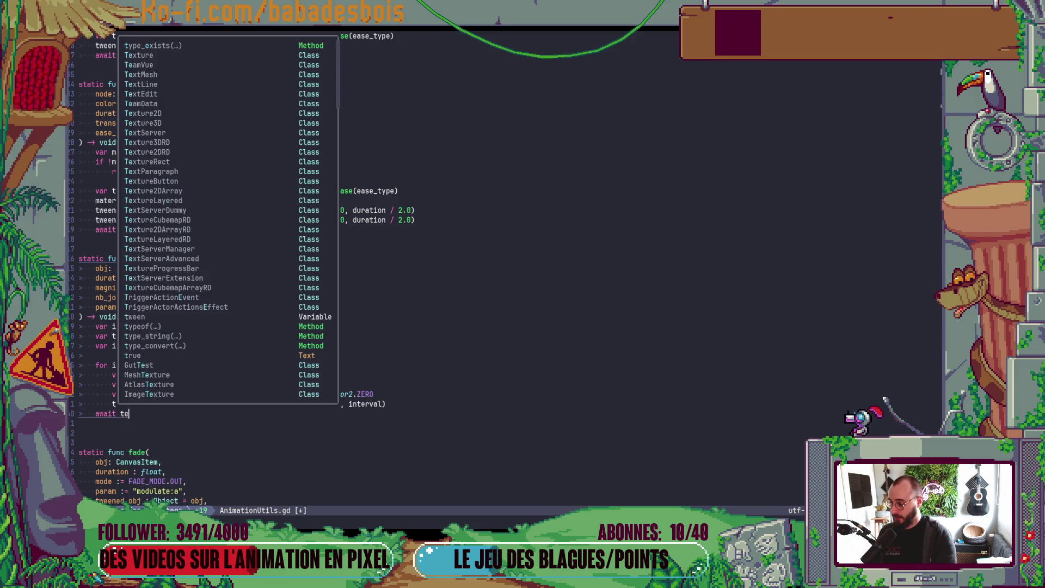
type("ween.fi")
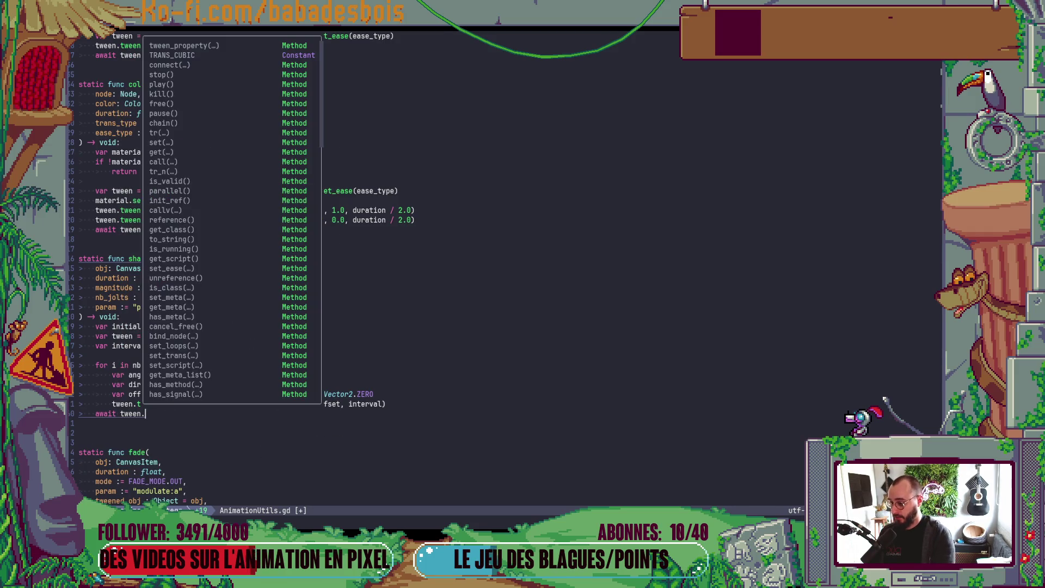
key("Tab")
key("Return")
key("Escape")
type(":w")
key("Return")
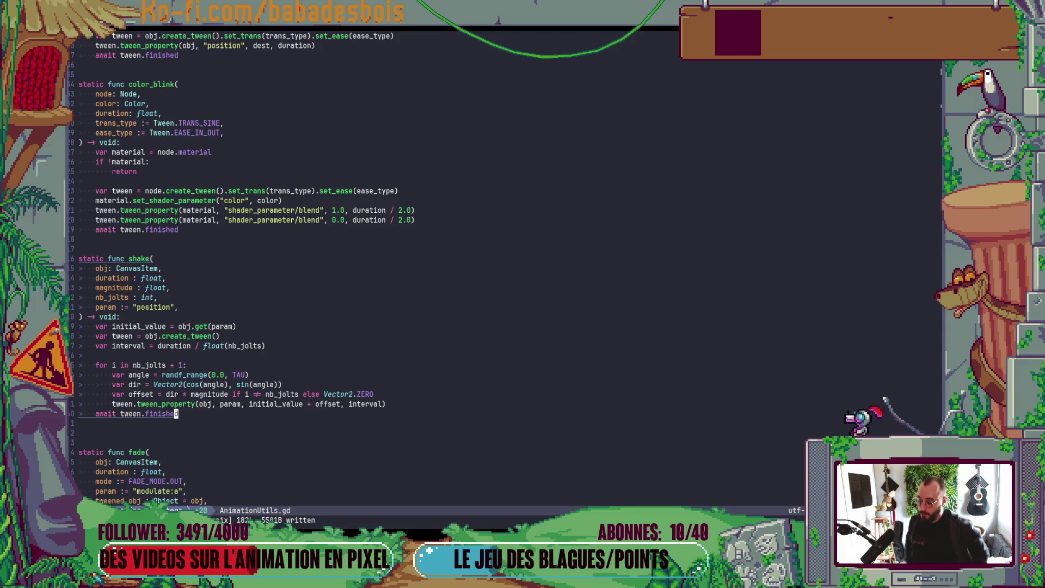
key("bracketleft")
key("space")
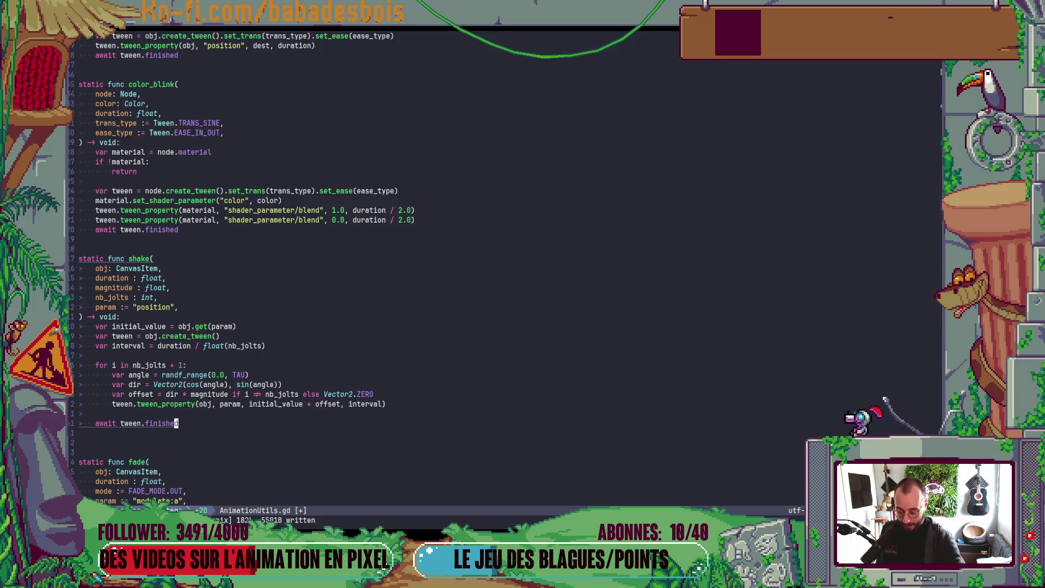
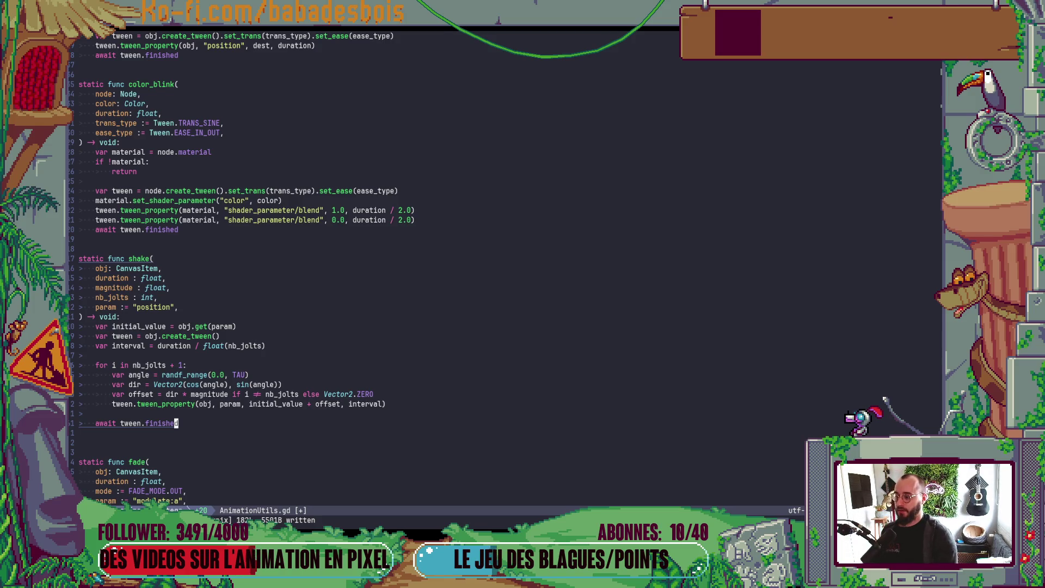
Add 'var movement_amount = randf_range(0.0, magnitude)' above the offset line and save.
key("k")
key("k")
key("k")
type("Ovar ")
type("mov")
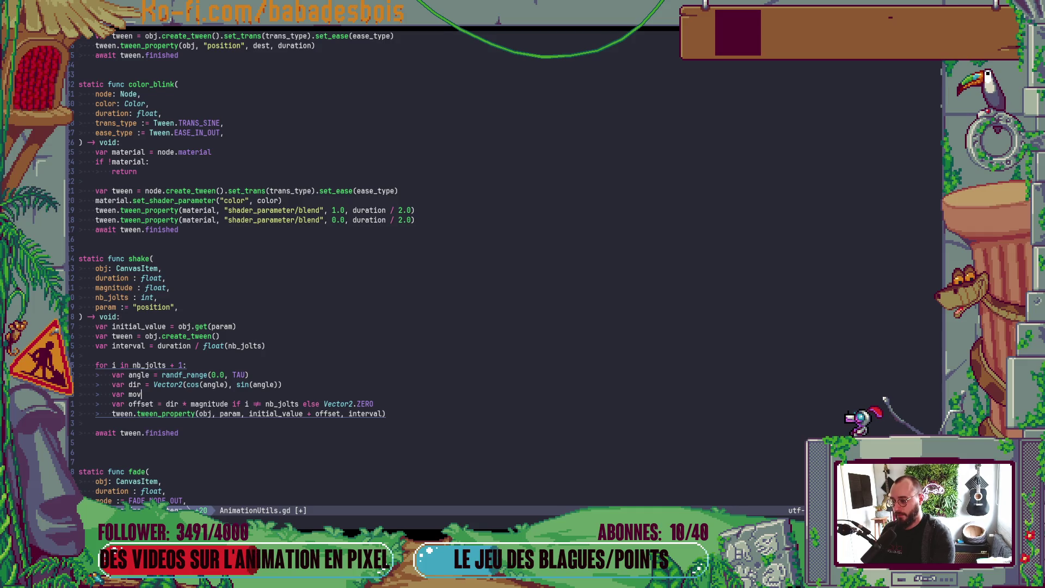
type("ement_")
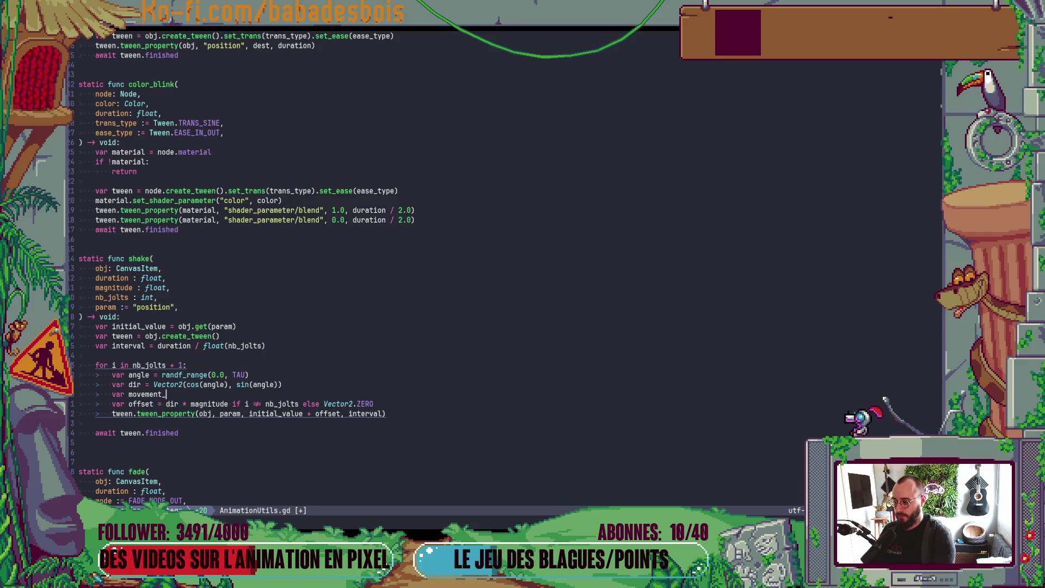
type("amount = rand")
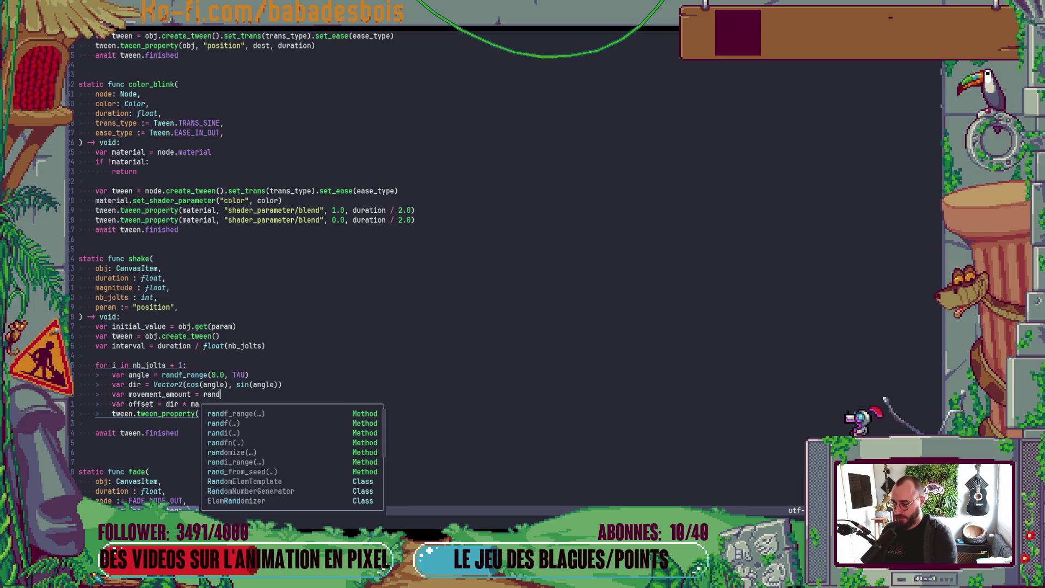
key("Return")
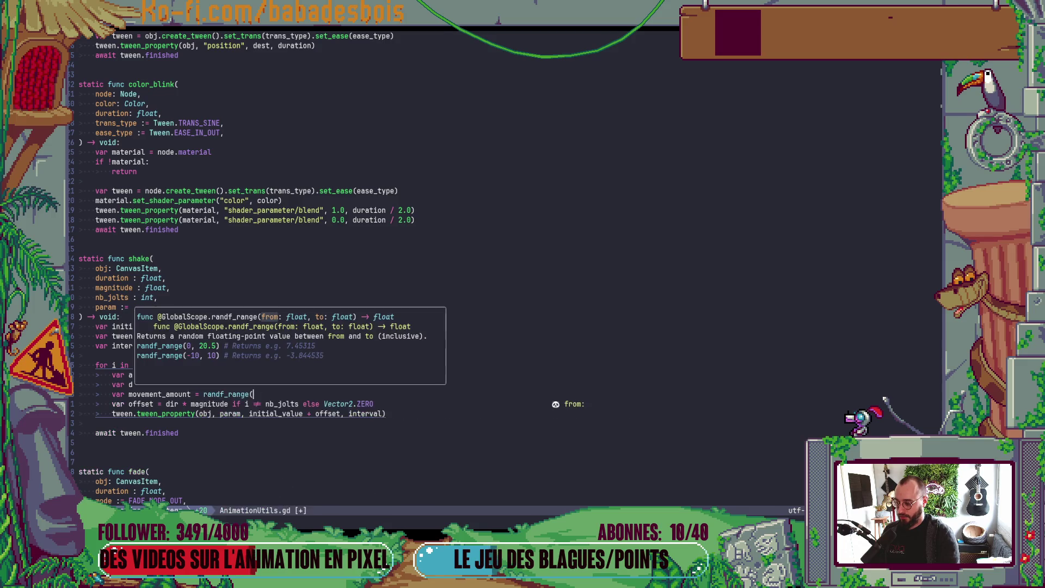
type("0.0, magnitde")
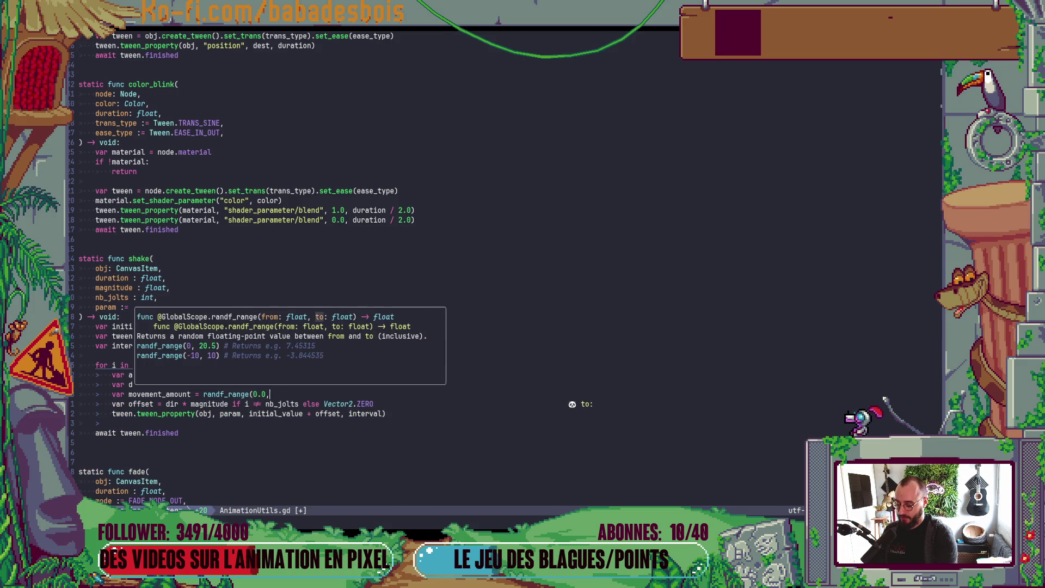
key("Left")
key("Left")
type("u")
key("End")
type(")")
key("Escape")
type(":w")
key("Return")
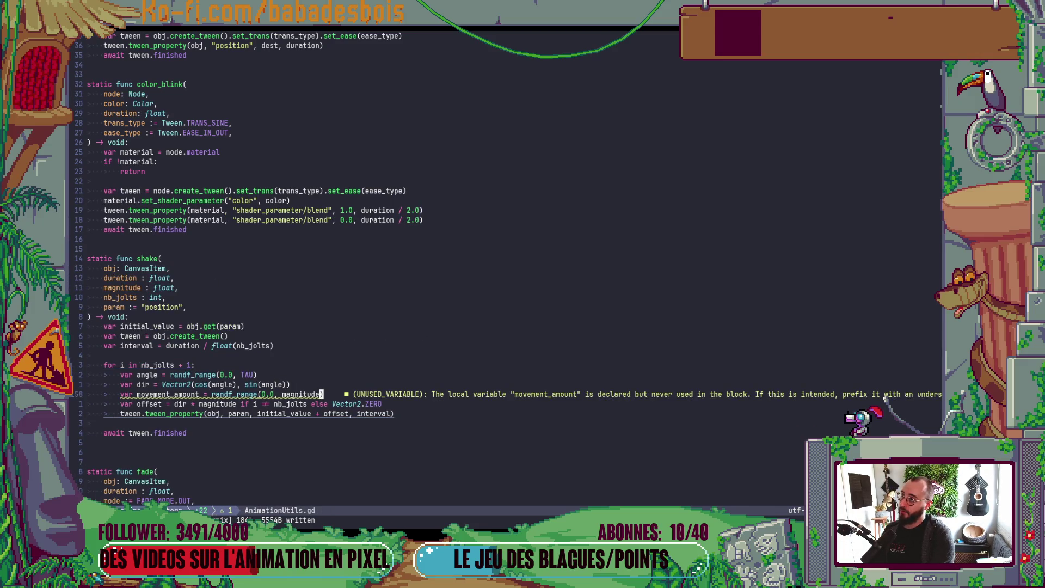
Replace randf_range with randfn from the completion list.
key("B")
key("B")
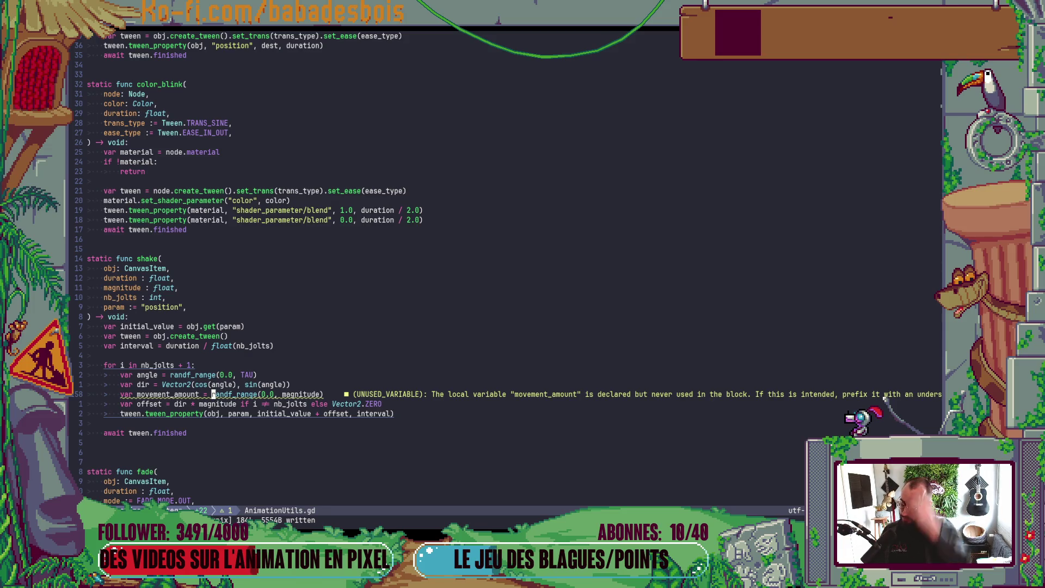
type("ce")
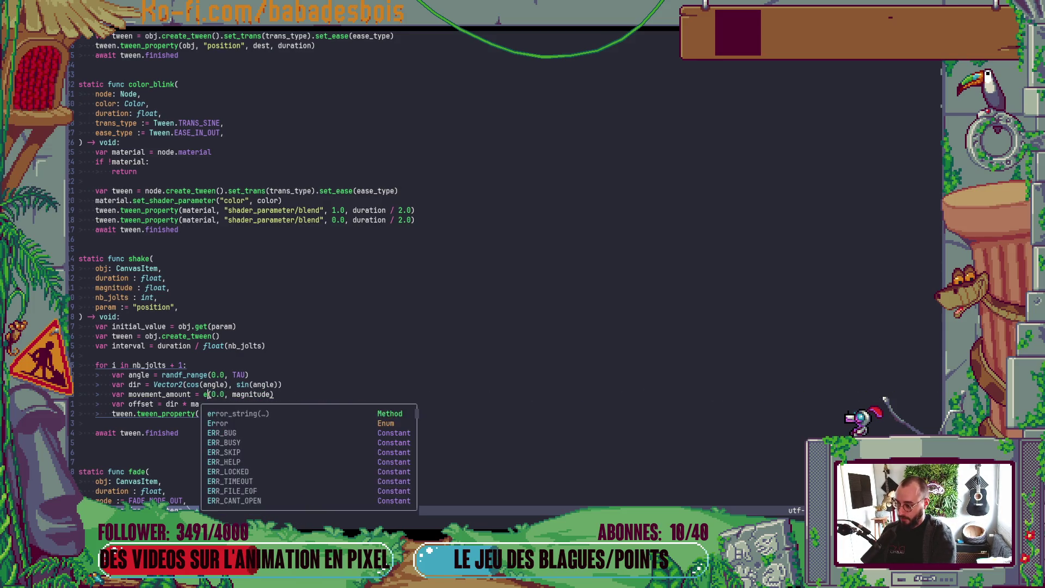
key("BackSpace")
type("ran")
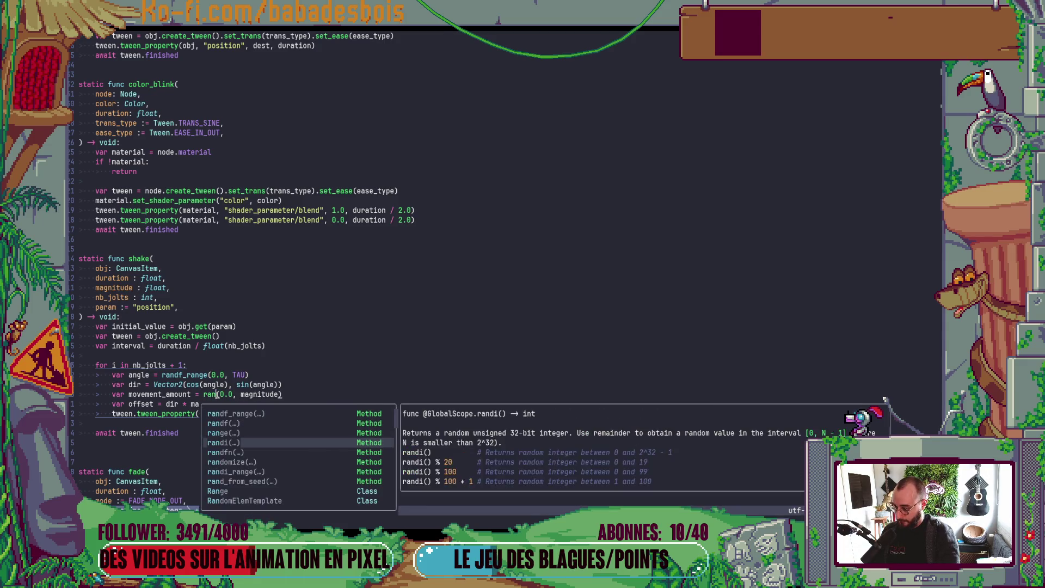
key("Down")
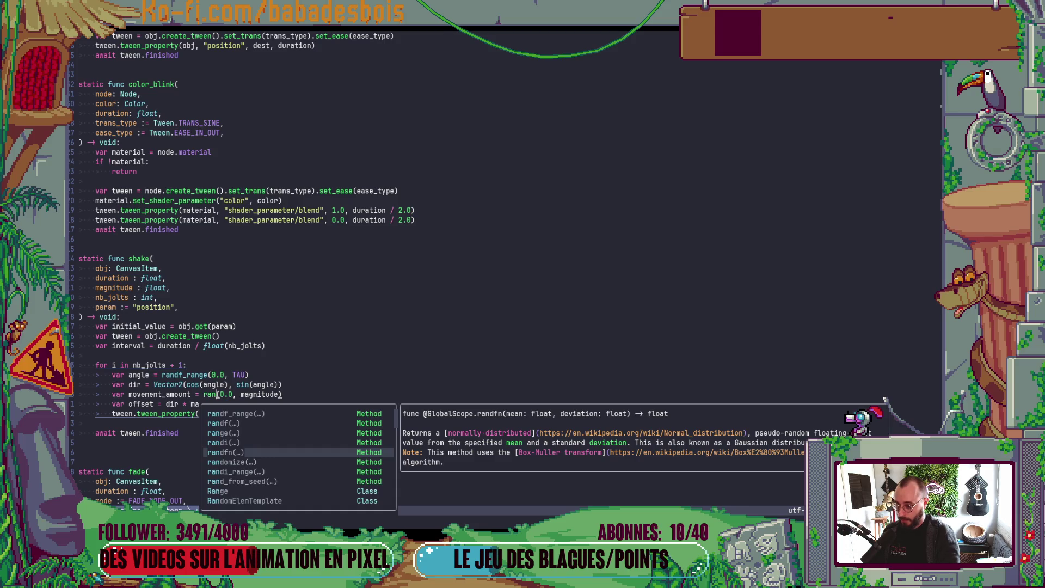
key("Return")
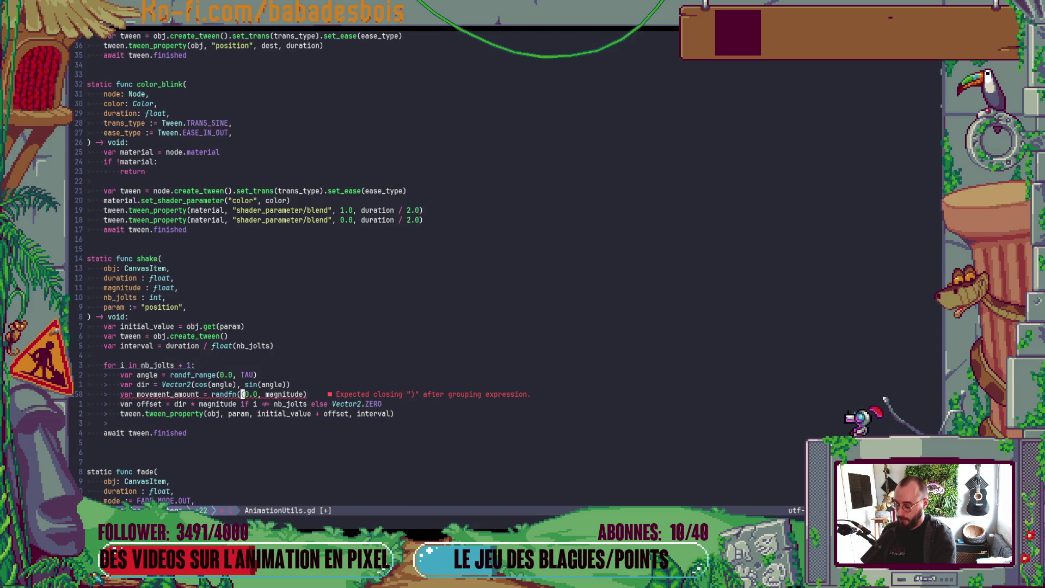
Set the randfn arguments to (magnitude, magnitude * 0.2).
key("Delete")
key("Delete")
key("Delete")
key("Delete")
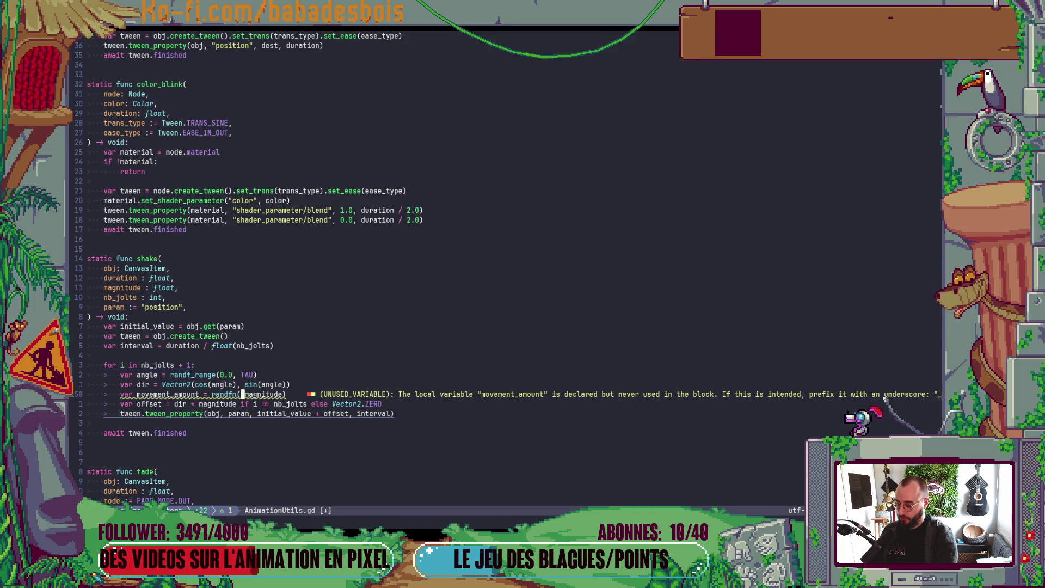
key("ctrl+Right")
type(",")
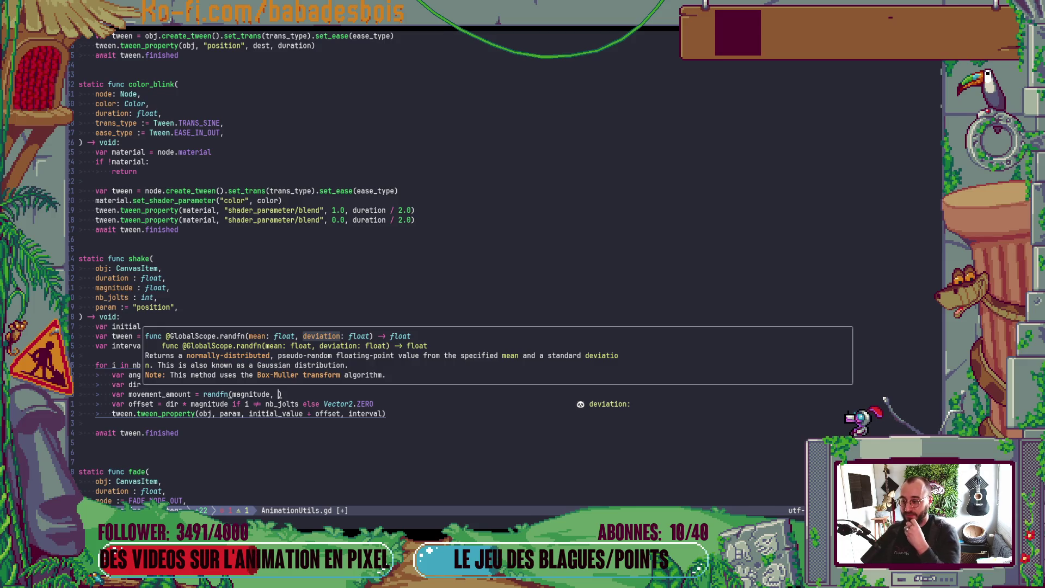
type("ma")
key("Return")
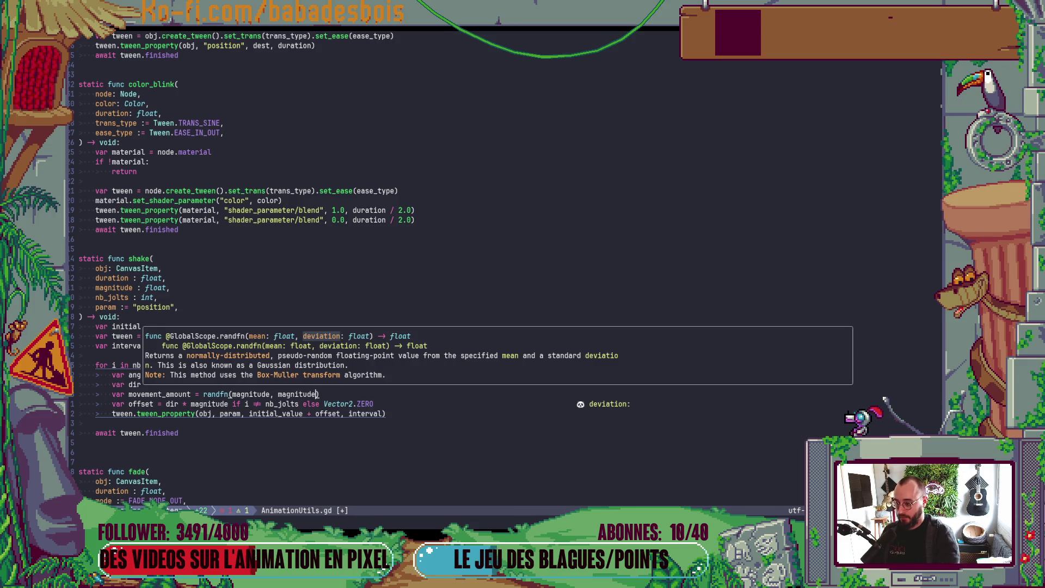
type("* 0.2")
key("Escape")
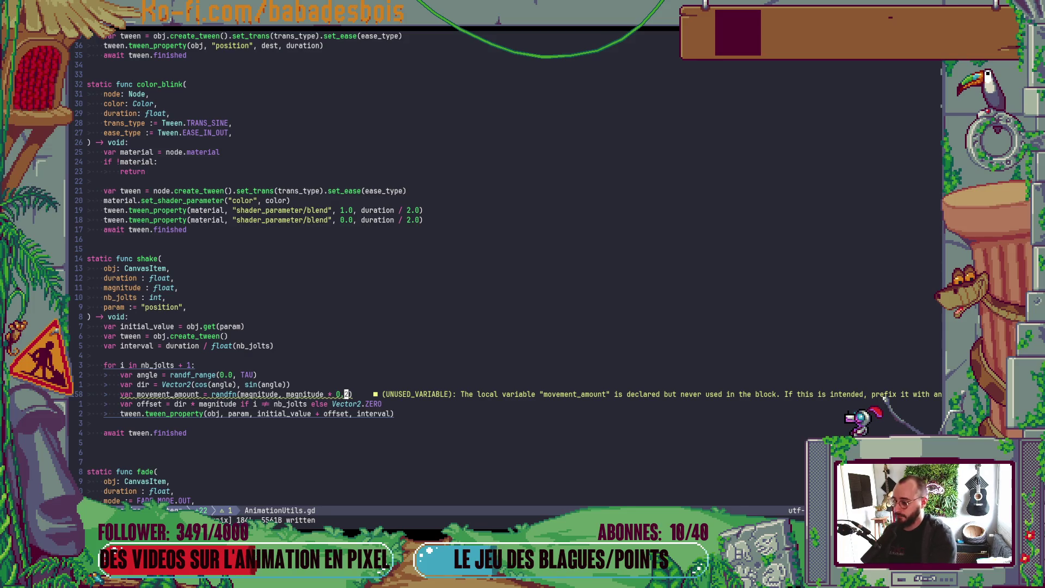
Rename movement_amount to mov_amount, use it in the offset line, and save.
key("j")
key("b")
key("b")
key("b")
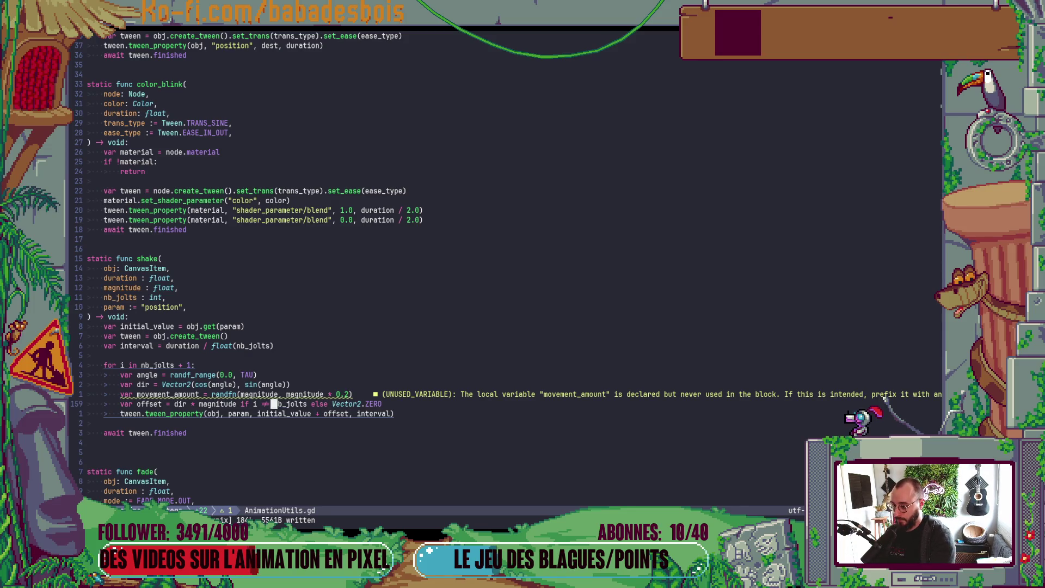
key("b")
key("k")
key("h")
key("h")
key("h")
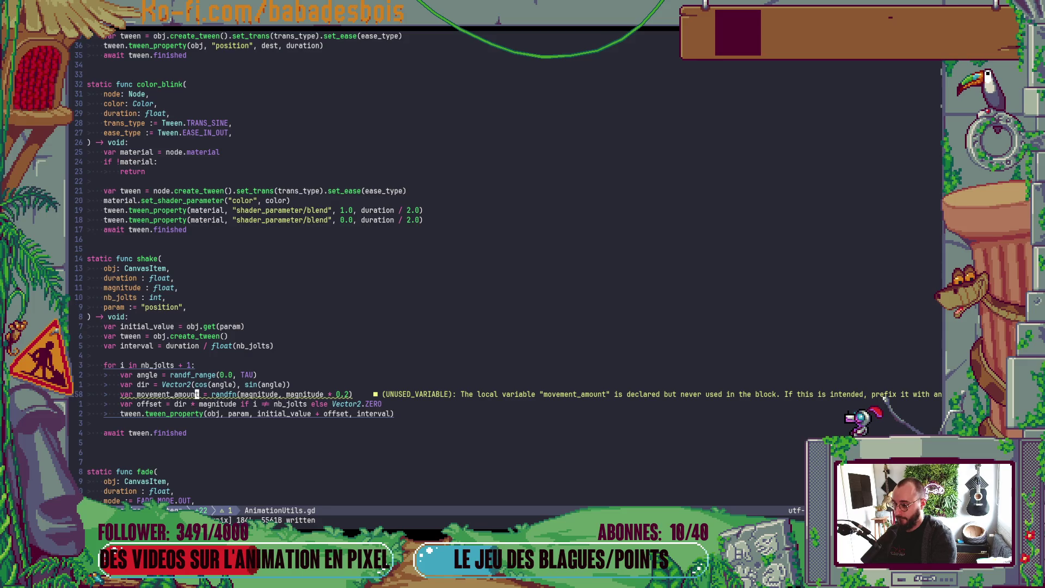
key("h")
key("h")
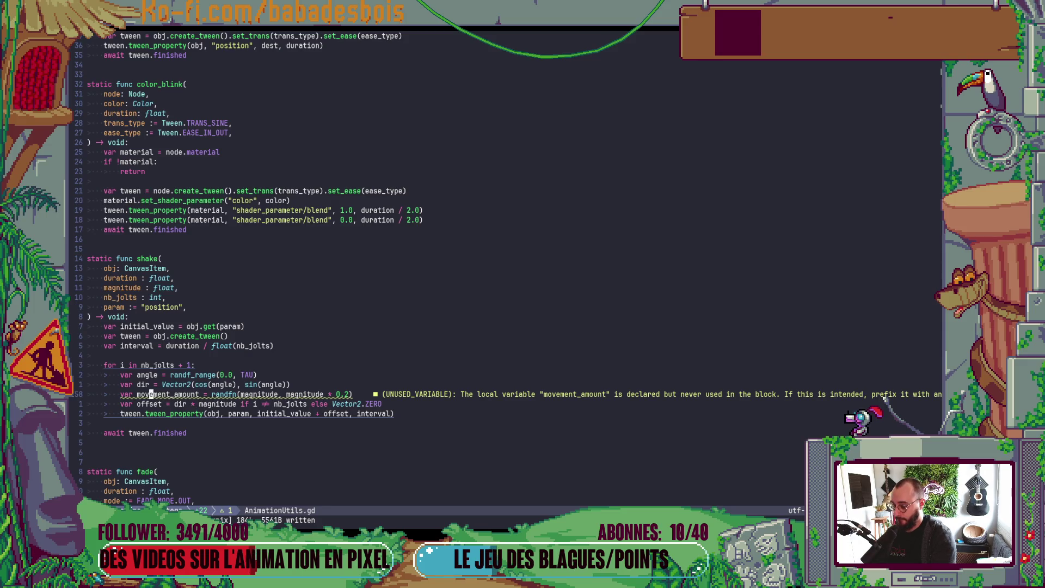
key("d")
key("t")
key("underscore")
key("j")
key("j")
key("l")
key("l")
key("l")
type("kwcwmo")
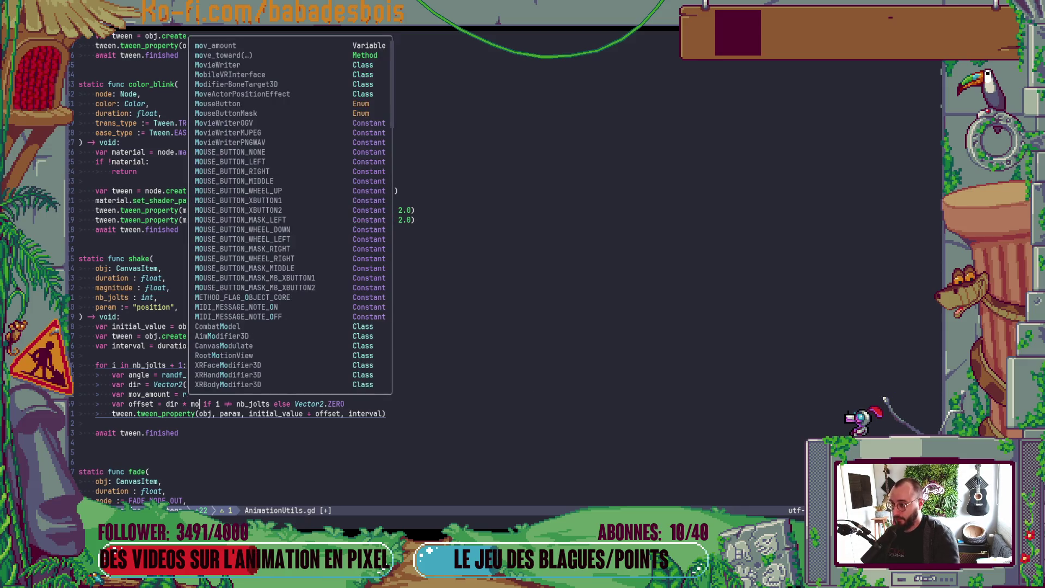
key("Return")
key("Escape")
type(":w")
key("Return")
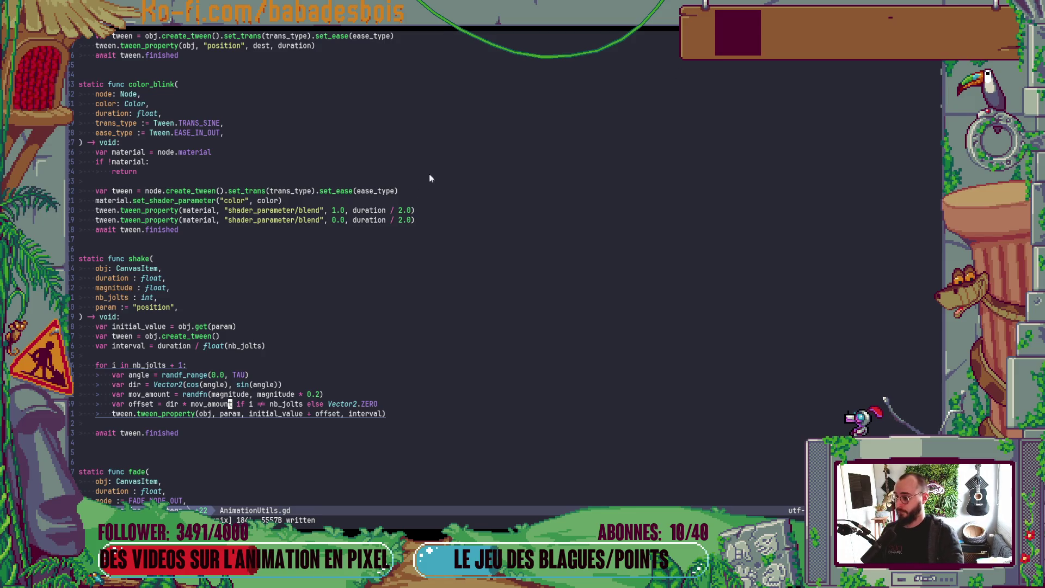
left_click(189, 309)
Duplicate the magnitude parameter as a new magnitude_mean parameter defaulting to 0.2.
key("y")
key("y")
key("p")
type("wbcwmag")
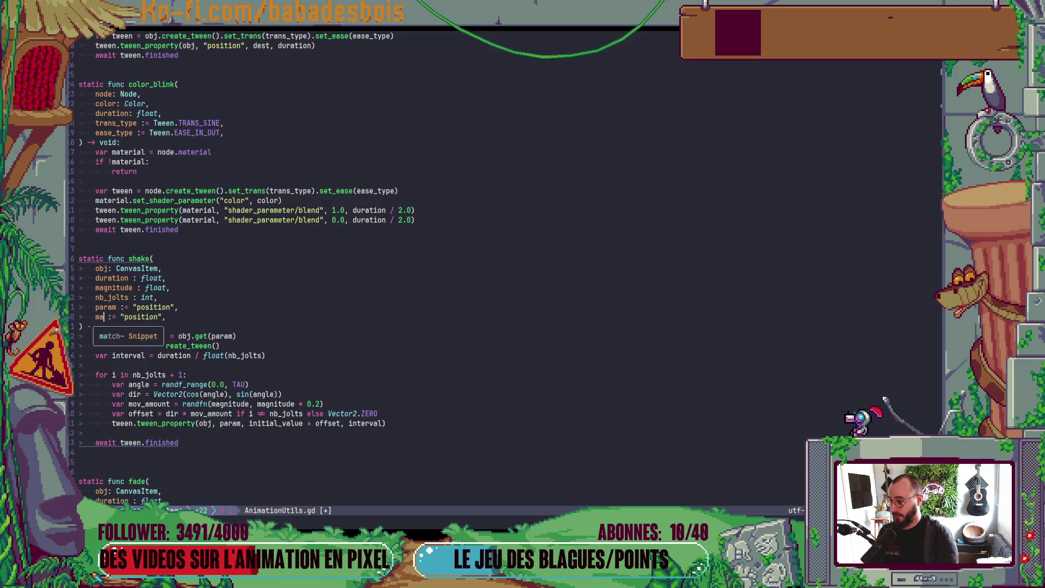
type("nitu7de")
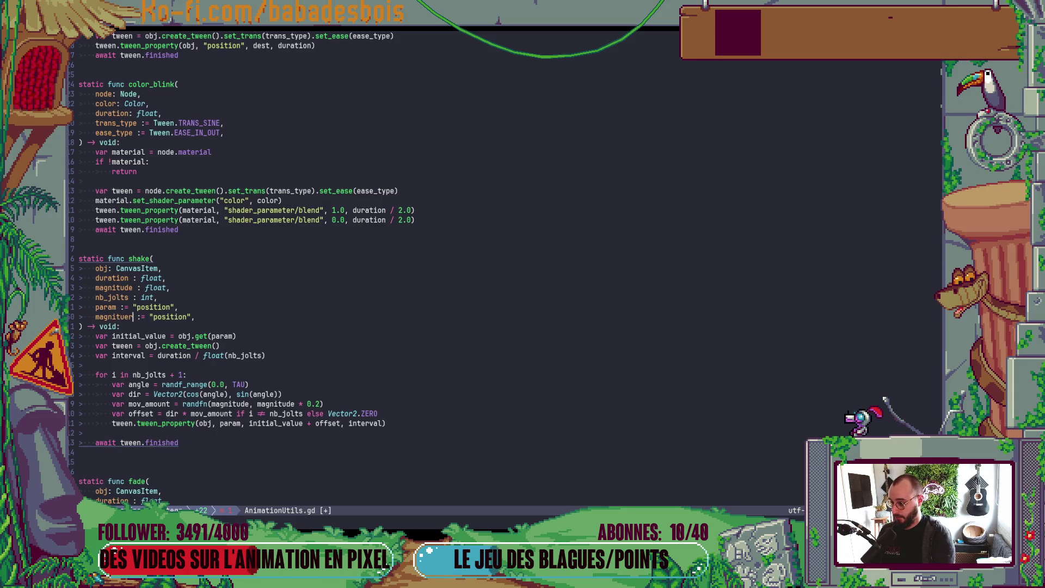
key("BackSpace")
key("BackSpace")
key("BackSpace")
type("de_mean")
key("Escape")
key("l")
key("l")
key("shift+c")
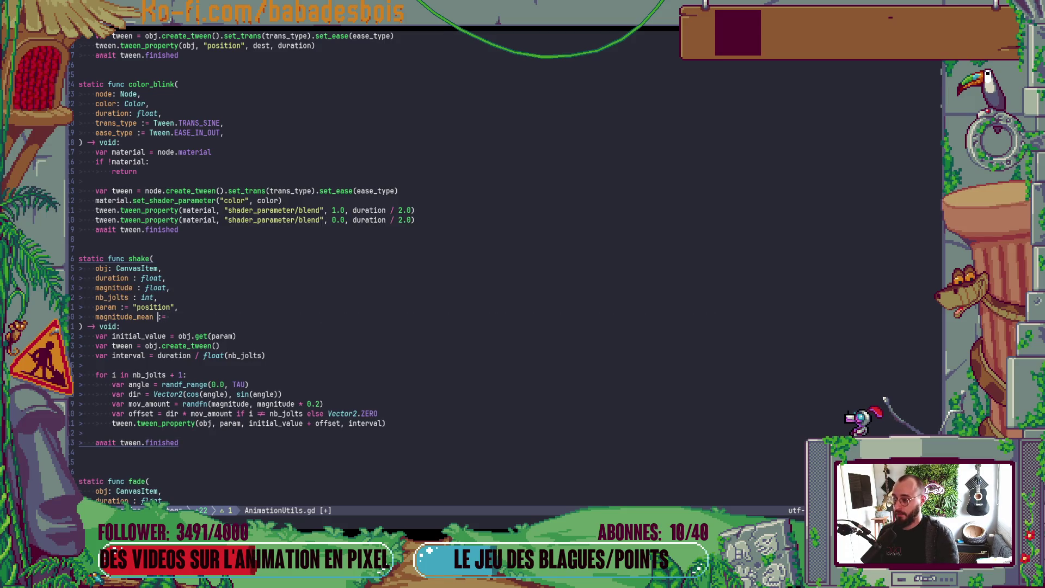
type("m")
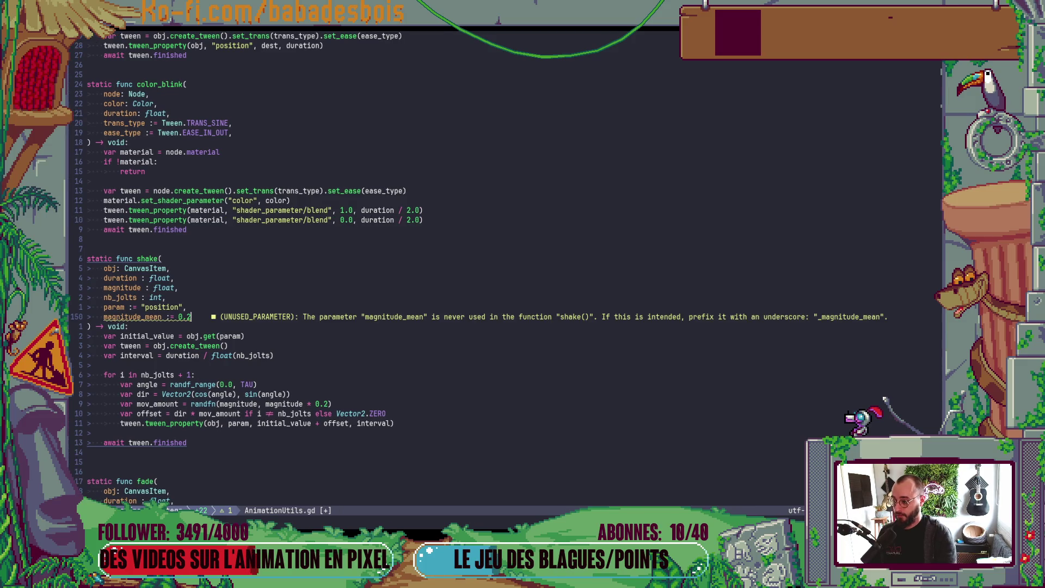
type(",")
key("Escape")
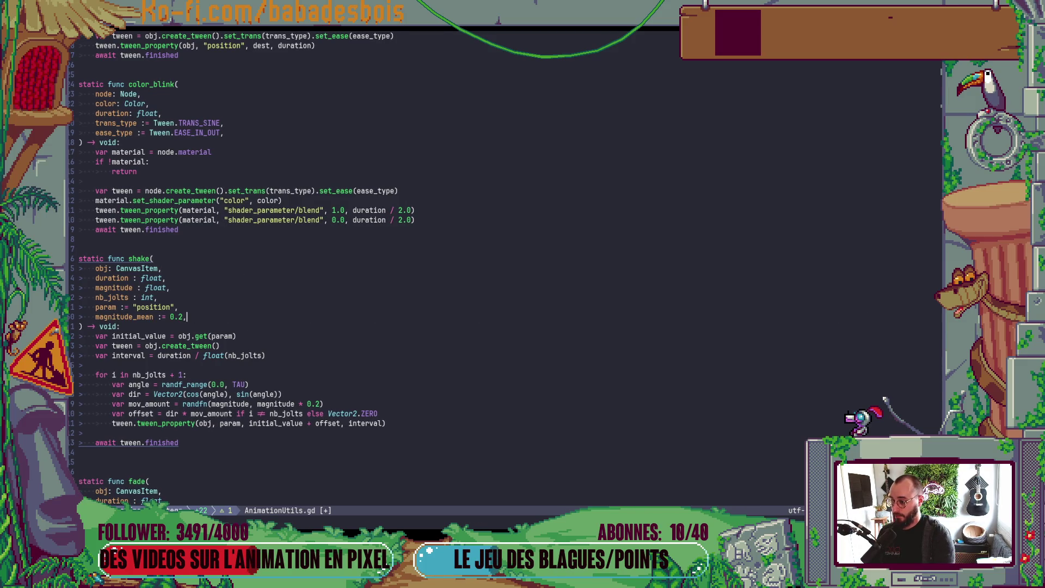
key("X")
Look up the randfn documentation from the mov_amount line.
key("j")
key("j")
key("j")
key("j")
key("j")
key("dollar")
key("F")
key("comma")
key("w")
key("k")
key("j")
key("h")
key("h")
key("h")
key("h")
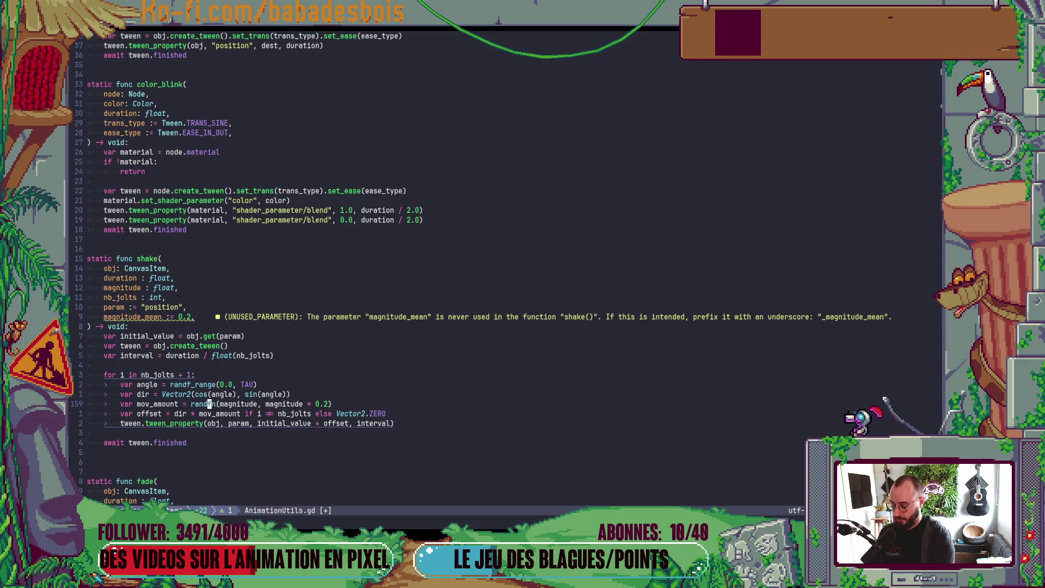
key("k")
key("j")
key("j")
key("k")
key("K")
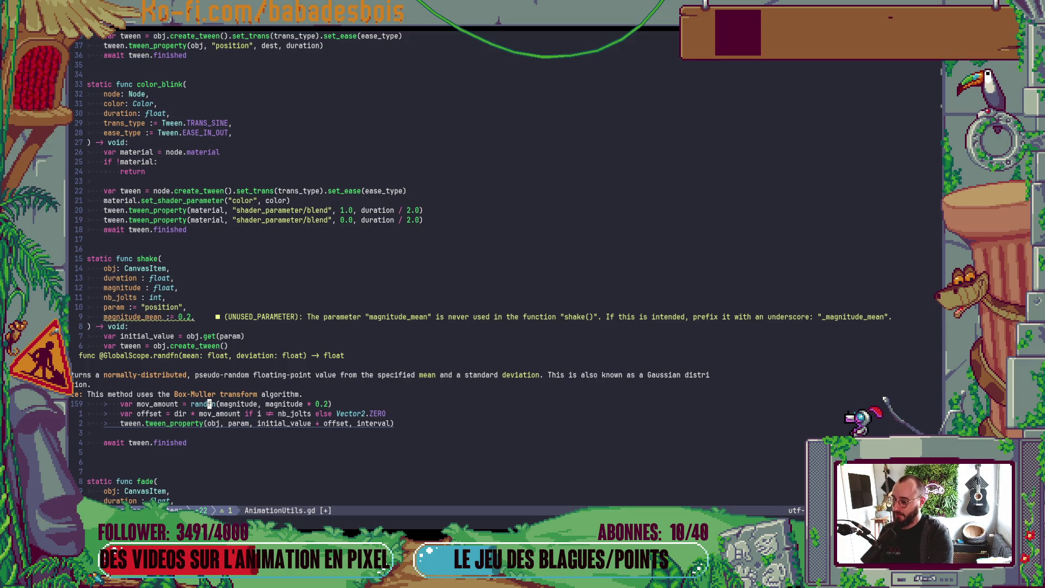
key("k")
key("k")
key("k")
Rename the magnitude_mean parameter to deviation and save.
key("j")
key("B")
key("B")
key("B")
type("cwdevi")
key("Escape")
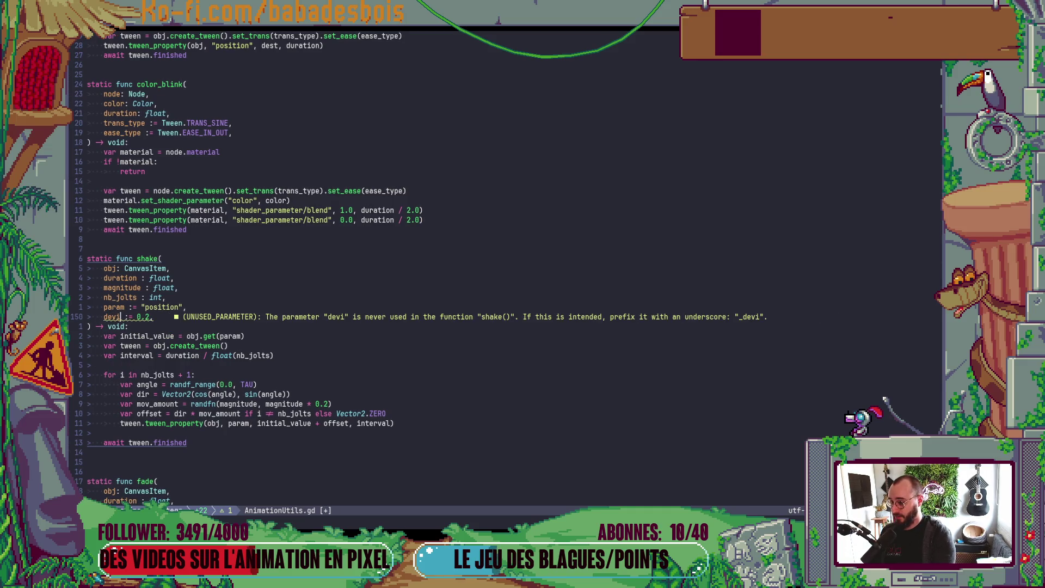
type("aation")
key("Escape")
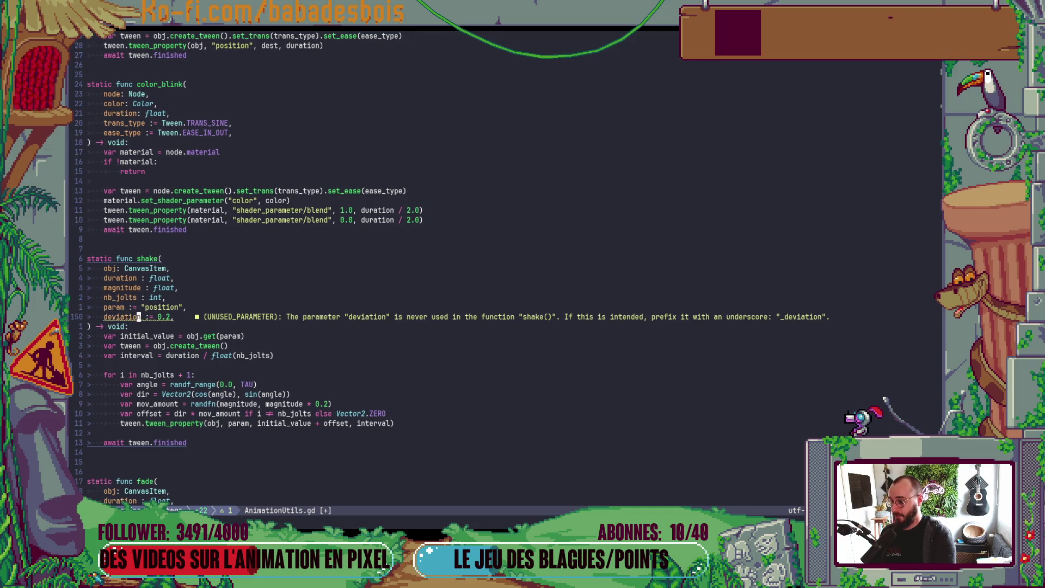
type(":w")
key("Return")
key("j")
key("j")
key("j")
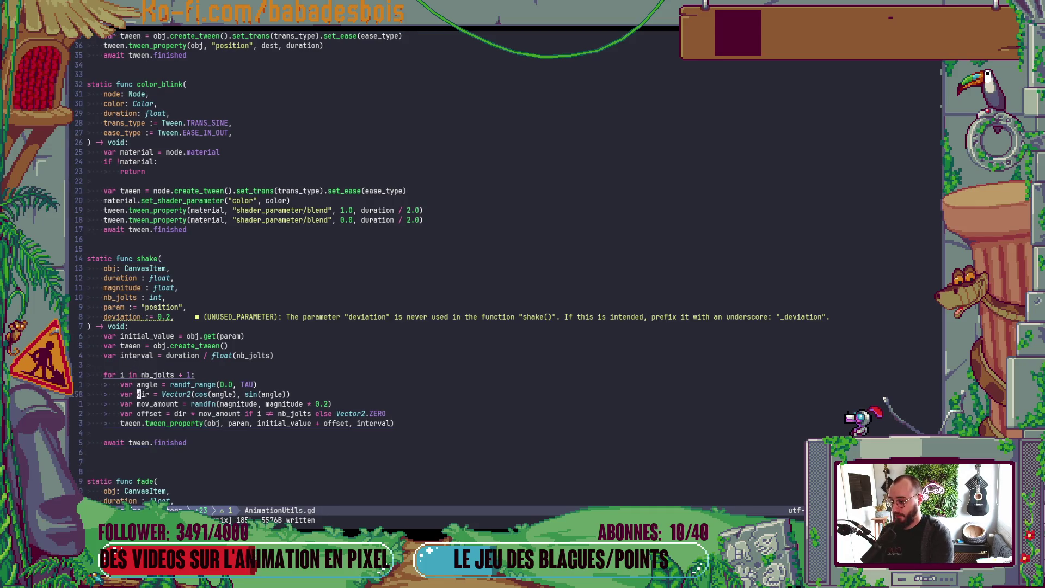
Replace 'magnitude * 0.2' with deviation in the randfn call and save.
key("$")
key("b")
key("b")
key("b")
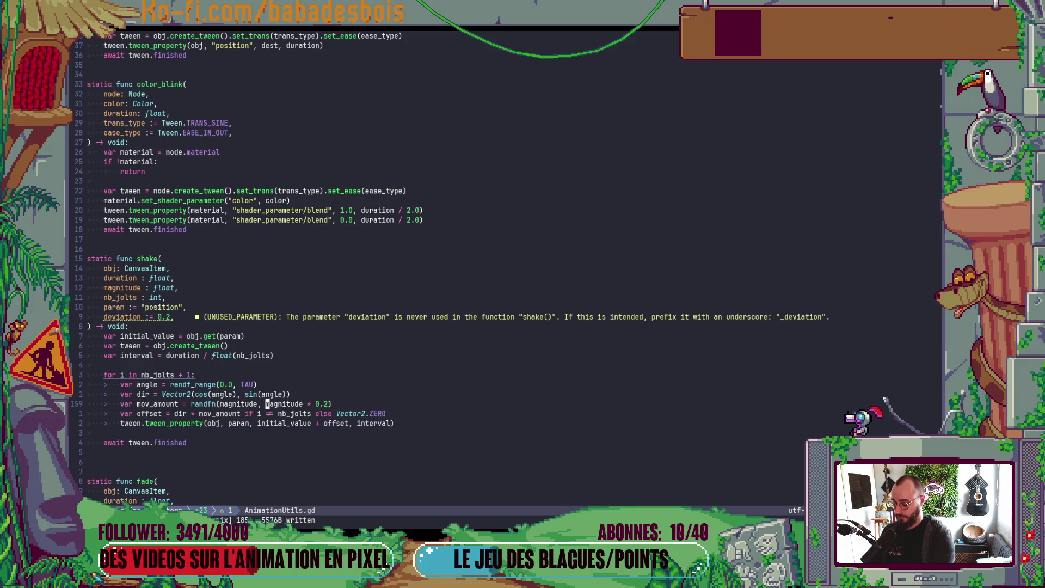
type("ct)")
type("de")
key("Tab")
key("Escape")
type(":w")
key("Return")
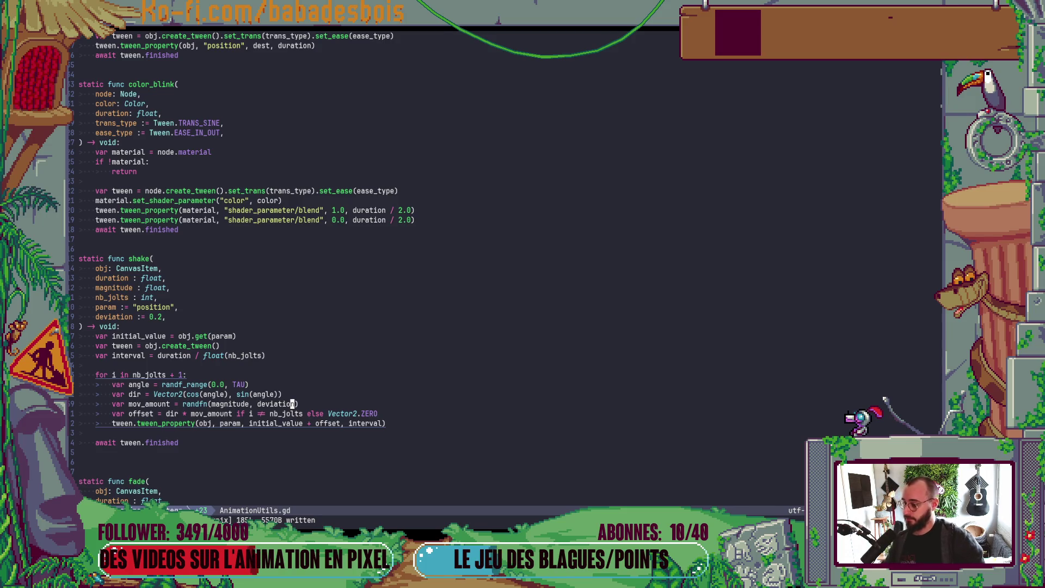
key("alt+Tab")
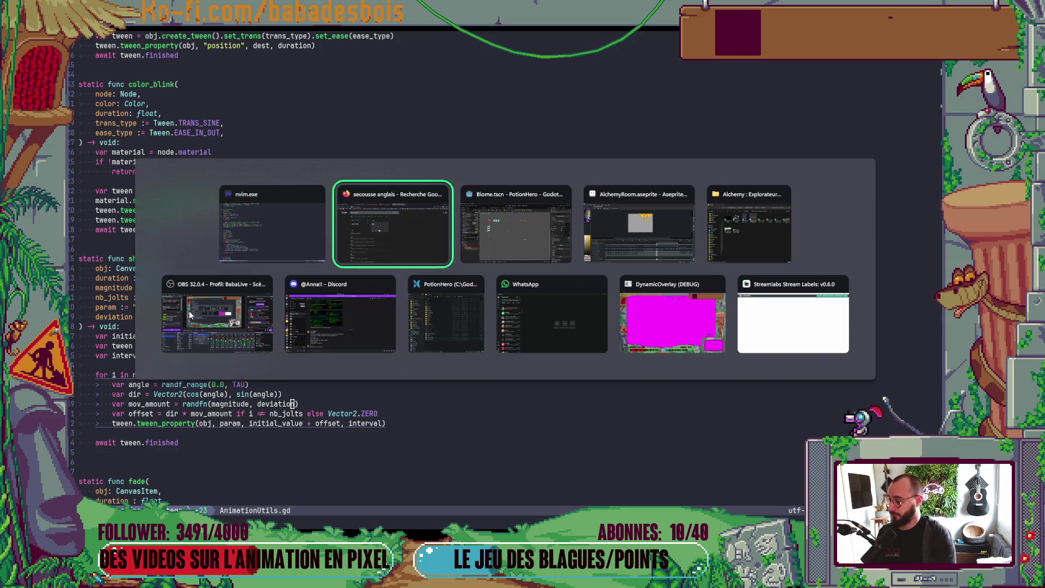
key("alt+shift+Tab")
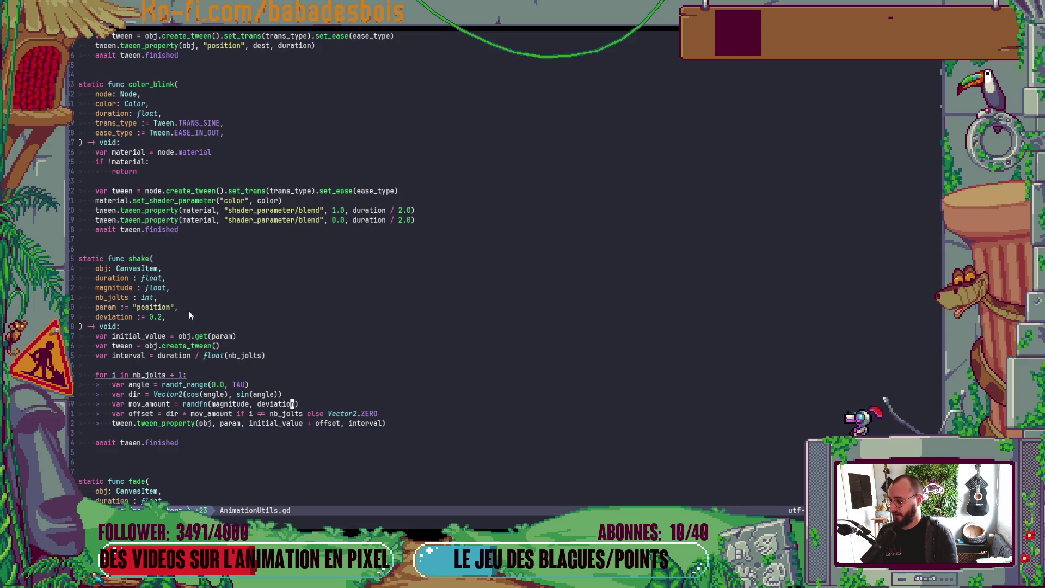
key("alt+Tab")
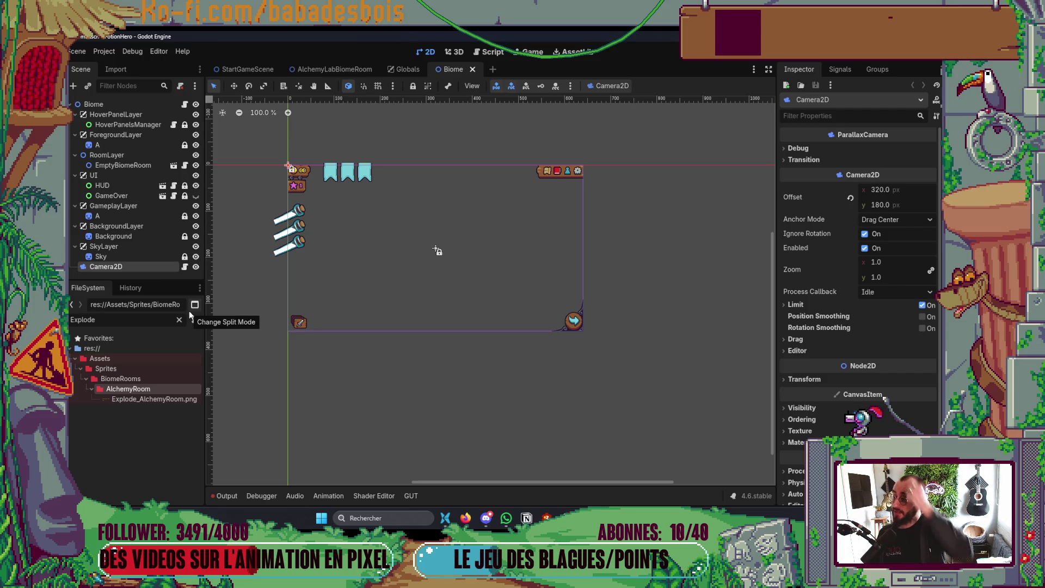
left_click_drag(283, 261, 314, 286)
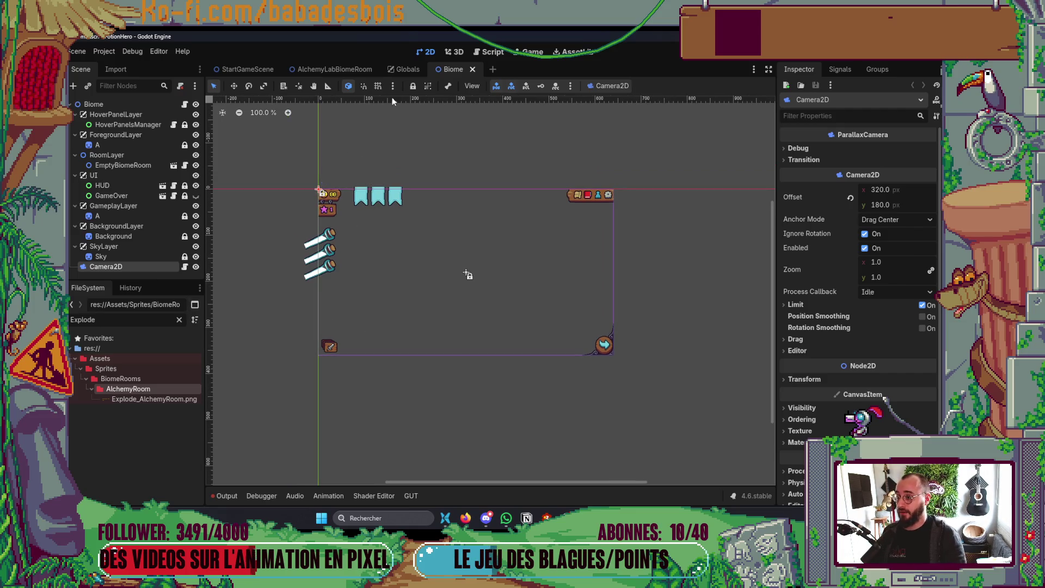
left_click(405, 74)
key("alt+Tab")
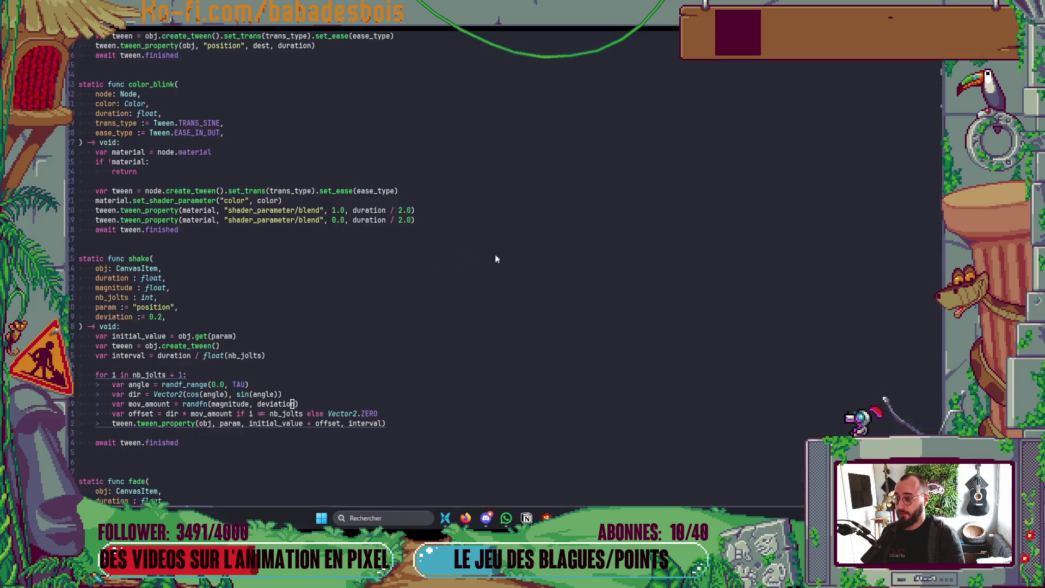
key("space")
key("f")
key("f")
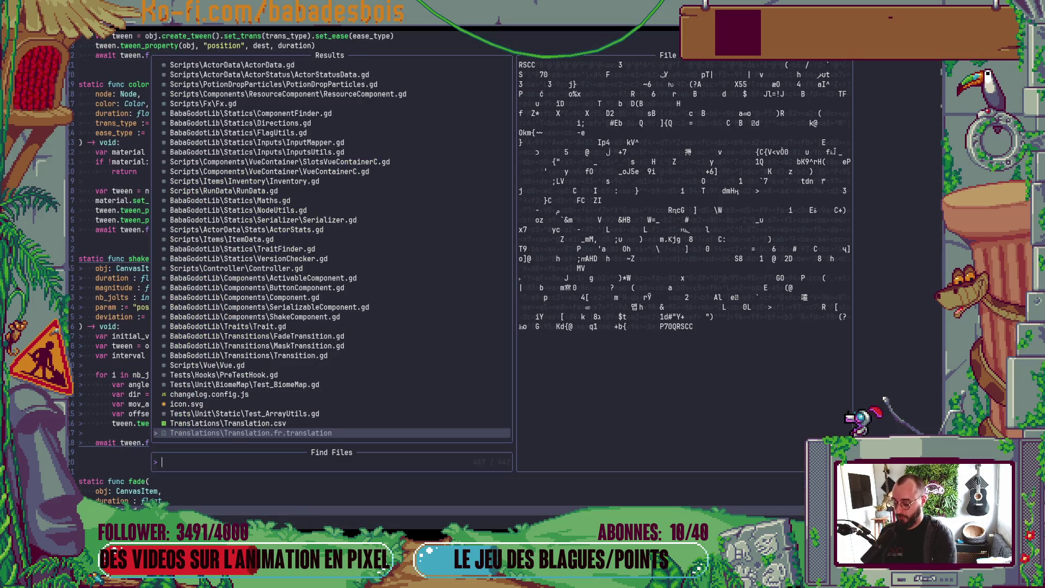
Open Globals.gd and jump to the end of the file.
type("Glo")
key("Return")
key("ctrl+d")
key("ctrl+d")
key("ctrl+d")
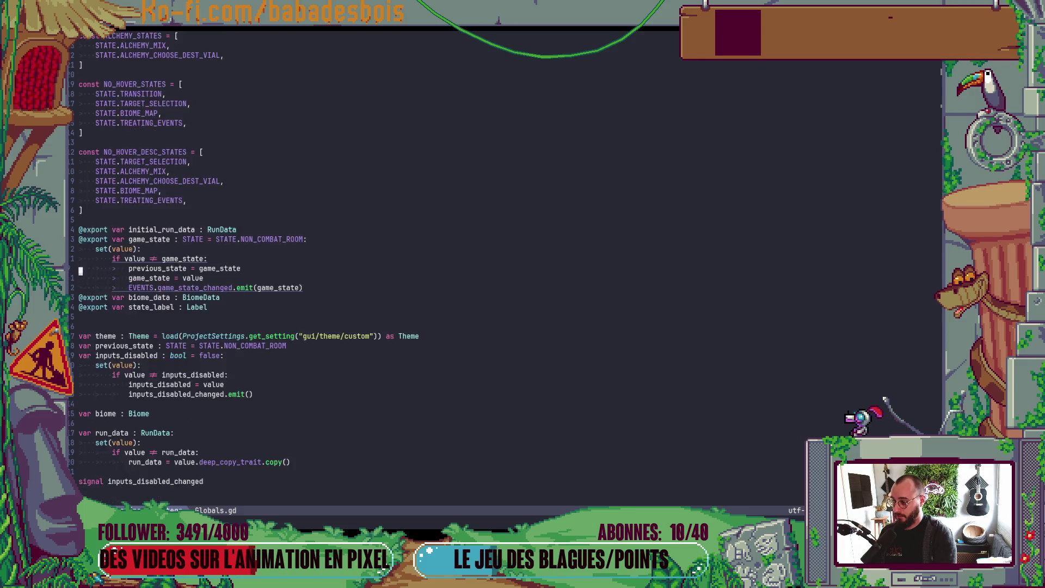
key("ctrl+d")
key("ctrl+d")
key("ctrl+d")
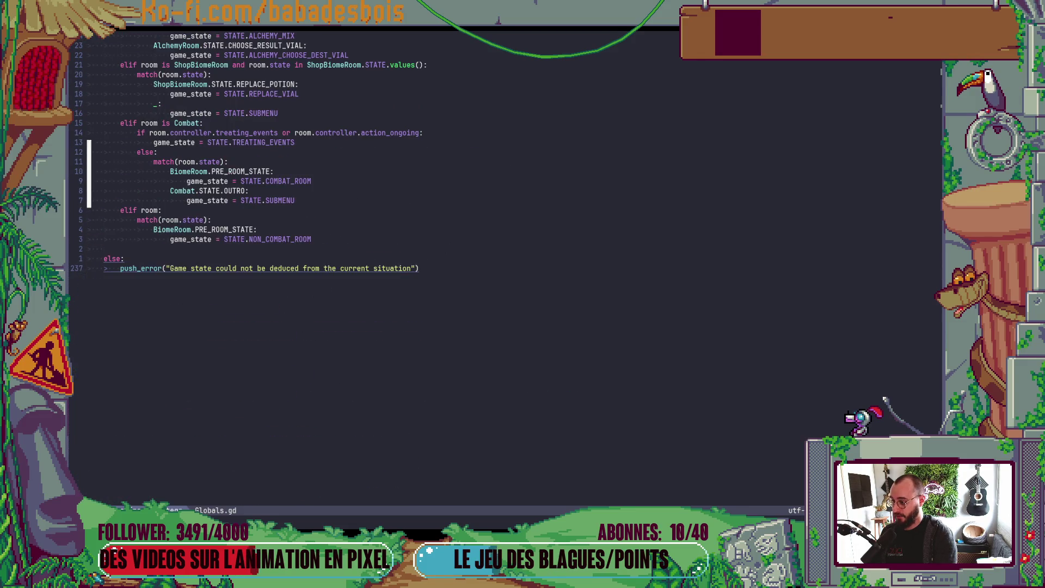
Add the 'func get_camera() -> Camera2D:' header below the push_error line.
key("o")
key("Return")
key("Return")
key("Return")
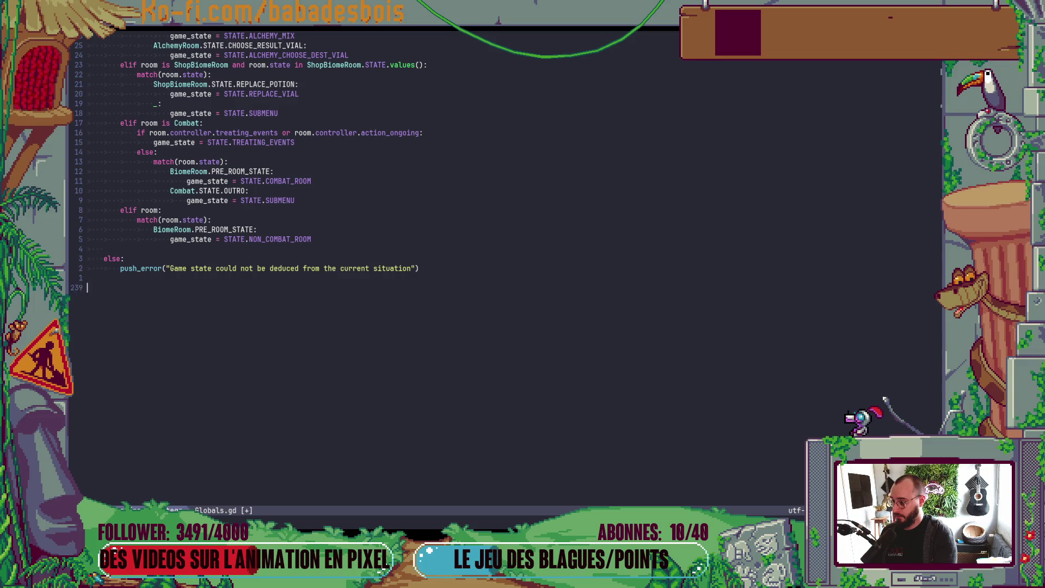
type("gfu")
key("Escape")
key("u")
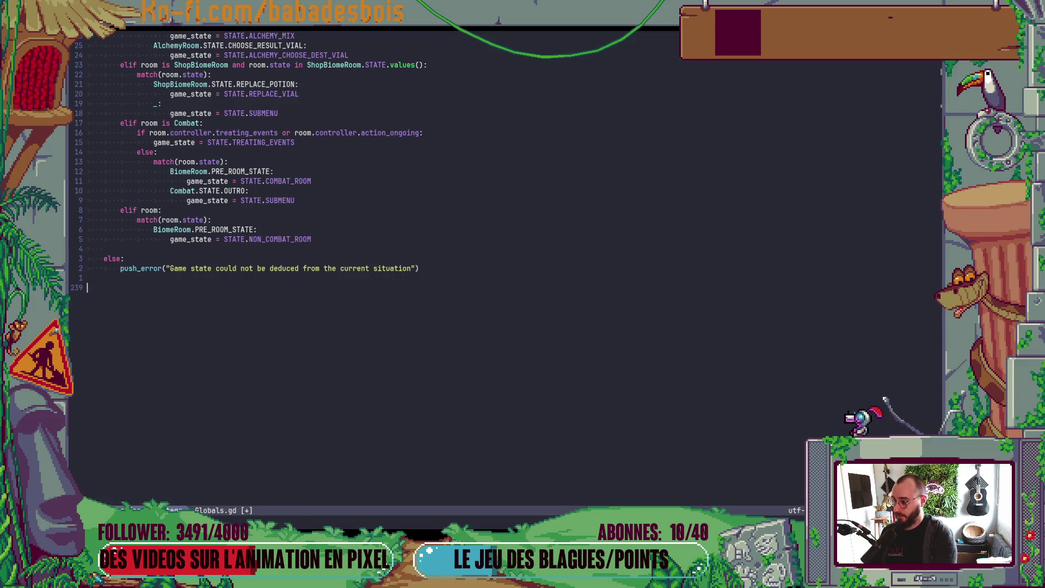
key("o")
key("Return")
key("Return")
type("gune")
key("BackSpace")
key("BackSpace")
key("BackSpace")
type("func")
type(" gf")
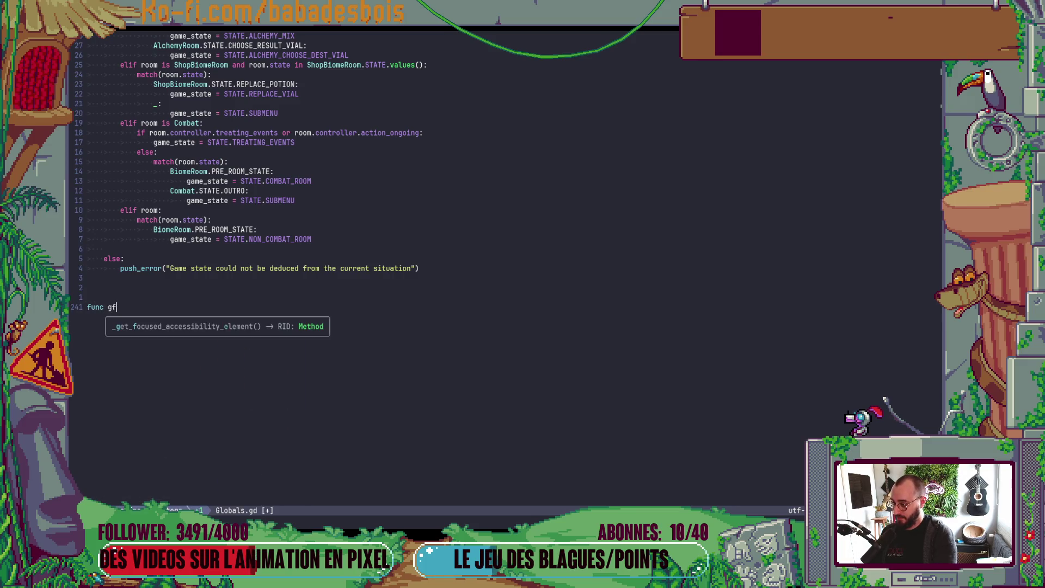
key("BackSpace")
type("et_camera()")
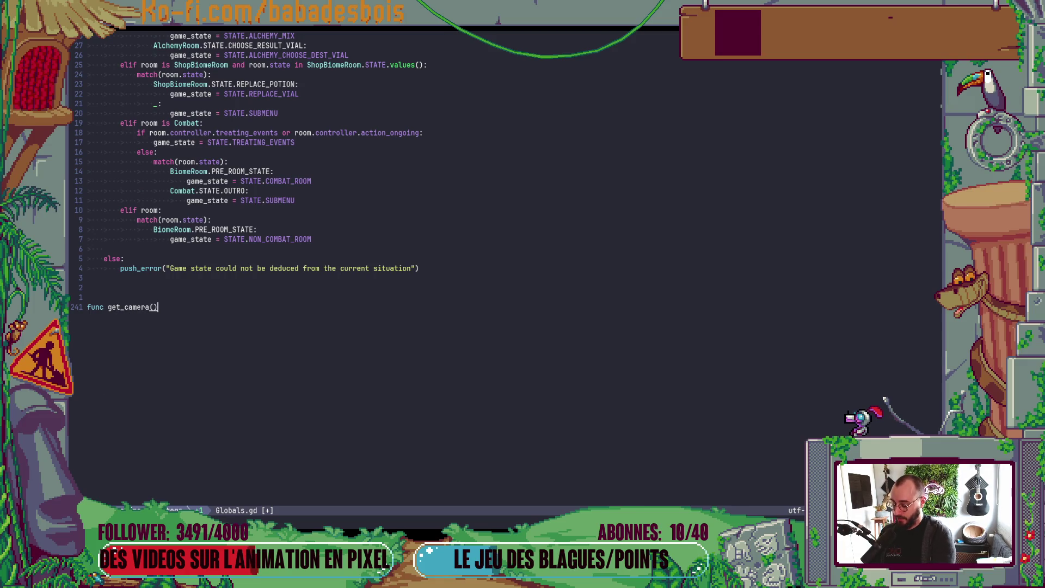
type(" -> Camer")
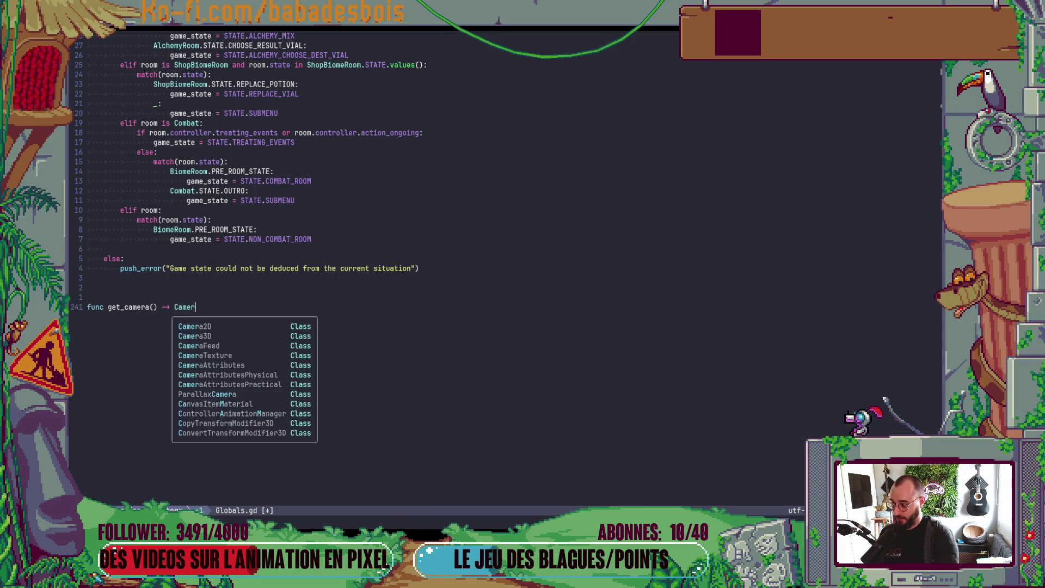
type("a2D:")
key("Return")
Write 'if biome: return biome.camera' as the get_camera body.
type("f biome:")
key("Return")
type("b")
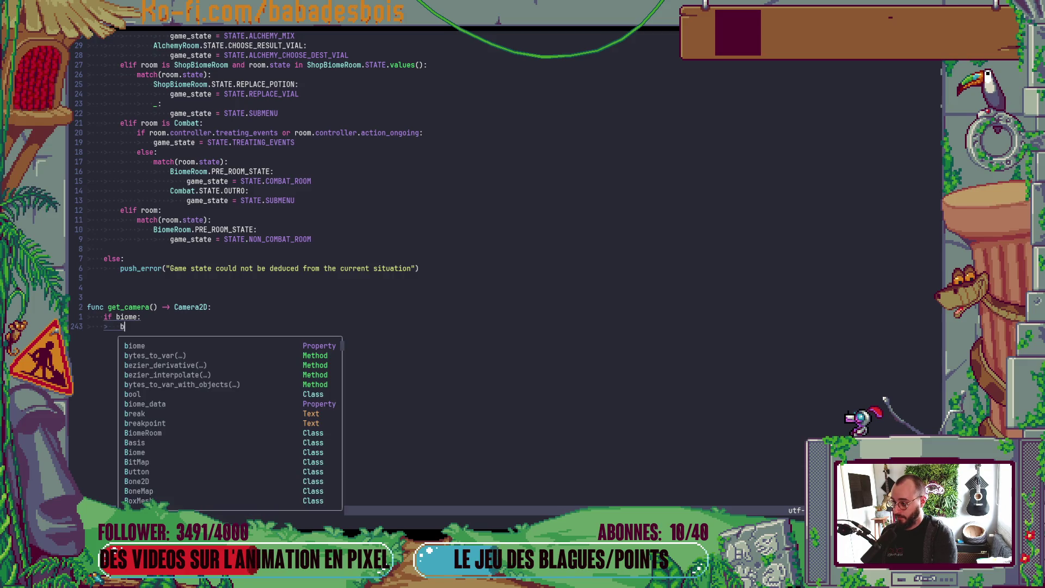
key("Escape")
scroll(384, 306, "up", 9)
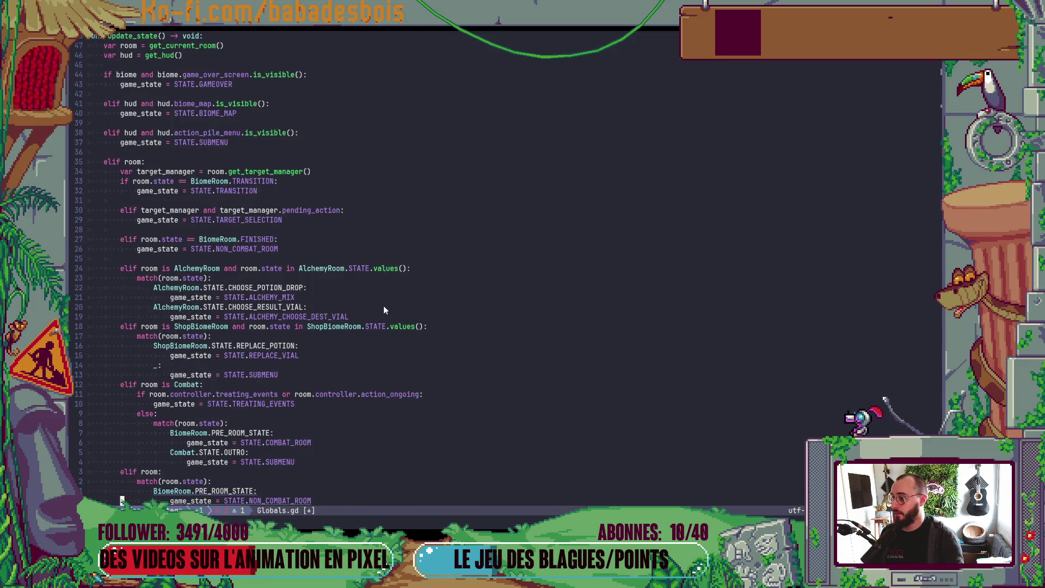
scroll(376, 309, "up", 1)
scroll(375, 309, "down", 10)
left_click(198, 332)
key("BackSpace")
type("return b")
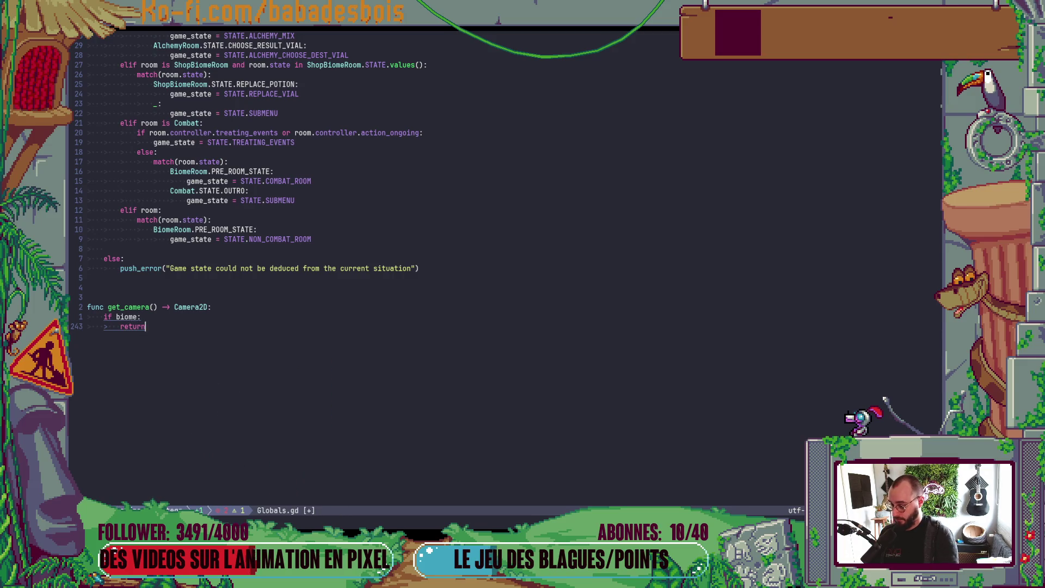
type("iome.ca")
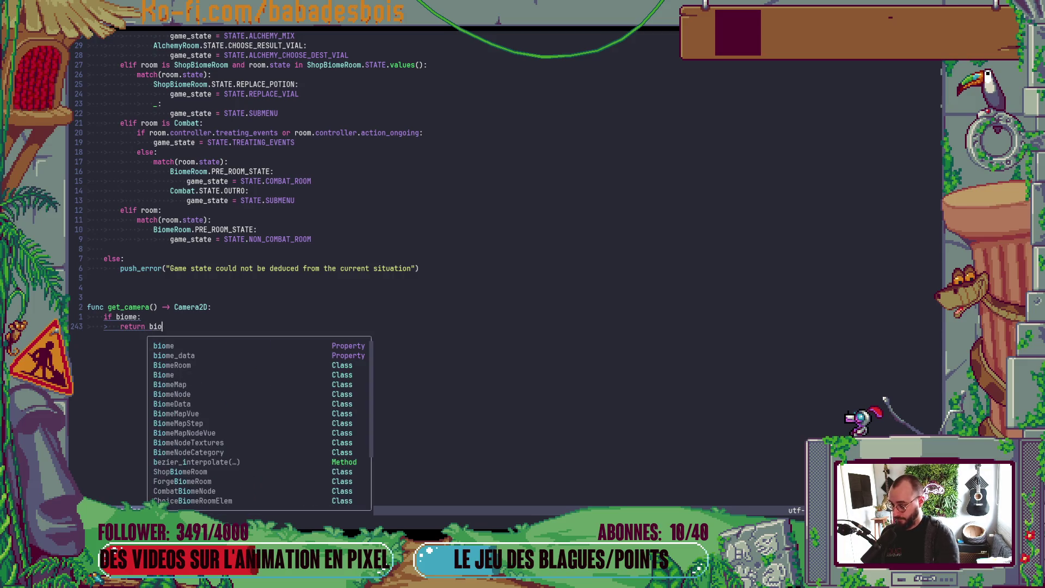
key("Down")
key("Down")
key("Down")
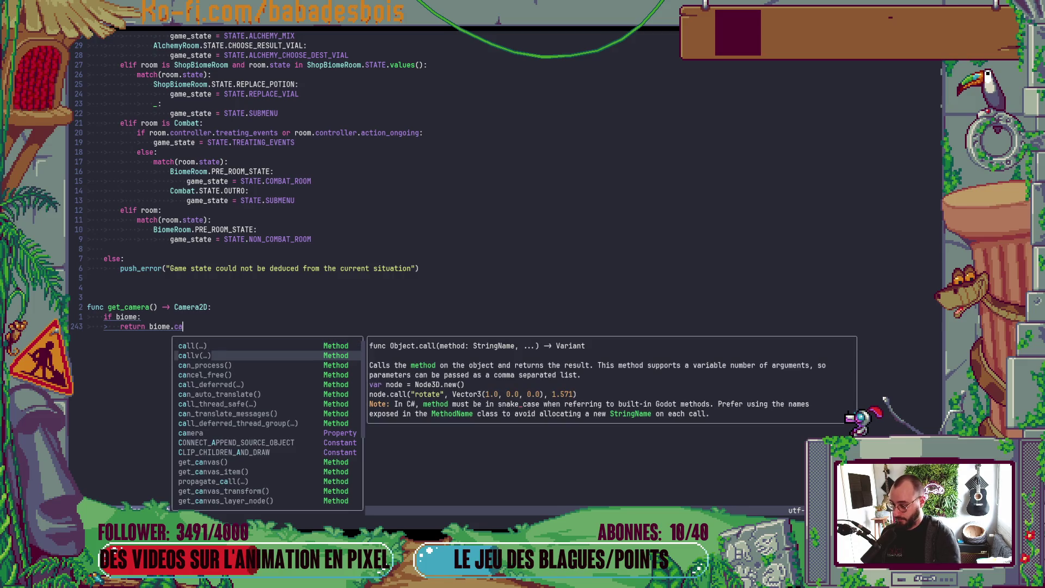
key("Return")
Add an else branch returning null.
type("a")
key("Return")
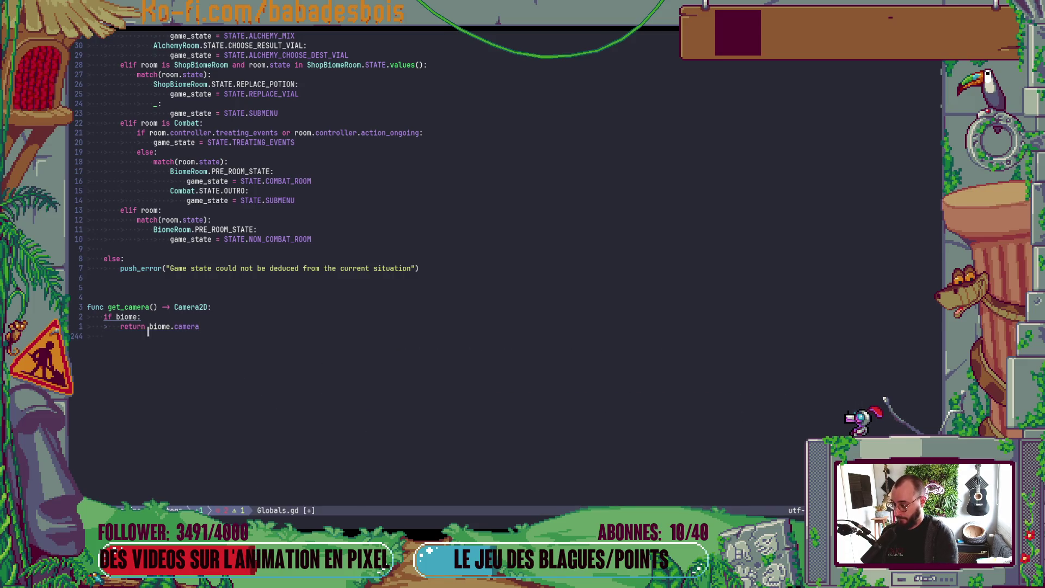
type("else:")
key("Return")
type("return nul")
key("Escape")
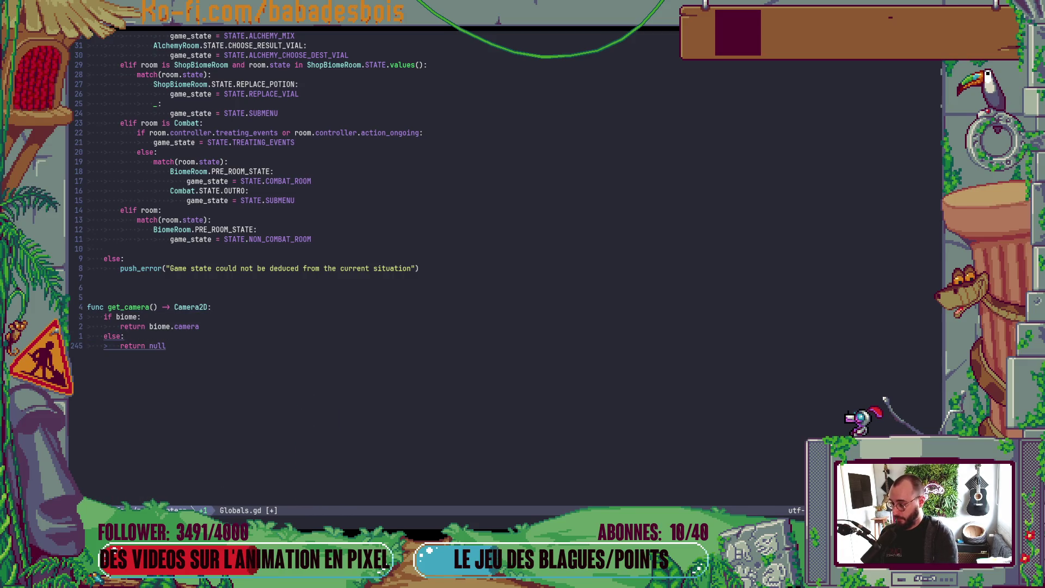
key("alt+Tab")
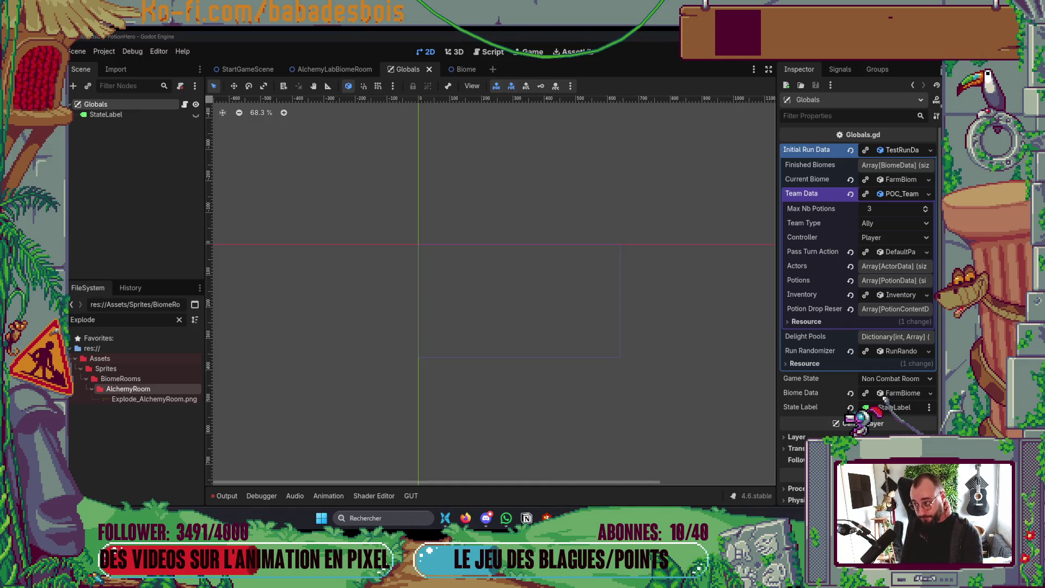
Check the Biome scene's Camera2D in Godot, then return to Globals.gd in Neovim.
scroll(646, 396, "up", 3)
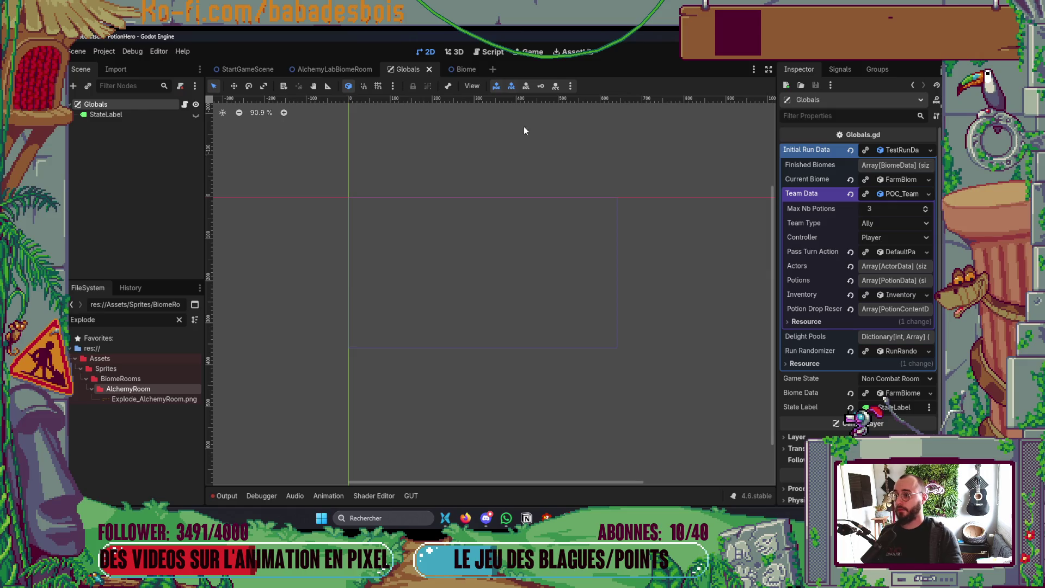
left_click(456, 71)
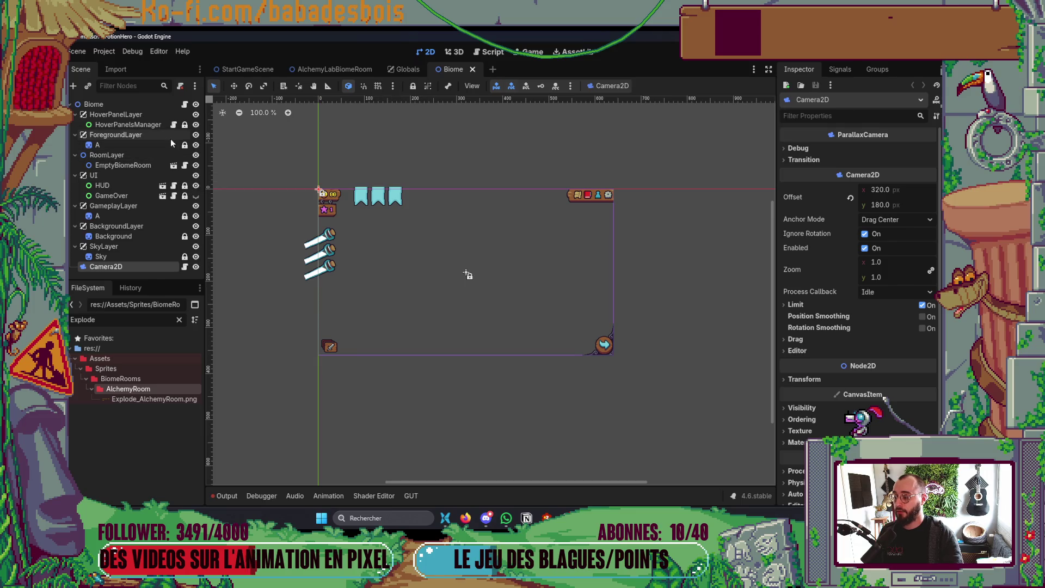
key("alt+Tab")
left_click(506, 224)
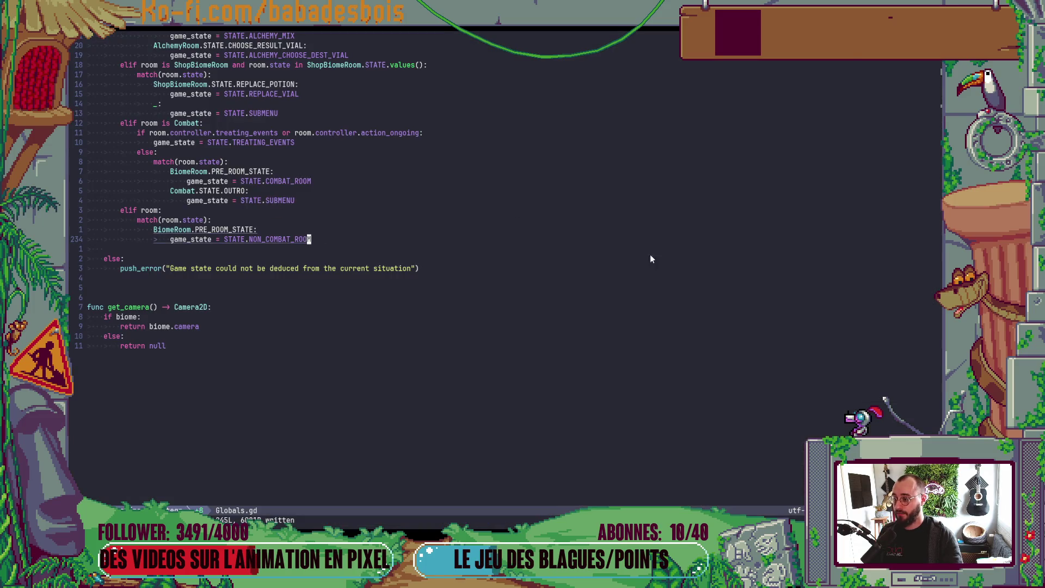
Open AlchemyRoom.gd through the project file finder.
key("space")
key("f")
key("f")
type("Alche")
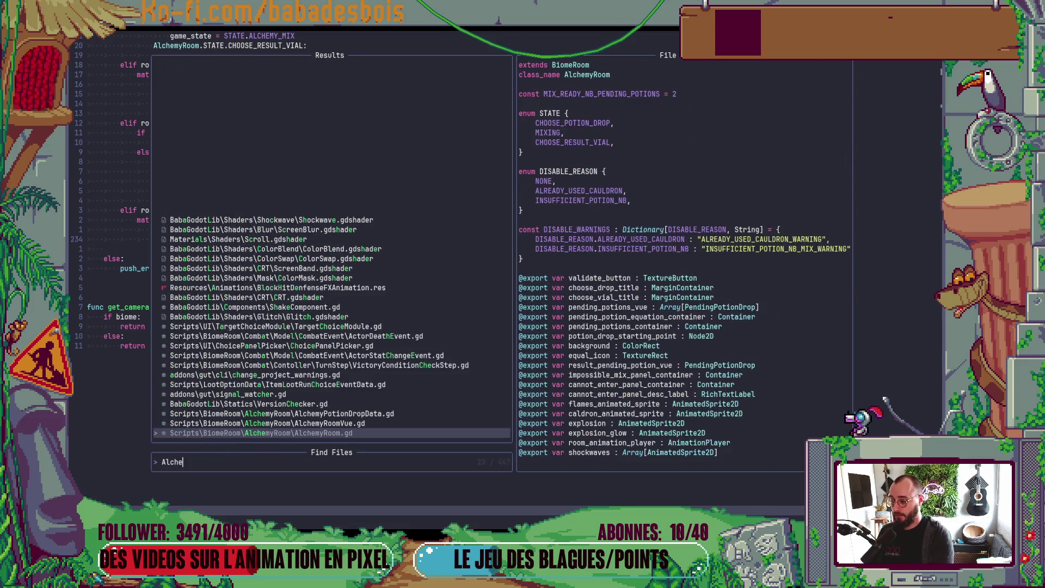
key("Up")
key("Down")
key("Return")
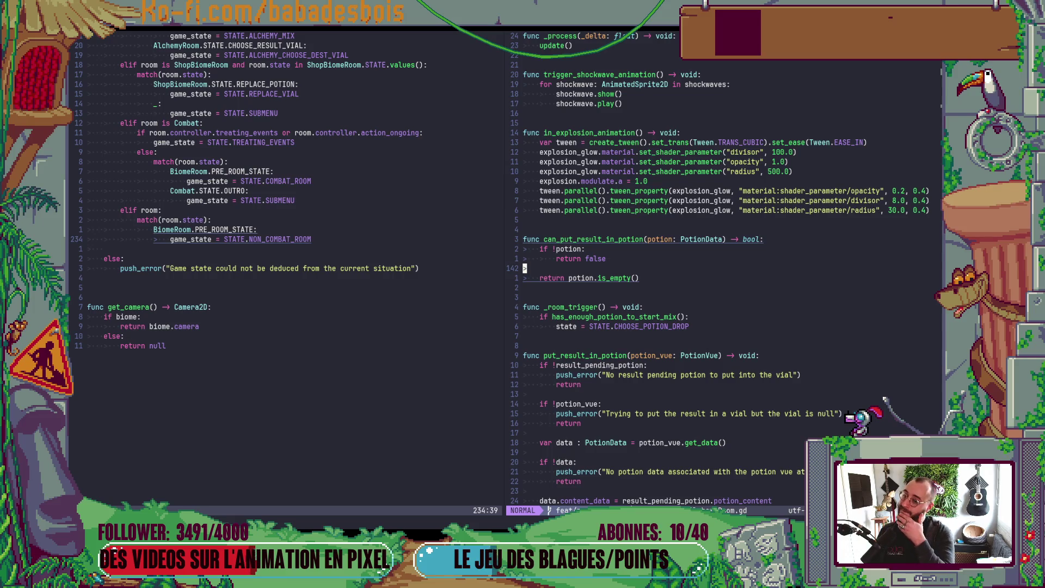
Below trigger_shockwave_animation, declare 'func trigger_screen_shake(duration, magnitude, nb_jolts) -> void:'.
left_click(597, 119)
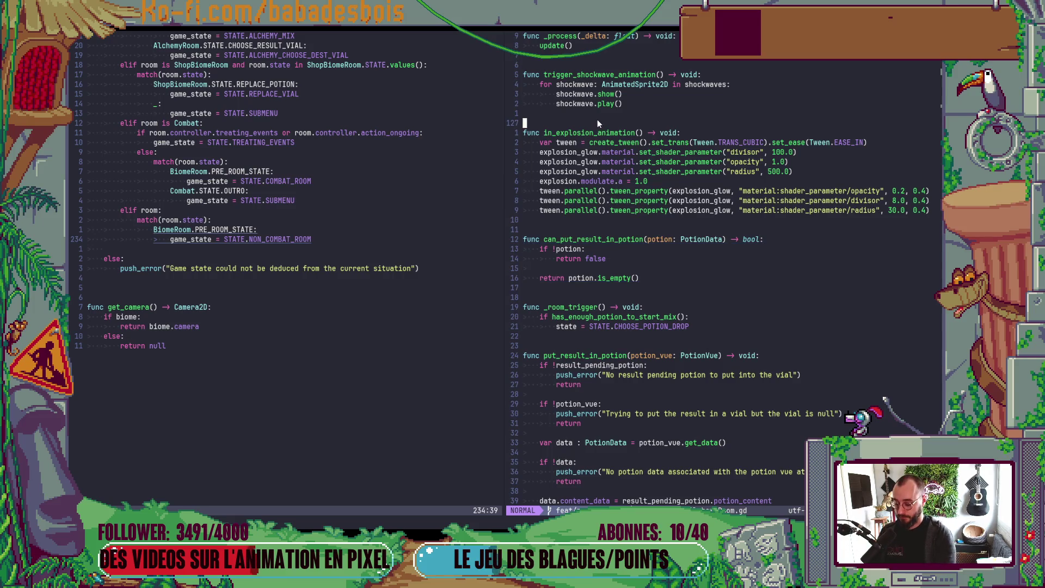
key("o")
key("Return")
key("Return")
key("Up")
key("Up")
key("Return")
type("func ")
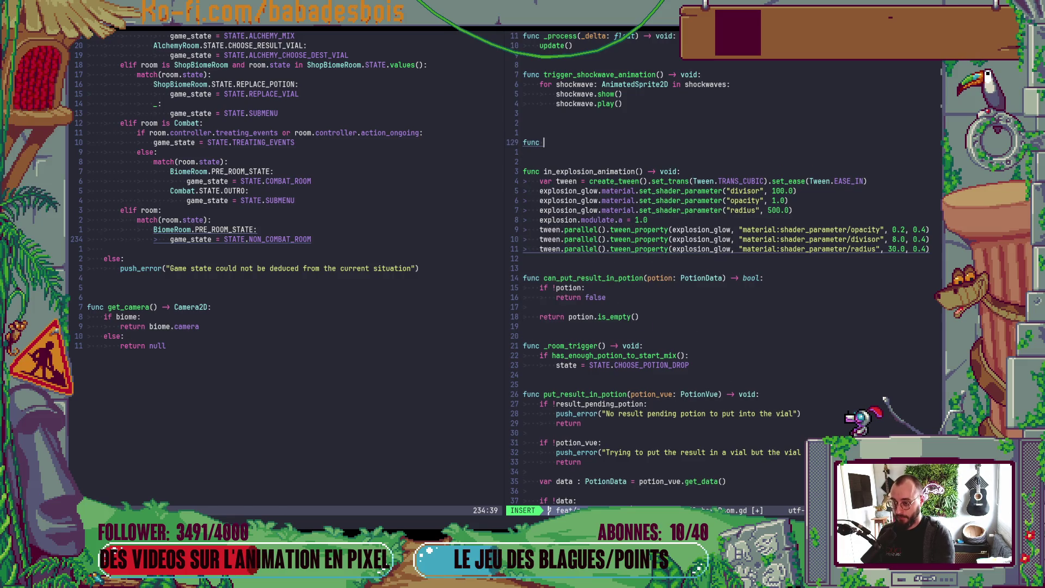
type("trigger_")
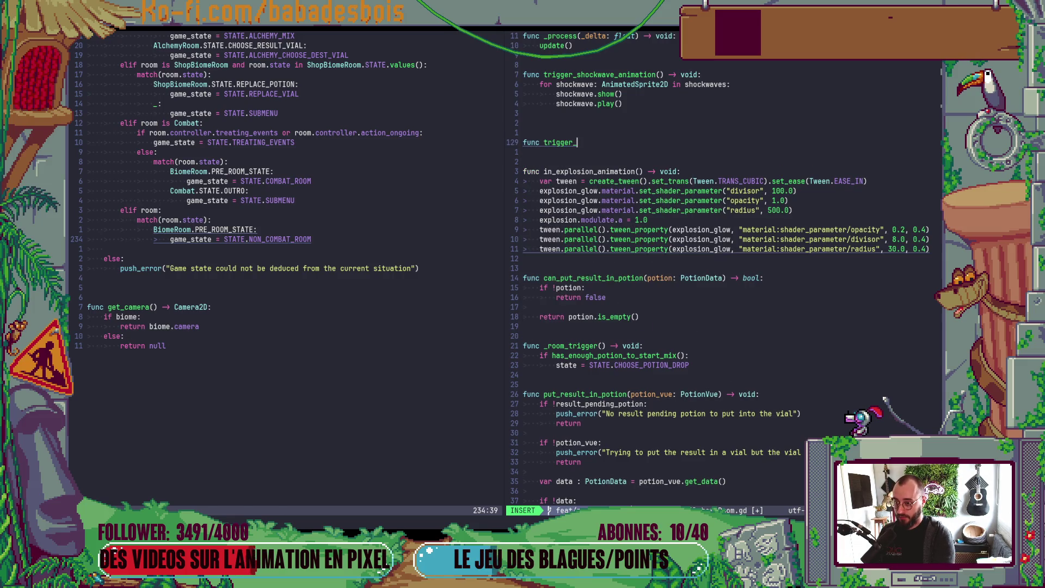
type("screen_shae")
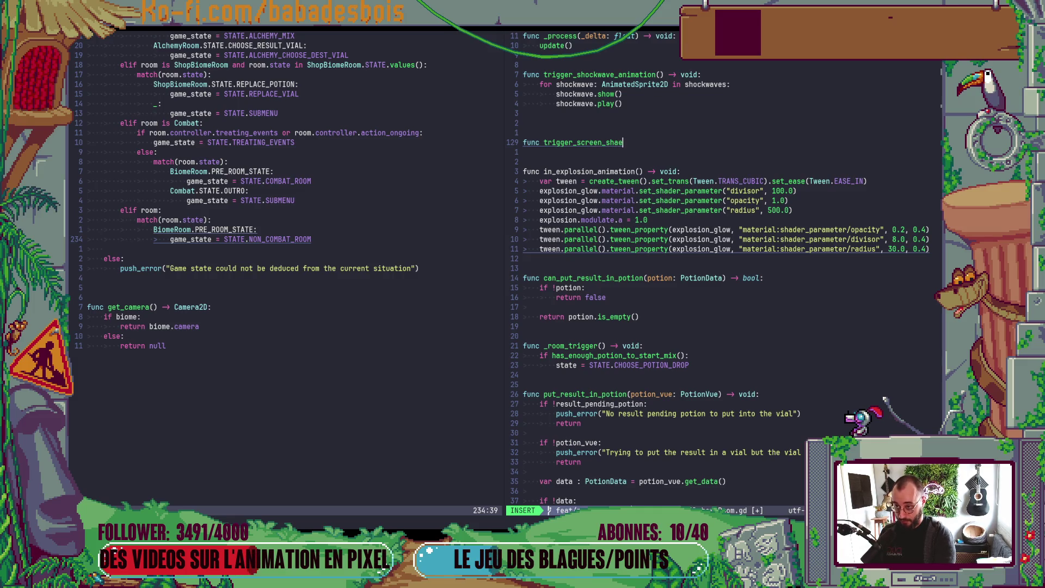
key("BackSpace")
type("ke(d")
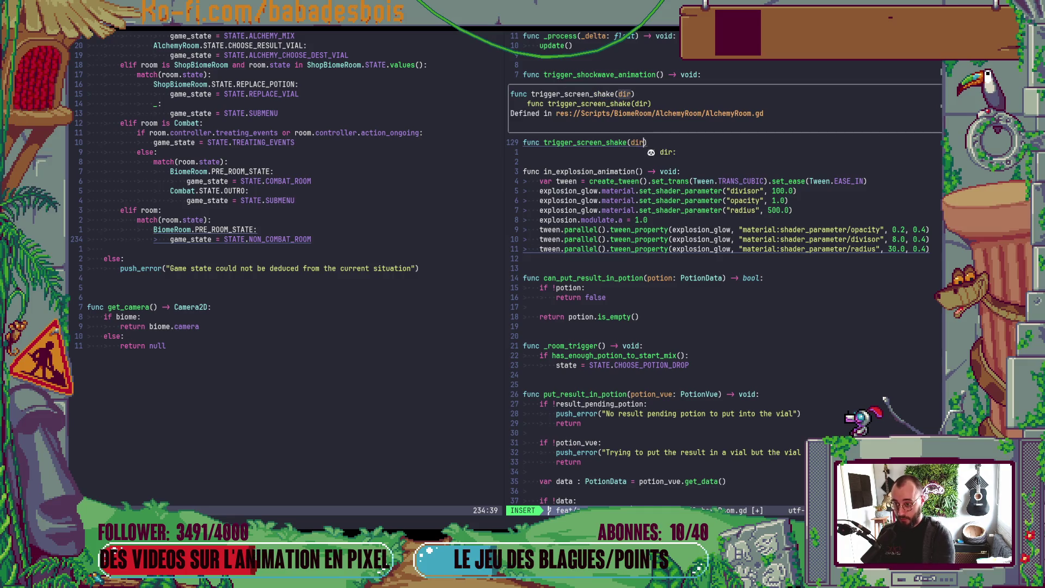
type("uration, ma")
type("gnit")
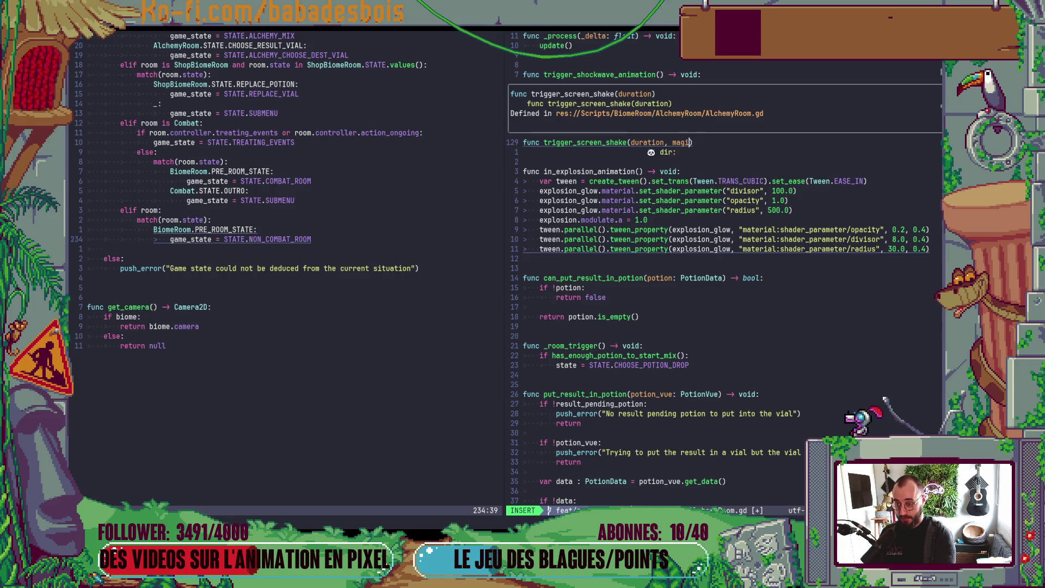
type("ude, ")
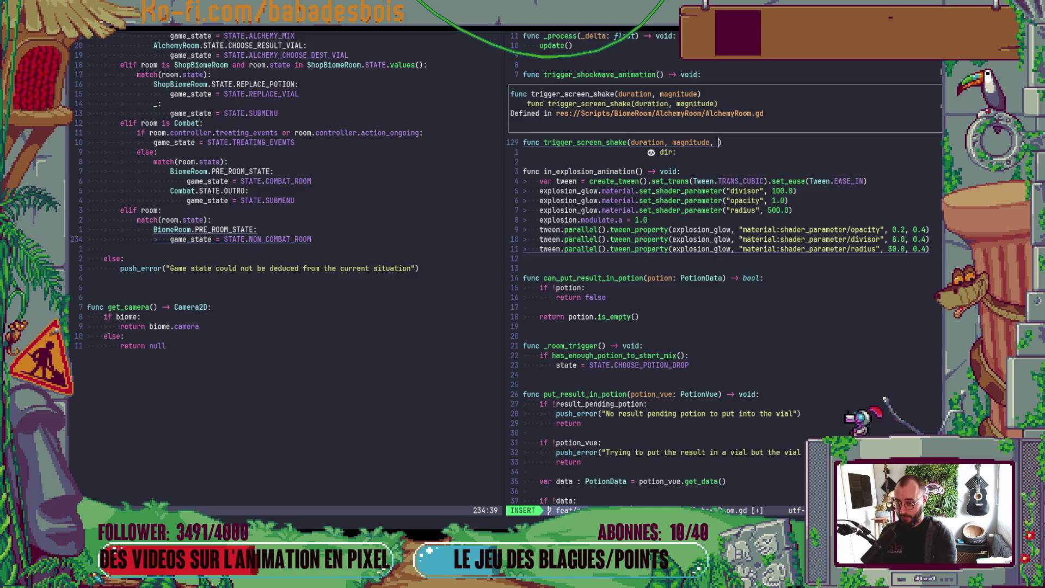
type("nb_jh")
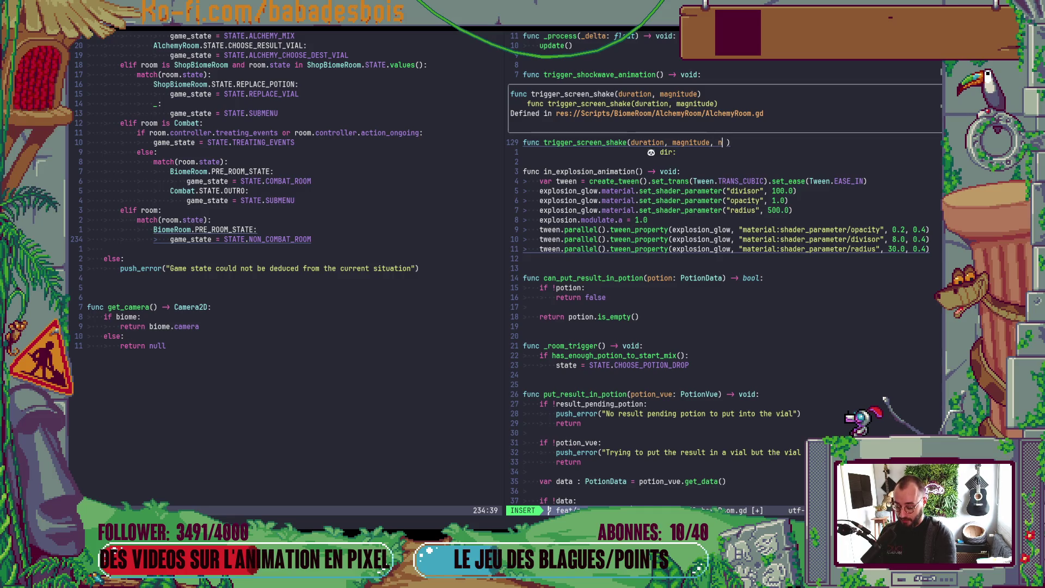
key("BackSpace")
type("olts")
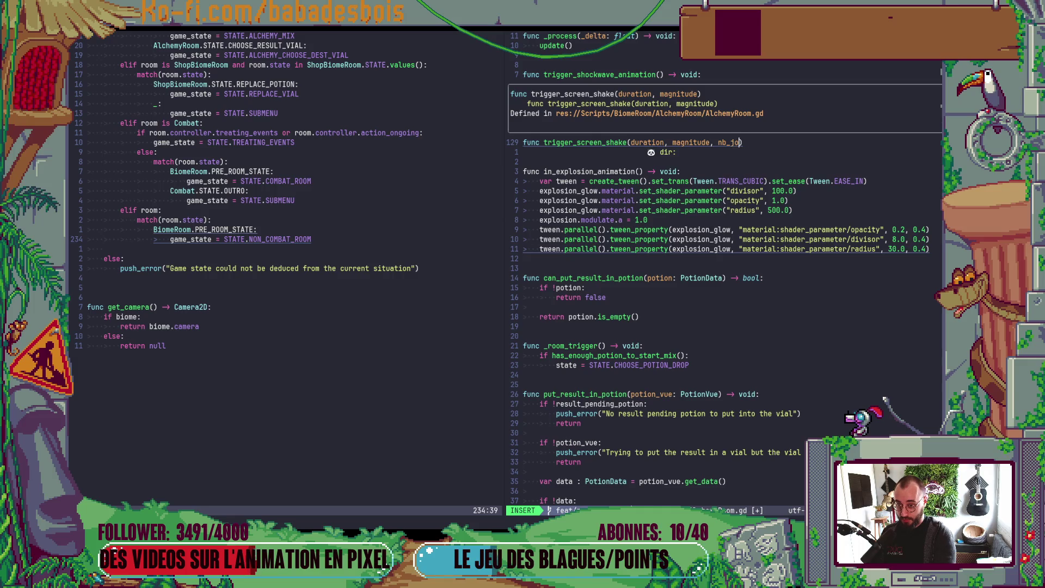
type(") -")
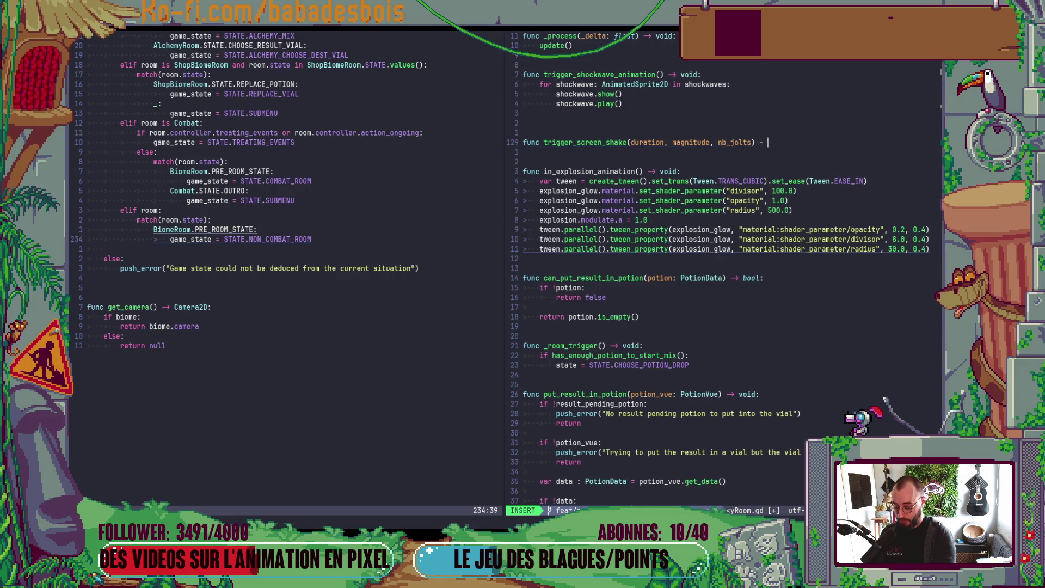
type("> void:")
Add a pass placeholder body and annotate the duration parameter as float.
key("Return")
type("pass")
key("Escape")
key("k")
key("f")
key("comma")
type("ion")
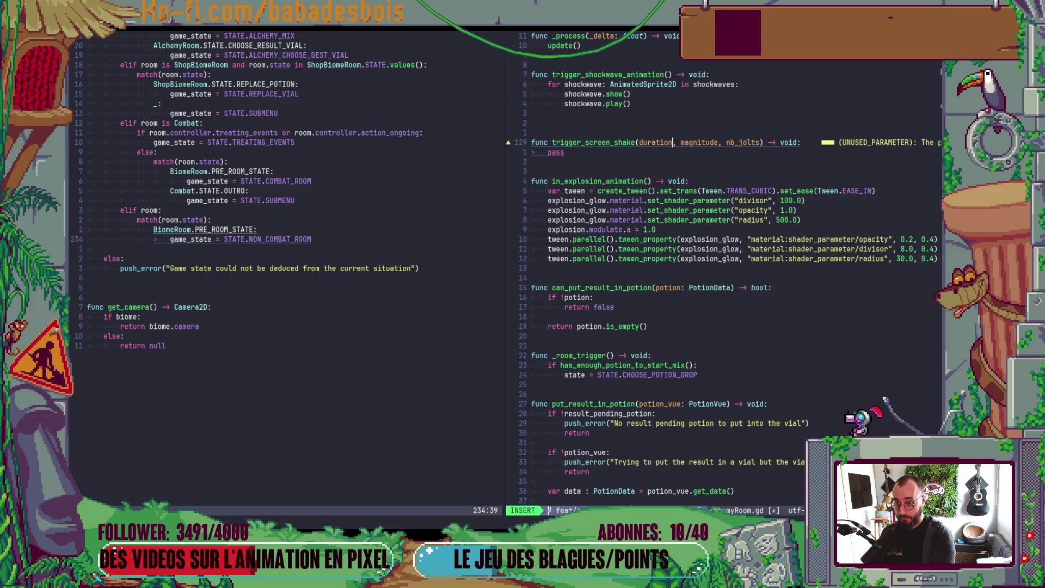
type(": float")
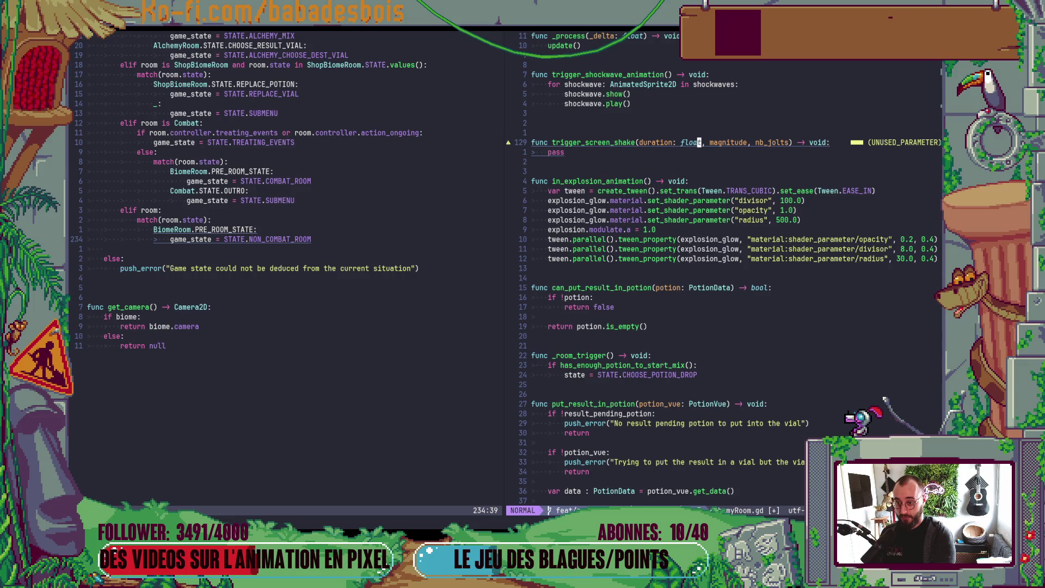
key("Escape")
Annotate magnitude as float and nb_jolts as int in the trigger_screen_shake signature.
key("f")
key("comma")
type("ion: ")
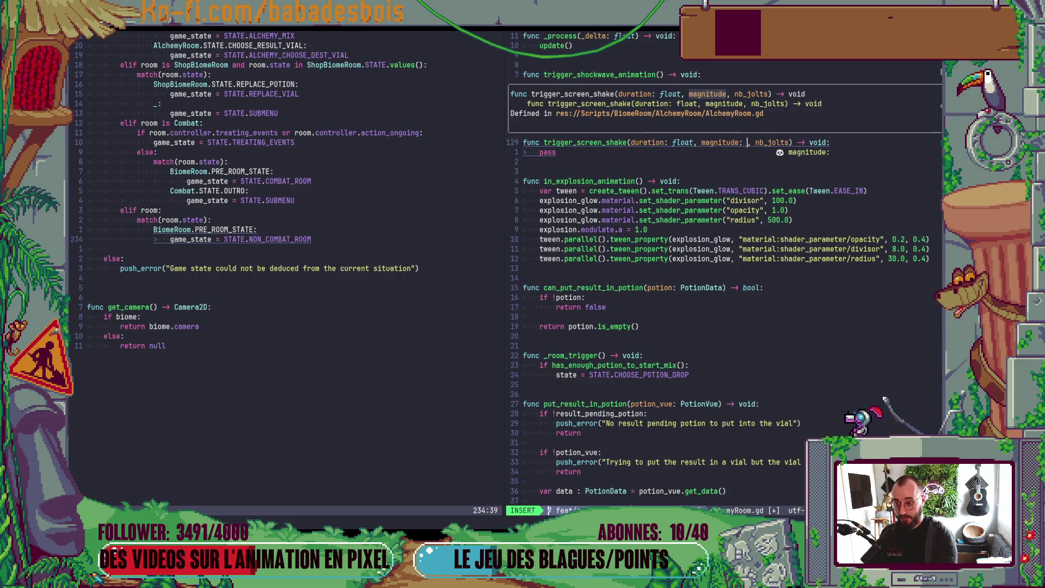
type("flo")
key("Escape")
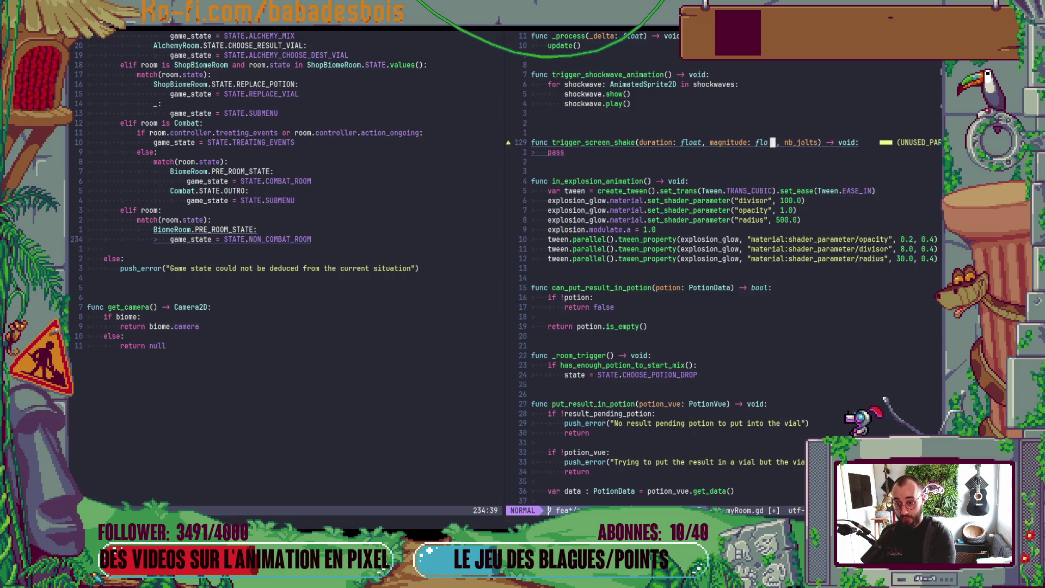
key("j")
key("A")
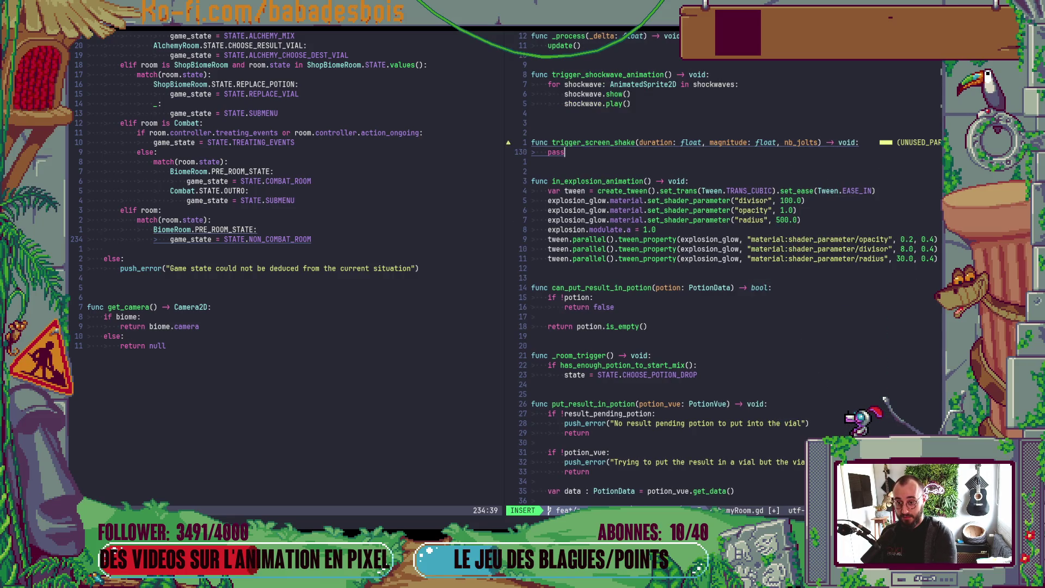
key("Escape")
key("k")
key("f)")
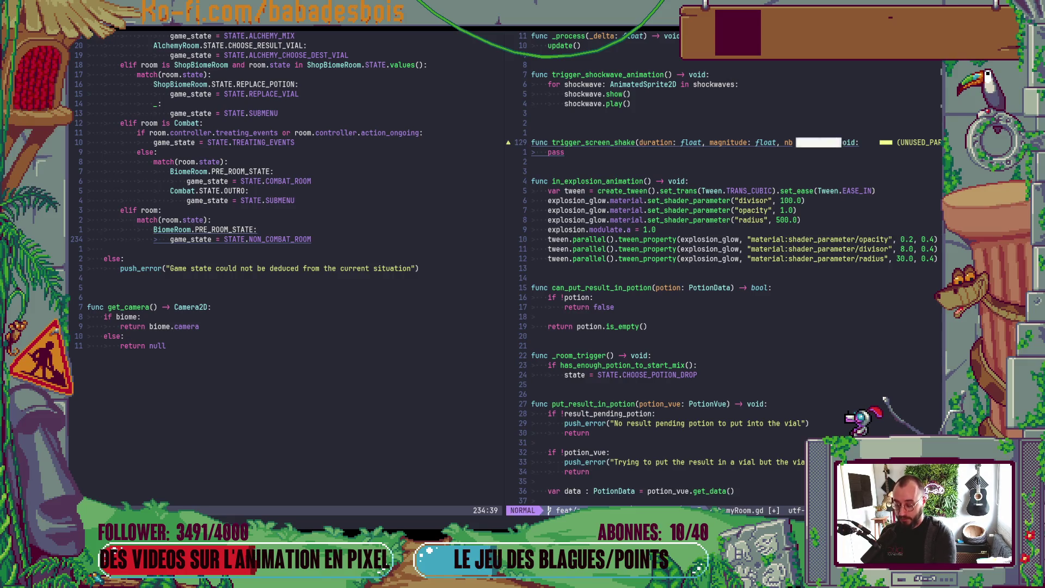
type("i")
type(": ")
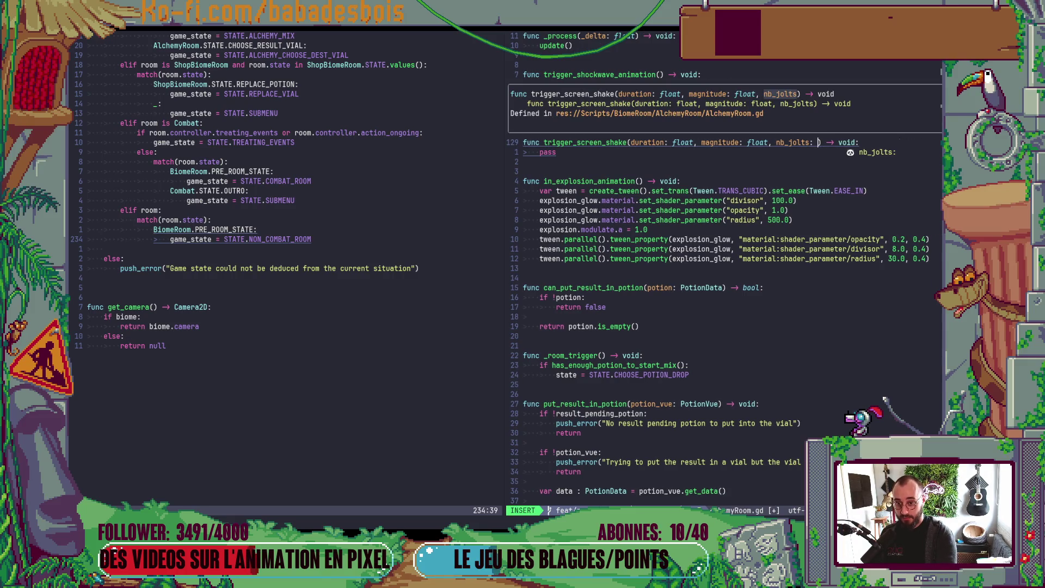
type("int")
key("Escape")
Replace the pass line with 'var camera = GLOBALS.get_cam…'.
key("j")
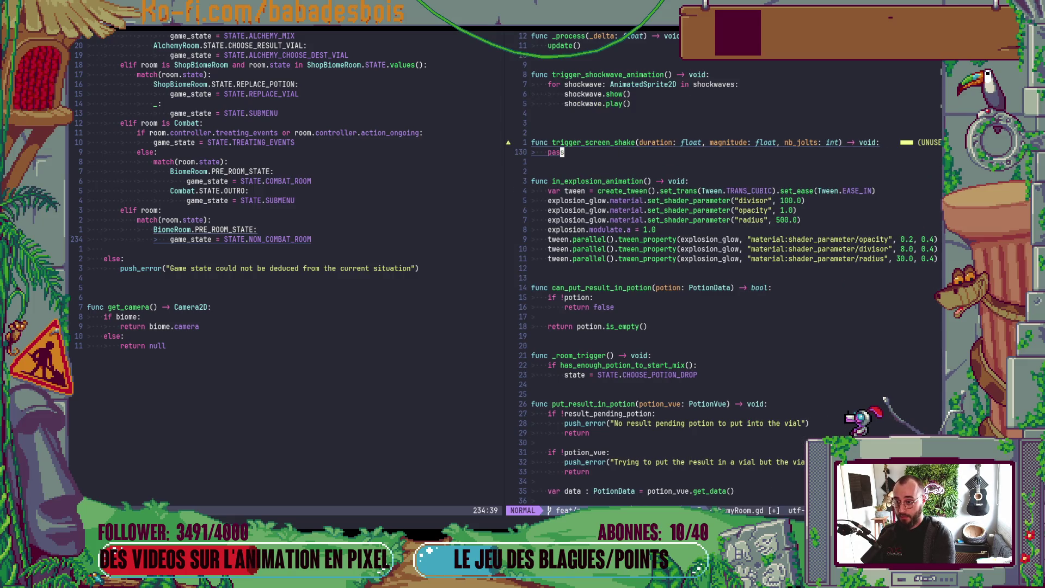
key("c")
key("c")
type("va")
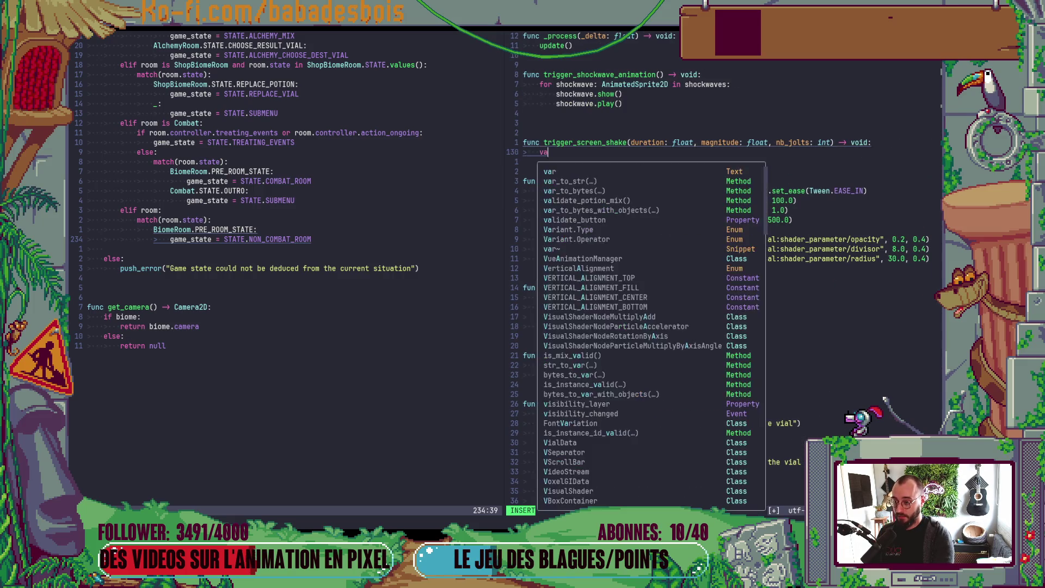
type("r camera = ")
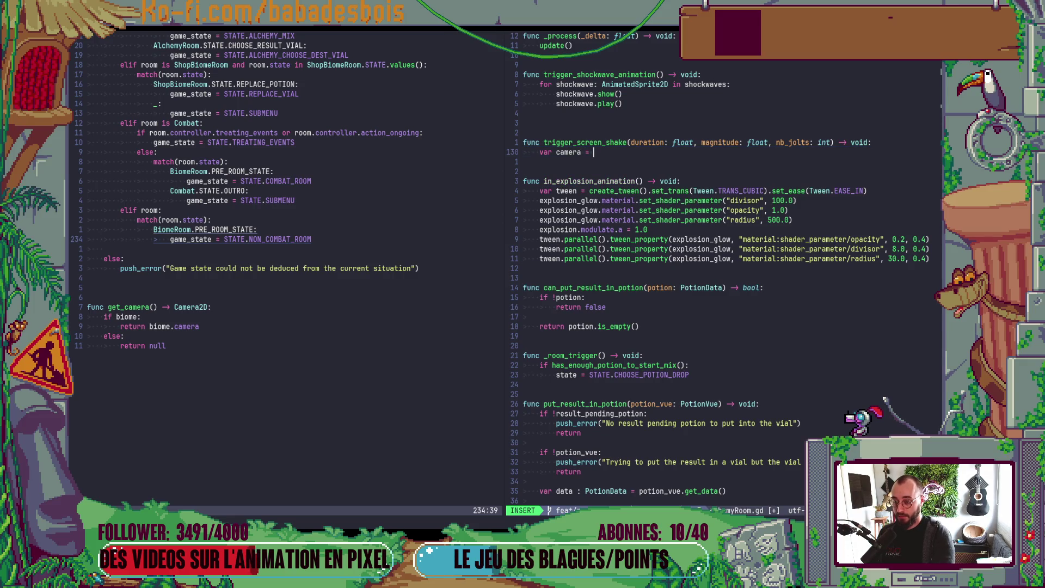
type("GLOBALS.")
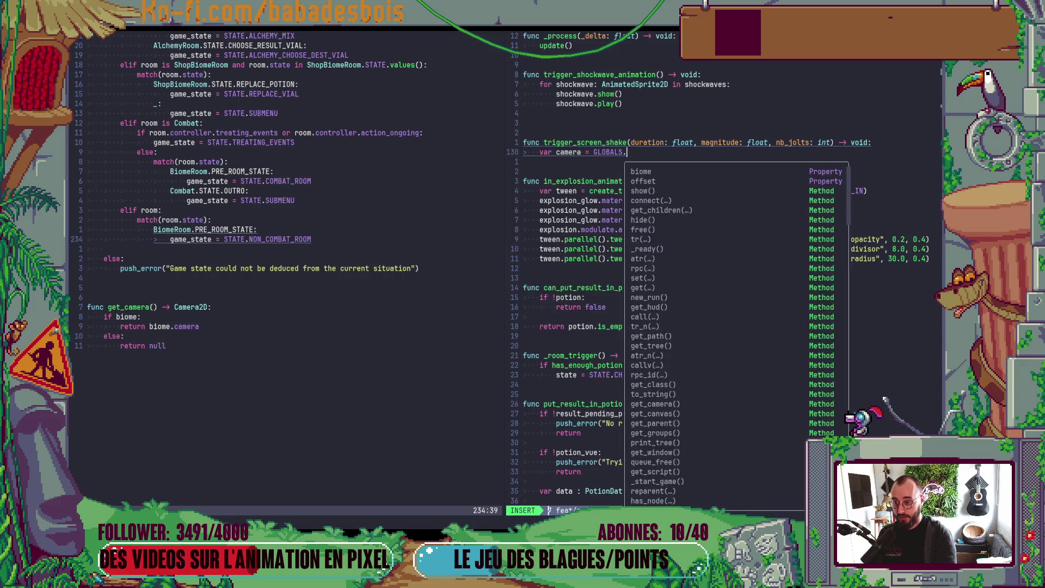
type("get_camera")
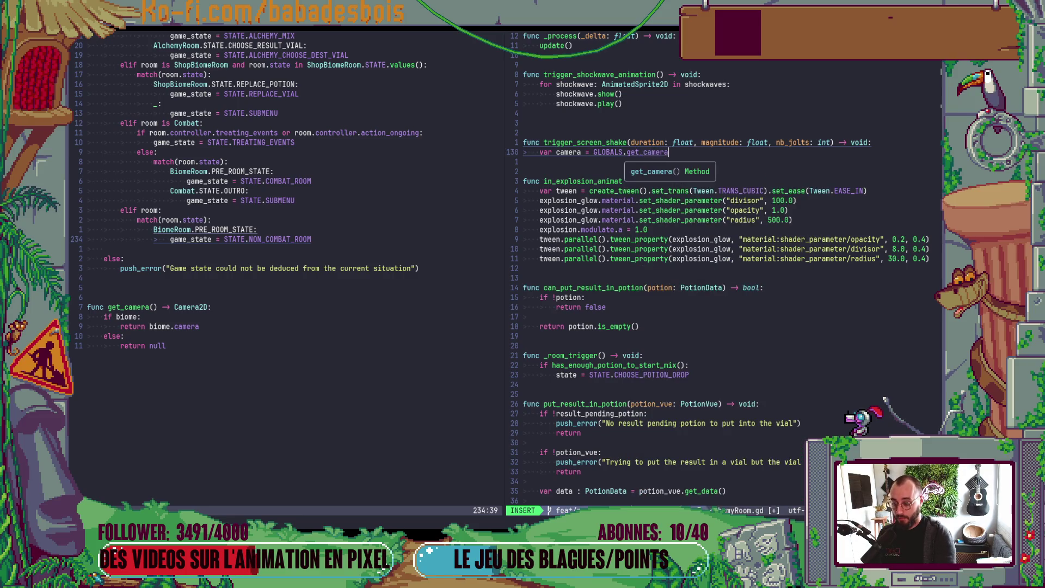
Complete the GLOBALS.get_camera() call and add an 'if !camera:' check below it.
key("Return")
key("Return")
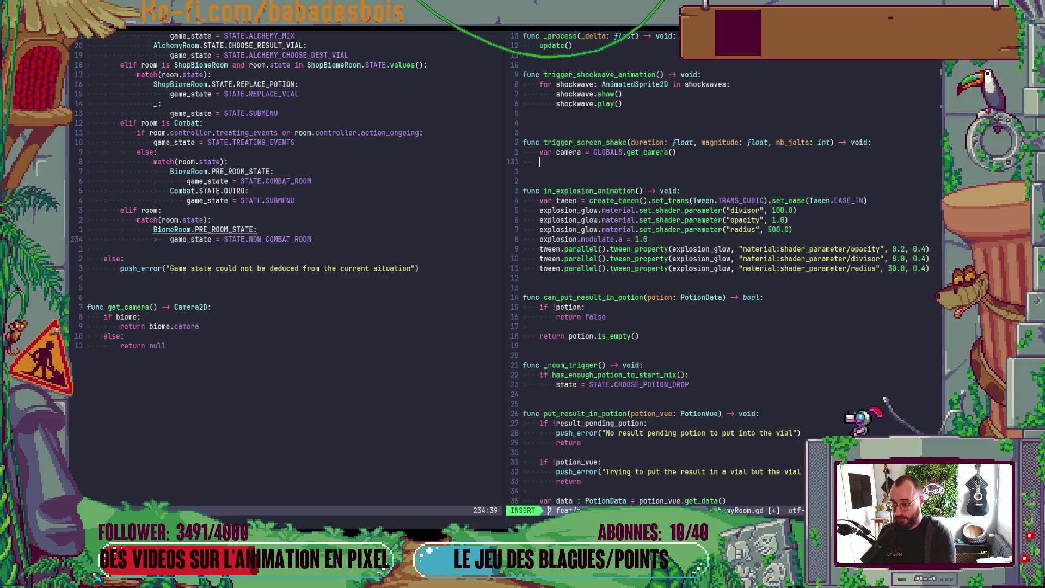
key("Return")
type("if ")
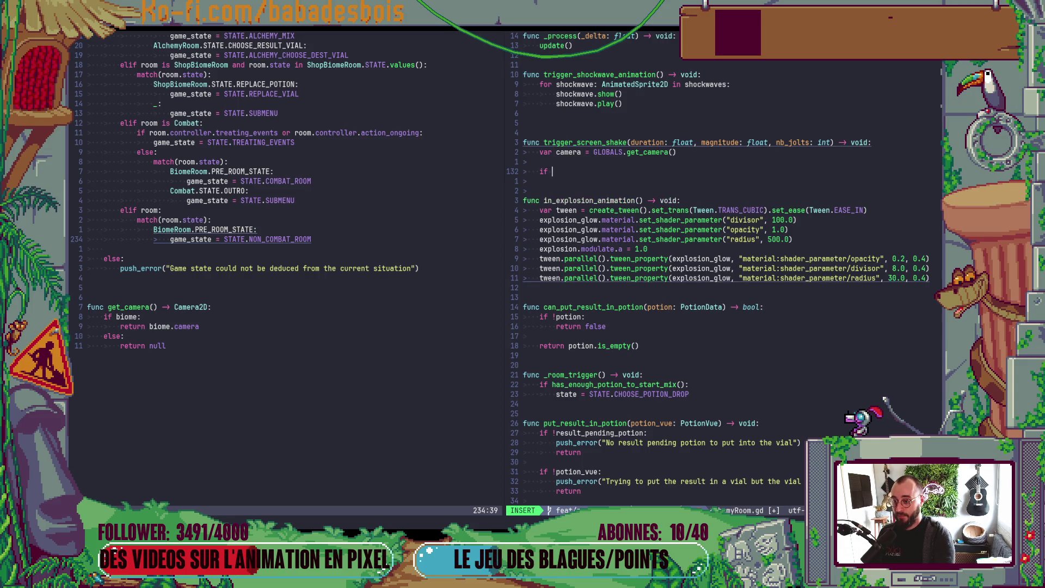
type("!camera:")
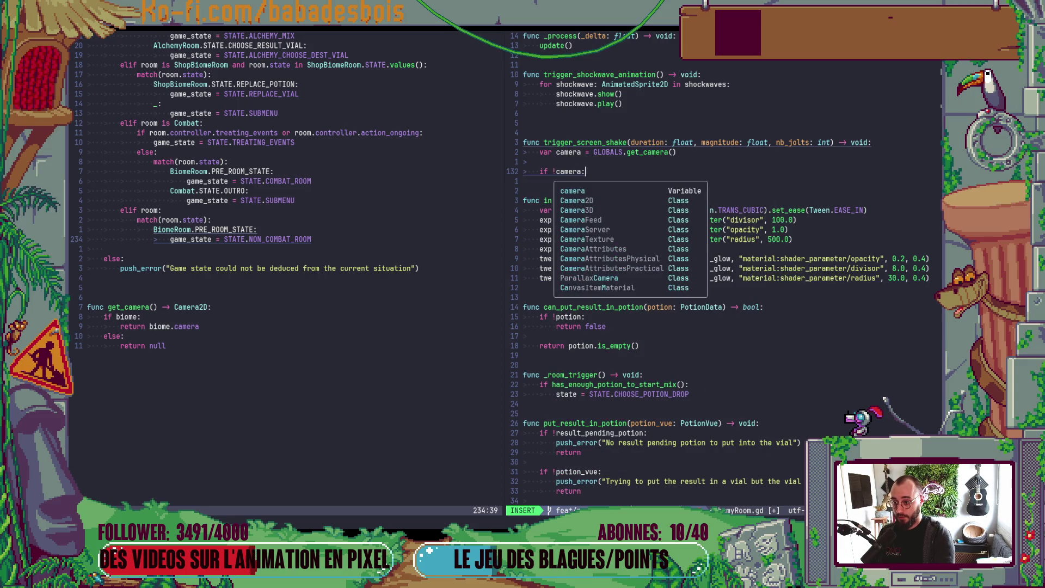
key("Return")
Push the error 'Cannot trigger screenshake: Camera cannot be retreived' and start a return line.
type("pu")
key("Return")
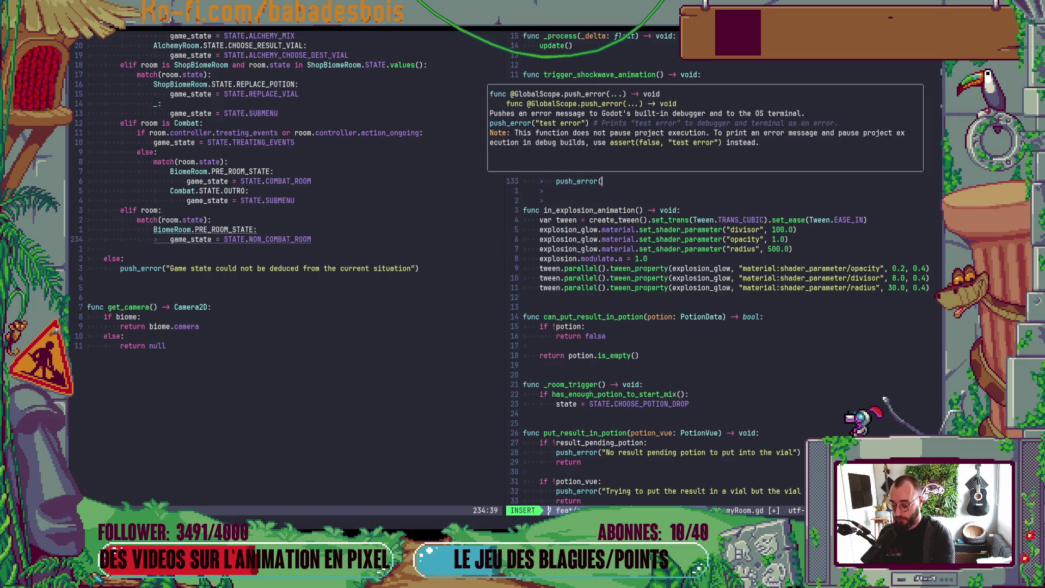
type("\"")
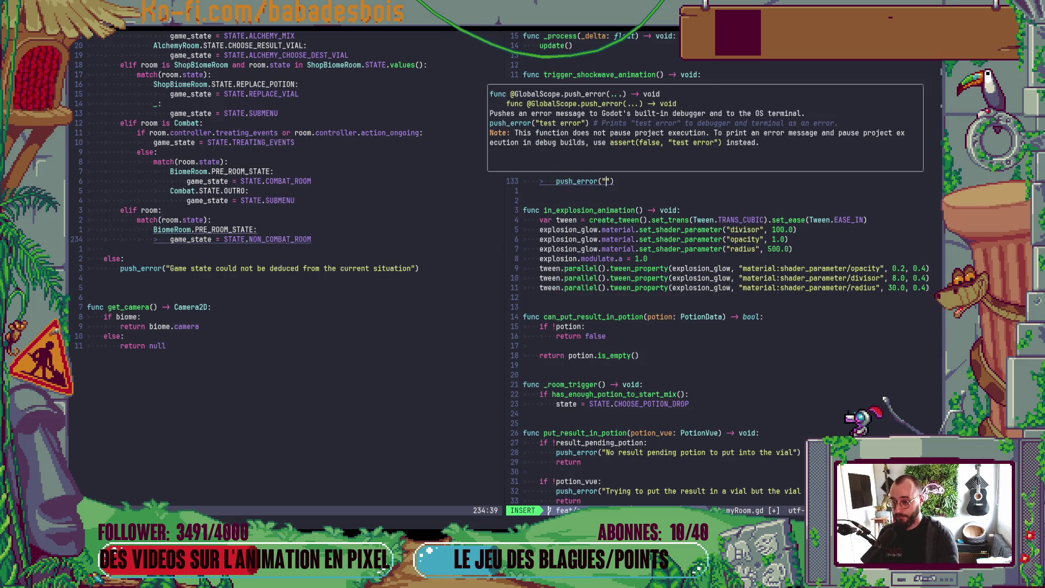
type("annonot trigger st")
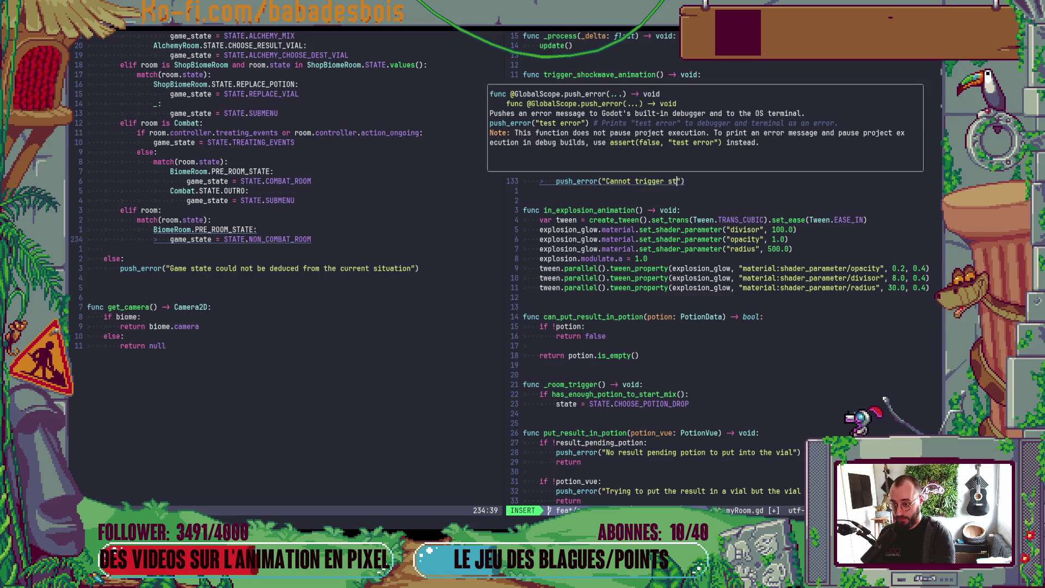
type("enshake: ")
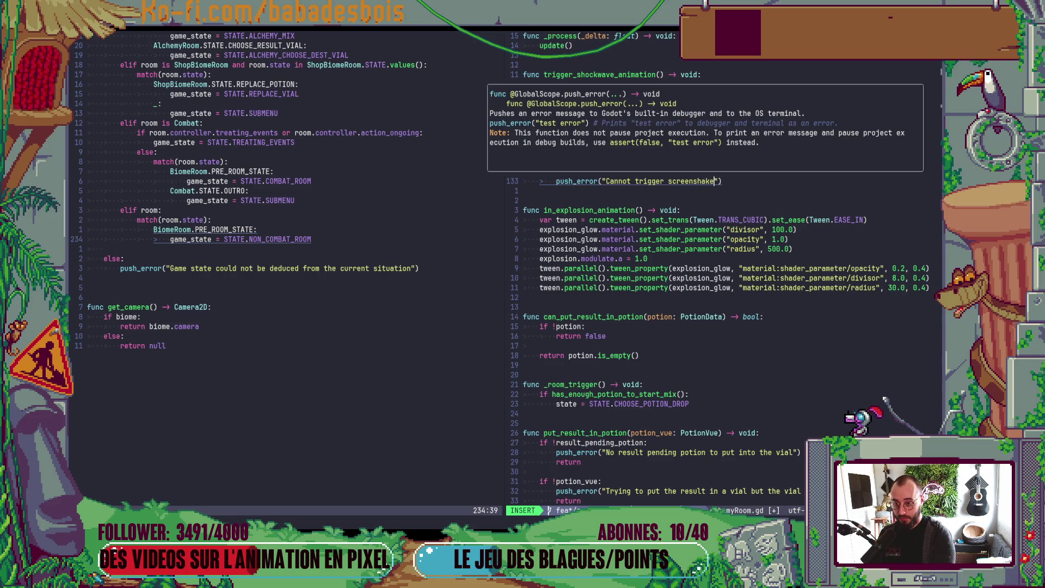
type("ame")
type("ra ")
type("cannot b")
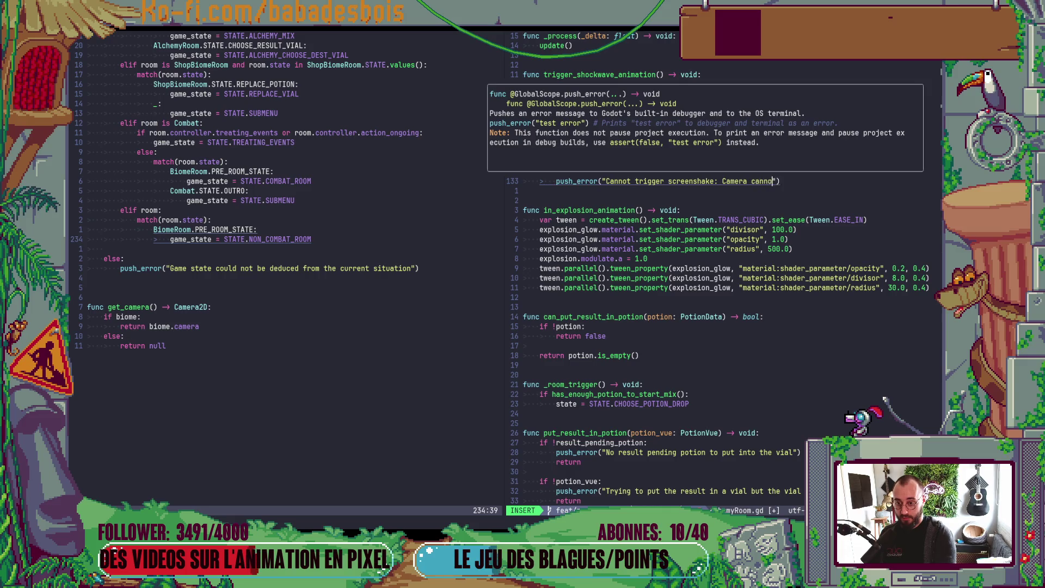
type(" retre")
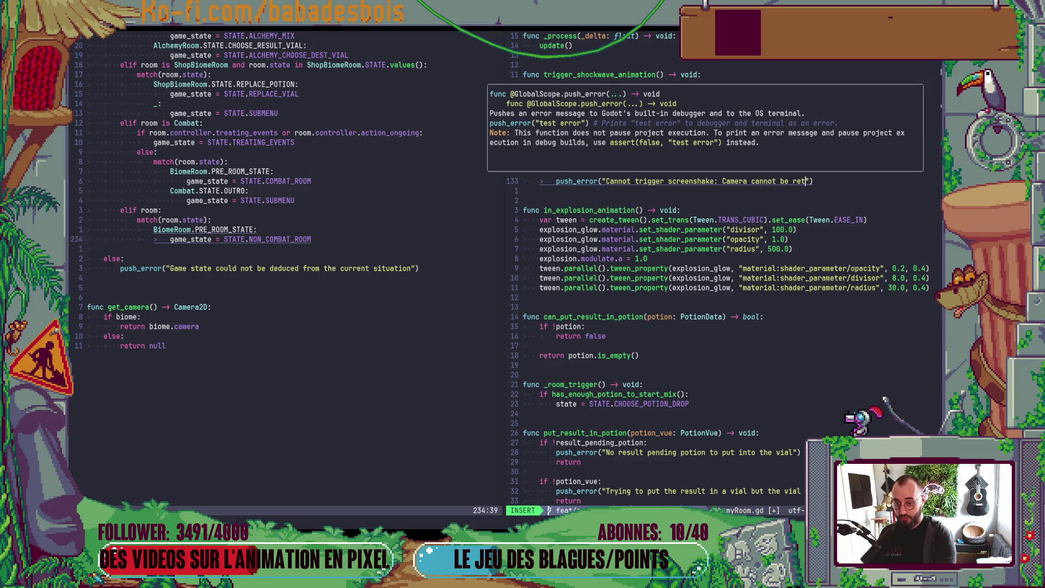
type("ved)")
key("Return")
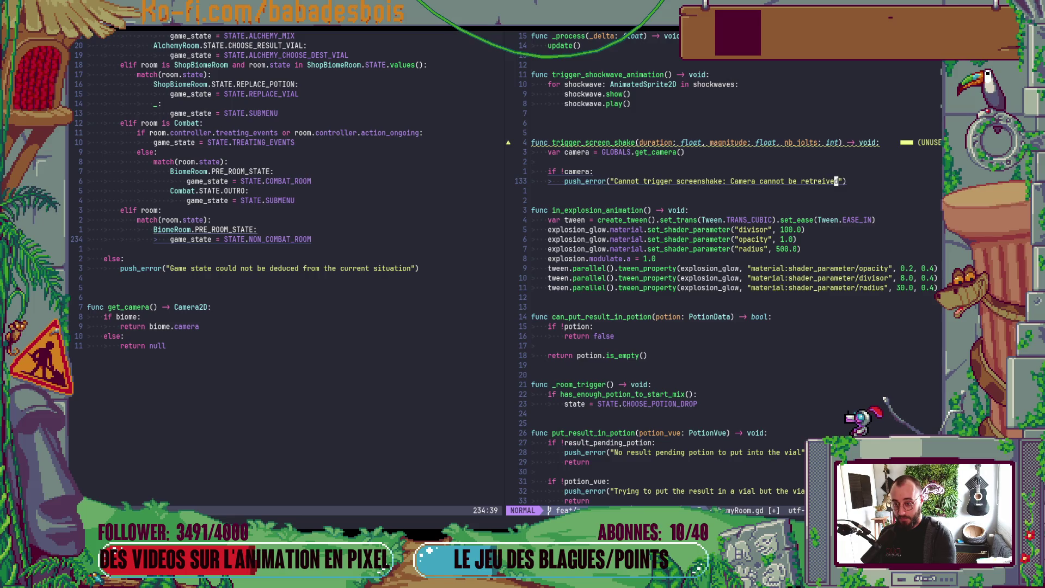
type("retr")
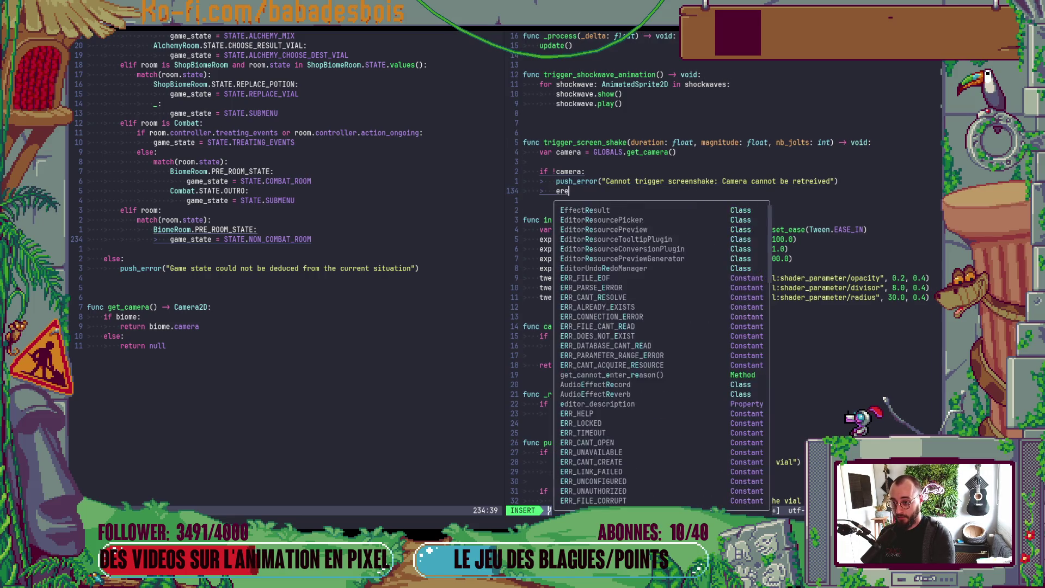
type("urn")
Finish the early return and begin an AnimationUtils.shake(camera call on the next line.
key("Return")
key("Return")
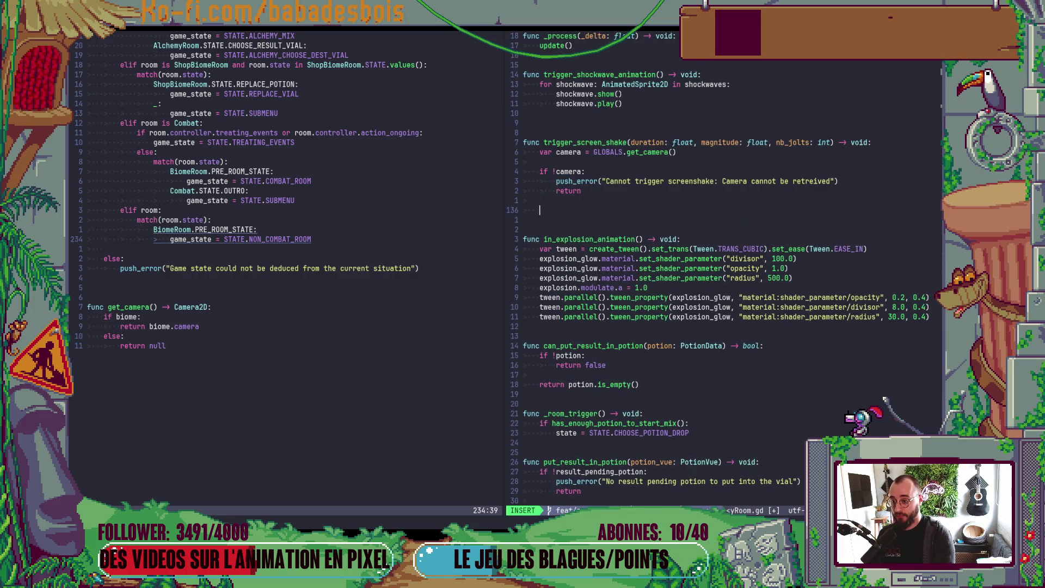
type("camera.")
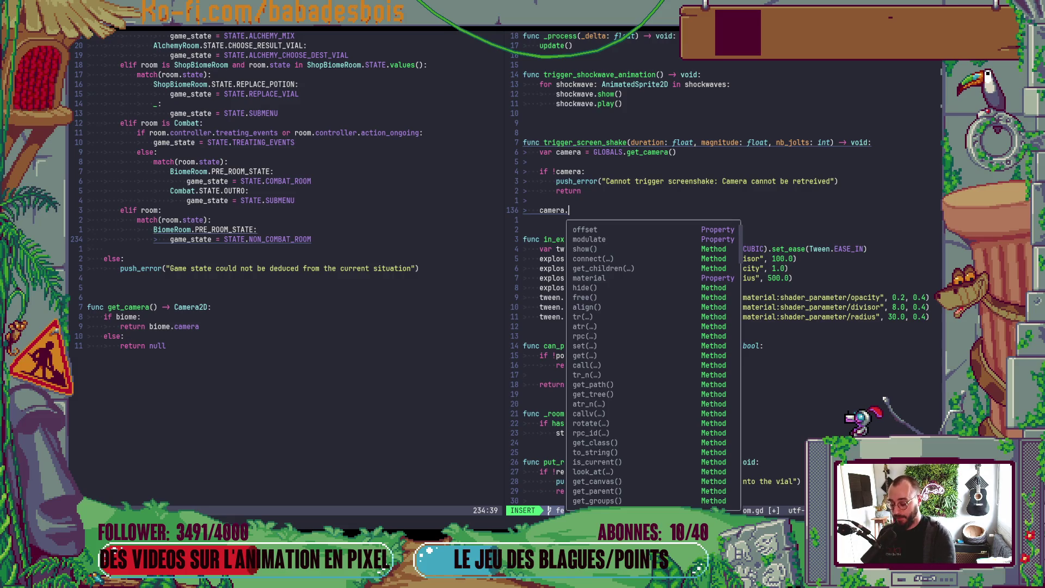
key("BackSpace")
key("Escape")
type("IAnim")
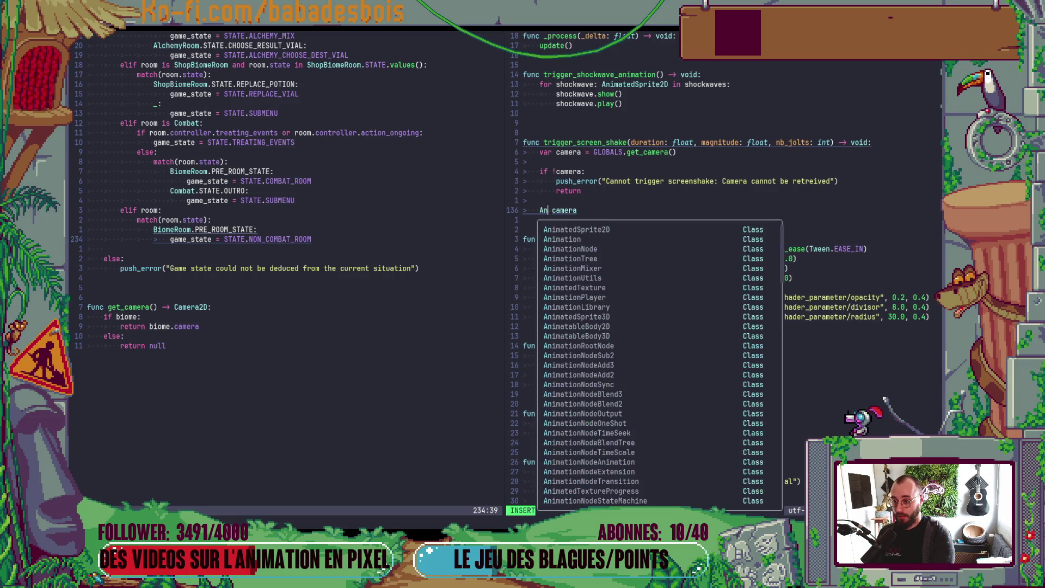
key("Down")
key("Down")
key("Down")
type(".")
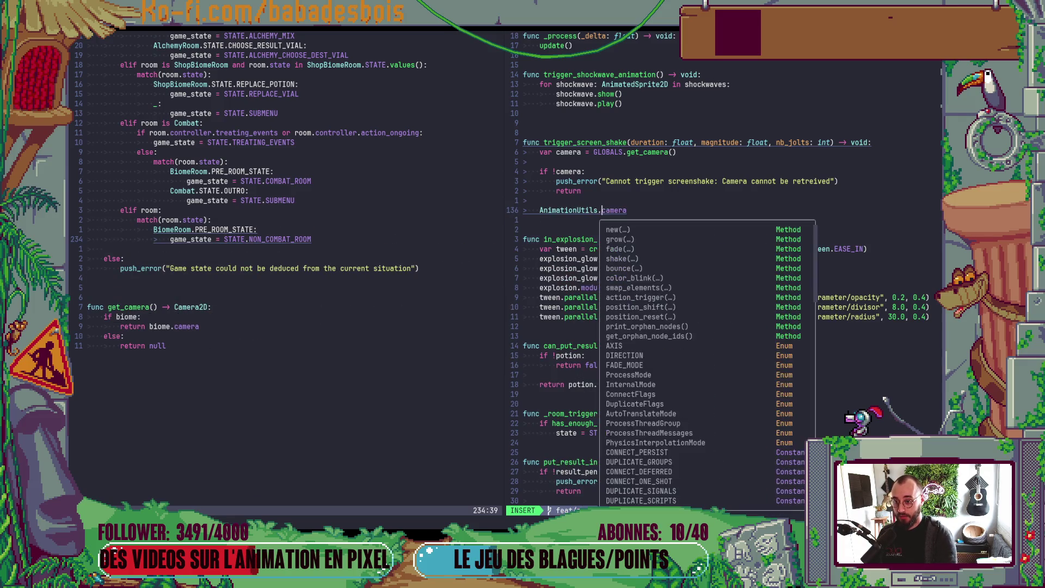
key("Escape")
type("il")
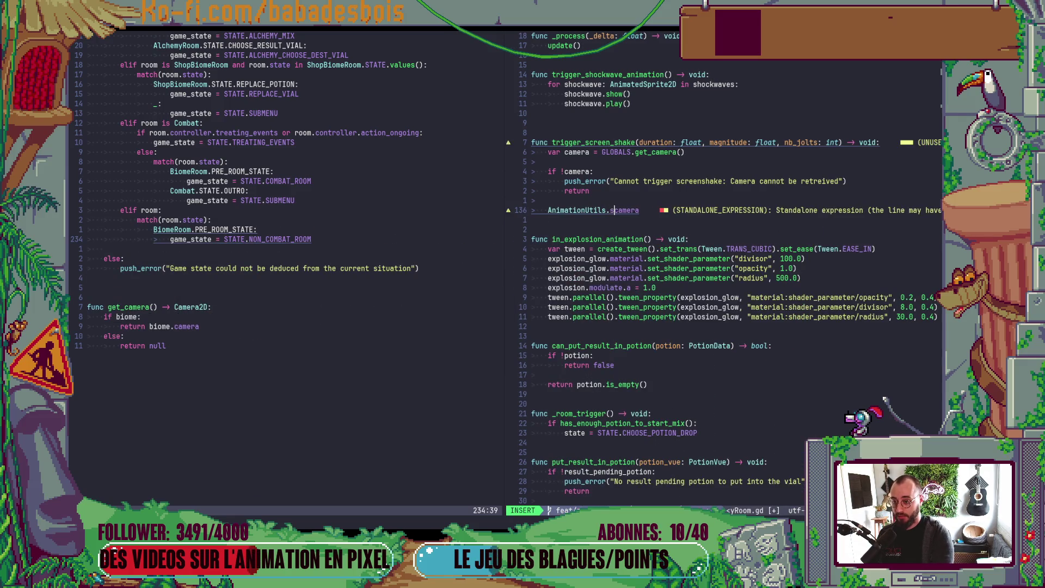
type("s.shake(")
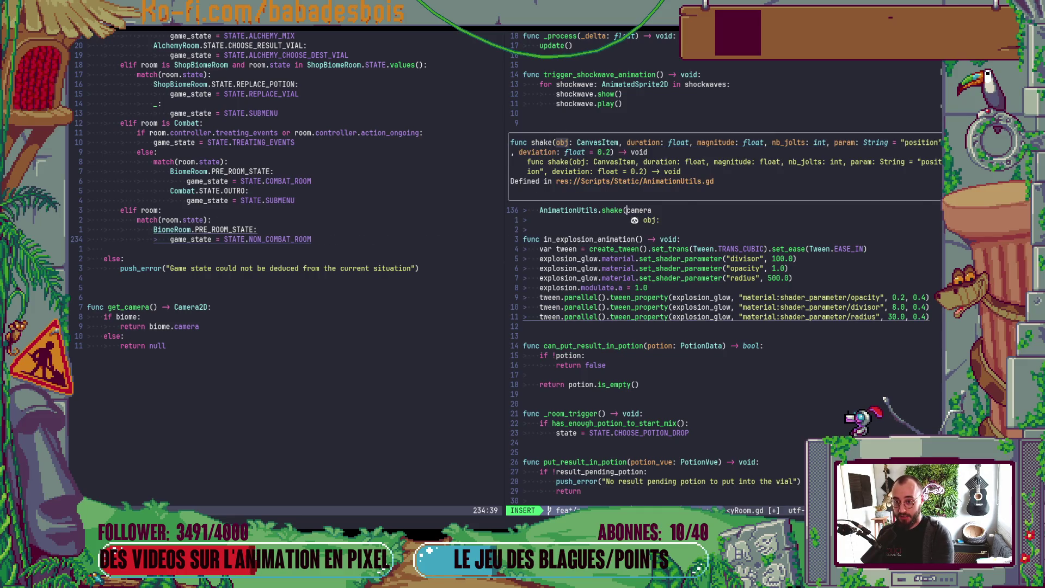
Complete the call as shake(camera, duration, magnitude, nb_jolts, "offset") and save with :w.
key("End")
type(", ")
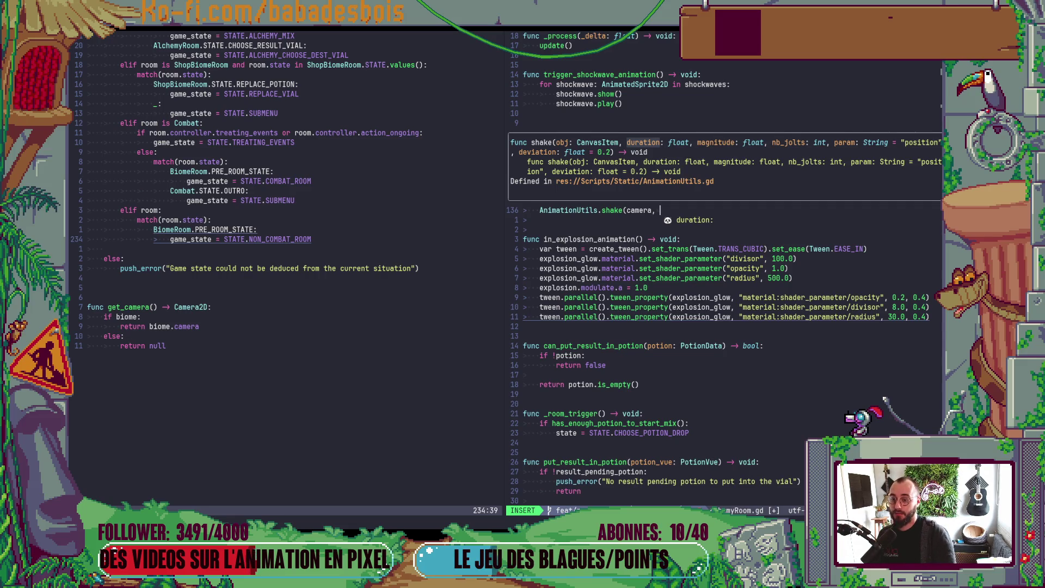
type("d")
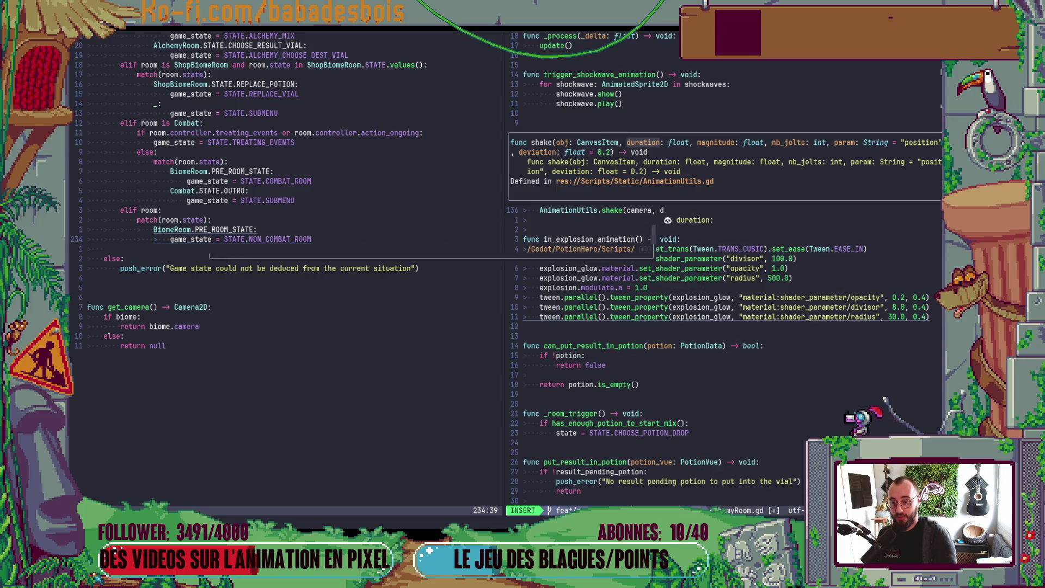
type("uration, magnitude.")
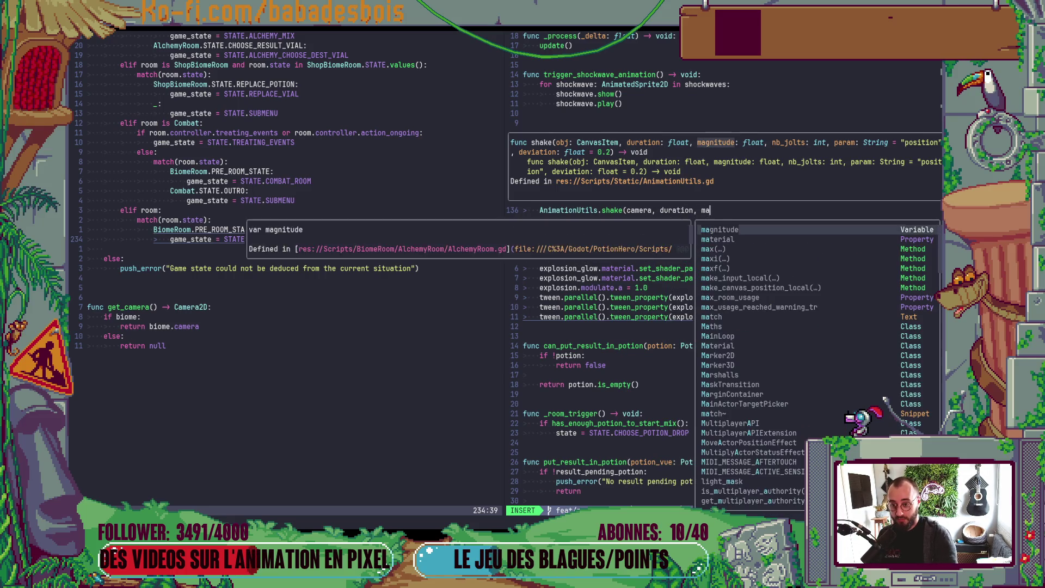
key("BackSpace")
type(", n")
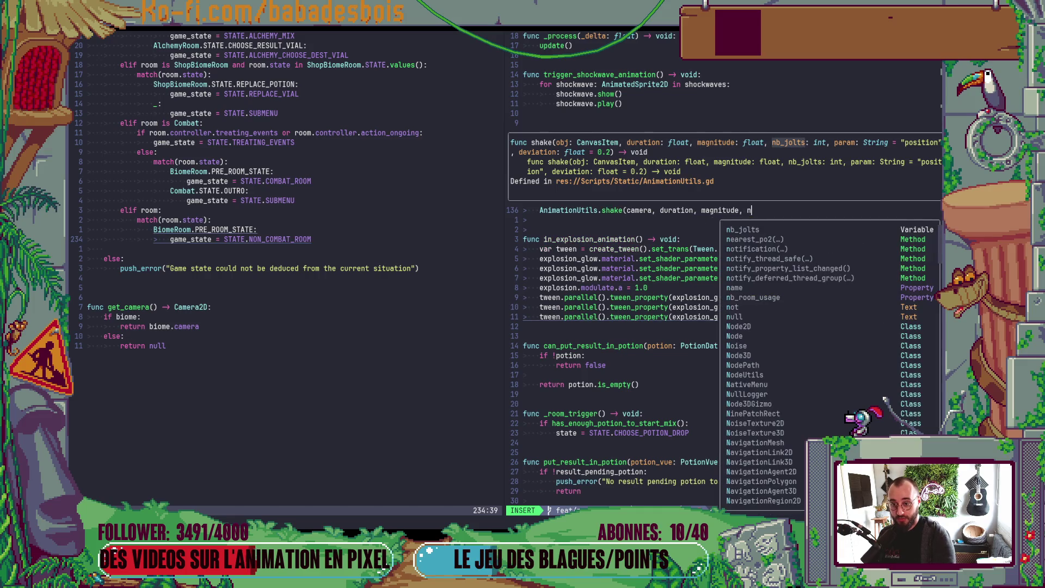
type("b_jolts, \"o")
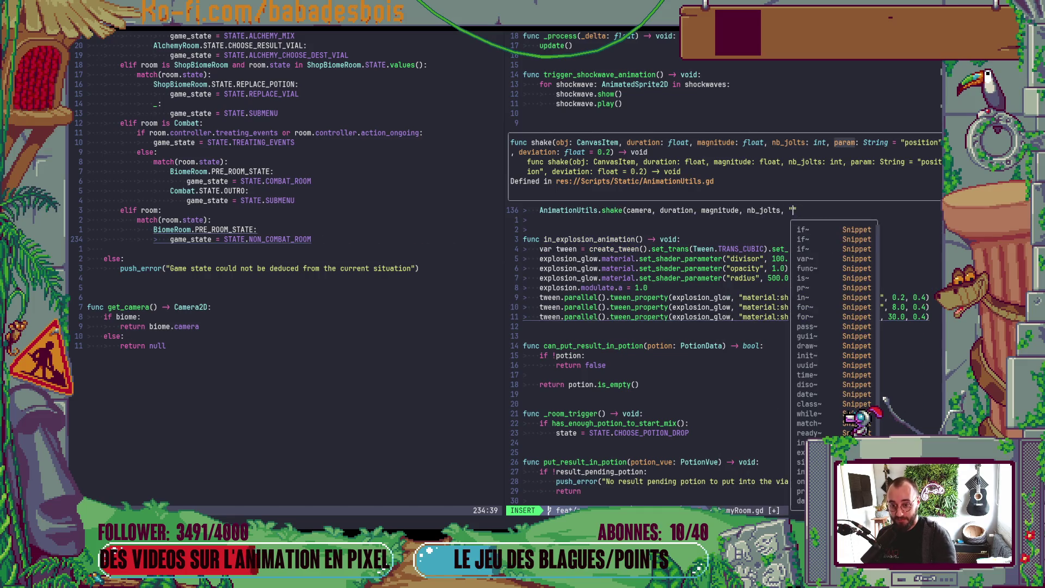
type("ffset\"")
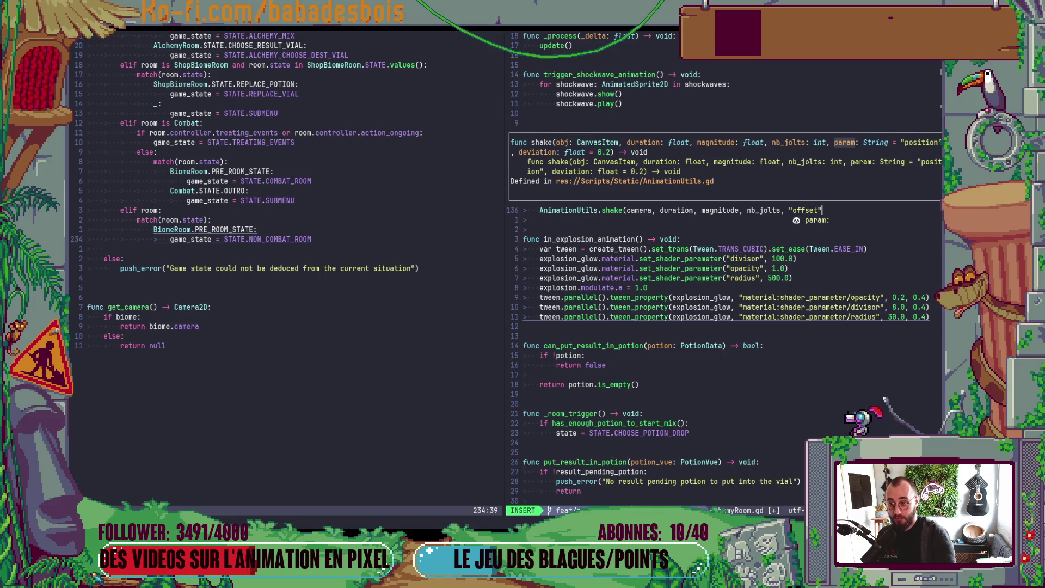
type(")")
key("Escape")
type(":w")
key("Return")
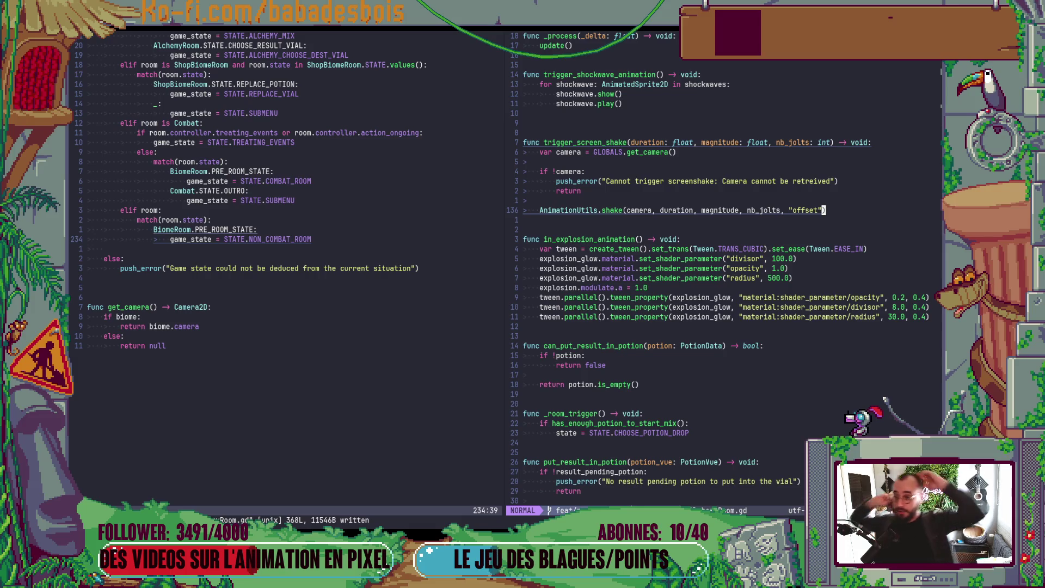
left_click(688, 211)
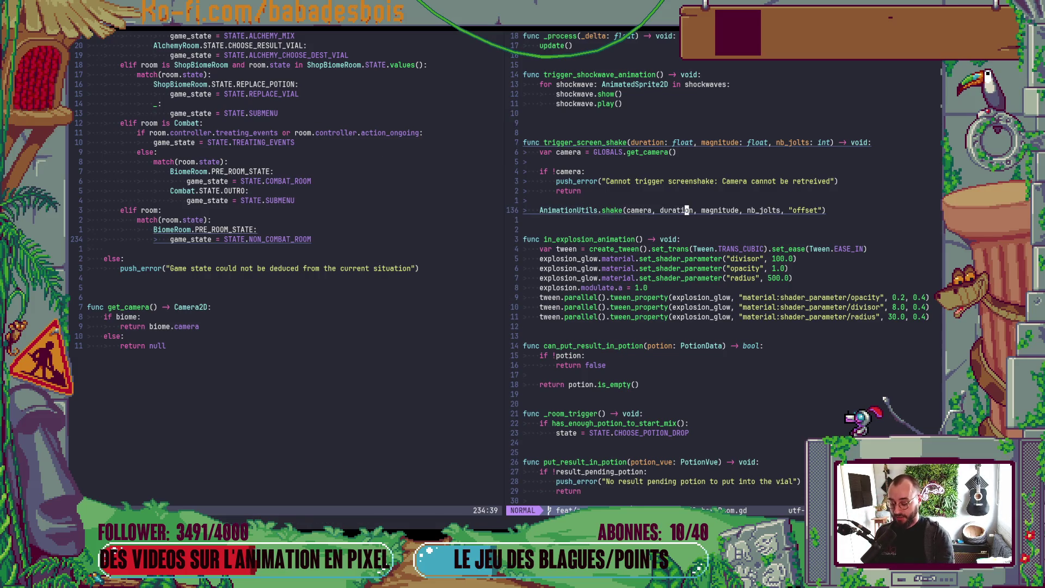
In Godot, open the AlchemyLabBiomeRoom scene and select its AnimationPlayer to show the Mix timeline.
key("alt+Tab")
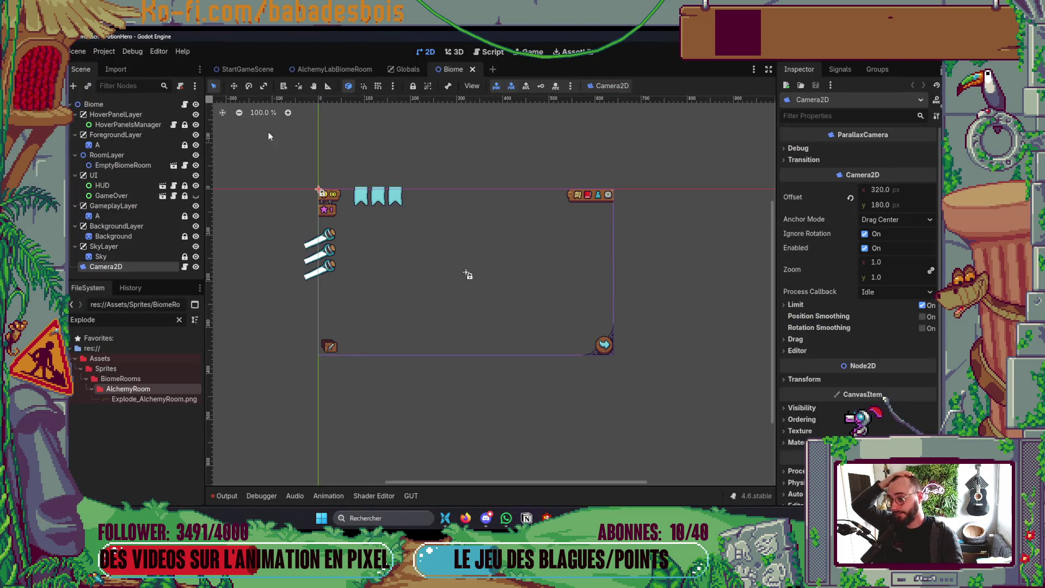
left_click(321, 71)
scroll(142, 234, "down", 5)
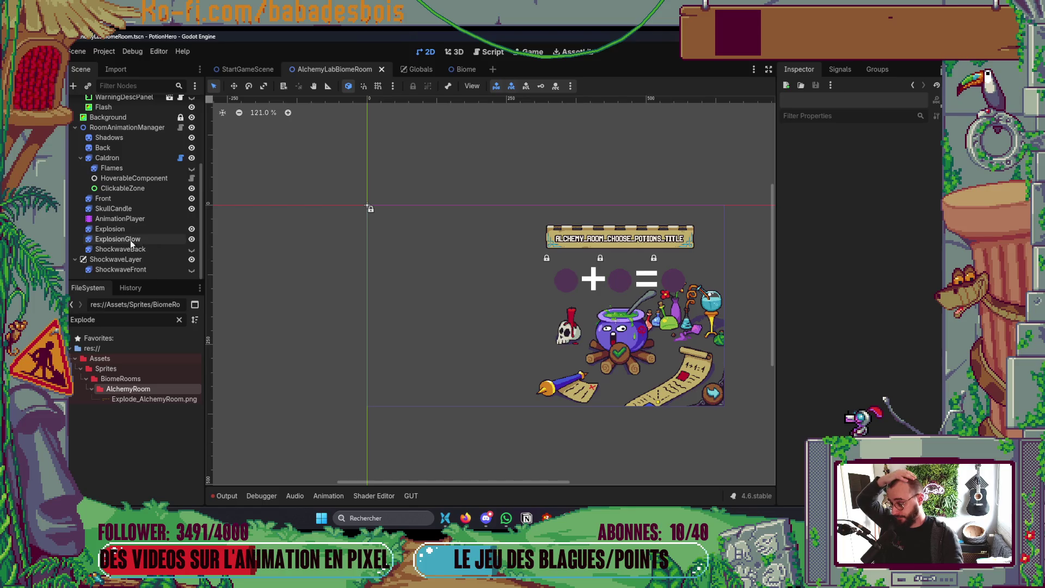
left_click(130, 228)
left_click(138, 220)
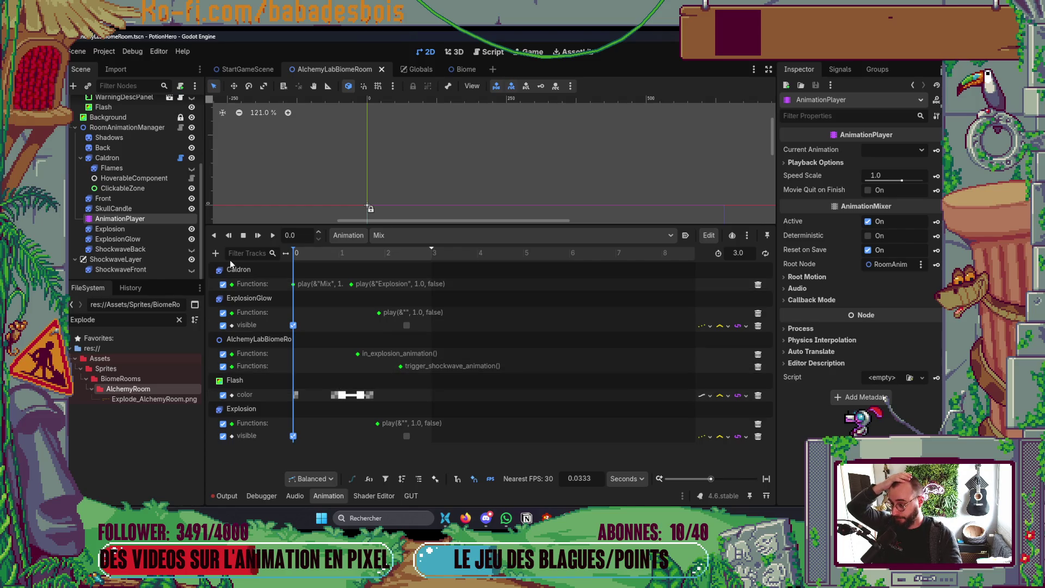
Insert a new method call key on the room's function track.
left_click(216, 253)
left_click(226, 247)
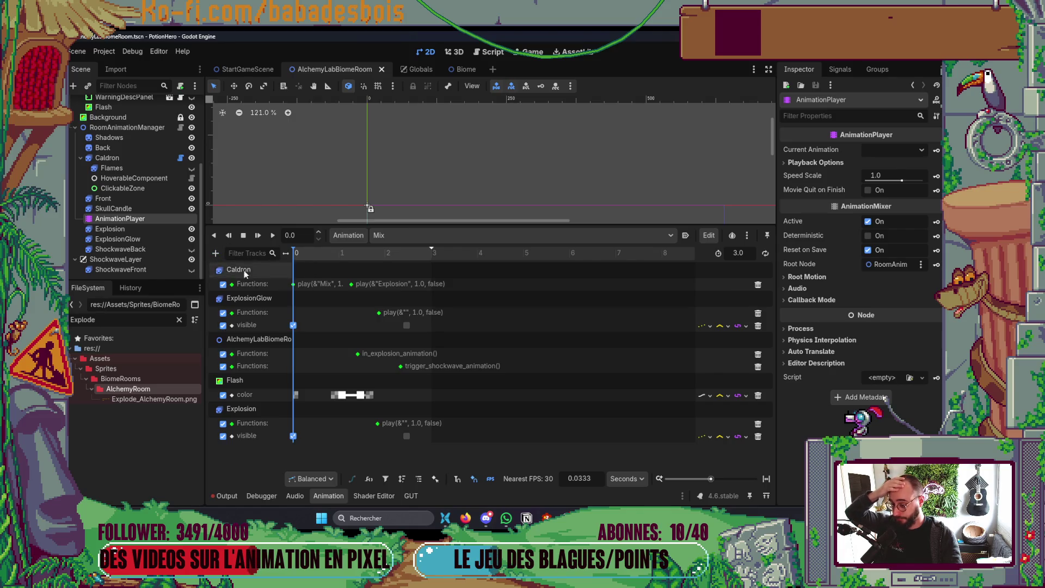
right_click(342, 369)
left_click(362, 376)
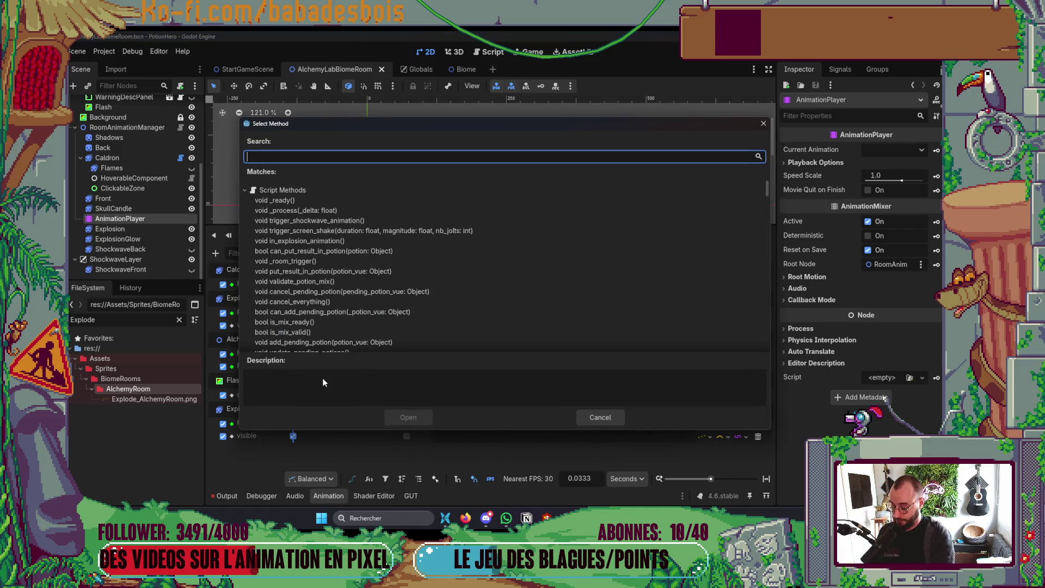
Add a trigger_screen_shake call key and select it for editing.
type("trigger")
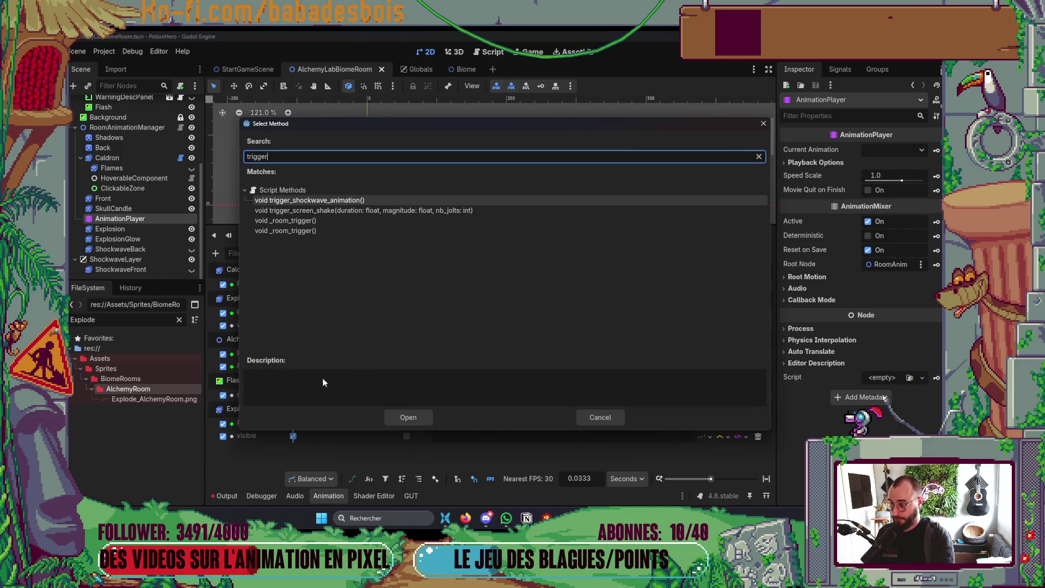
key("Down")
key("Down")
key("Up")
key("Return")
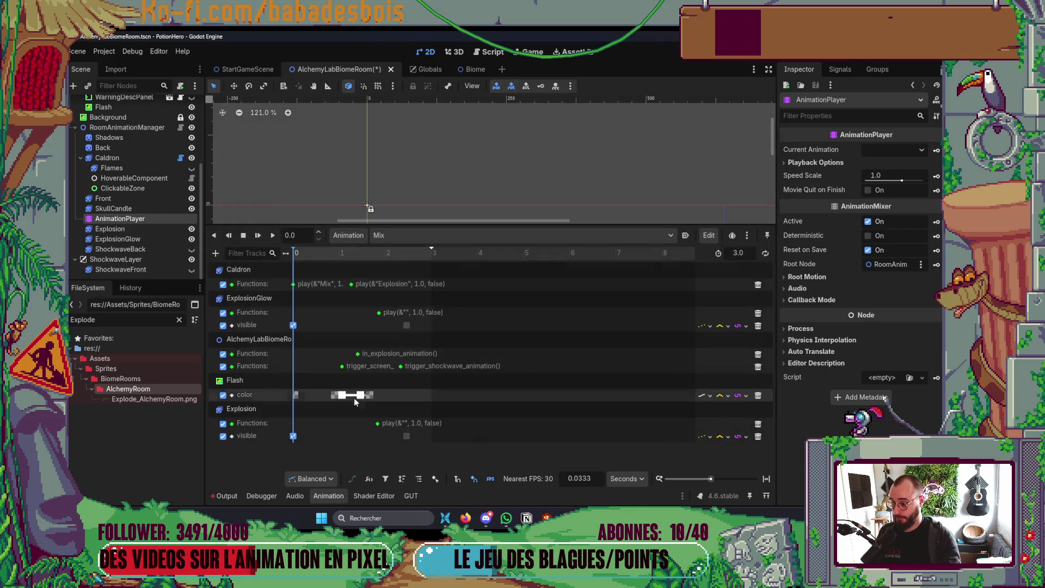
left_click(342, 365)
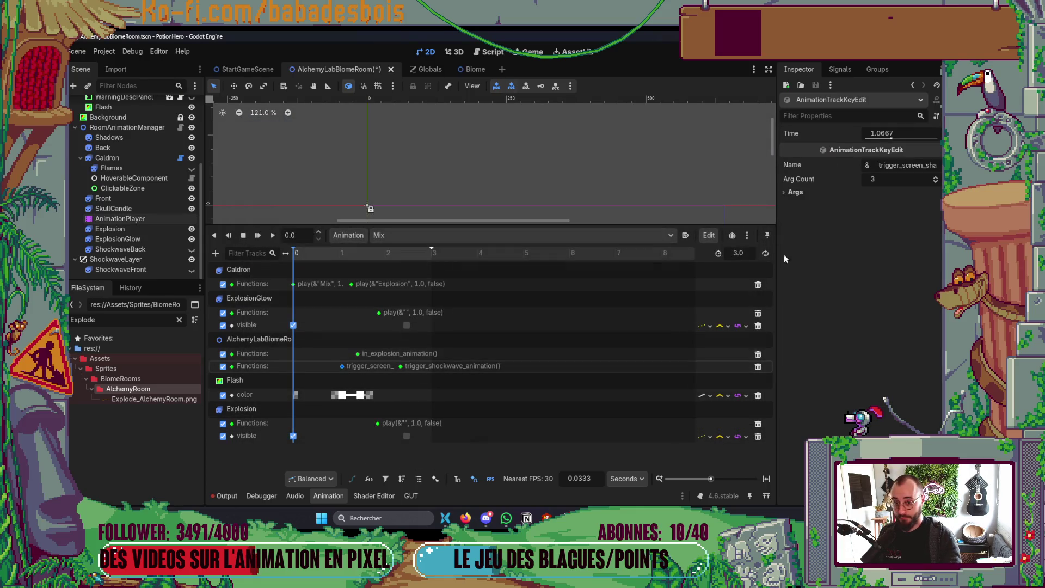
Set the call's arguments to 1.5, 3.0 and 40 in the Inspector.
left_click(821, 205)
left_click(899, 229)
type("1.5")
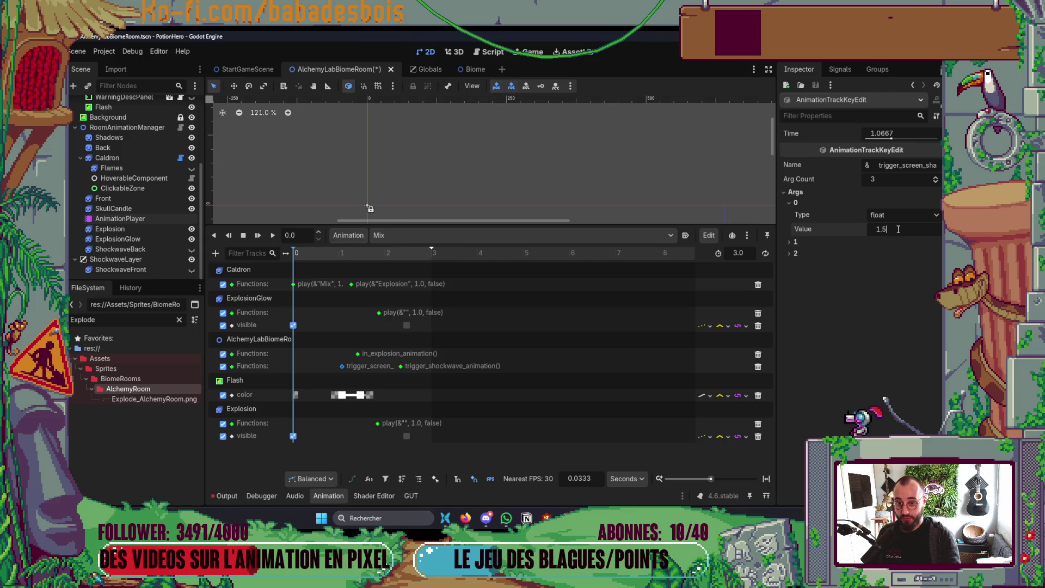
left_click(813, 244)
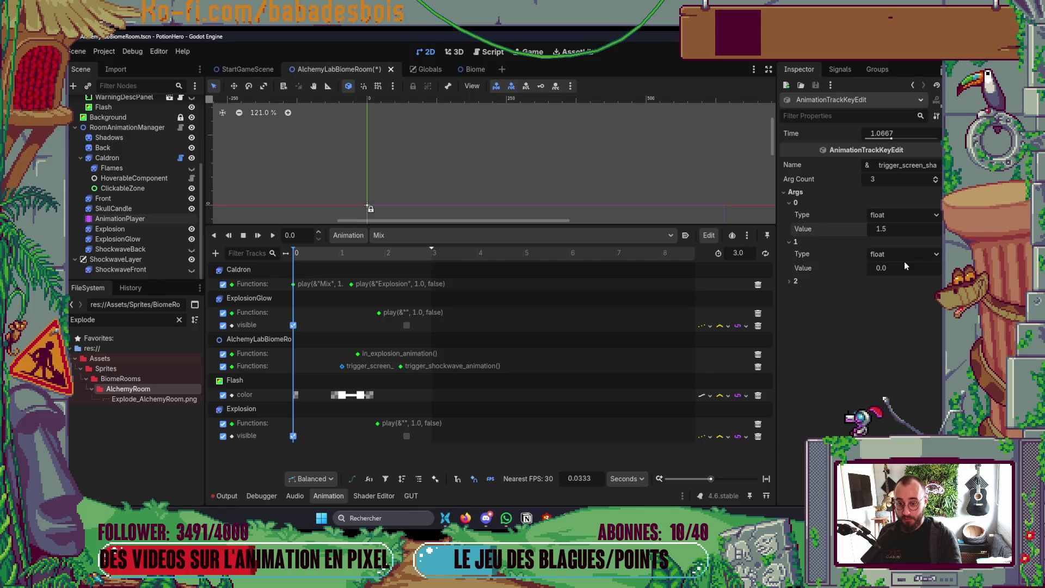
left_click(903, 266)
type("3")
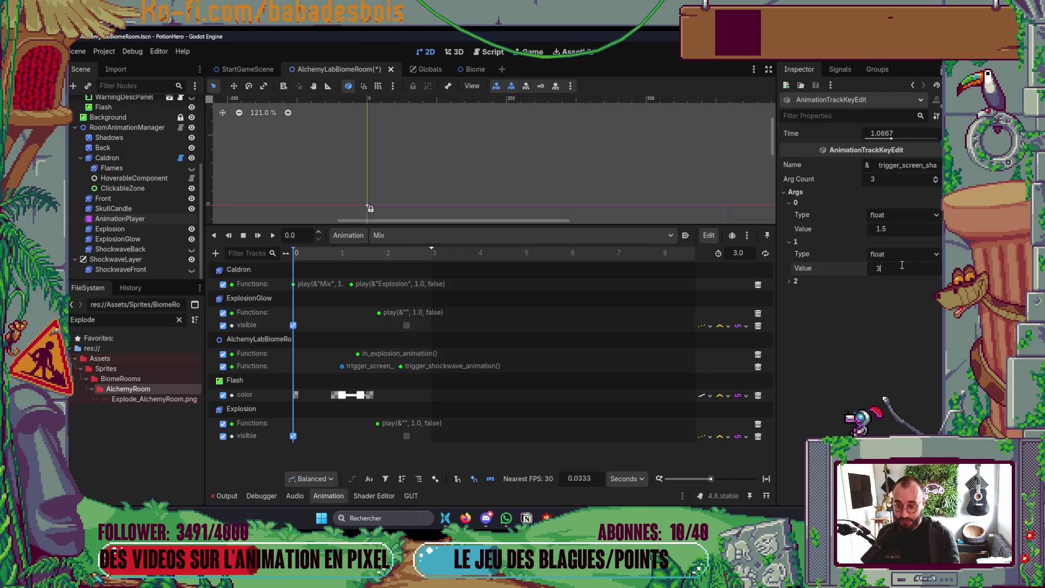
left_click(858, 282)
left_click(903, 306)
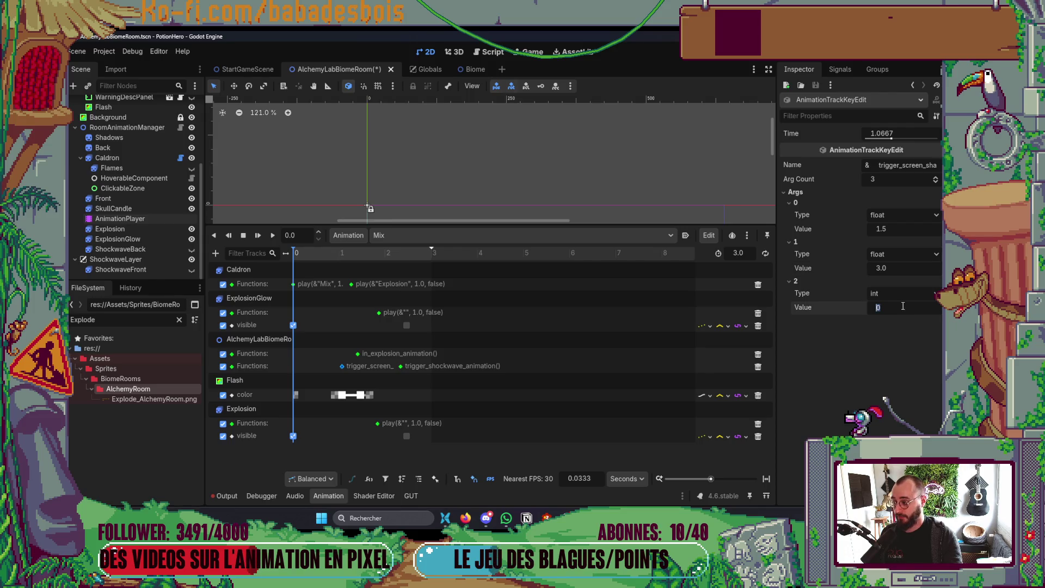
type("0")
key("Return")
Save the room scene, collapse the animation timeline, and run the game with F5.
key("ctrl+s")
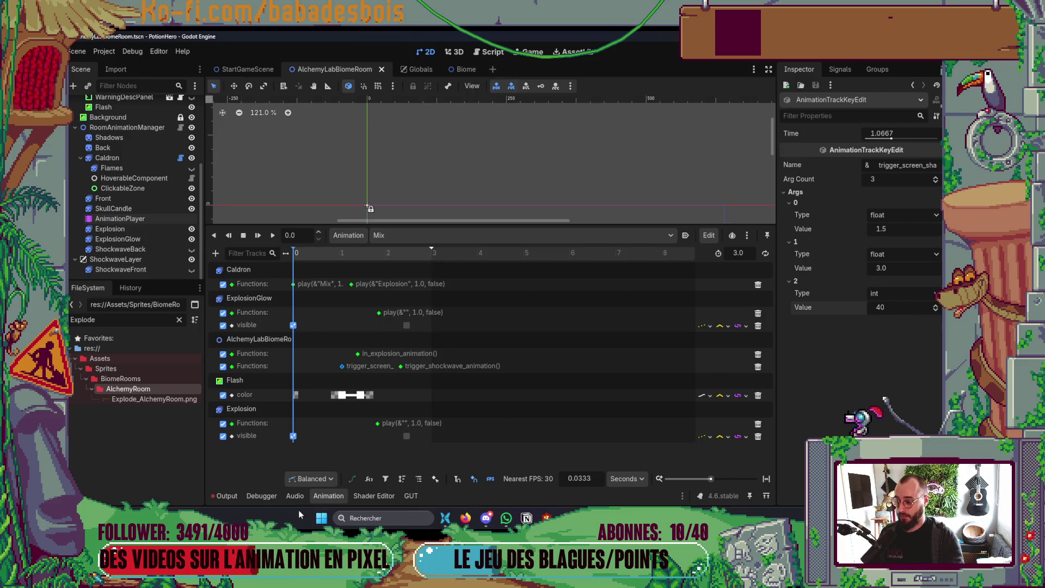
left_click(336, 495)
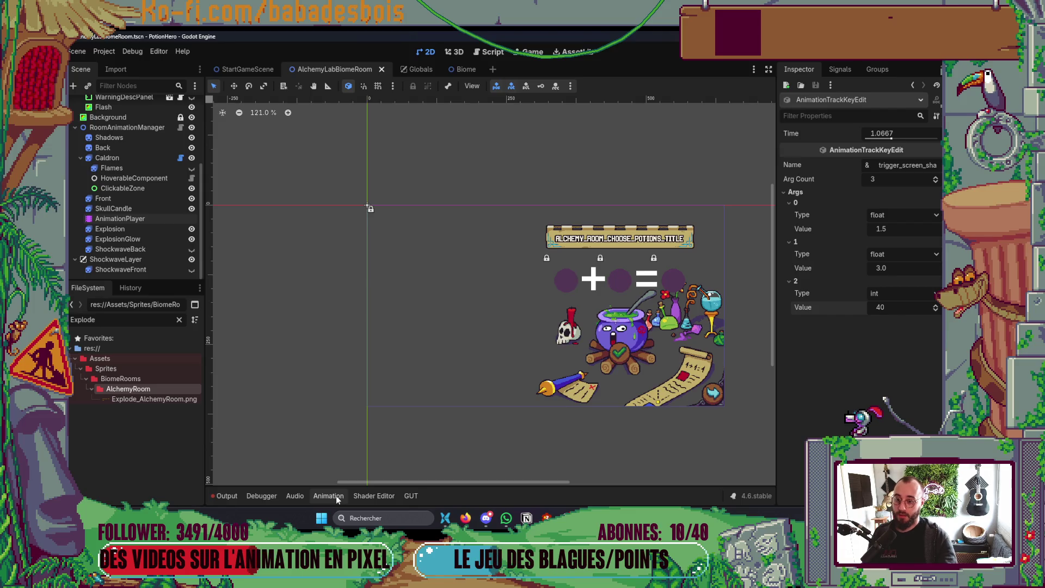
key("F5")
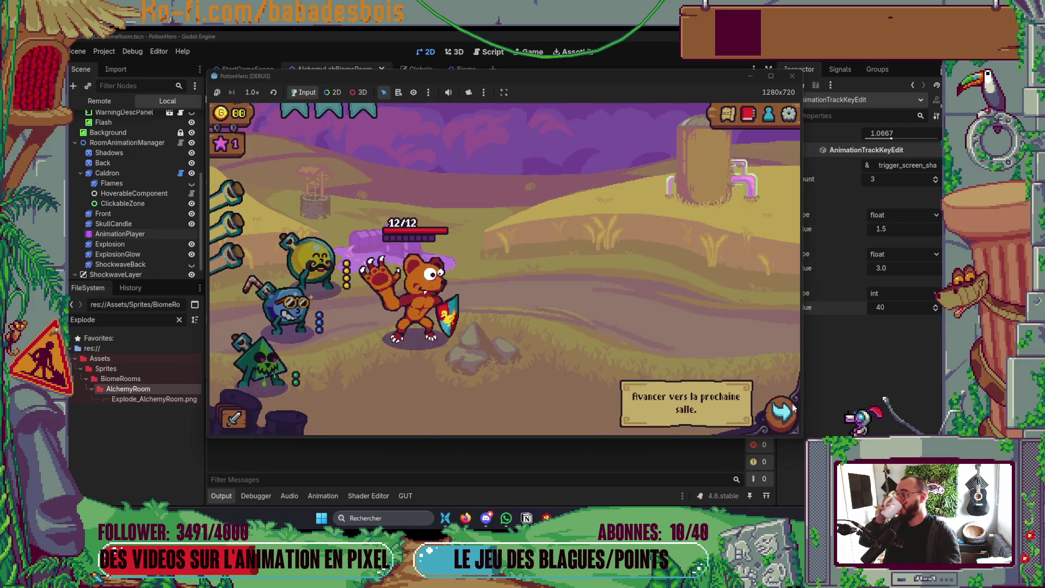
left_click(781, 412)
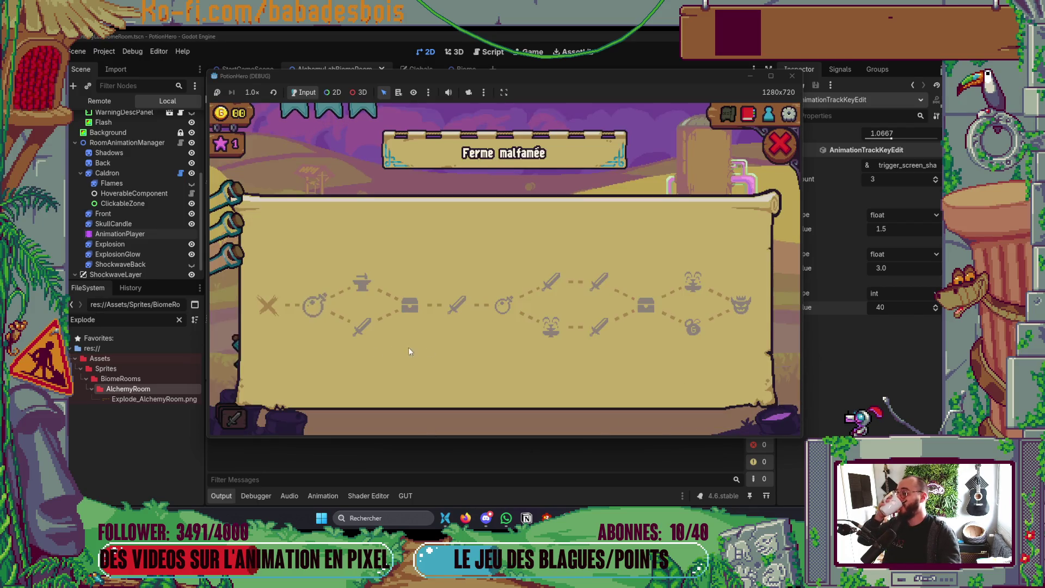
left_click(315, 305)
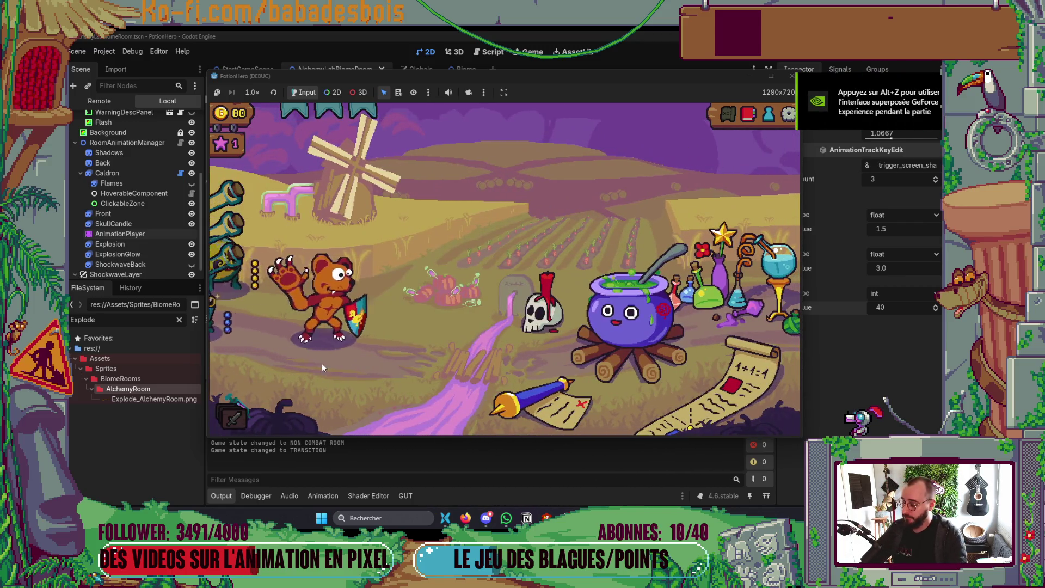
left_click(611, 343)
left_click(313, 261)
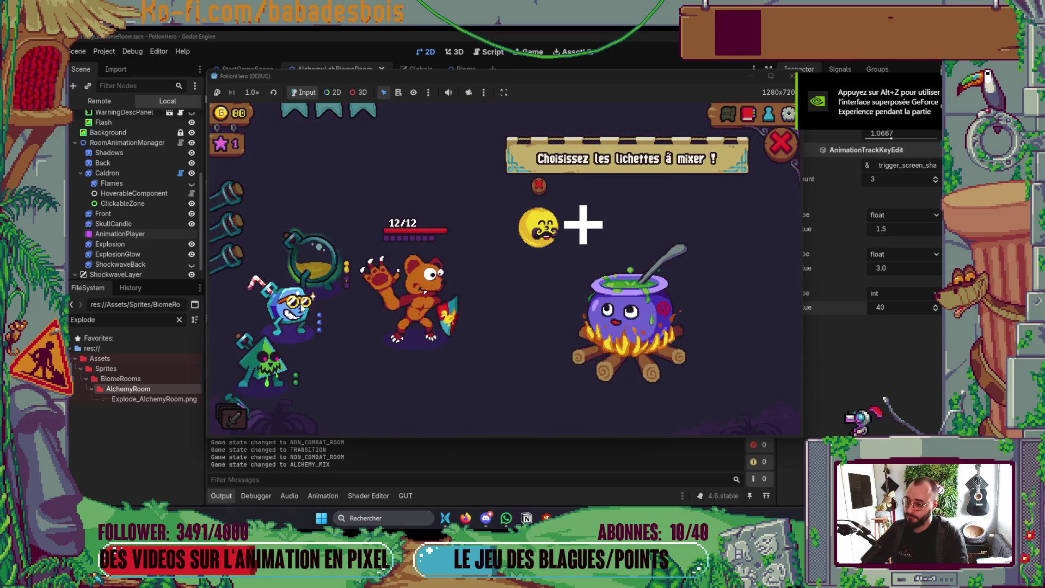
left_click(302, 308)
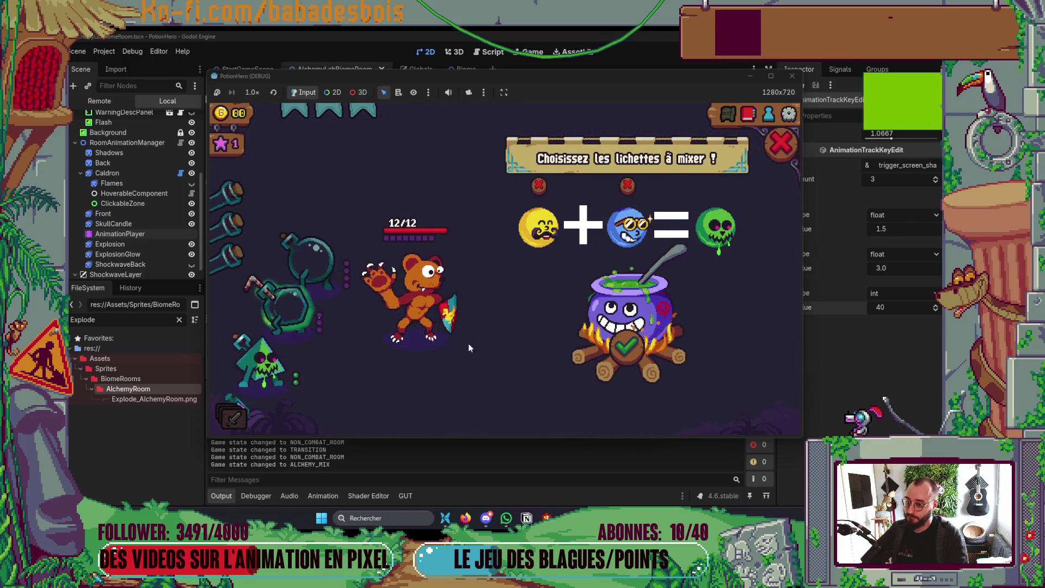
left_click(634, 344)
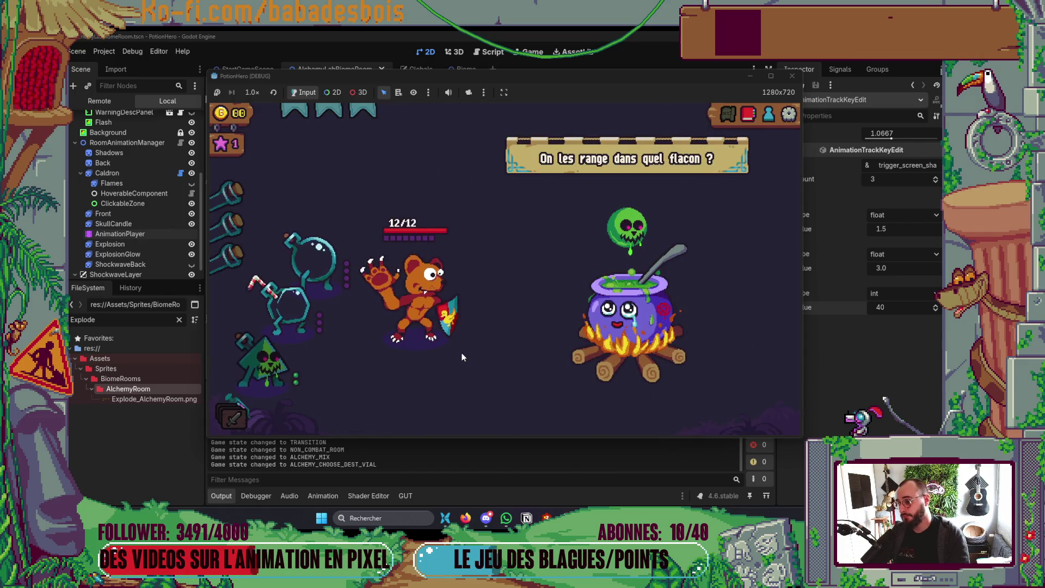
left_click(785, 77)
key("F5")
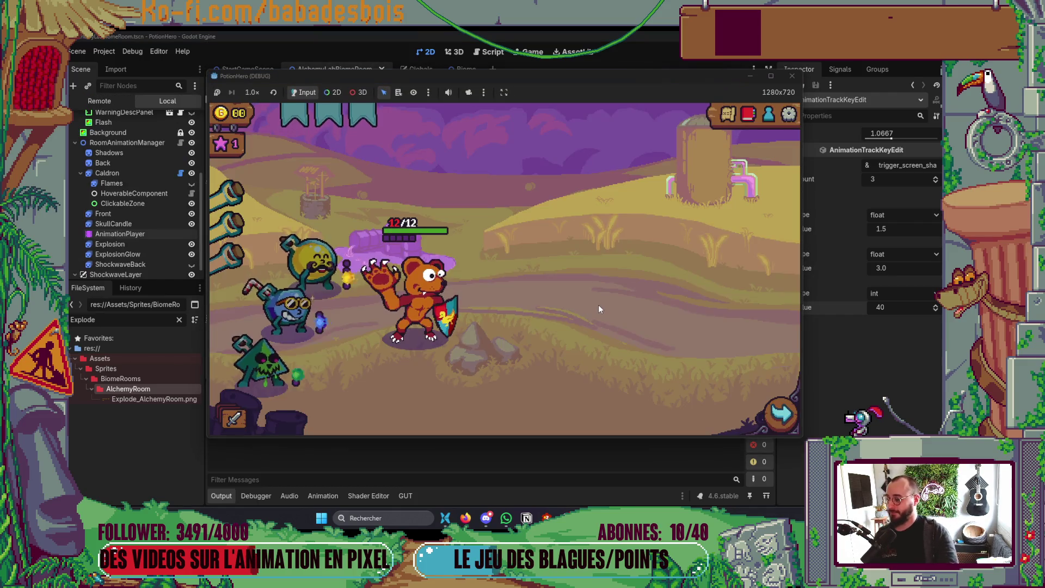
left_click(320, 309)
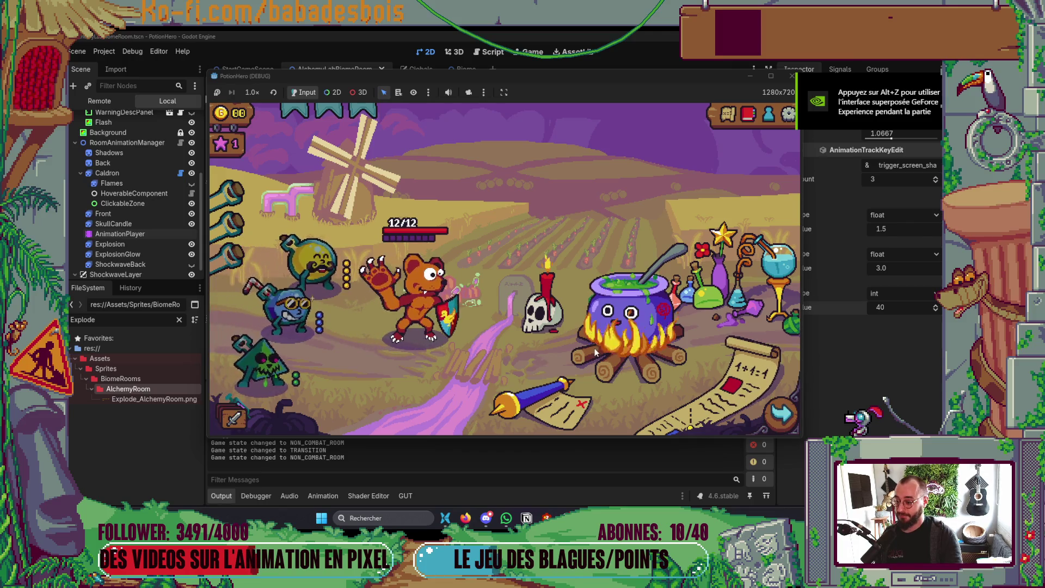
left_click(289, 308)
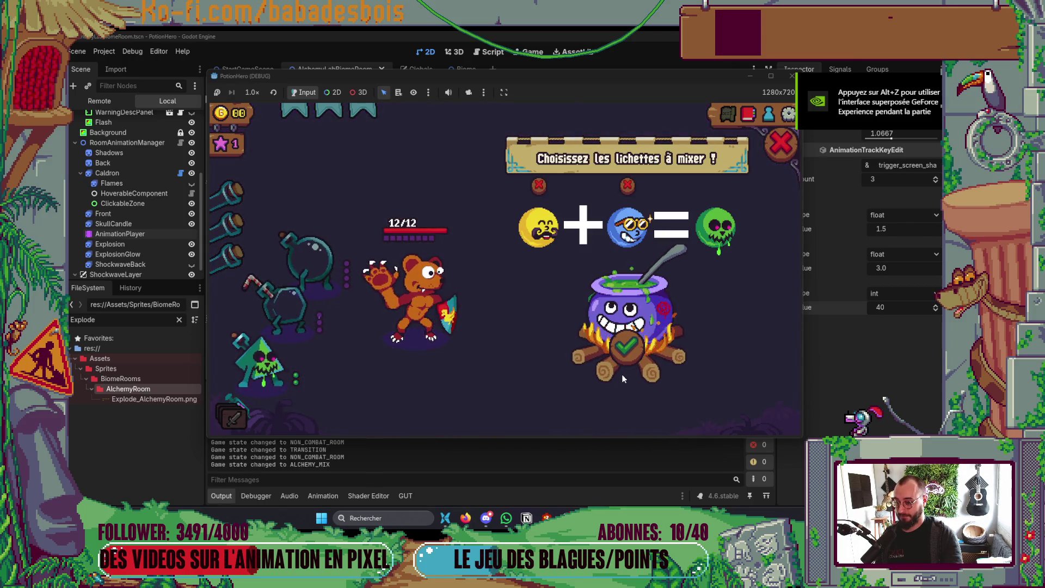
left_click(622, 375)
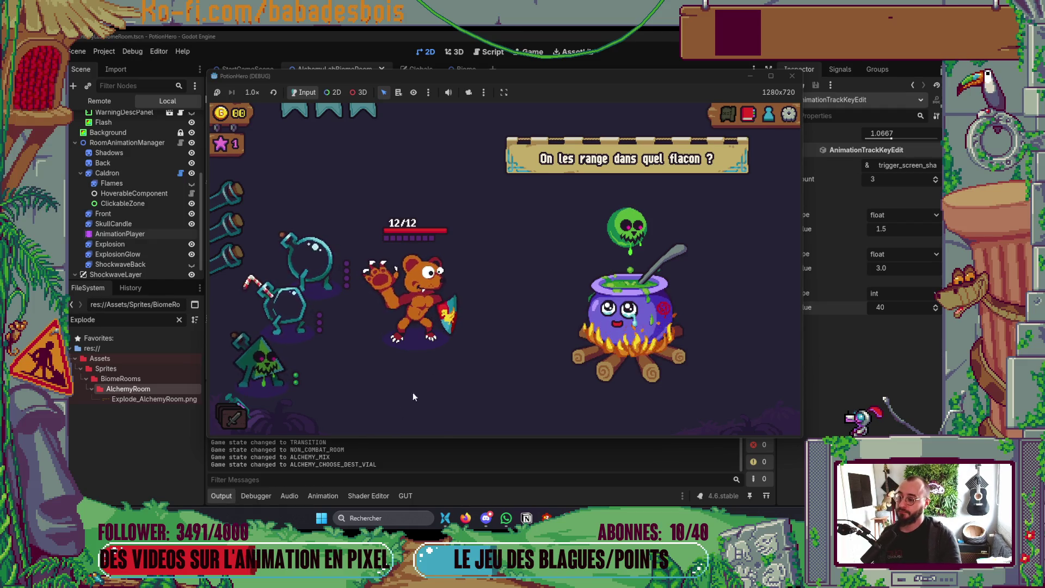
key("F8")
scroll(150, 197, "up", 3)
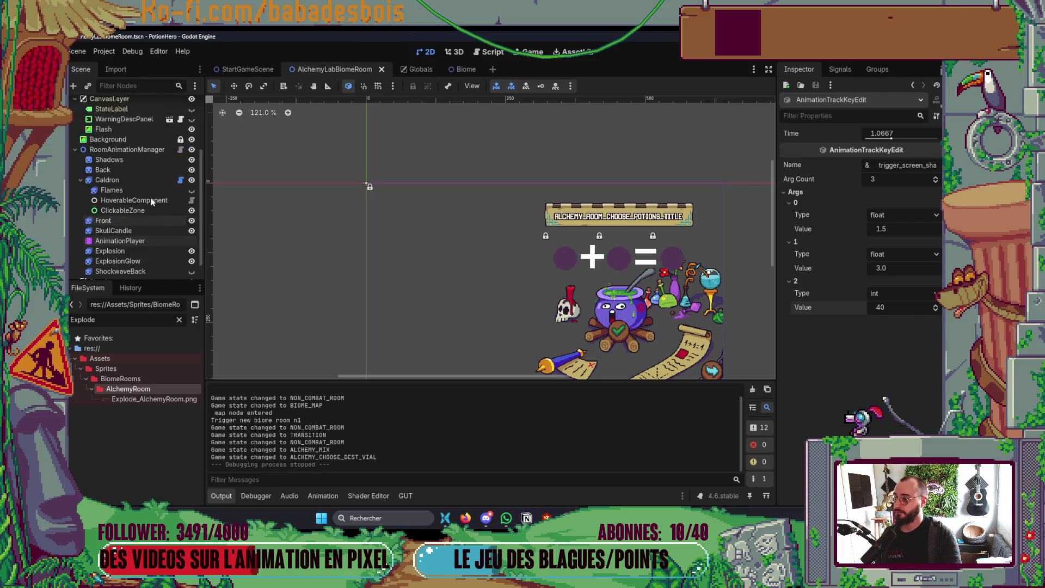
Select the Background node and set its Size to 650 × 370.
left_click(132, 161)
scroll(592, 192, "down", 2)
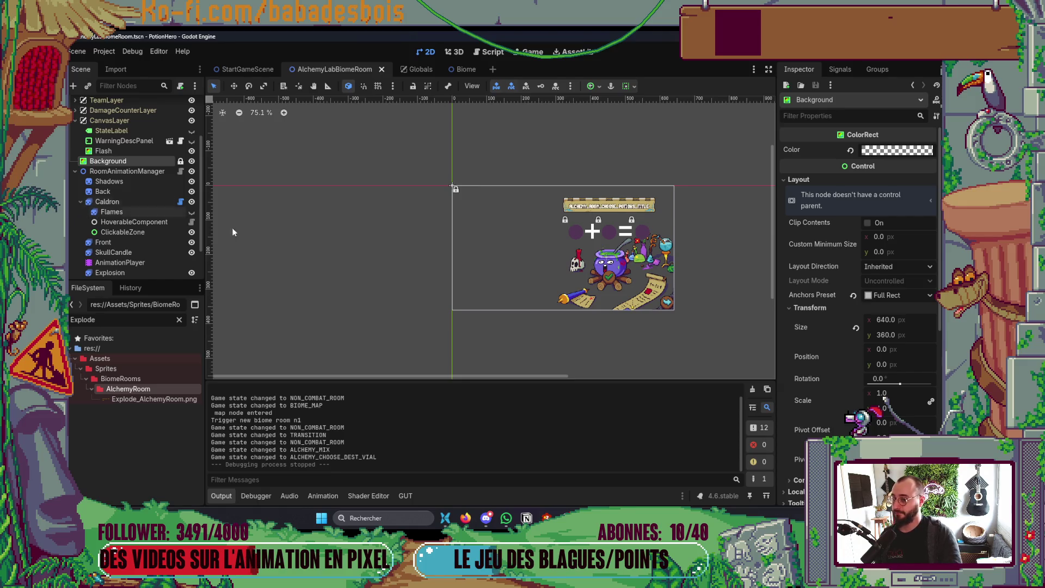
left_click(898, 322)
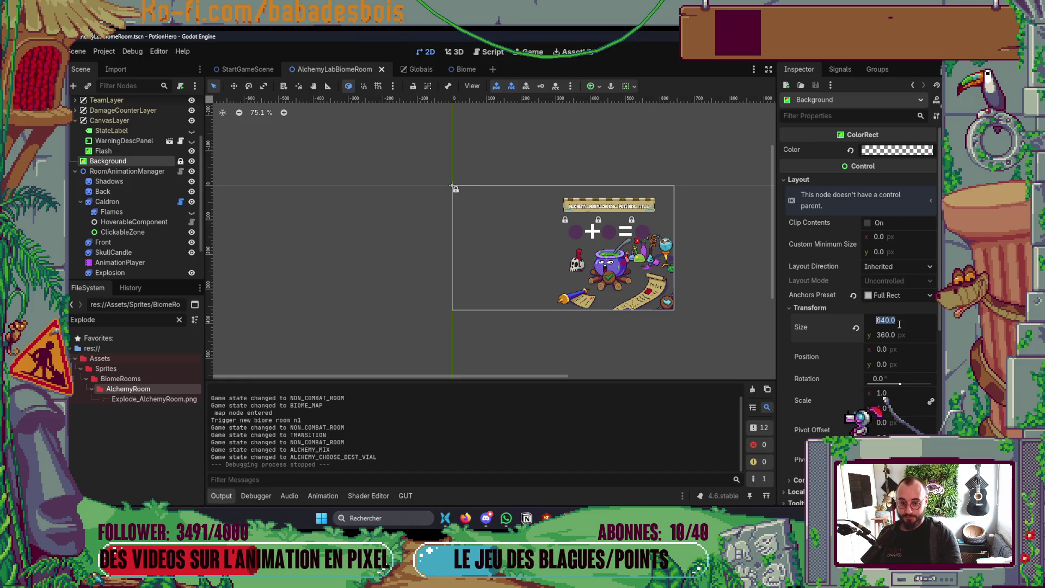
type("650")
key("Tab")
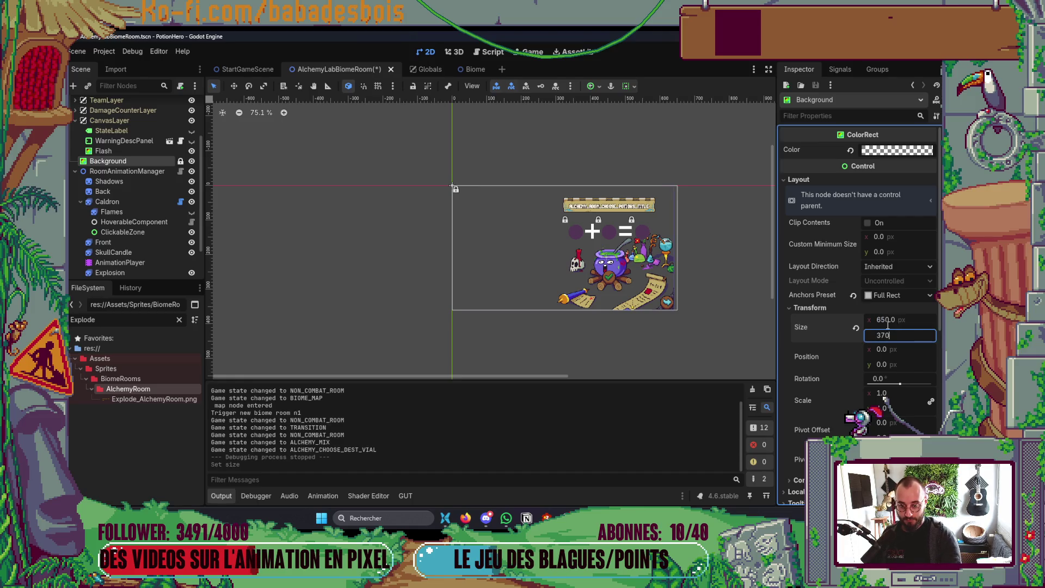
key("Return")
Move the Background to position -10, -10.
left_click(900, 351)
type("-5")
key("Tab")
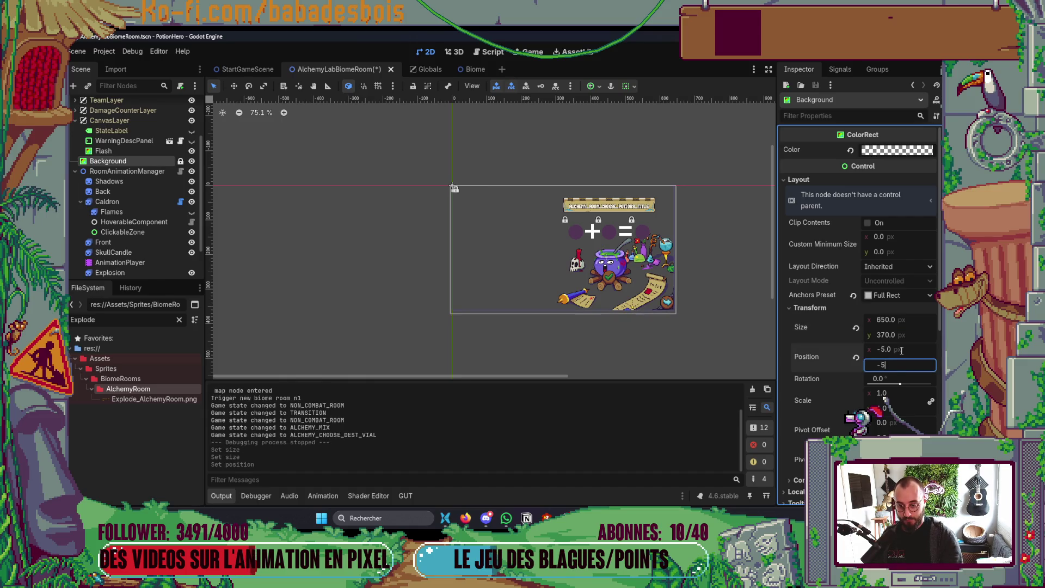
key("Return")
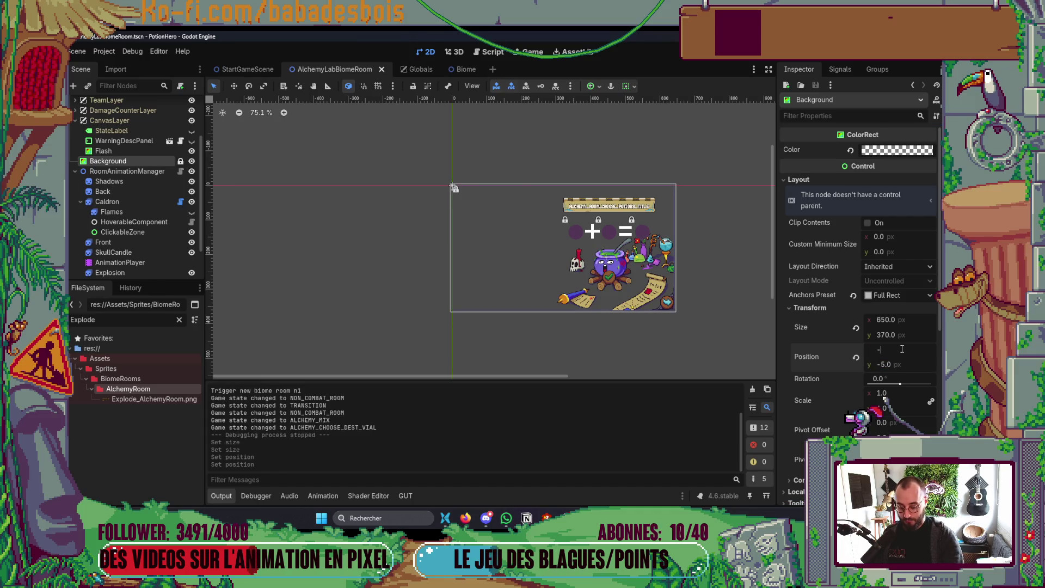
type("10")
key("Tab")
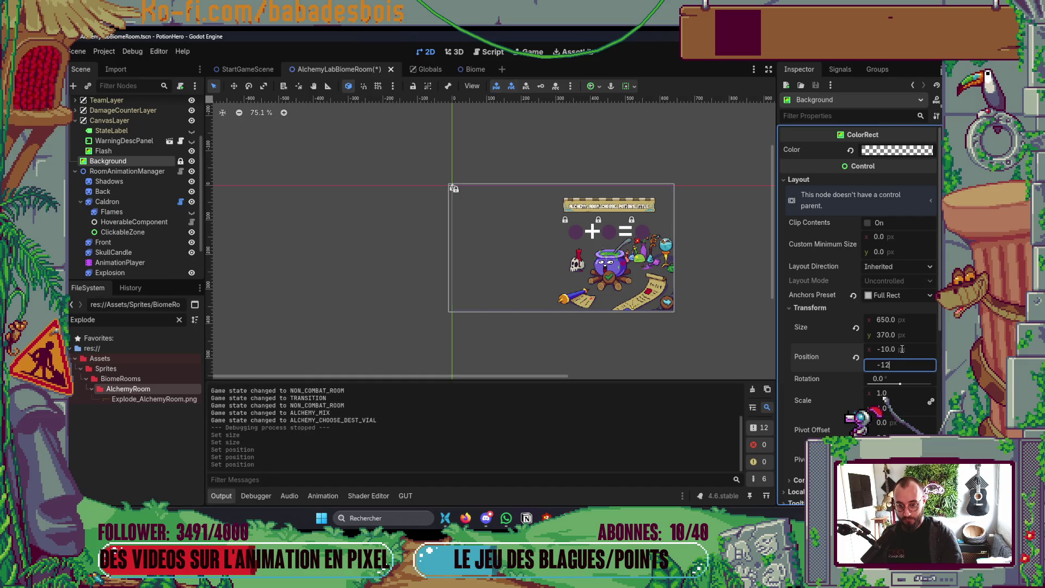
key("Return")
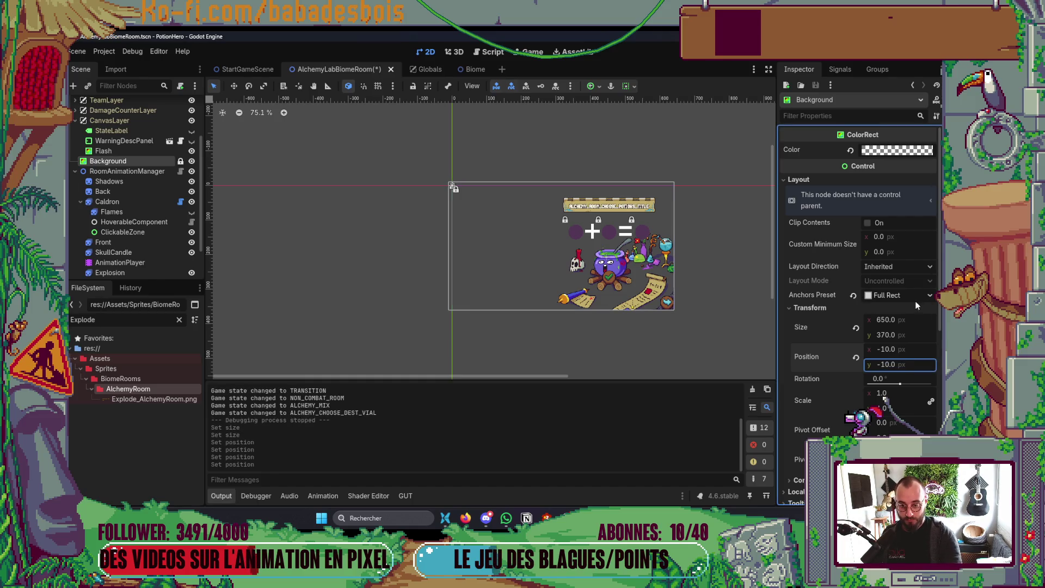
Widen the Background to 660, then save and rerun the game to retest the shake.
left_click(888, 320)
type("660")
key("Return")
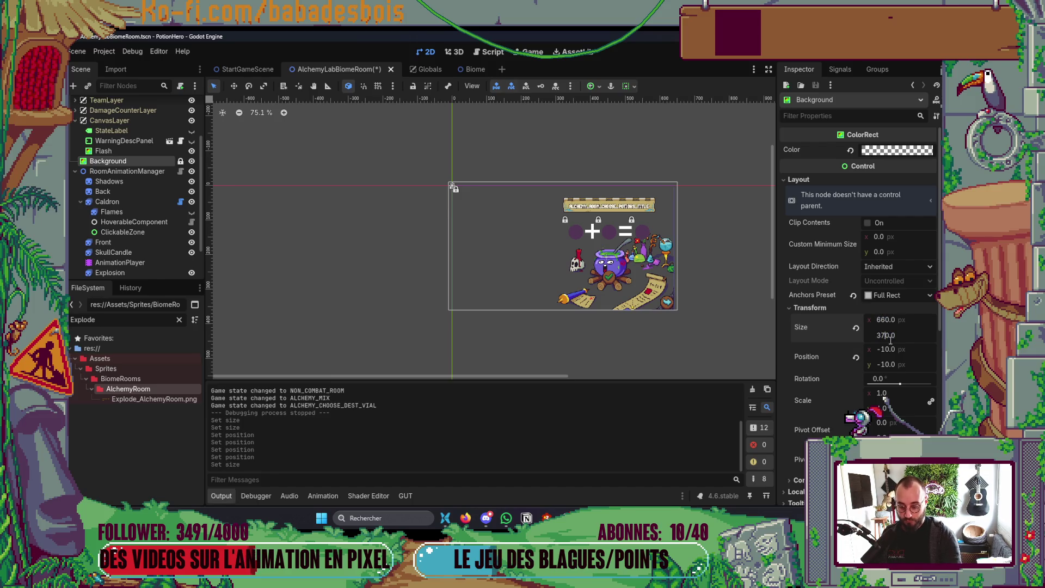
key("F5")
left_click(793, 77)
key("F5")
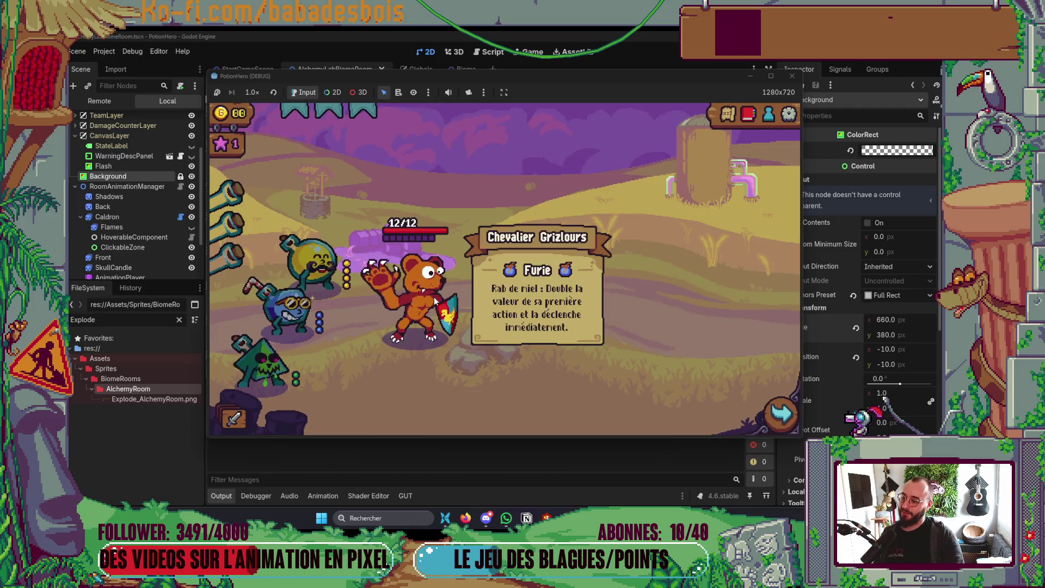
left_click(779, 414)
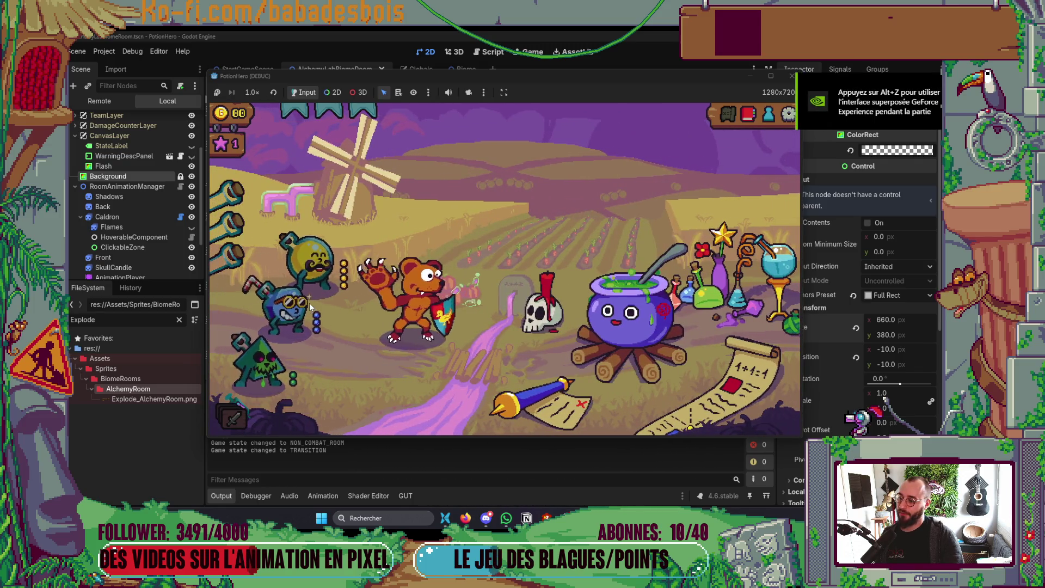
left_click(629, 327)
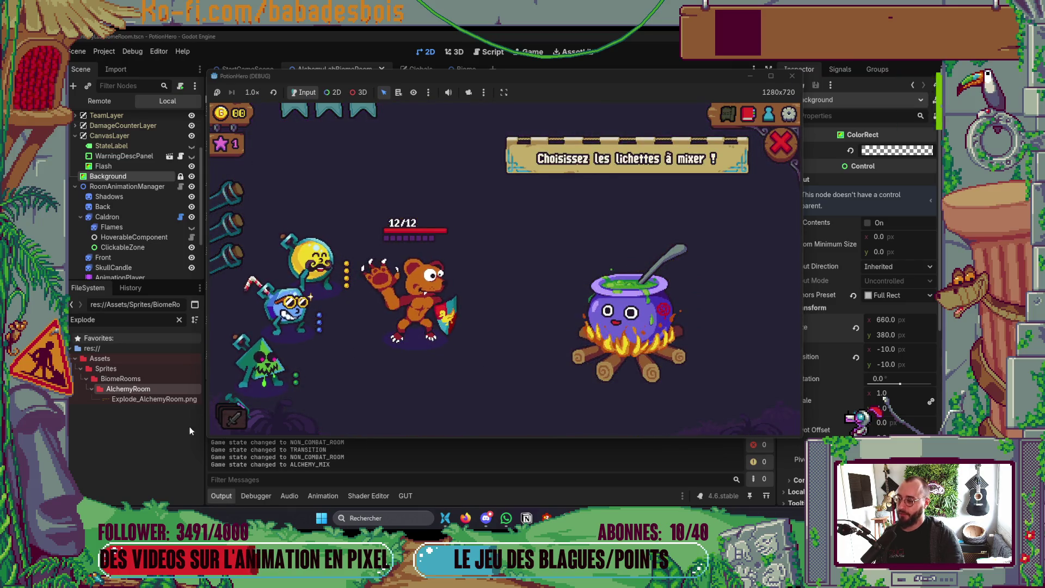
left_click(310, 260)
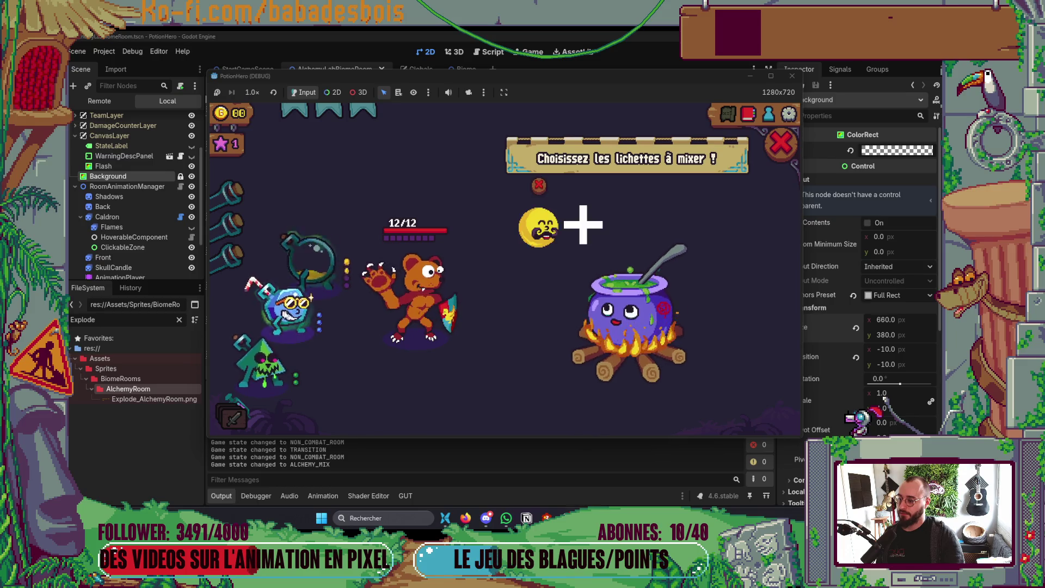
left_click(288, 305)
left_click(629, 342)
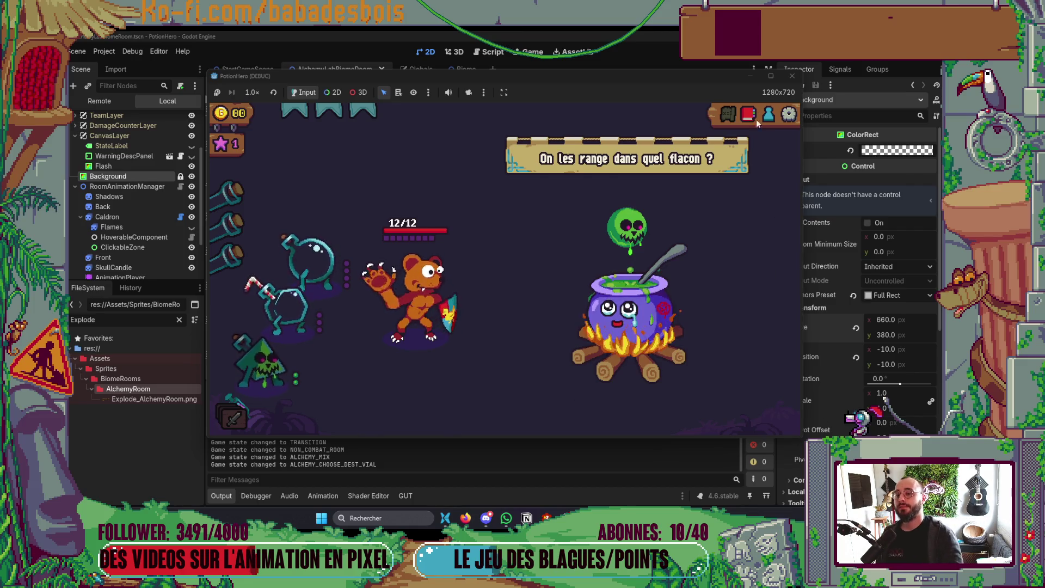
key("F8")
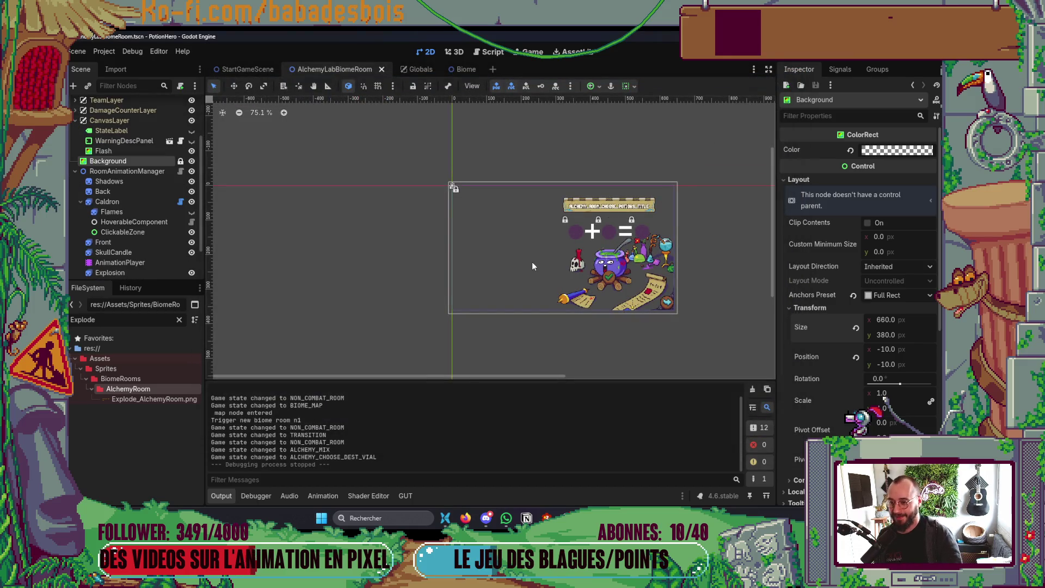
Hide the Output log, select the Mix screen-shake key for arguments 2.0 and 55, and run the game.
scroll(533, 265, "down", 1)
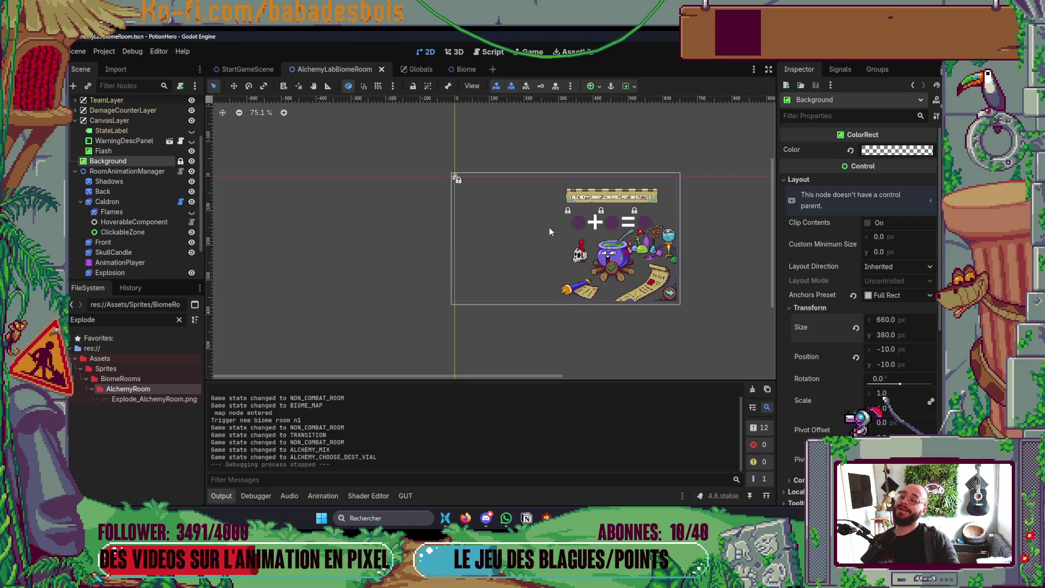
left_click(227, 494)
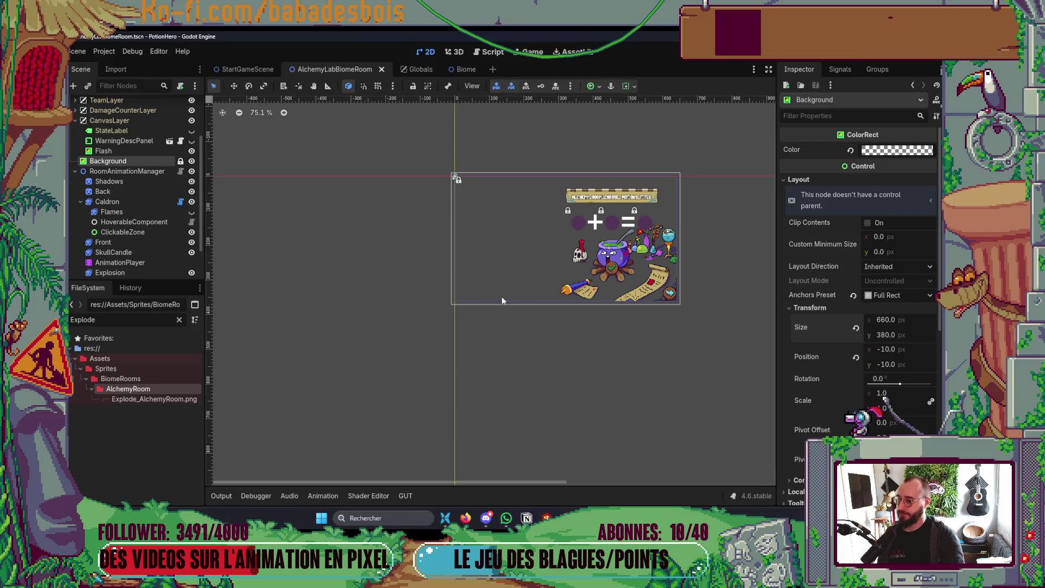
left_click(123, 263)
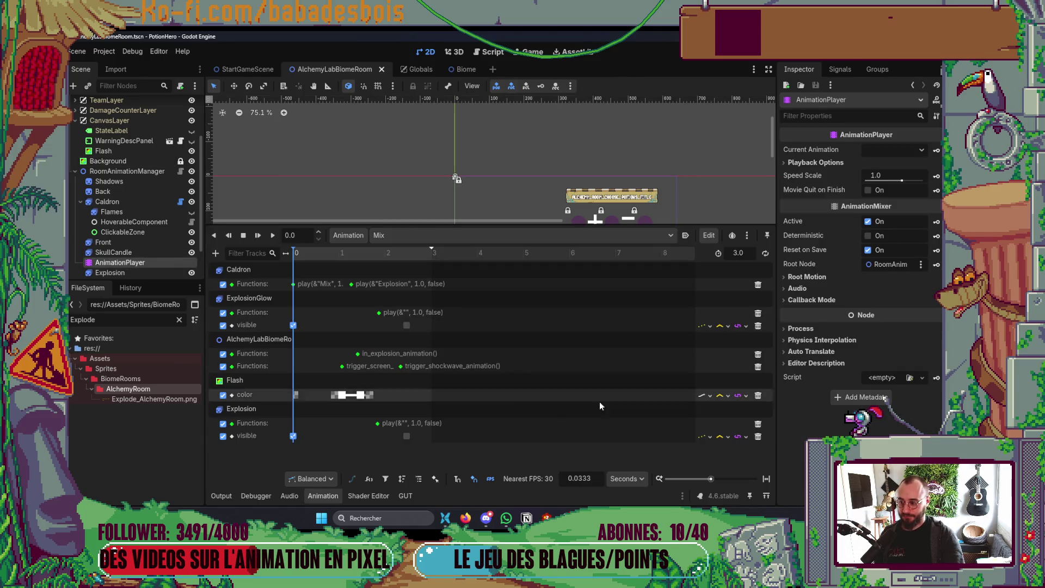
left_click(343, 366)
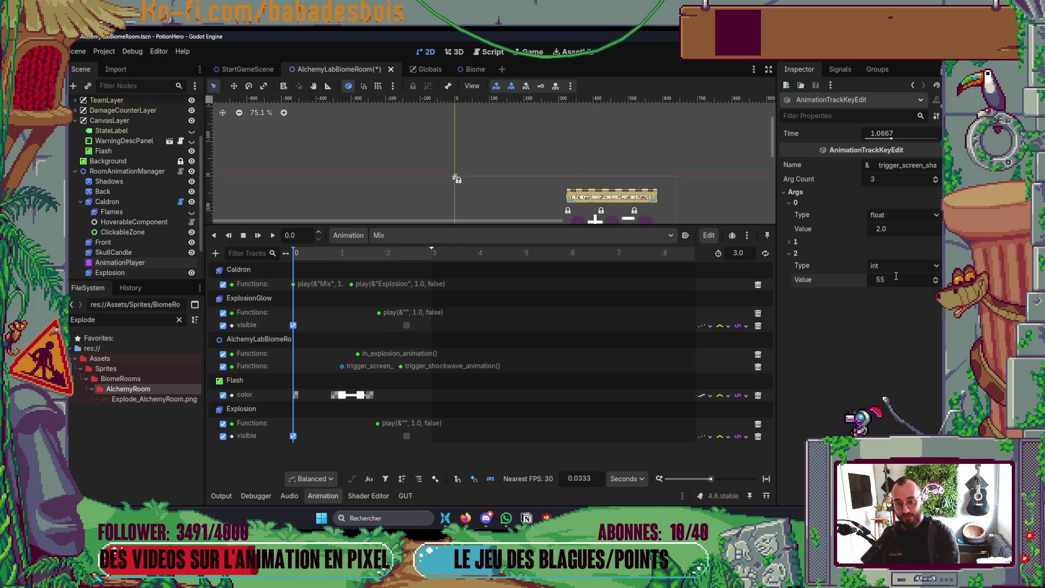
key("F5")
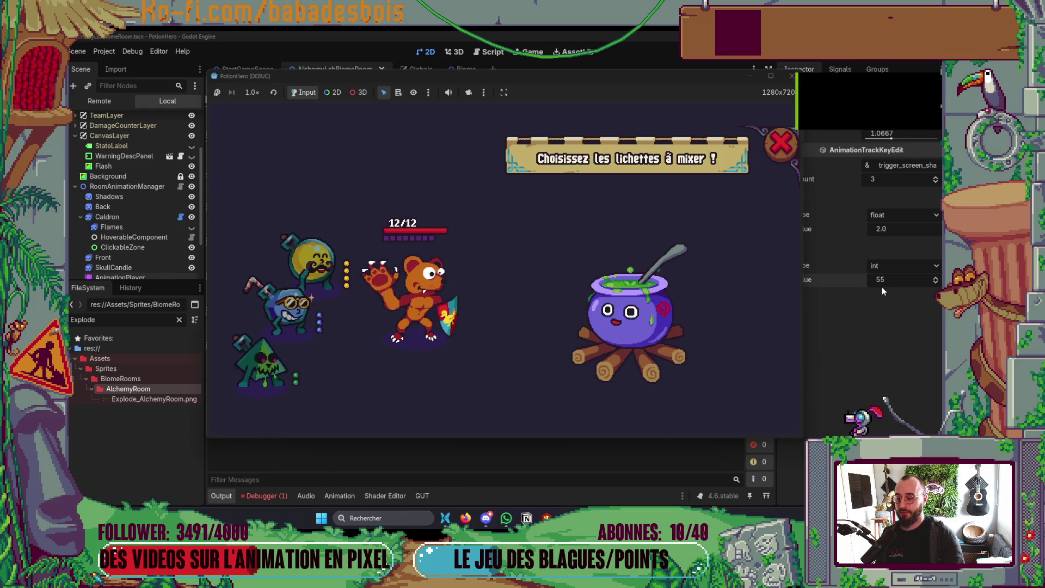
In the running game, mix the yellow and blue characters in the cauldron.
left_click(312, 279)
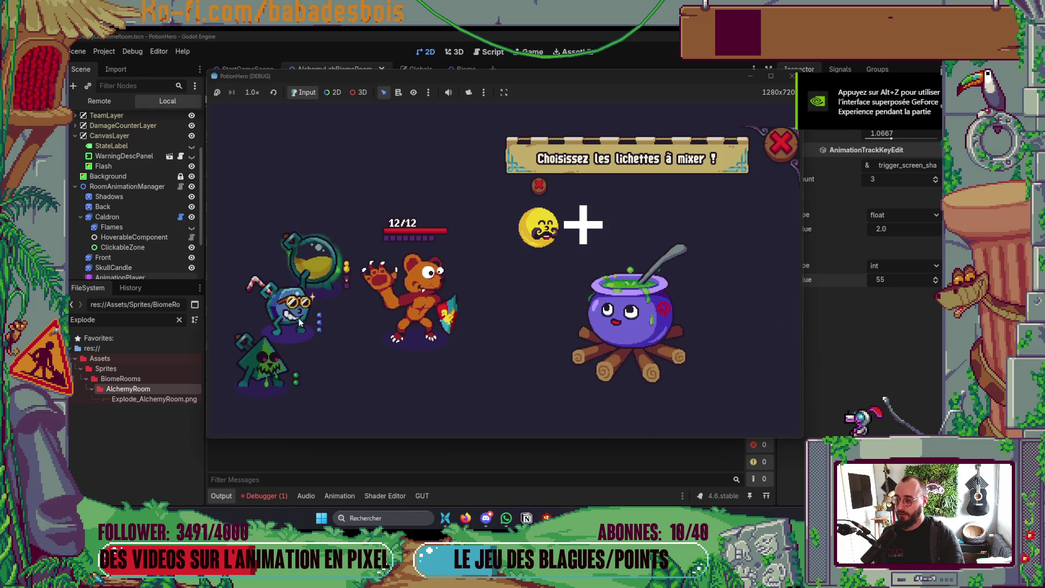
left_click(299, 317)
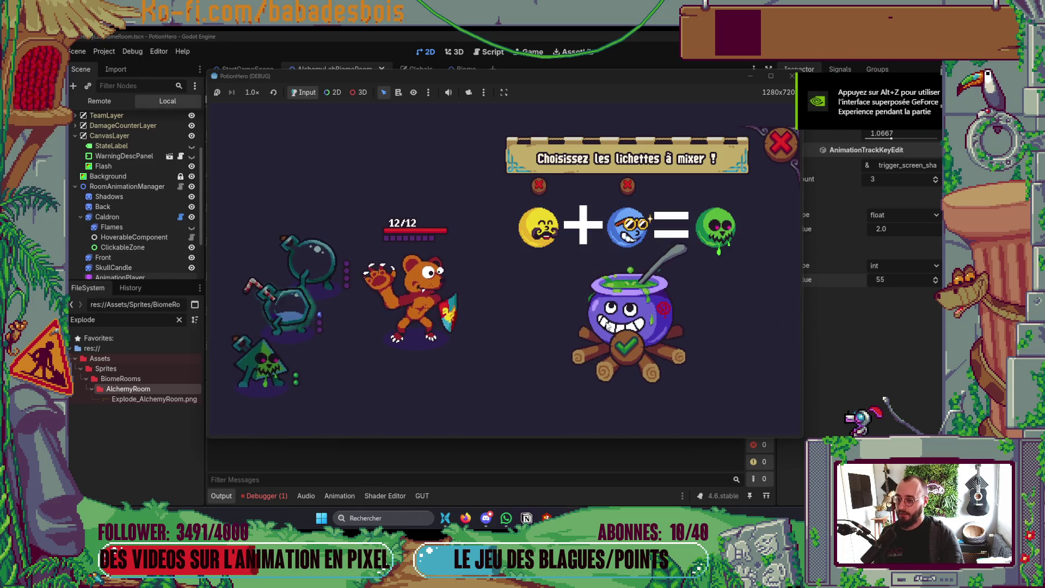
left_click(628, 356)
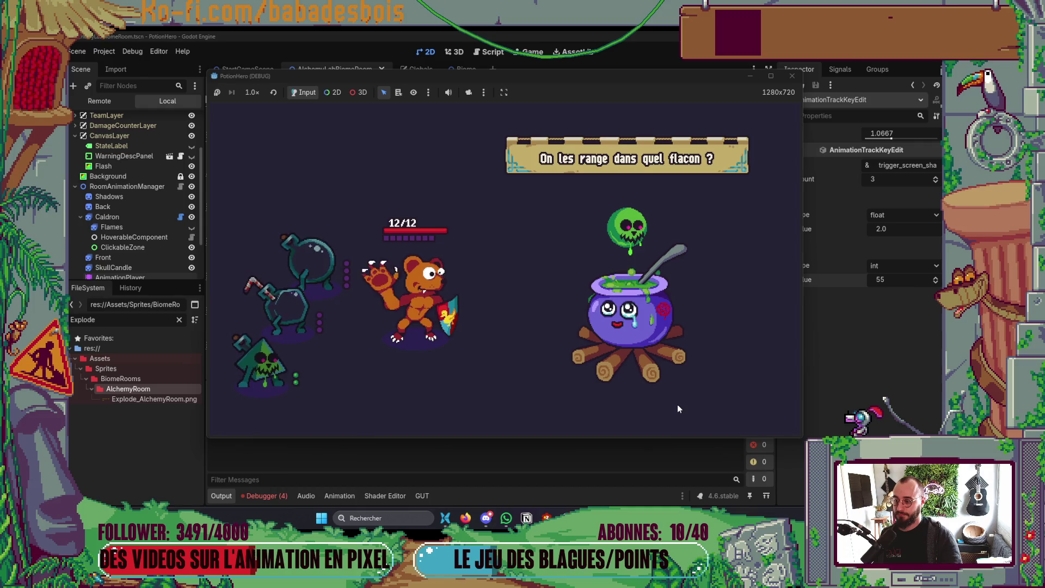
Stop the game, review the screenshake camera error in Debugger Errors, and relaunch with F5.
left_click(795, 76)
left_click(264, 495)
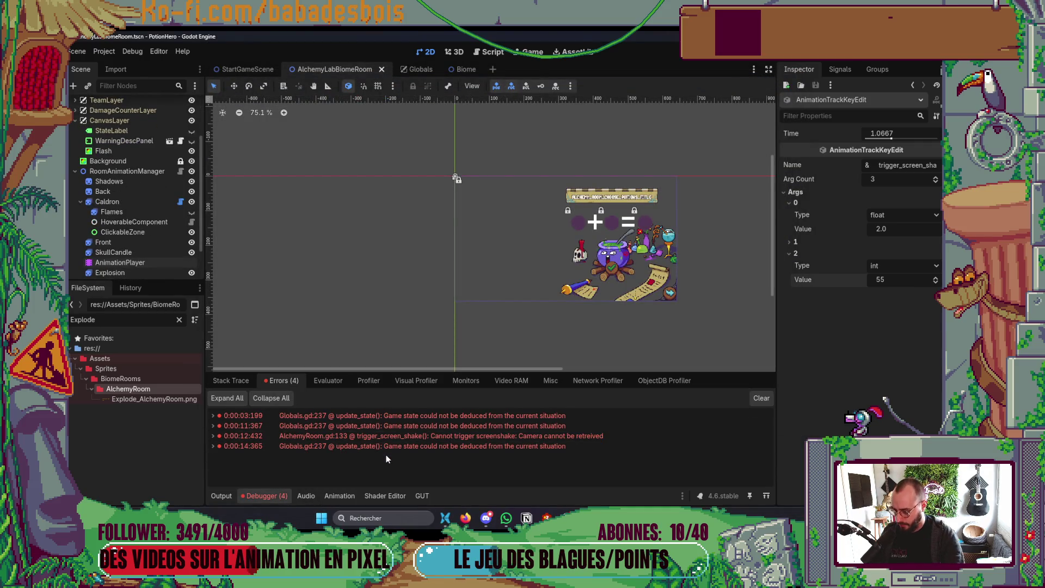
mouse_move(440, 436)
key("F5")
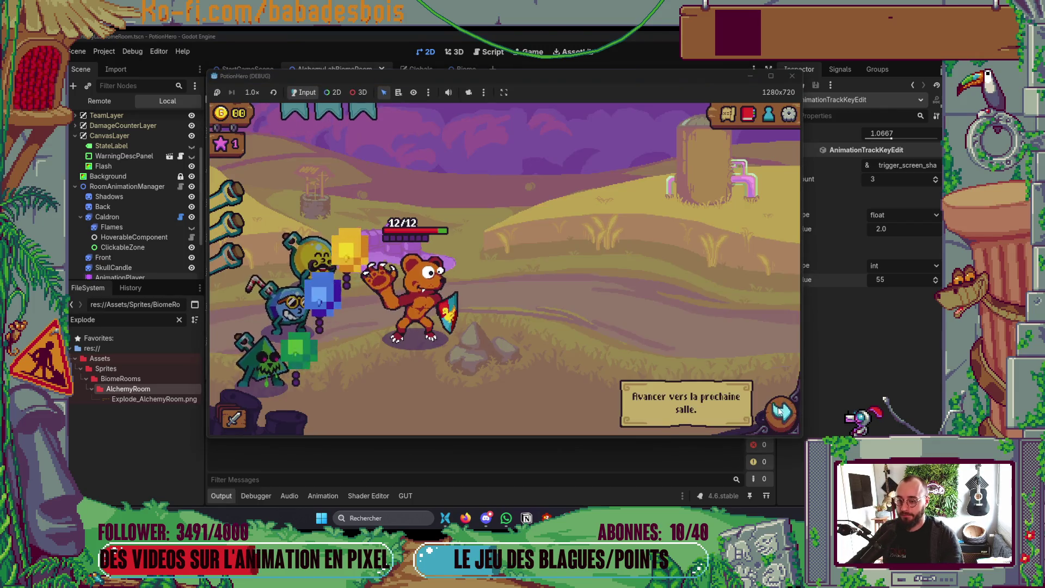
Travel via the map to the room, mix in the cauldron, and store the potion in the teal vial.
left_click(782, 414)
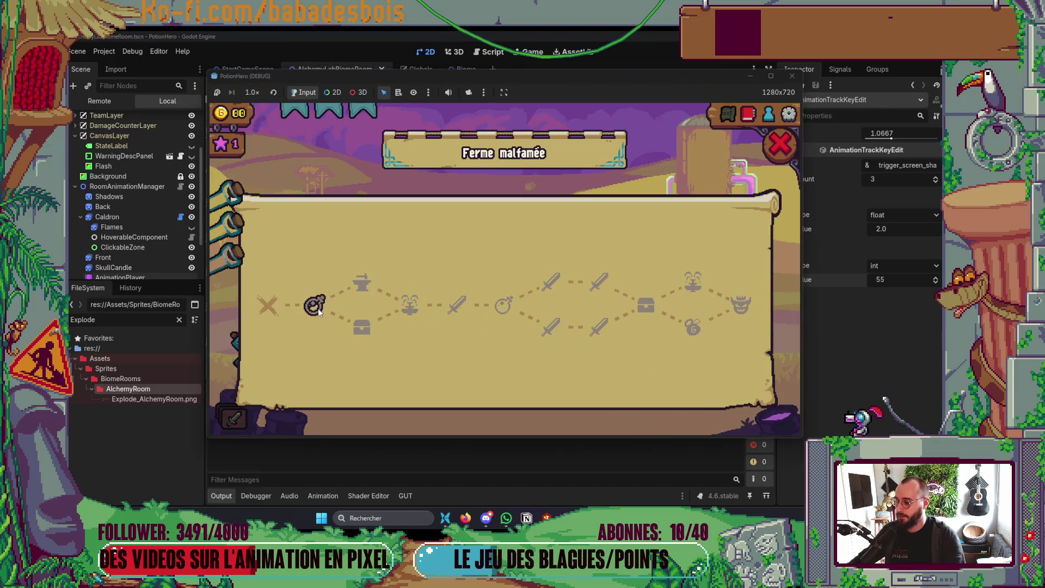
left_click(317, 308)
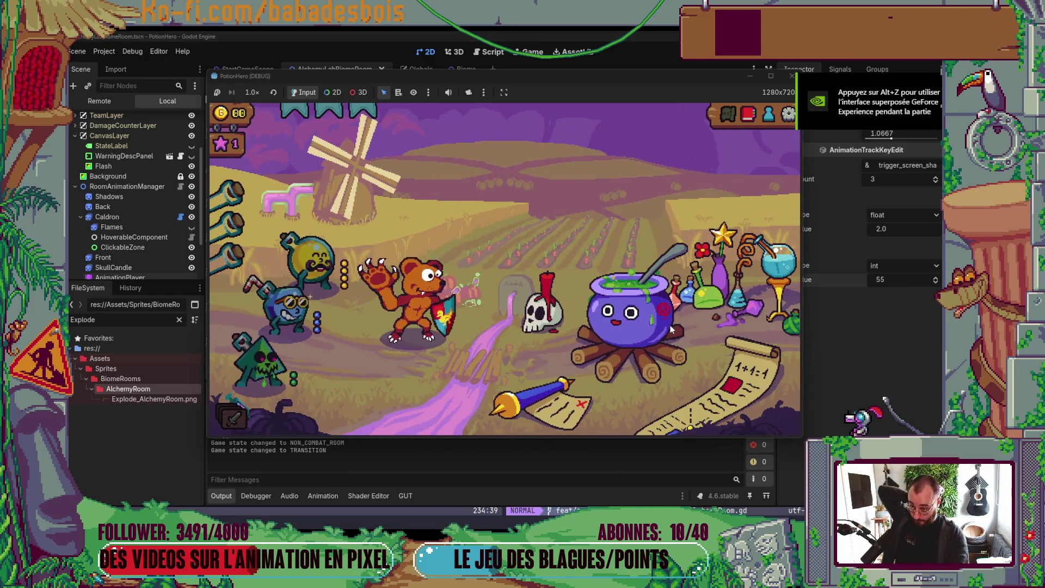
left_click(671, 329)
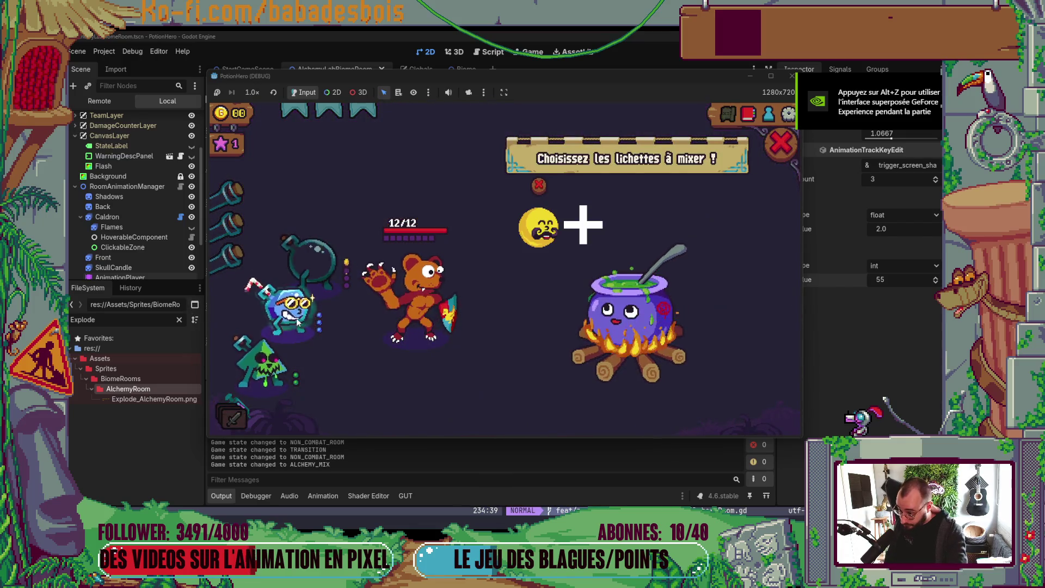
left_click(297, 321)
left_click(624, 344)
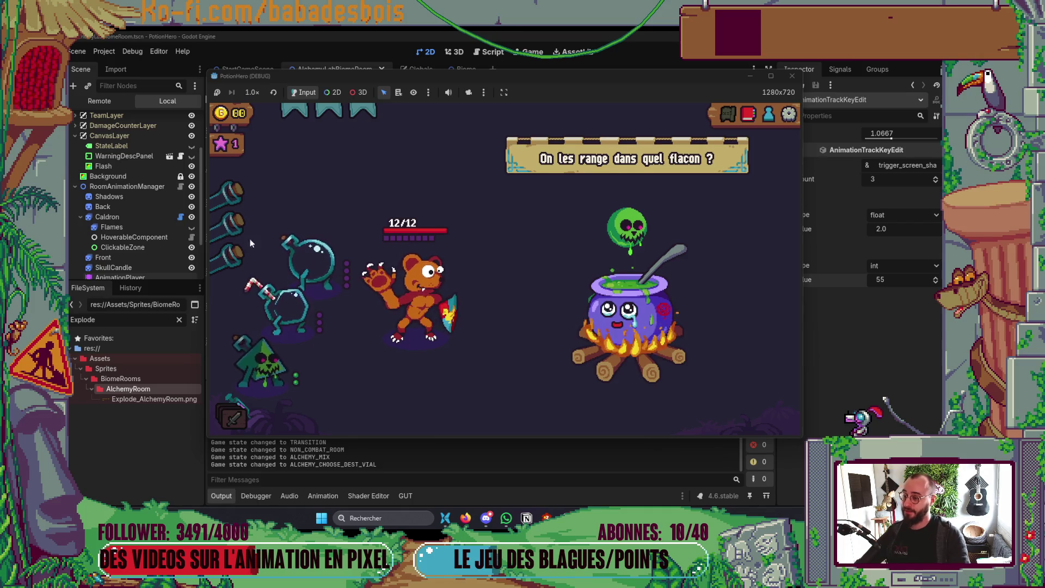
left_click(311, 259)
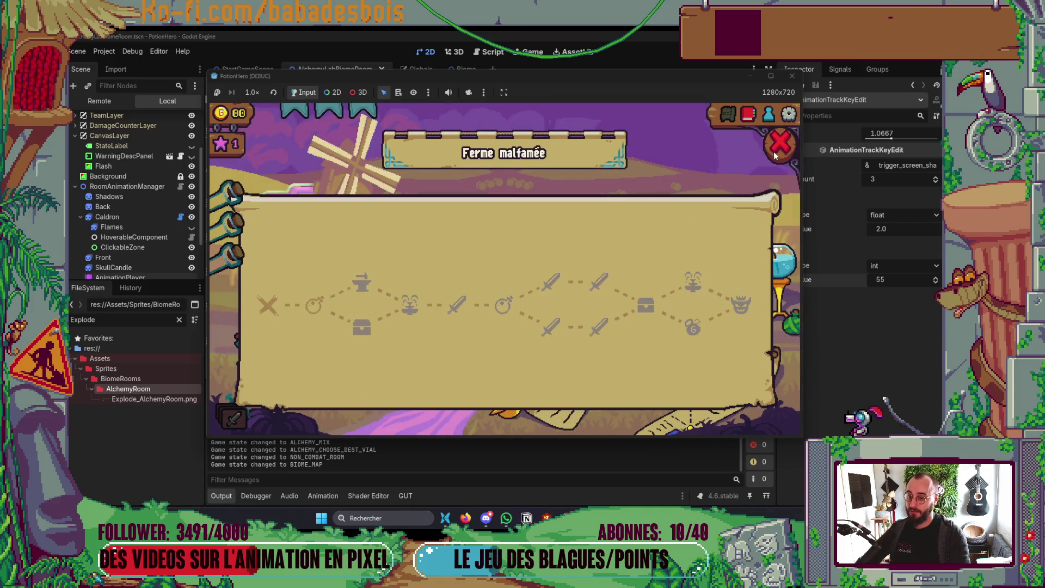
Close the biome map, stop the game, and hide the Output log.
left_click(776, 156)
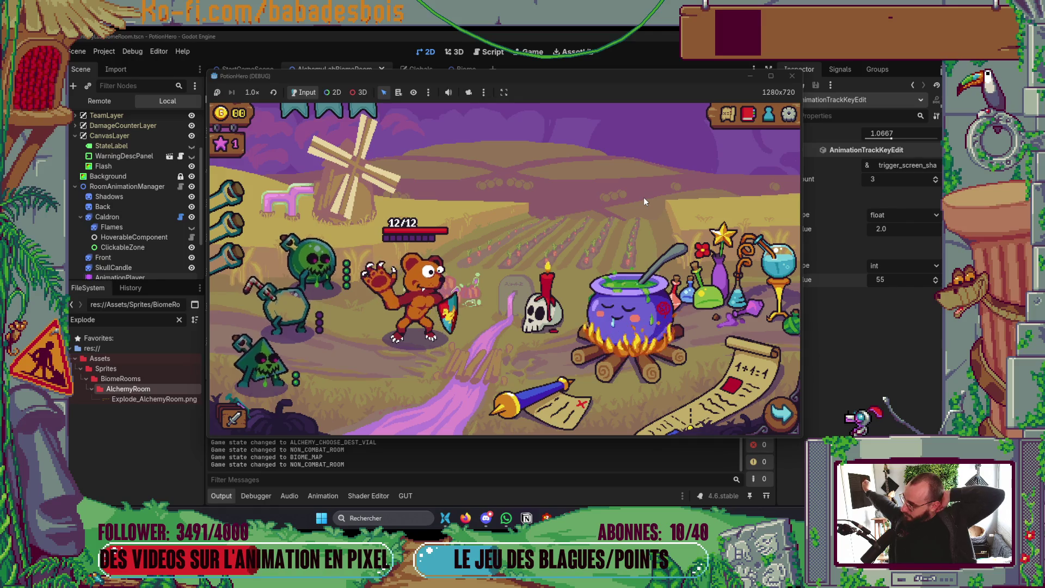
left_click(792, 76)
left_click(222, 496)
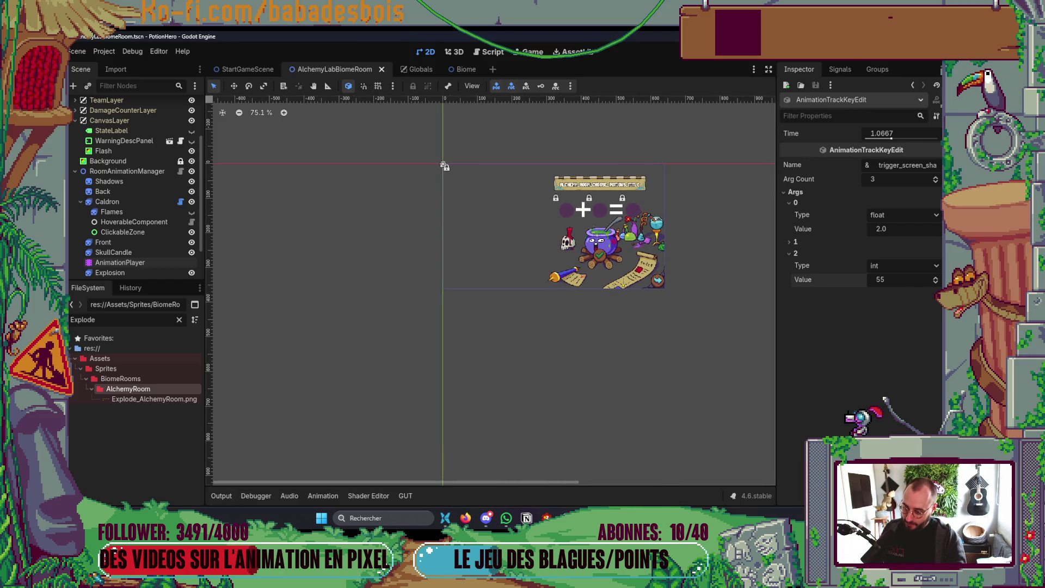
left_click(689, 464)
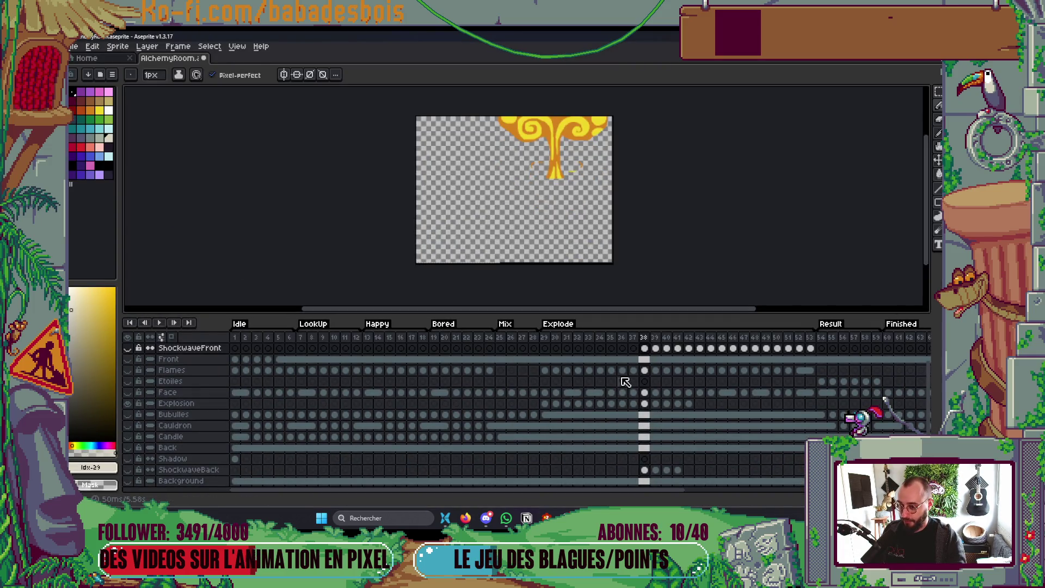
In Aseprite, select frame 29 where Explode begins and review the sprite sheet Layout and Sprite options.
left_click(545, 338)
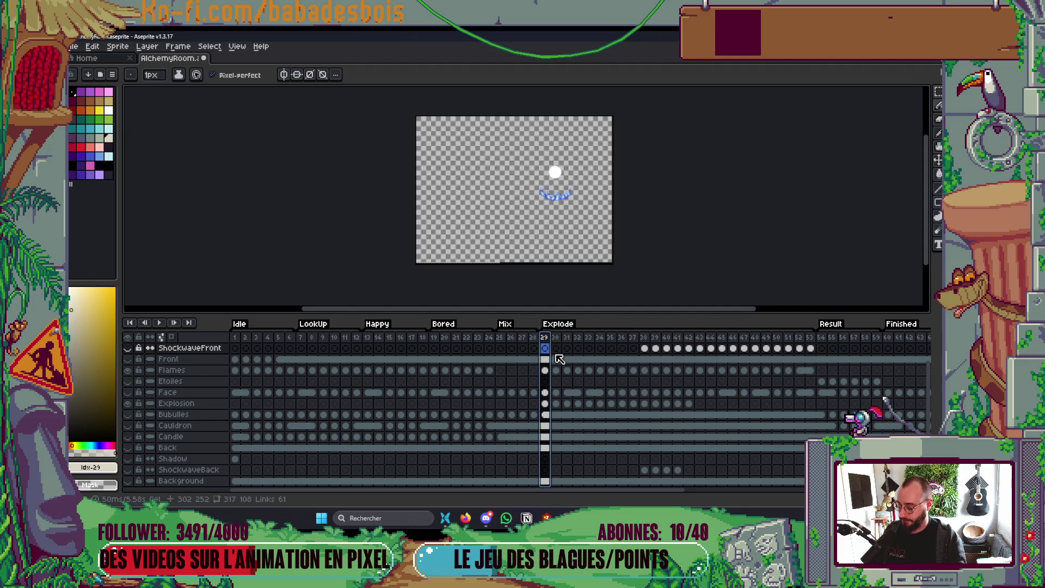
key("ctrl+e")
key("Return")
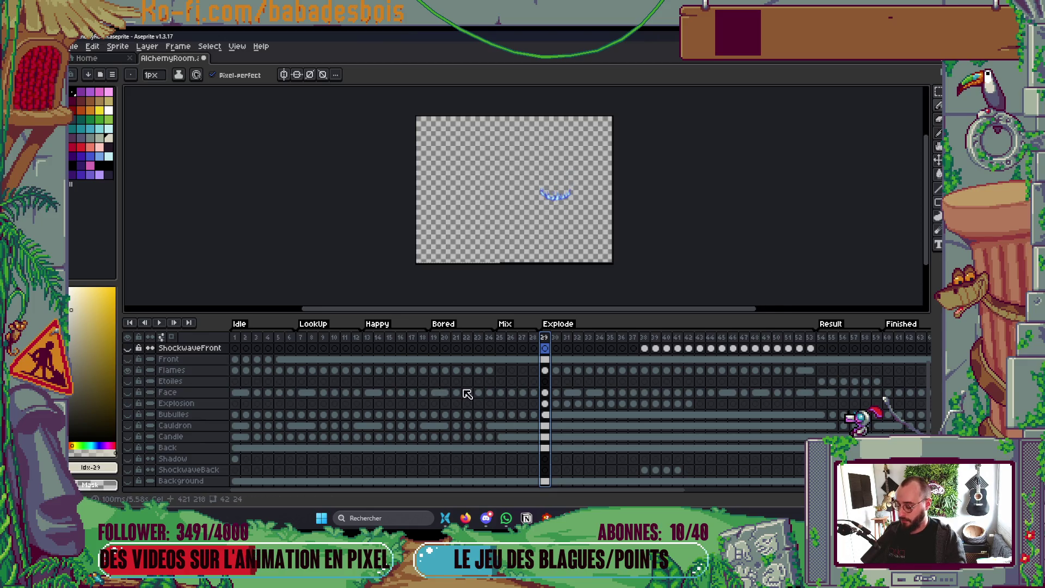
key("ctrl+e")
left_click(694, 144)
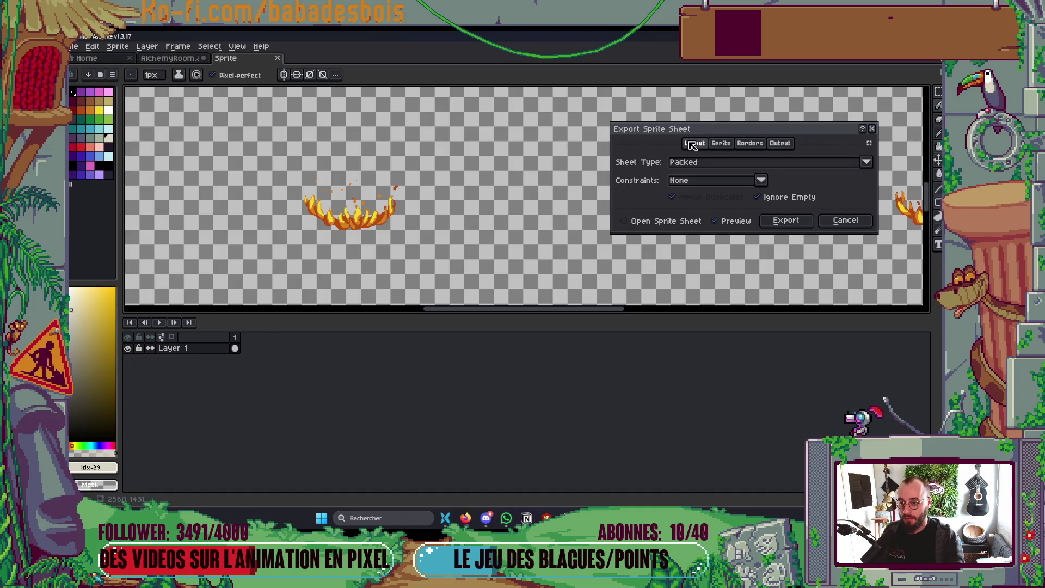
left_click(720, 144)
left_click(466, 517)
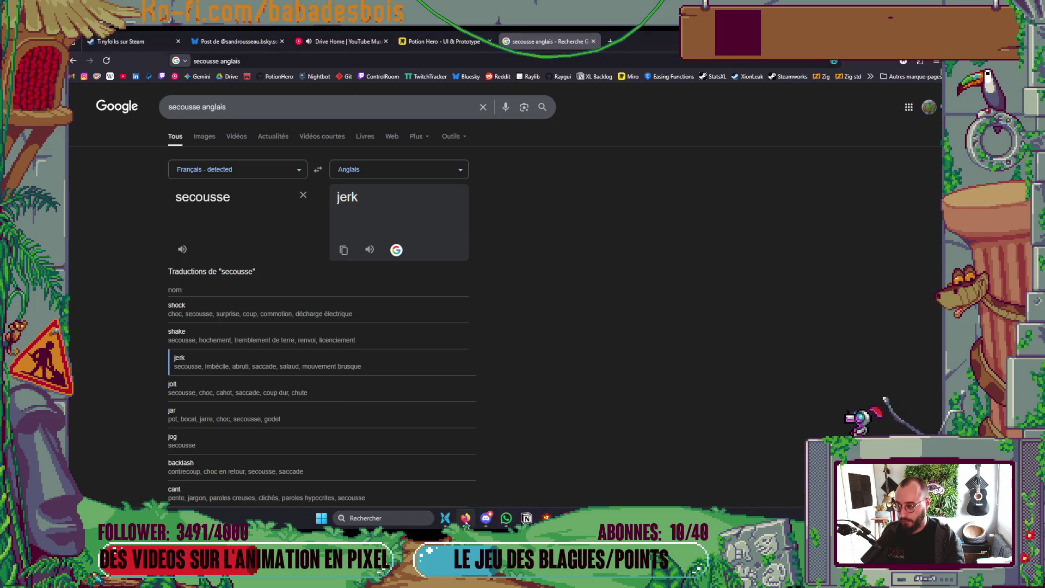
Start the album Sylva from the YouTube Music library, then switch back to Aseprite.
left_click(338, 41)
scroll(632, 323, "down", 5)
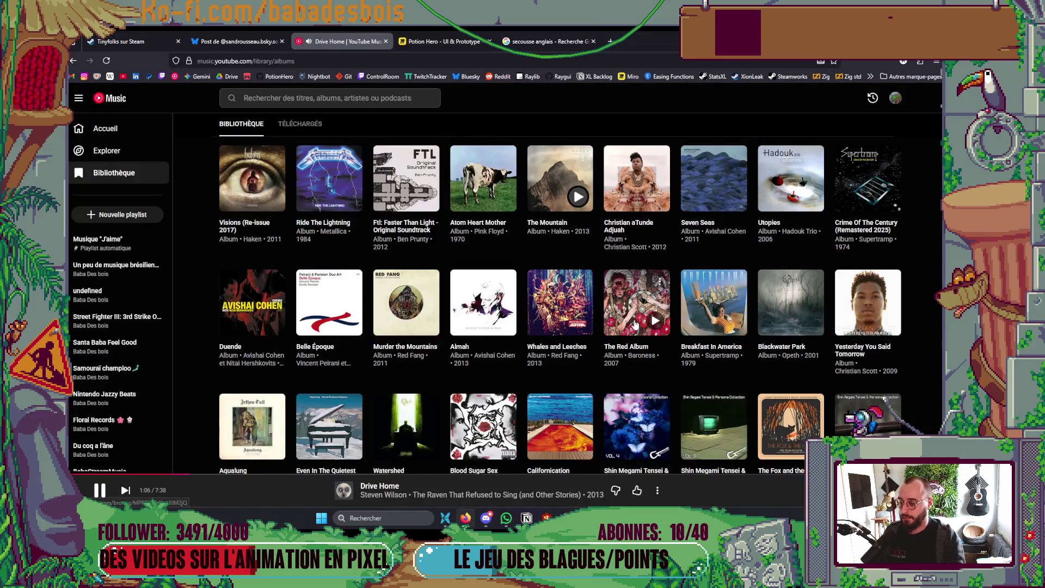
scroll(620, 327, "down", 3)
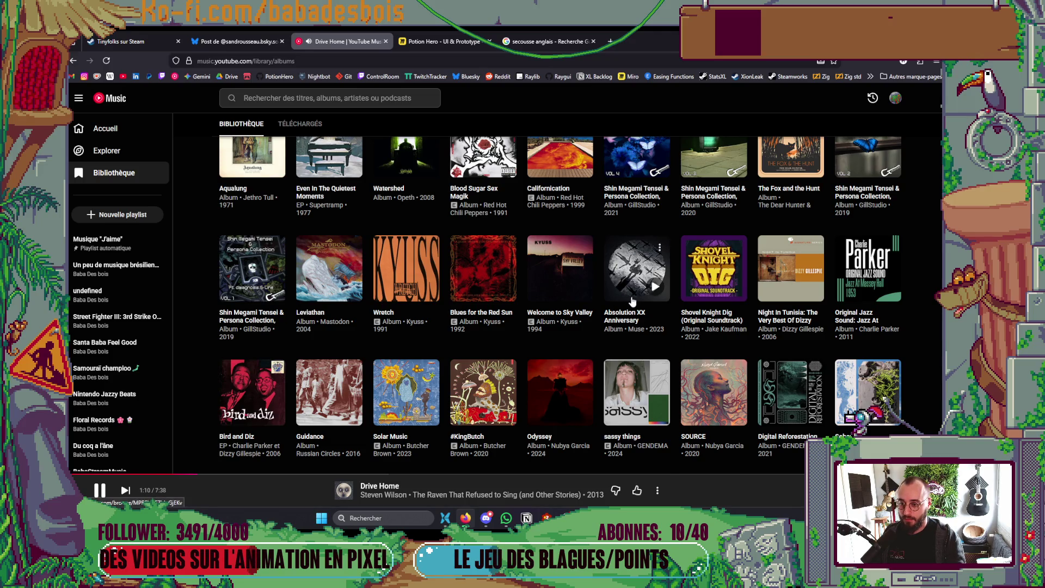
scroll(632, 300, "down", 2)
scroll(623, 286, "down", 2)
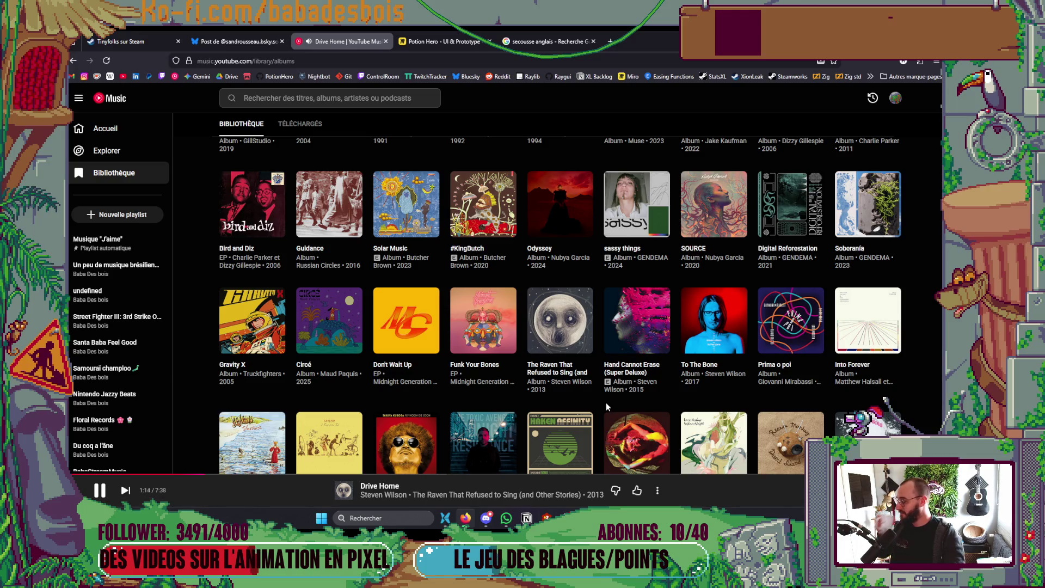
scroll(605, 405, "down", 5)
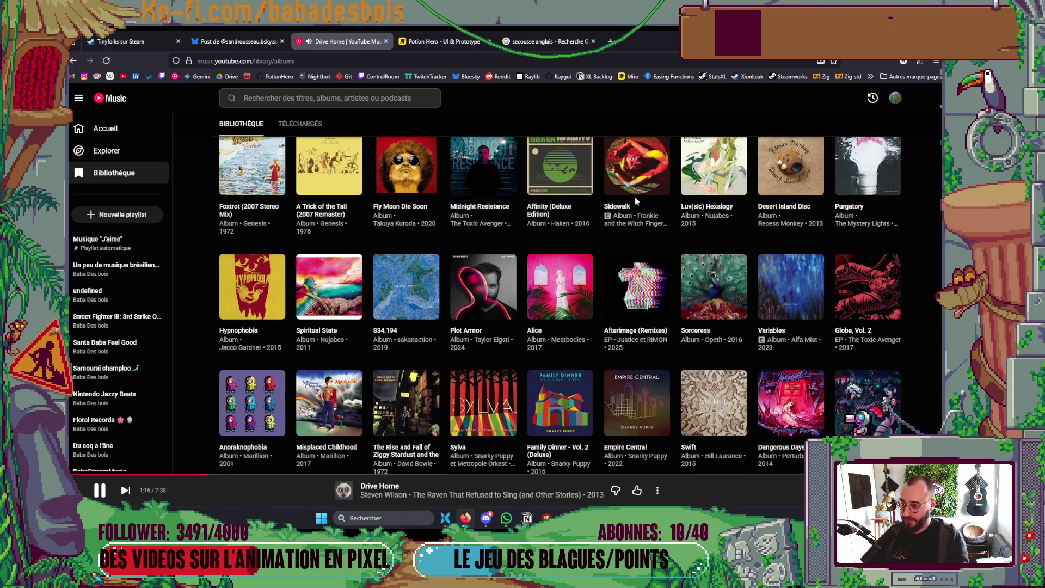
scroll(636, 199, "down", 2)
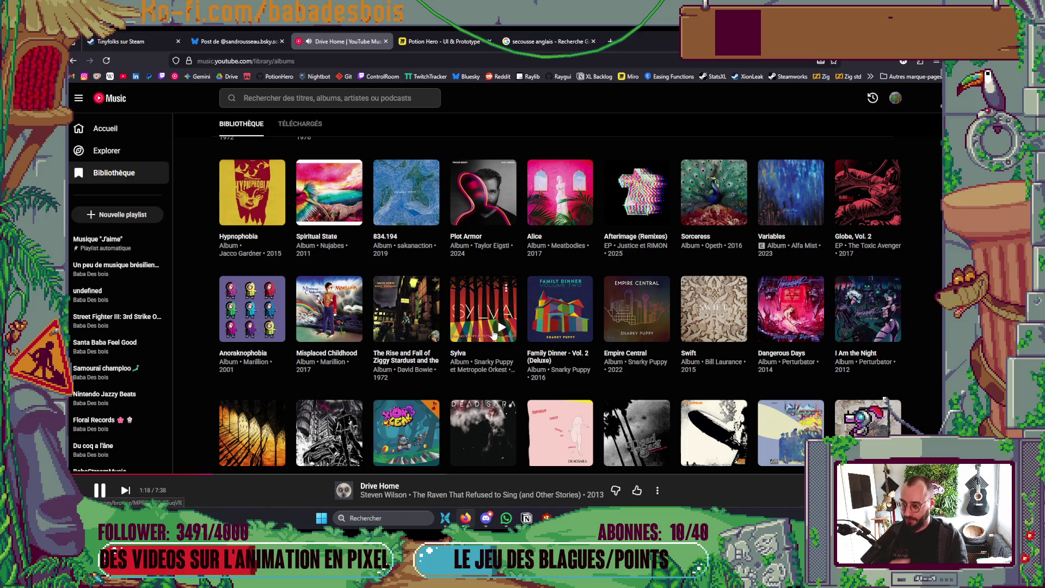
left_click(500, 327)
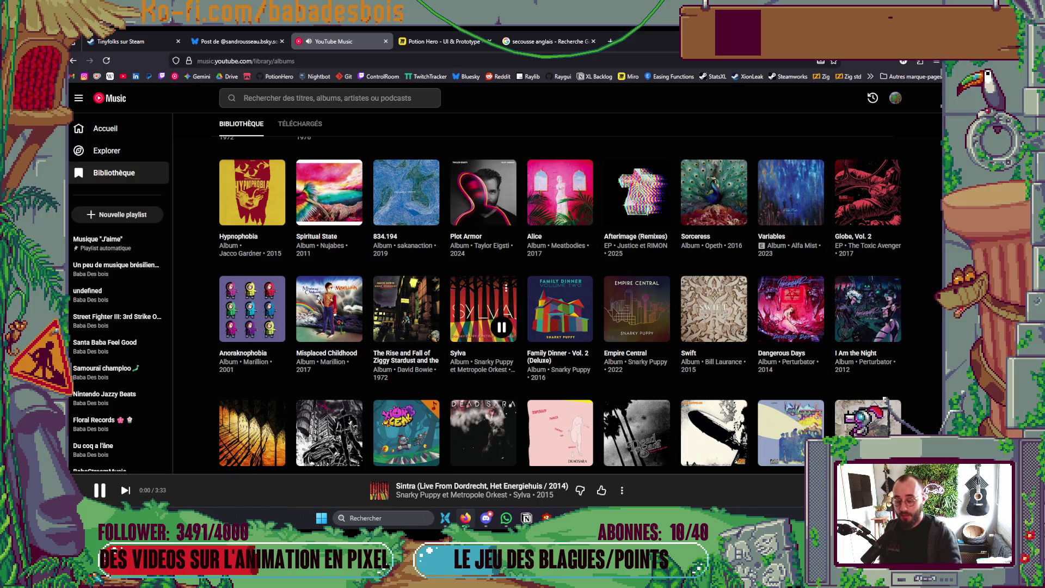
key("alt+Tab")
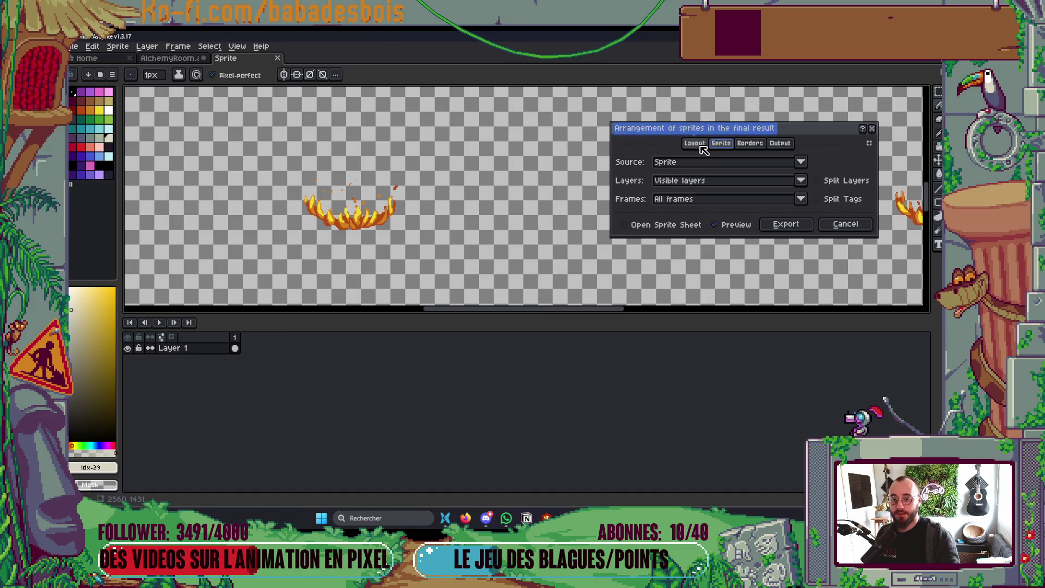
Enable Trim Sprite in the Export Sprite Sheet border settings.
left_click(750, 143)
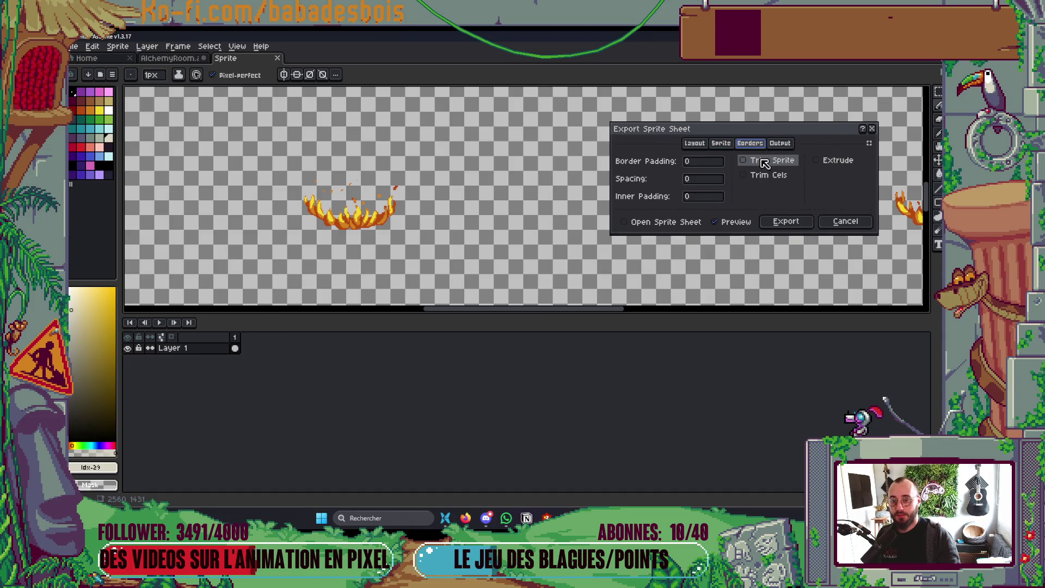
left_click(772, 160)
scroll(506, 280, "down", 1)
scroll(490, 228, "up", 2)
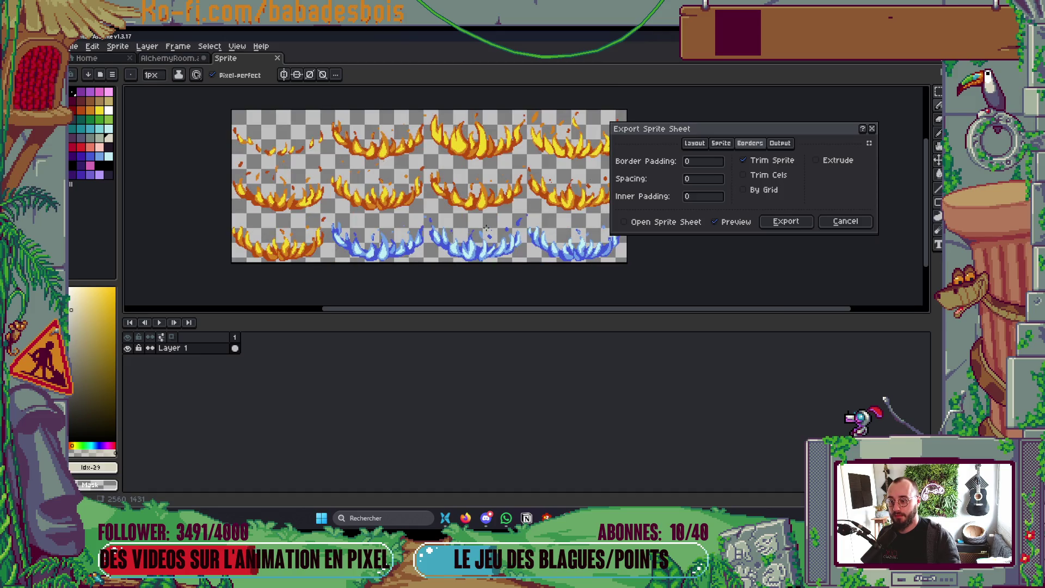
left_click(782, 144)
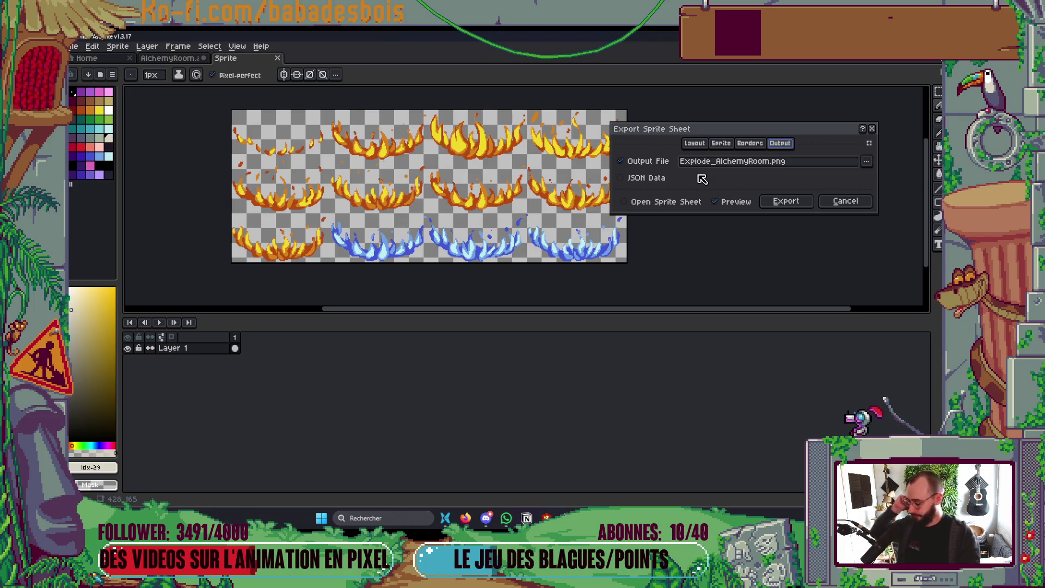
left_click(866, 161)
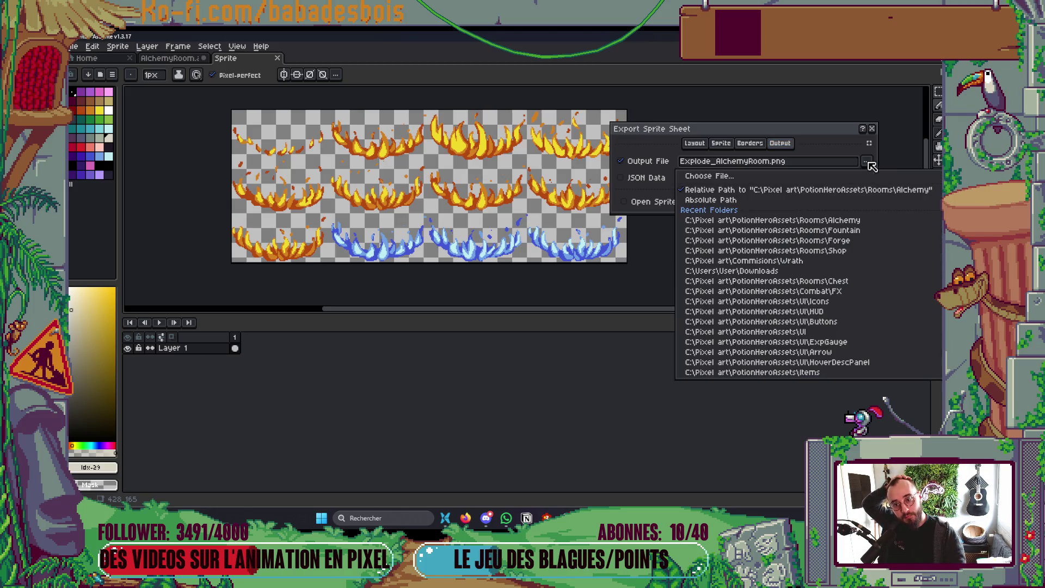
left_click(749, 181)
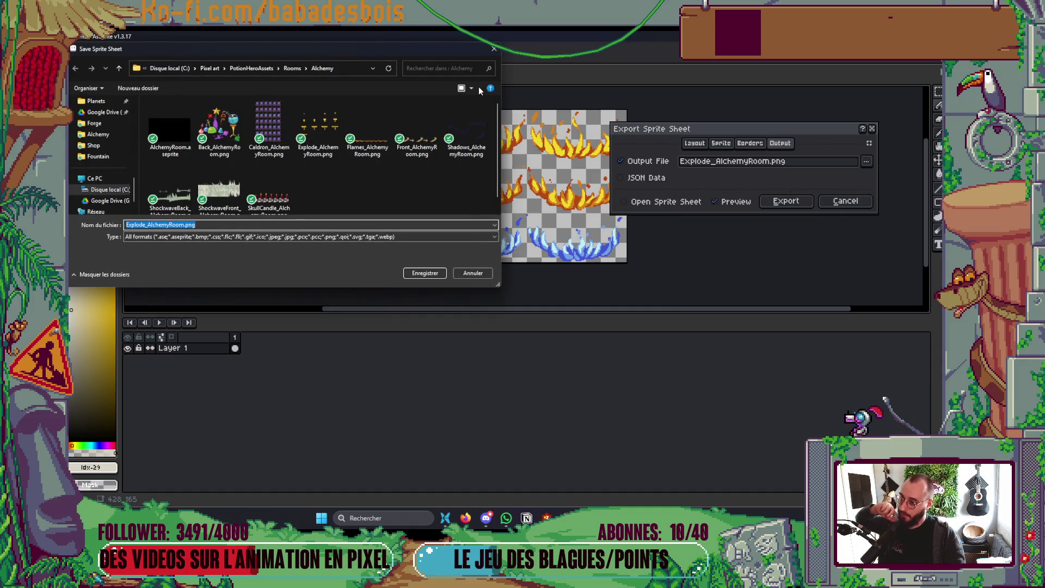
left_click(494, 48)
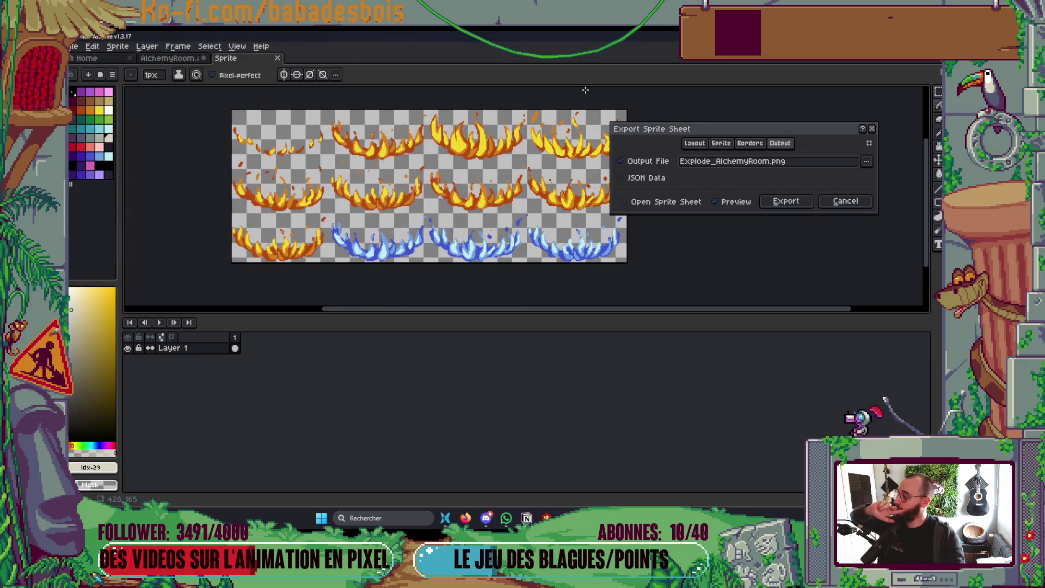
Set the sprite sheet type to Horizontal Strip.
left_click(690, 143)
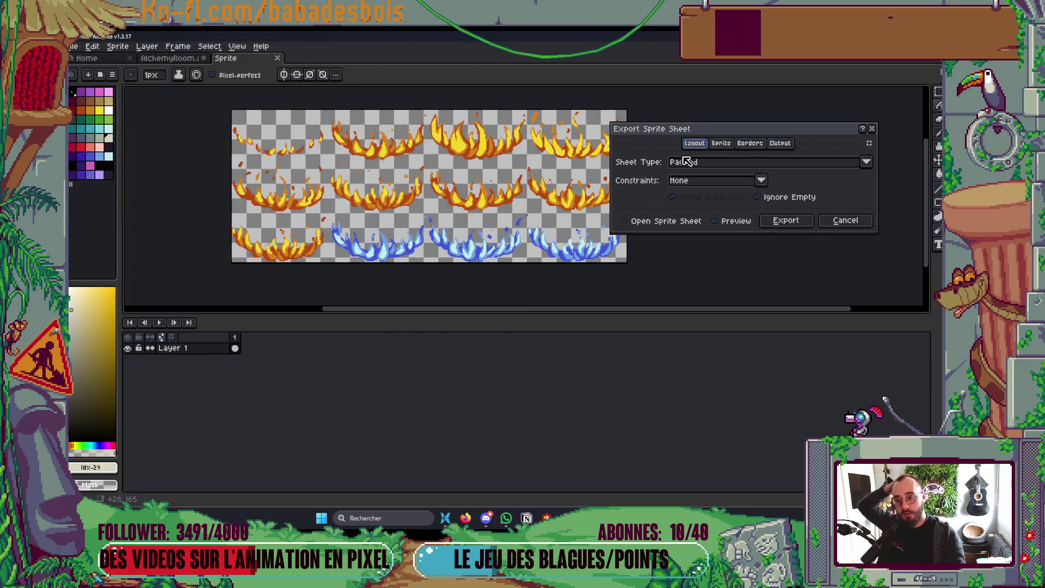
left_click(687, 162)
left_click(715, 185)
left_click(717, 162)
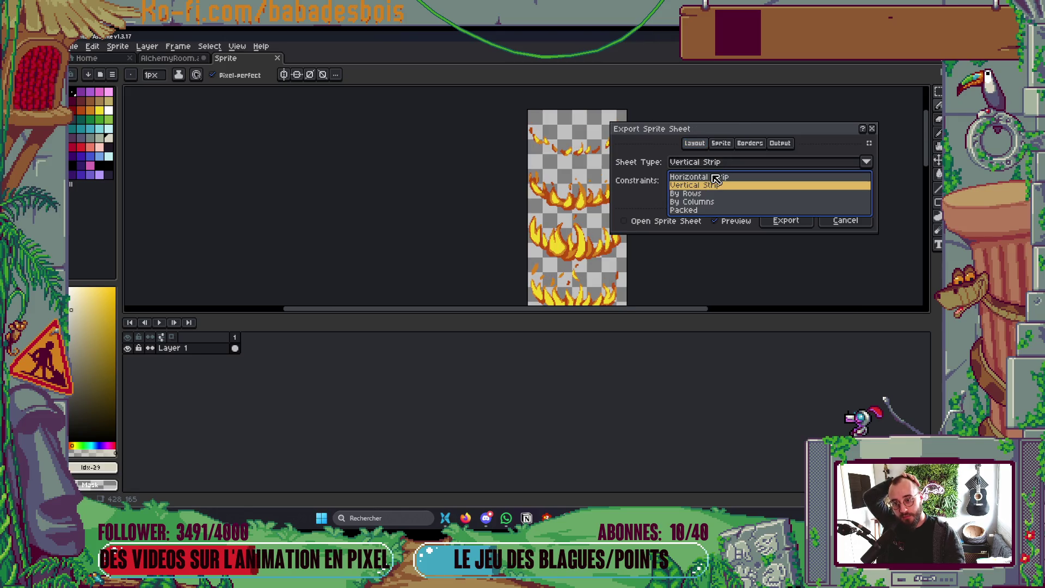
left_click(702, 172)
scroll(362, 177, "down", 3)
scroll(371, 163, "up", 3)
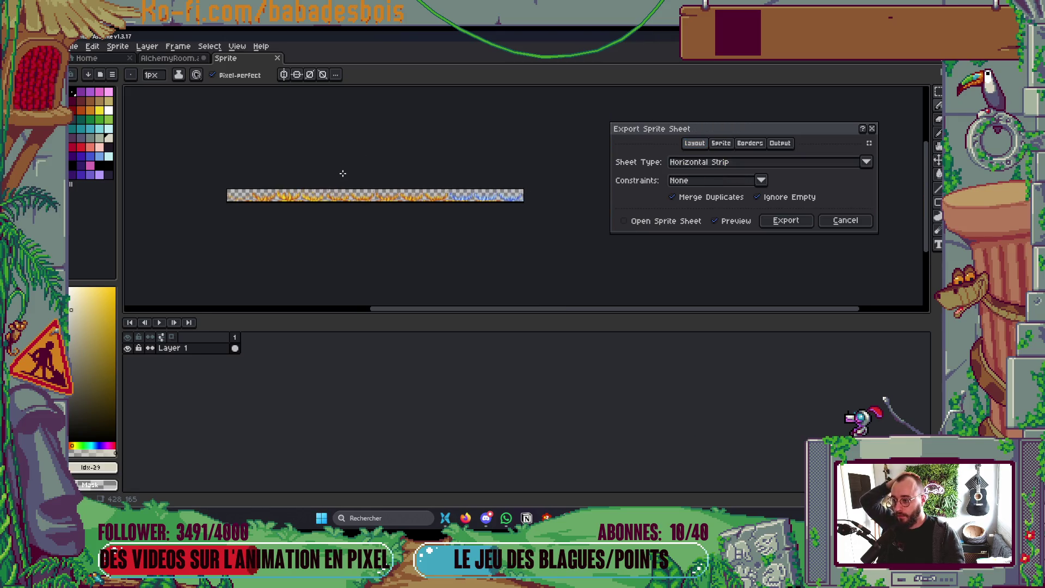
Export the sheet over the existing Flames_AlchemyRoom.png, then minimise Aseprite.
left_click(781, 144)
left_click(866, 161)
left_click(809, 177)
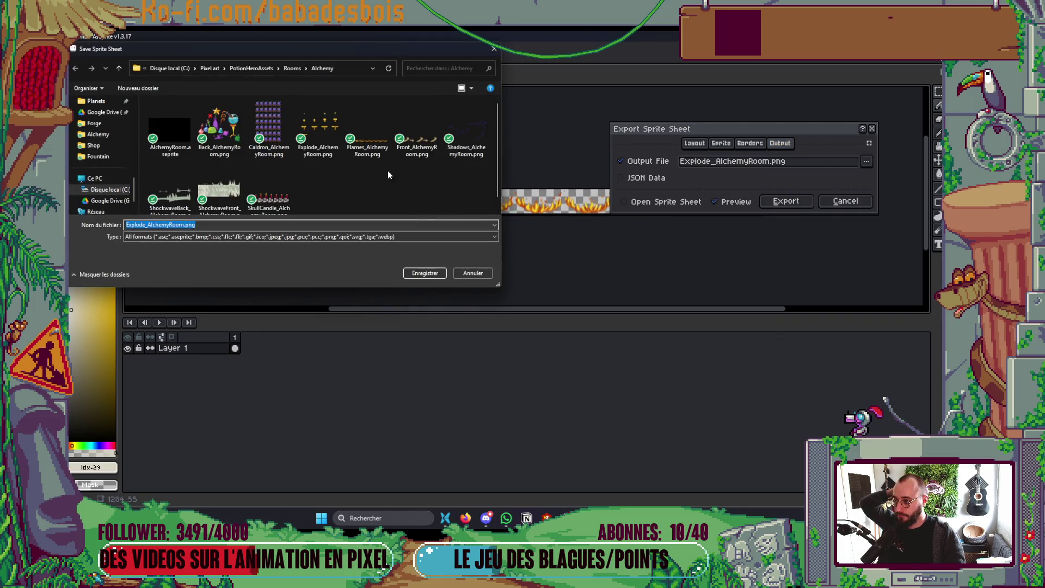
left_click(368, 131)
left_click(416, 273)
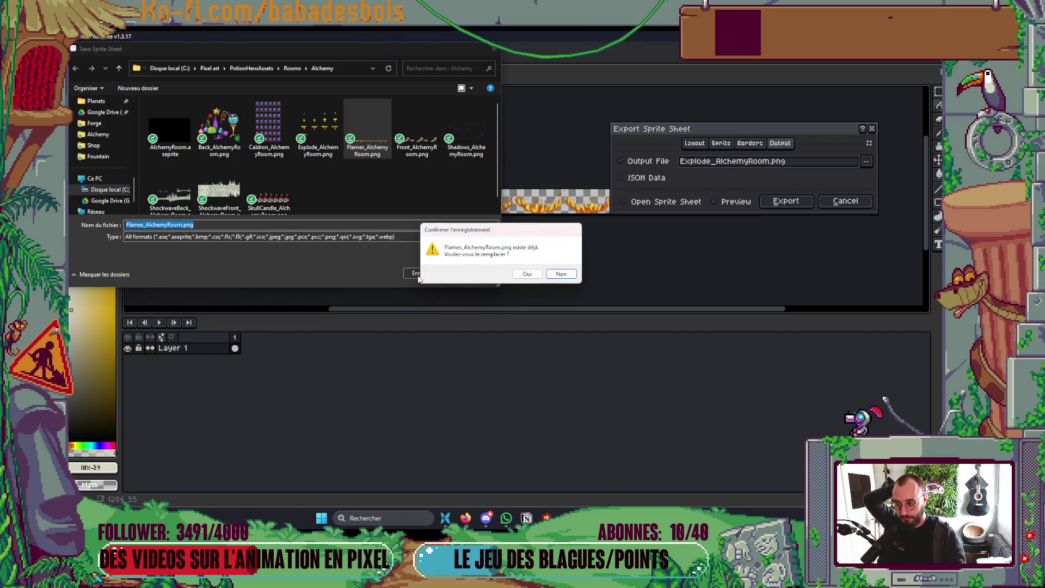
left_click(530, 274)
left_click(787, 202)
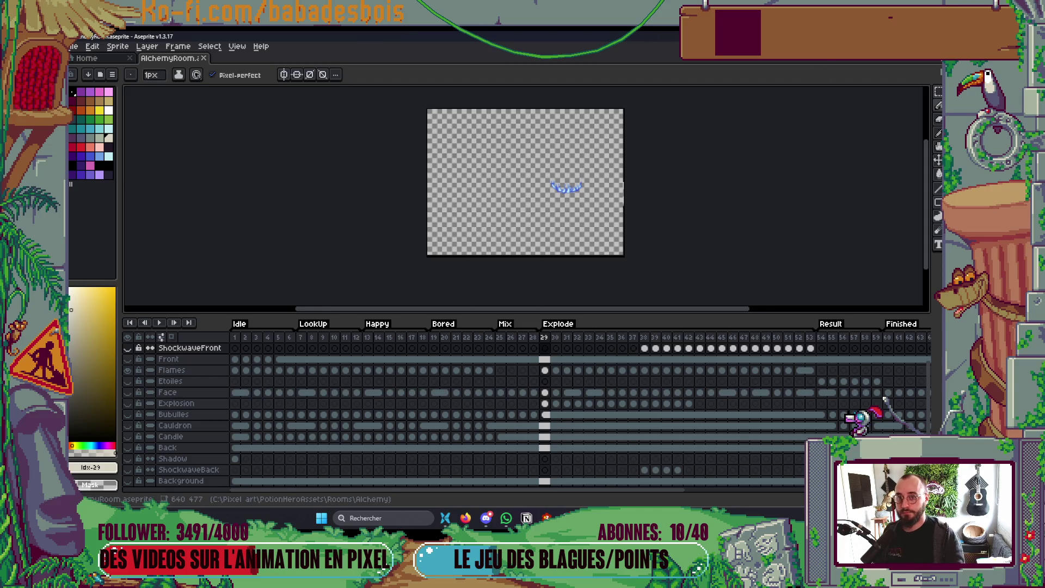
left_click(920, 36)
scroll(599, 261, "up", 4)
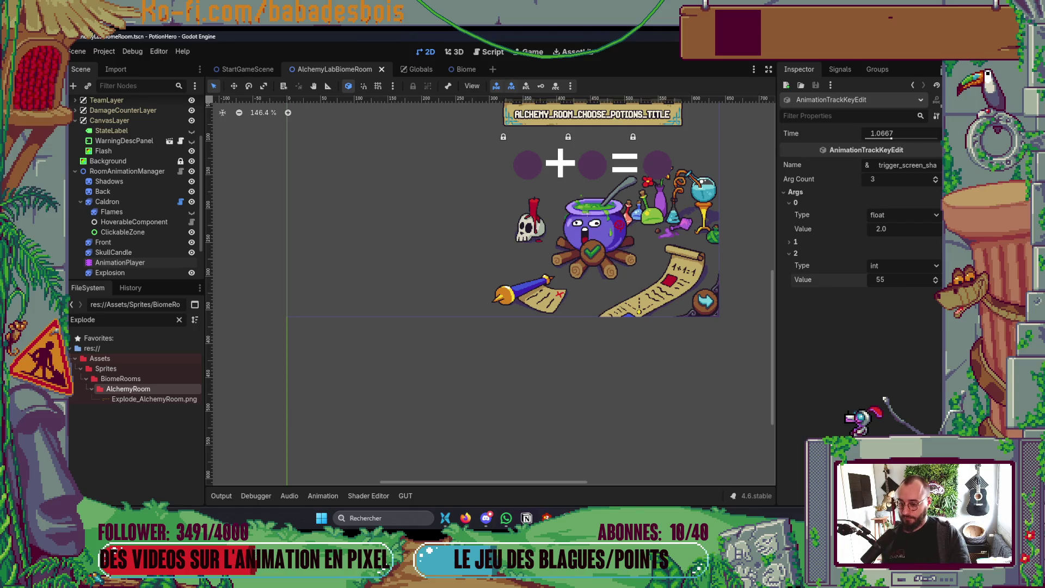
Open AnimationUtils.gd in Neovim with the file finder to read the shake function, then return to Godot.
key("alt+Tab")
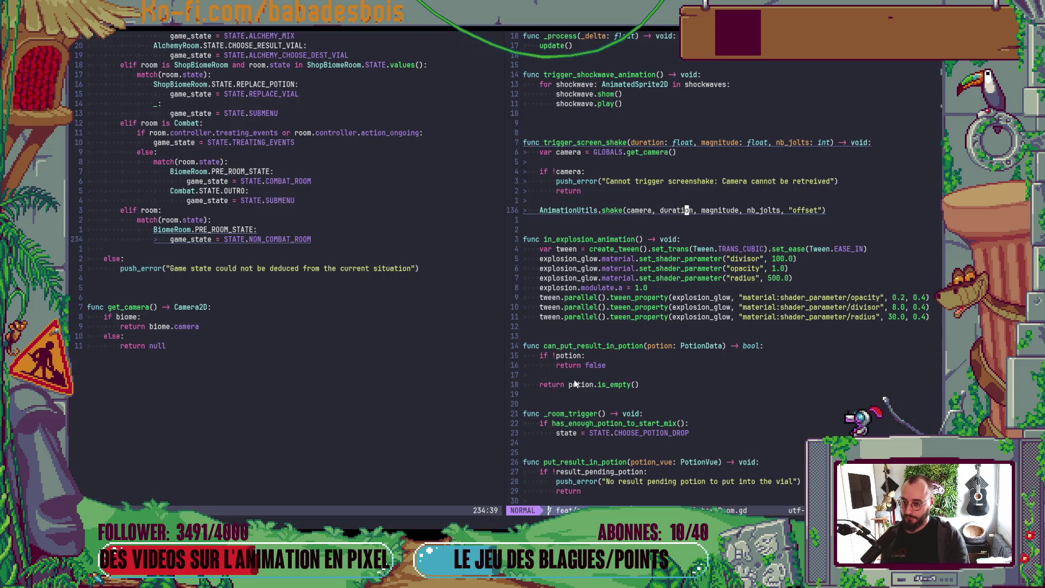
left_click(139, 289)
key("space")
key("f")
key("f")
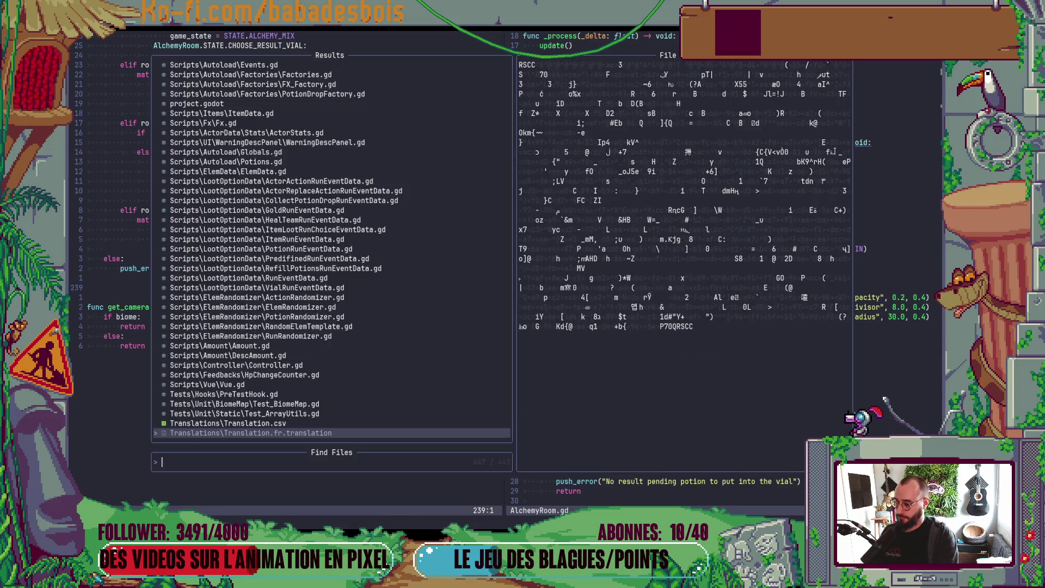
type("Animationutils")
key("Return")
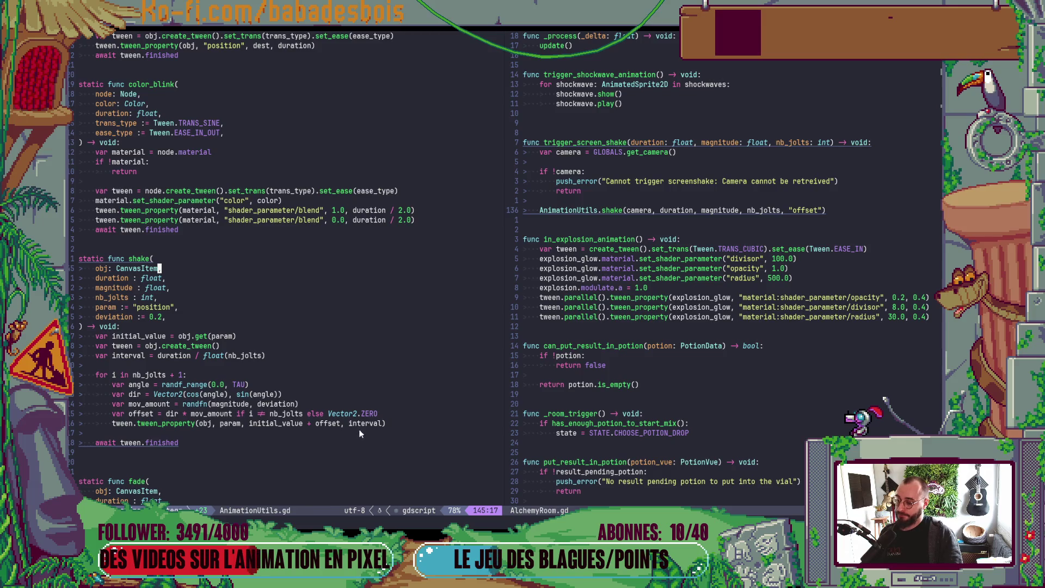
key("alt+Tab")
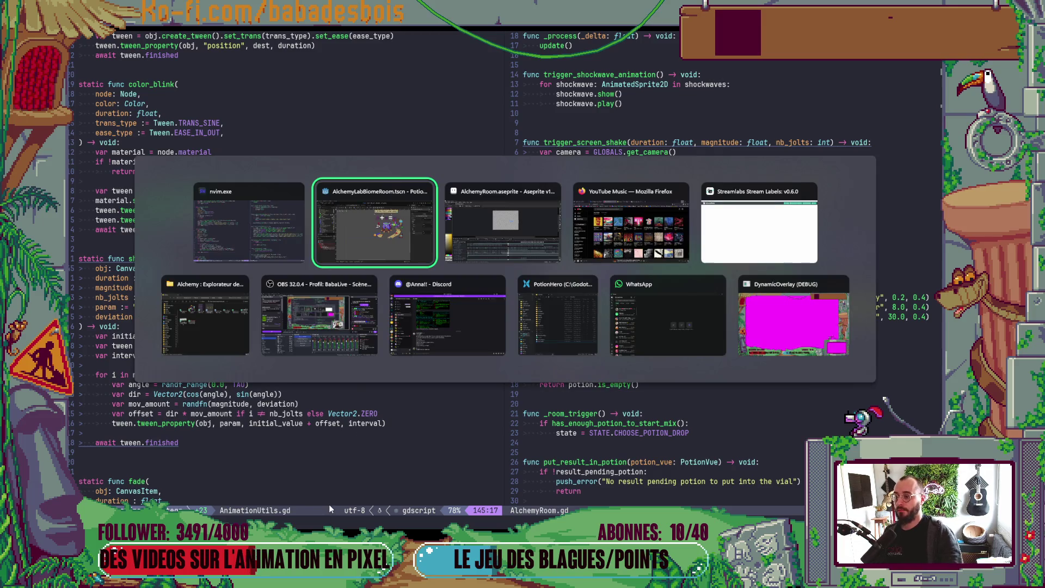
scroll(537, 267, "up", 3)
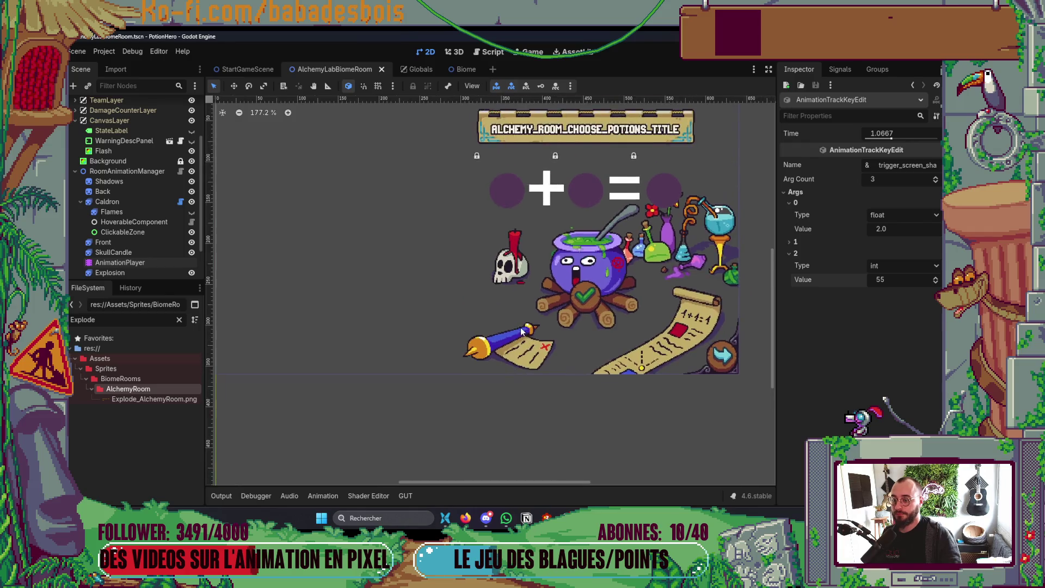
Check the sprite frames of SkullCandle and Front, then select the Flames node.
left_click(109, 253)
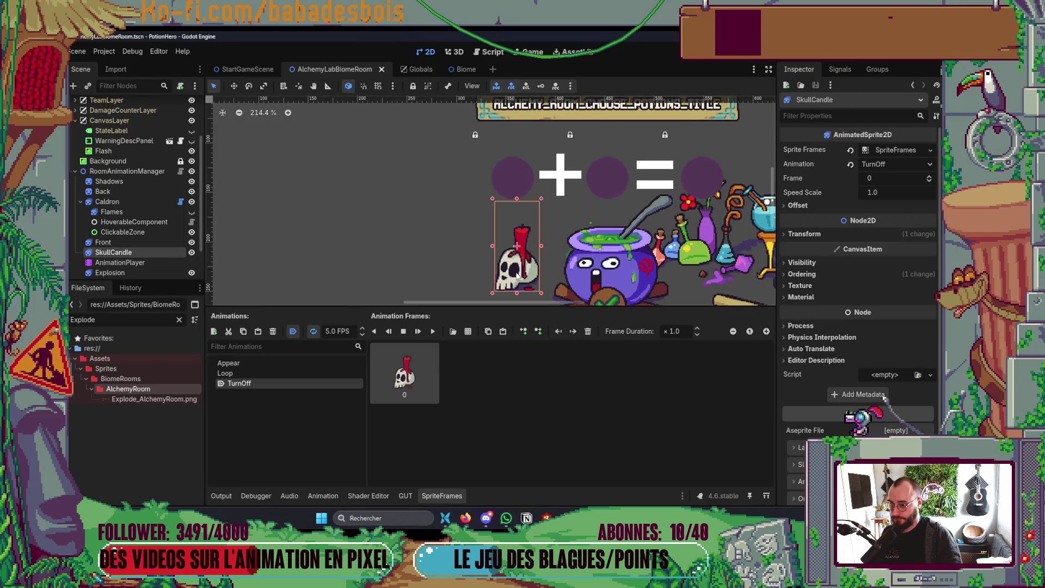
left_click(429, 496)
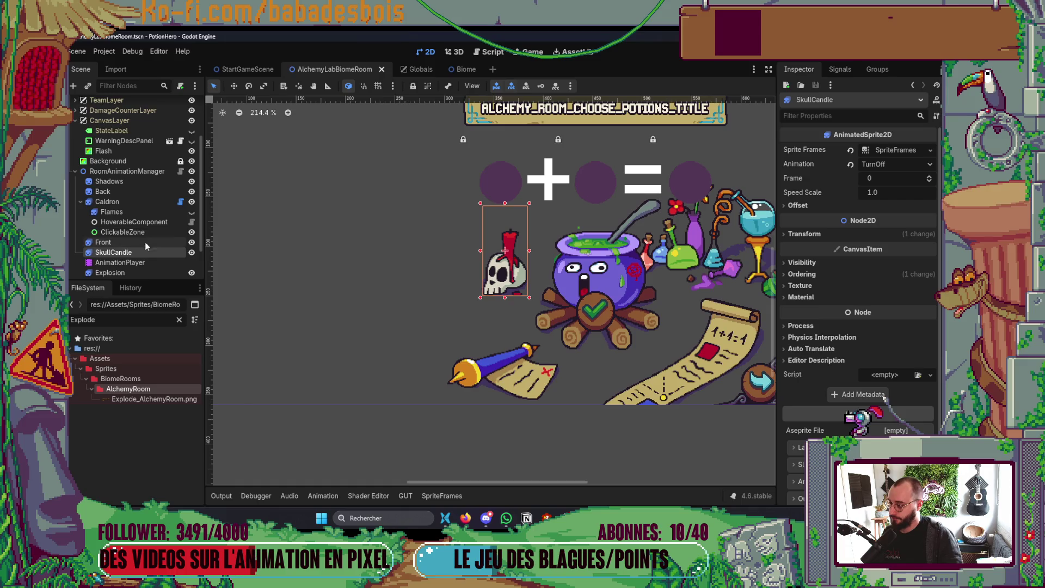
left_click(141, 243)
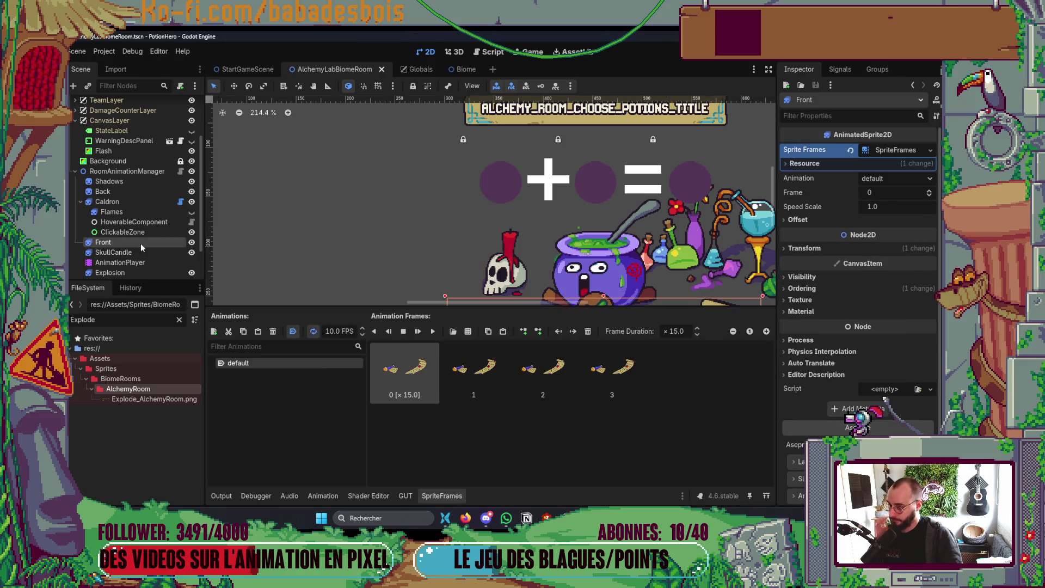
left_click(447, 499)
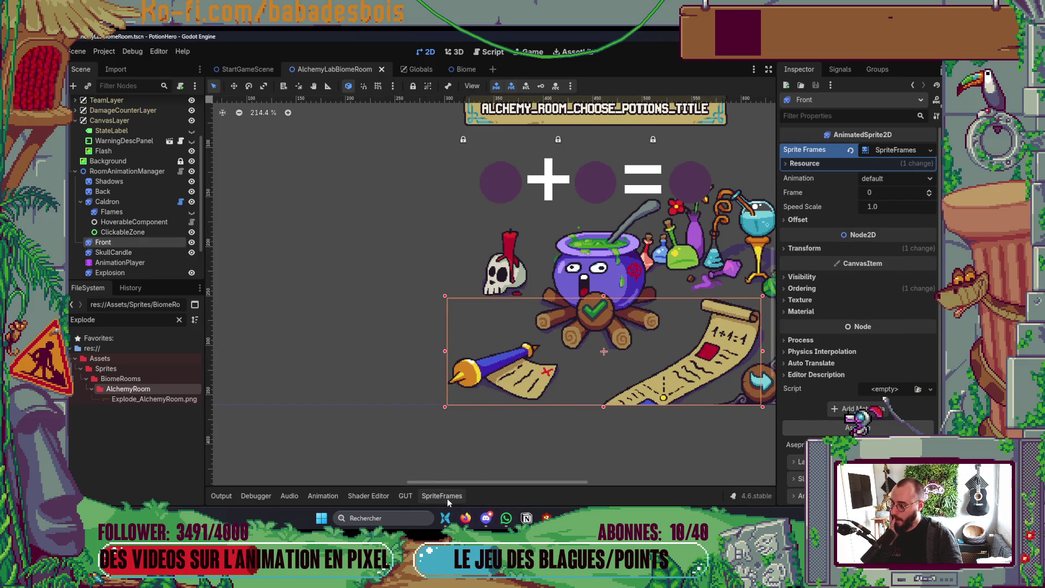
left_click(112, 212)
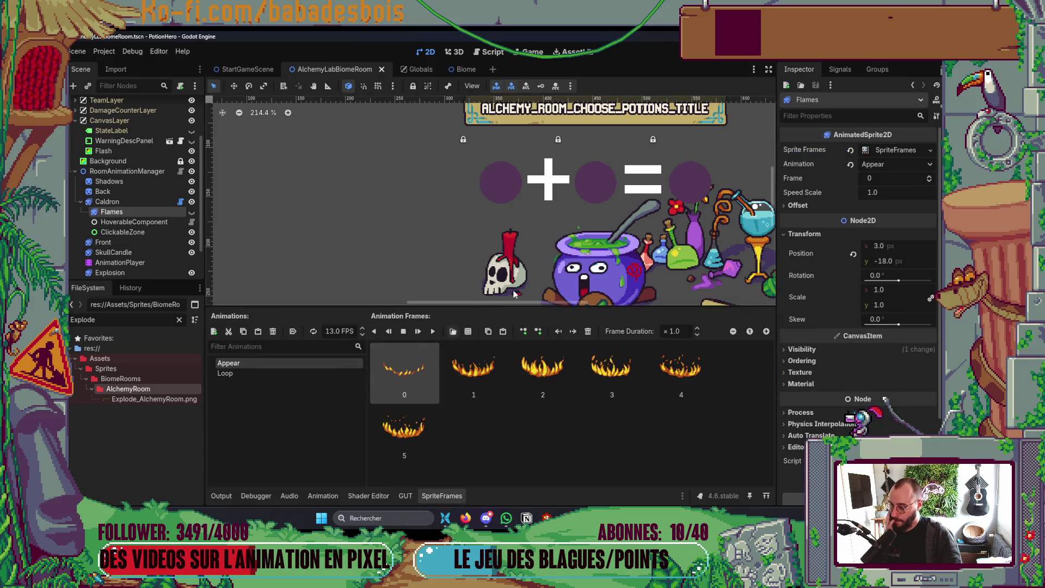
scroll(502, 282, "down", 1)
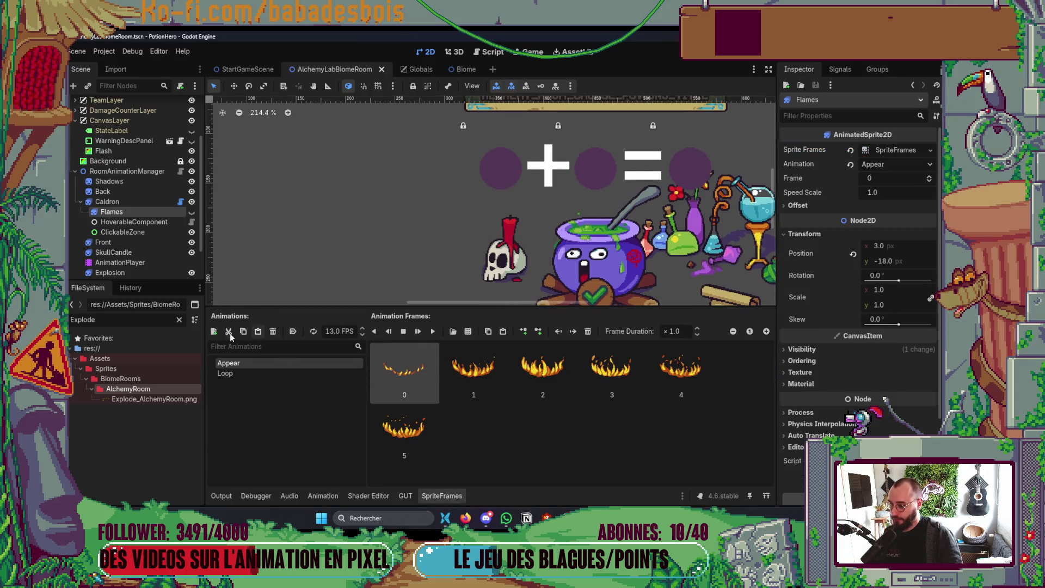
Add a new animation to Flames, initially named Explosion.
left_click(214, 331)
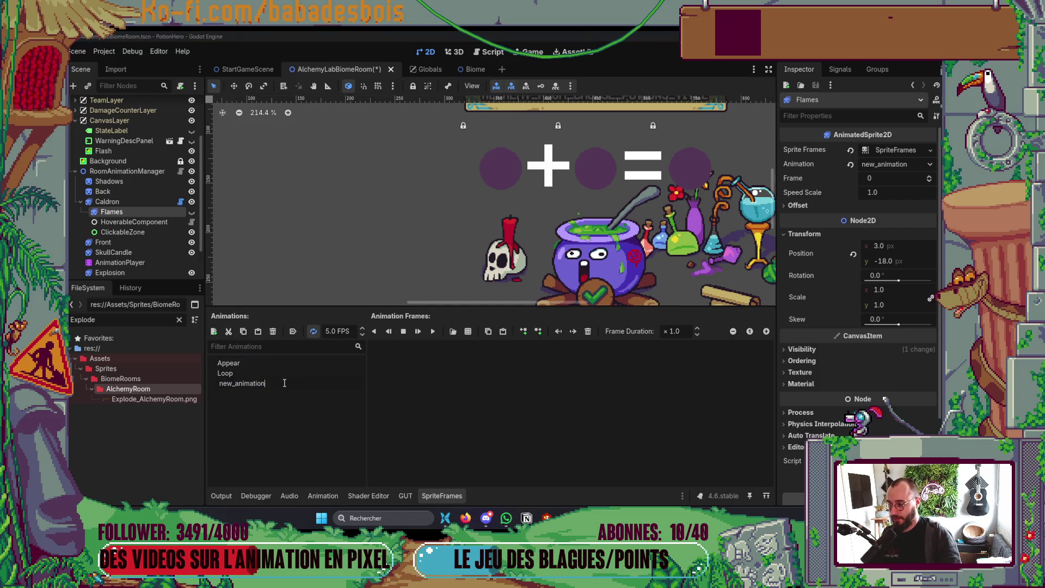
key("BackSpace")
type("Explos")
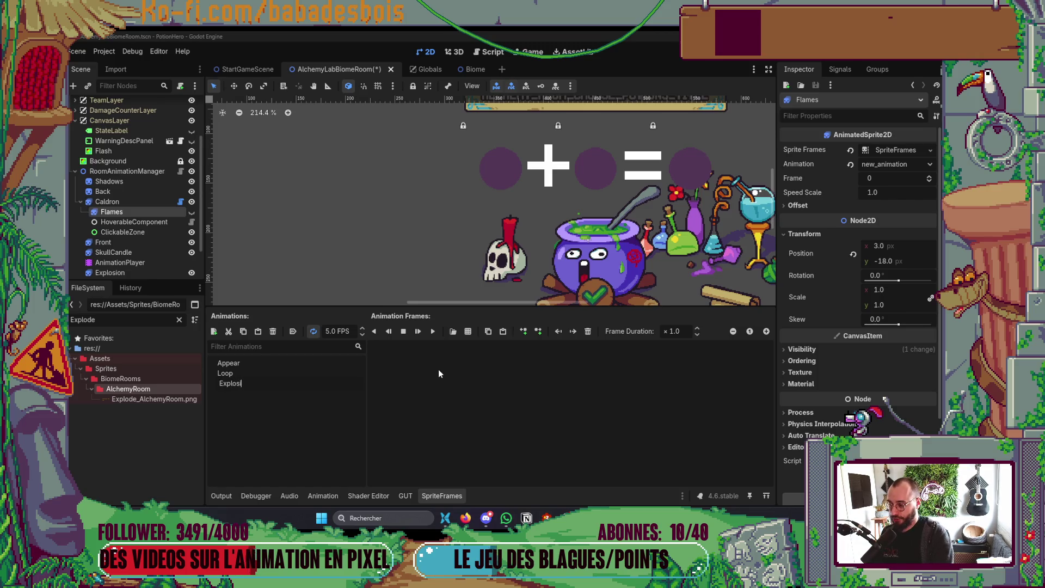
type("on")
key("Return")
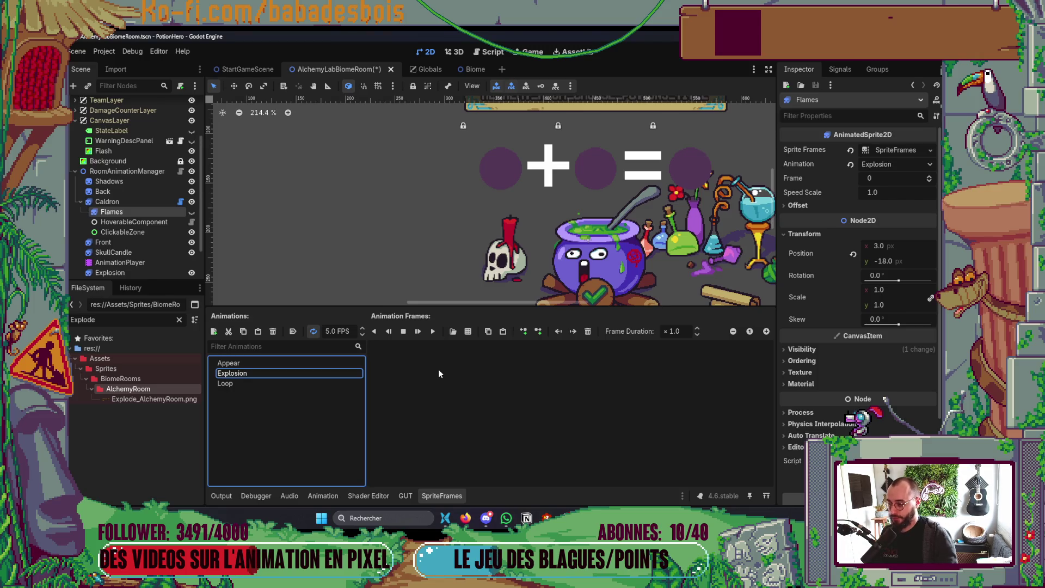
Rename the Explosion animation to BlueFlameLoop.
left_click(253, 376)
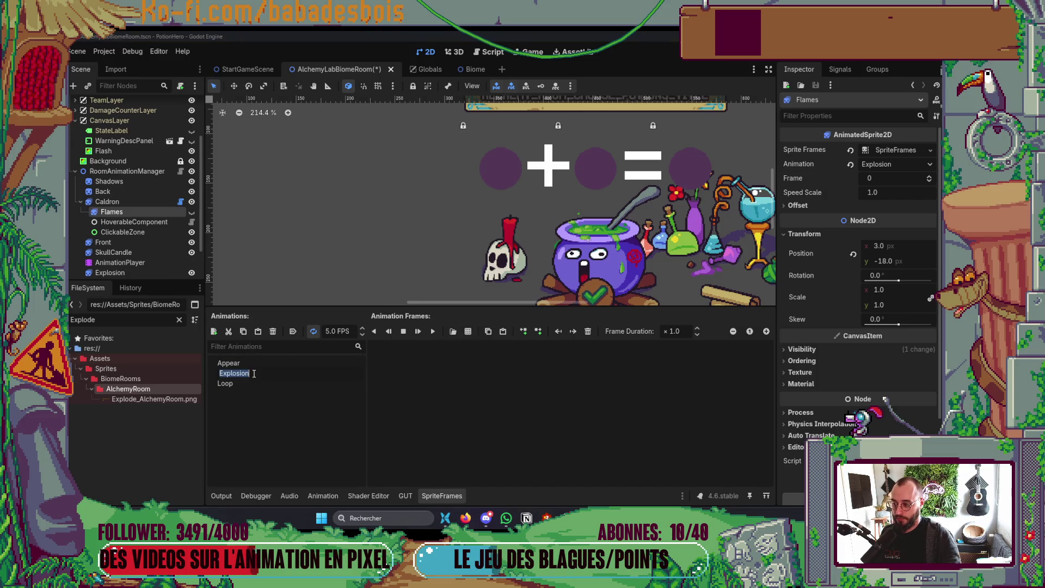
type("BlueFlanm")
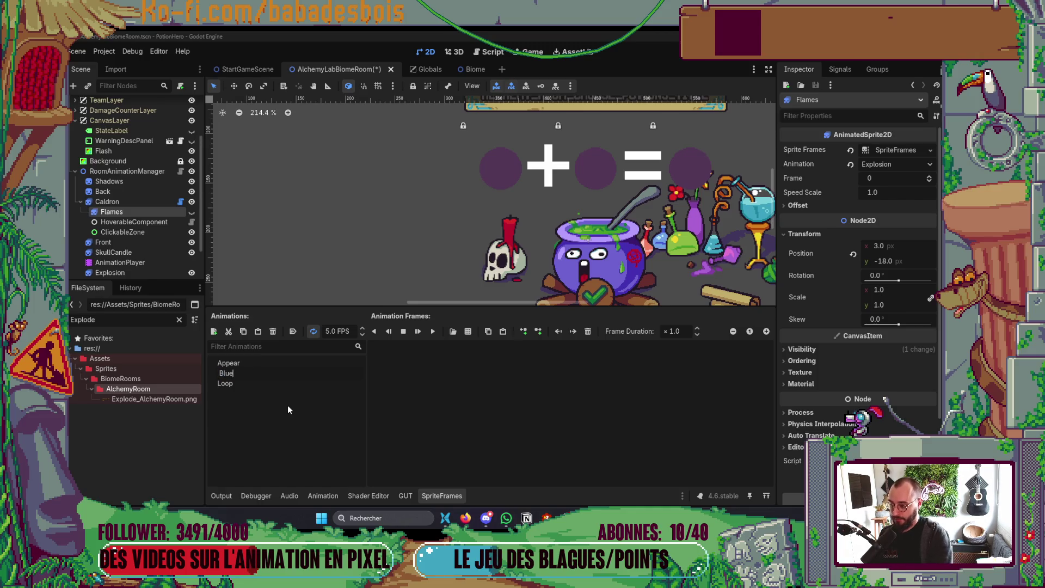
key("BackSpace")
key("BackSpace")
type("meLoop")
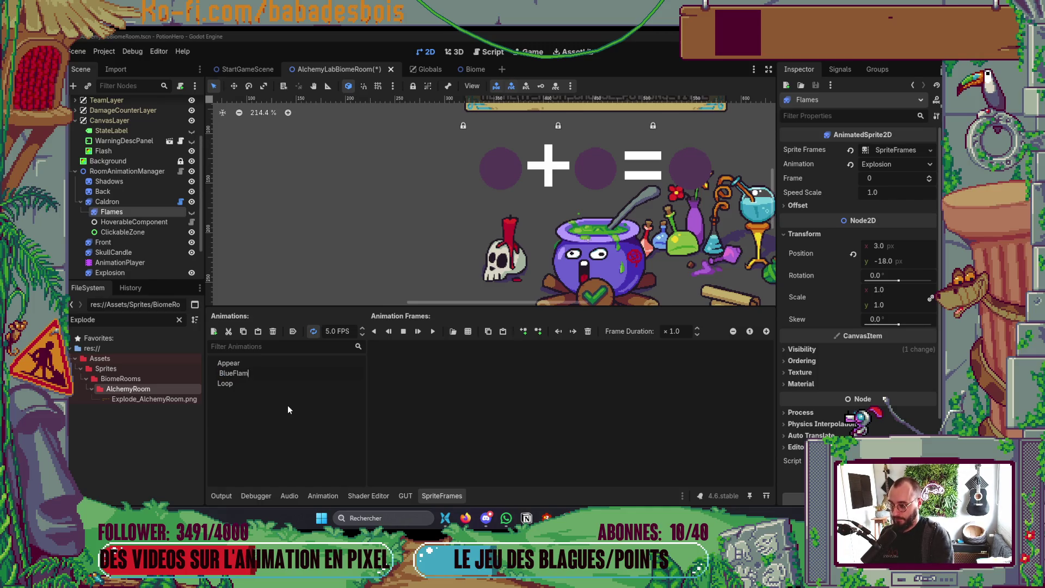
key("Return")
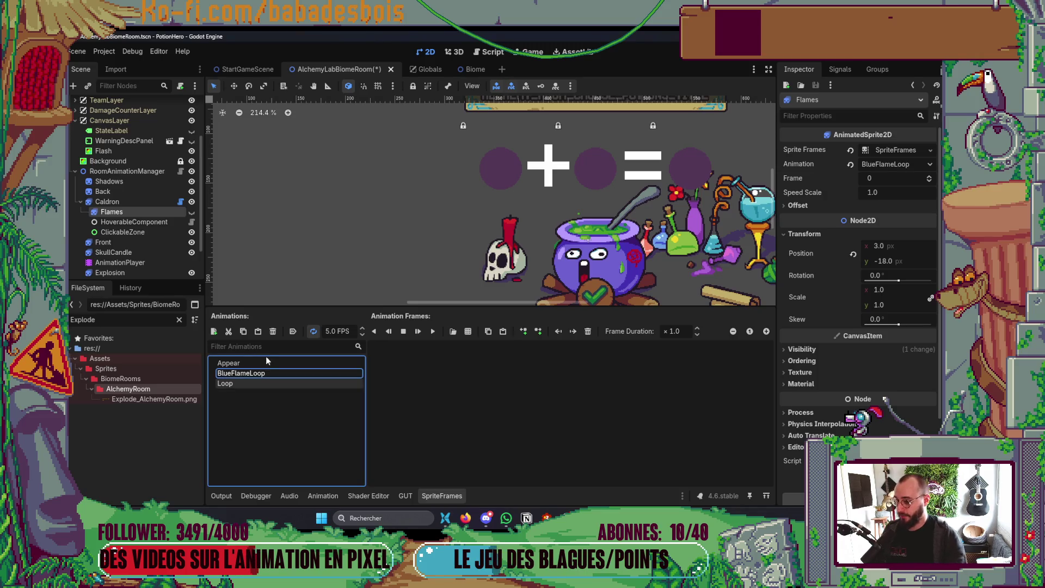
Import the updated Flames_AlchemyRoom.png from the Alchemy sprites folder into the project.
left_click(466, 332)
left_click(495, 170)
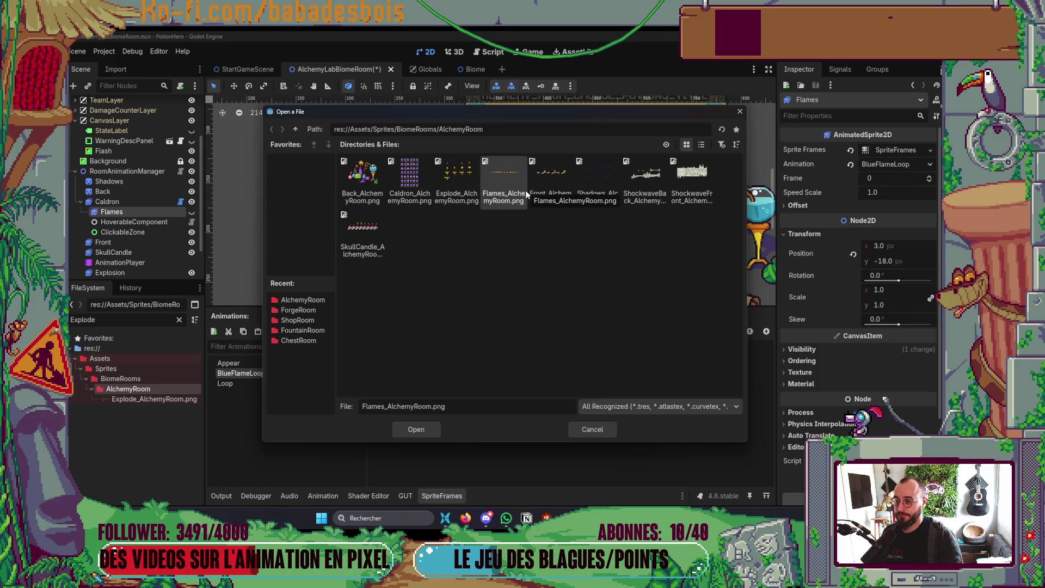
left_click(740, 111)
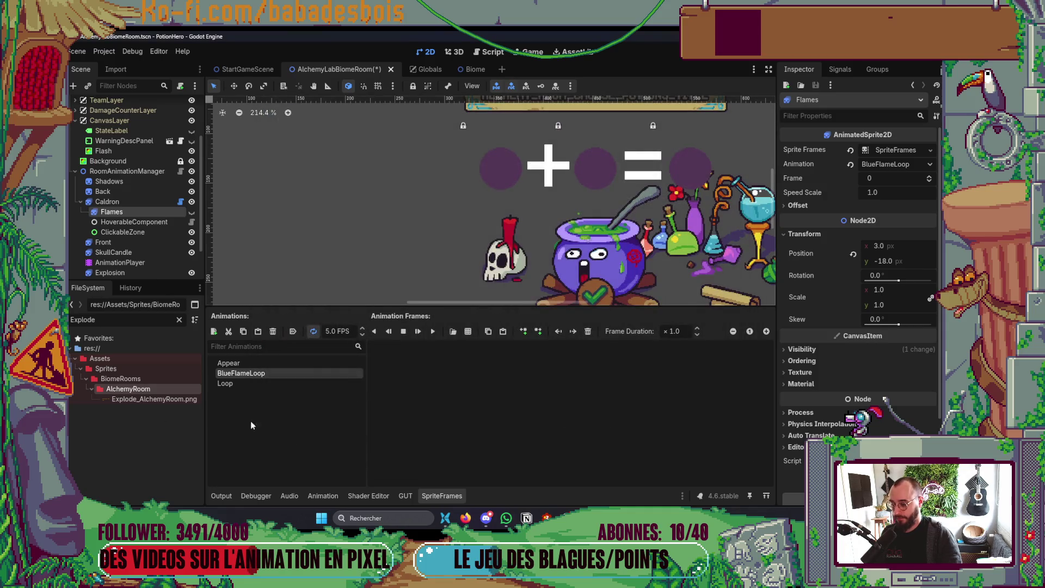
key("alt+Tab")
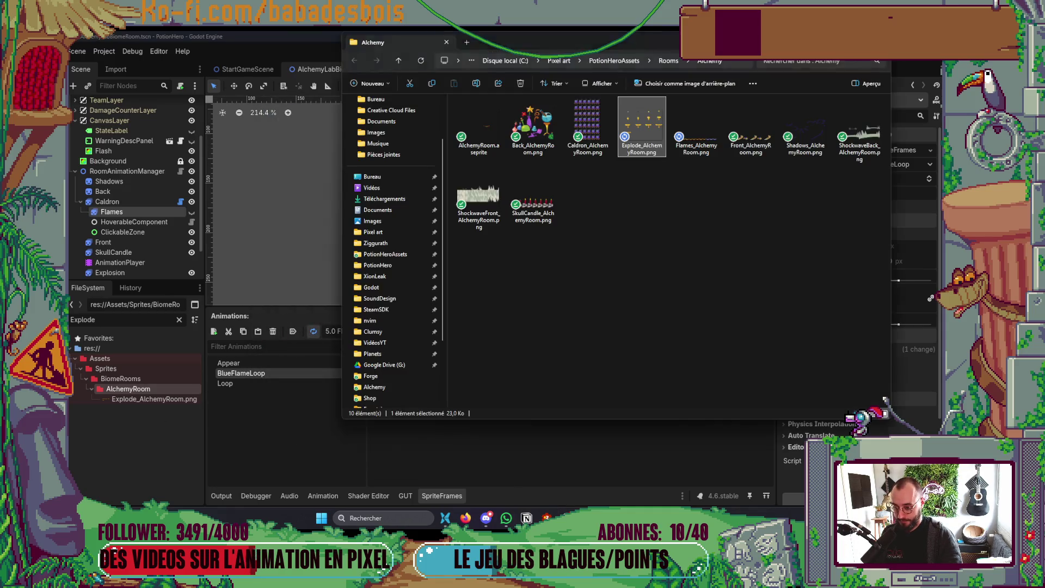
mouse_move(697, 125)
left_mouse_down()
mouse_move(178, 418)
mouse_move(169, 394)
left_mouse_up()
left_click(154, 400)
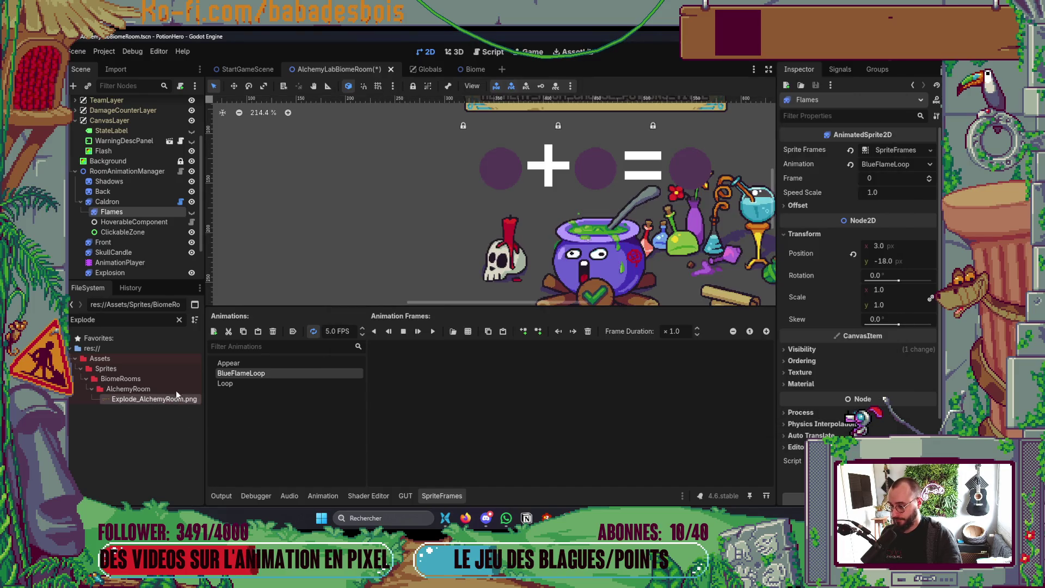
left_click(179, 320)
Add the three blue flame frames from Flames_AlchemyRoom.png, sliced 12×1, to BlueFlameLoop.
left_click(453, 331)
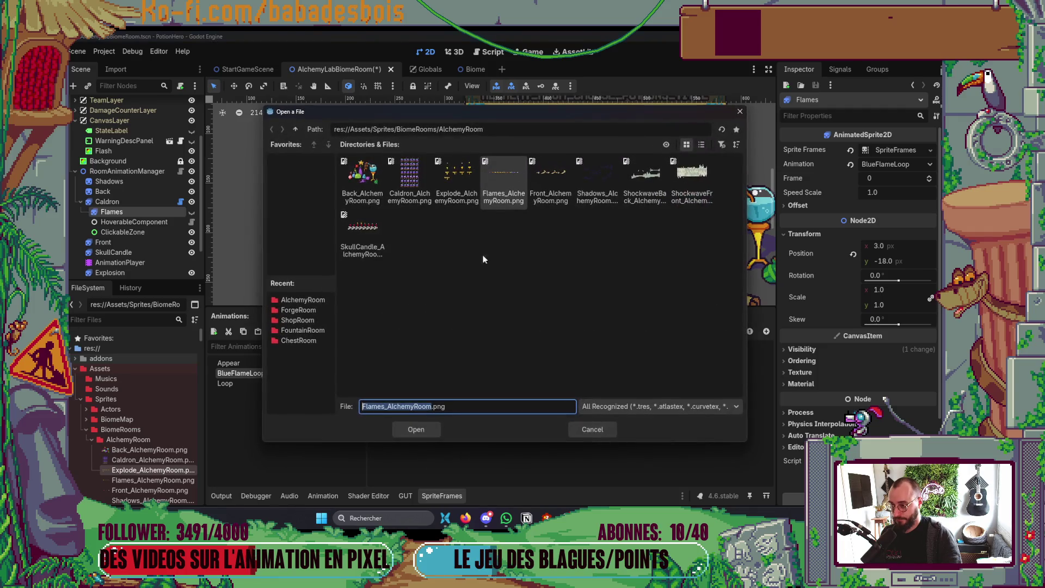
double_click(513, 197)
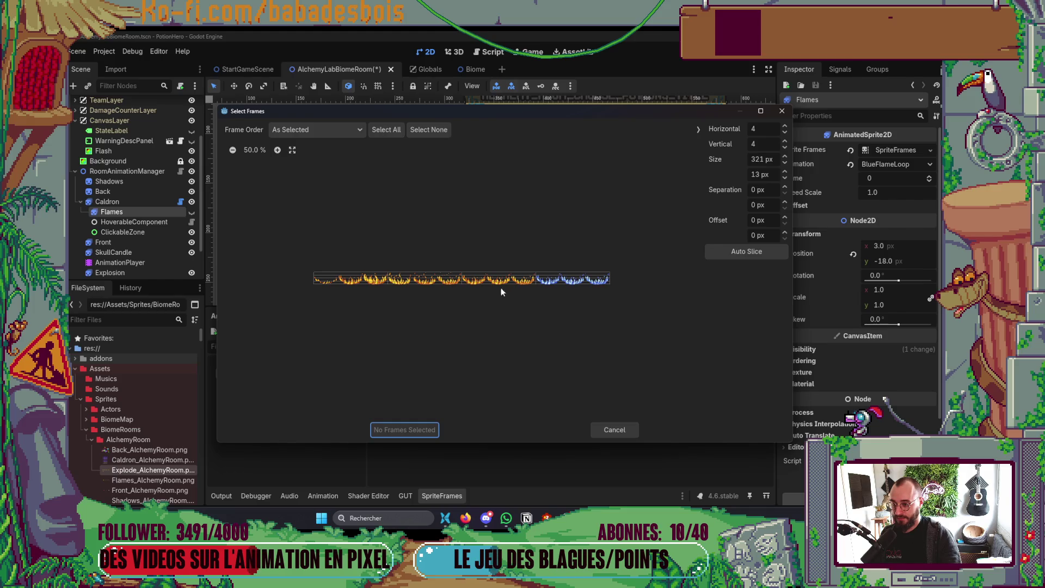
left_click(762, 129)
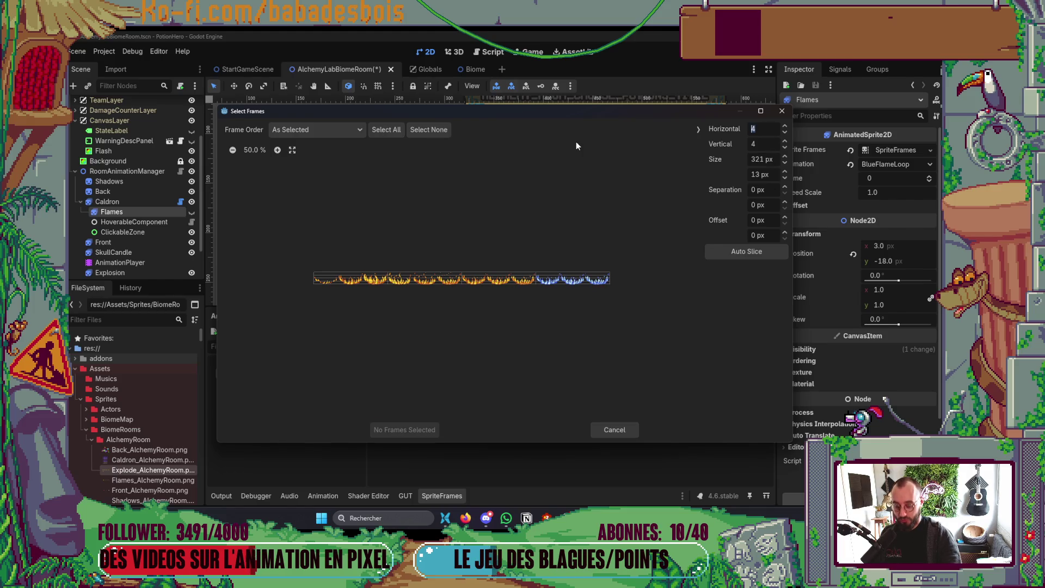
type("12")
key("Tab")
type("1")
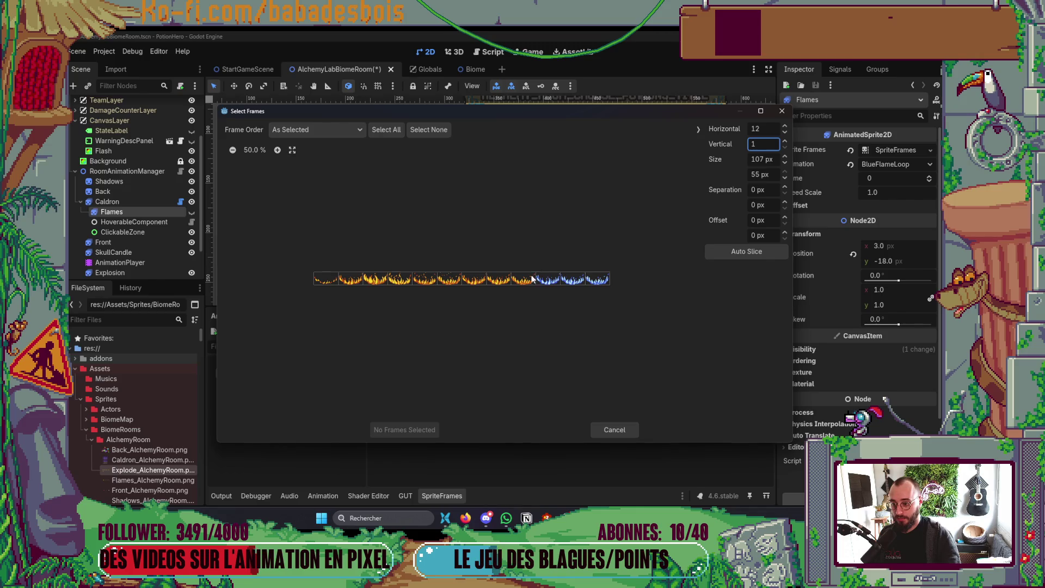
left_click_drag(548, 280, 599, 279)
left_click(414, 430)
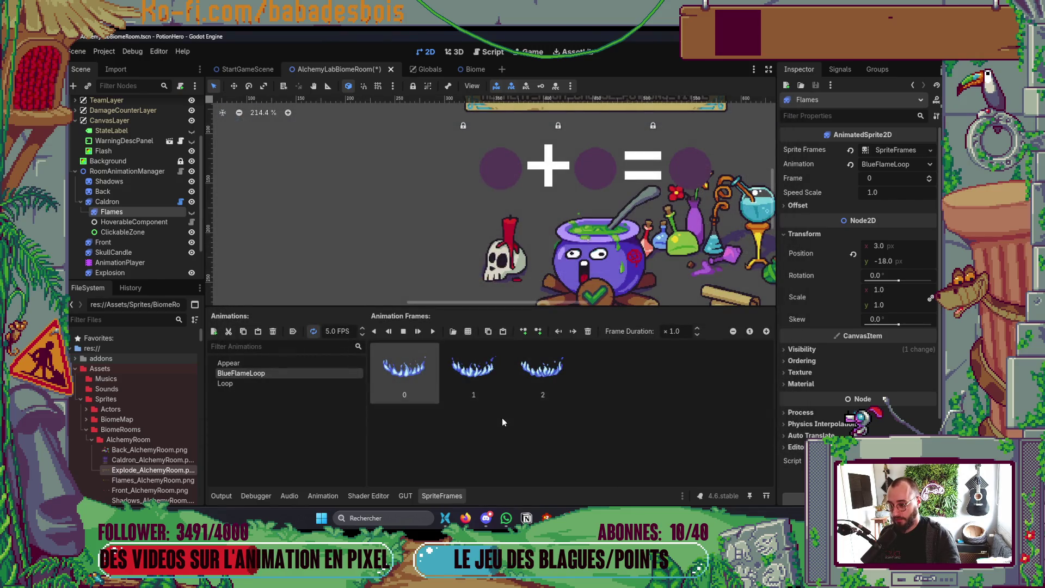
Set BlueFlameLoop to 17 FPS, close the sprite frames editor, and save the scene.
left_click(249, 384)
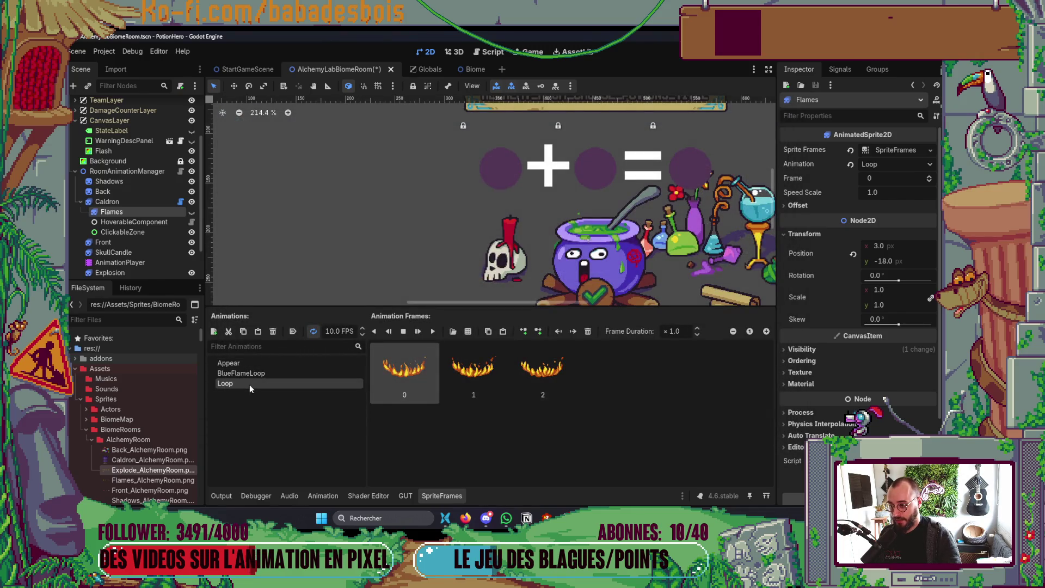
left_click(280, 373)
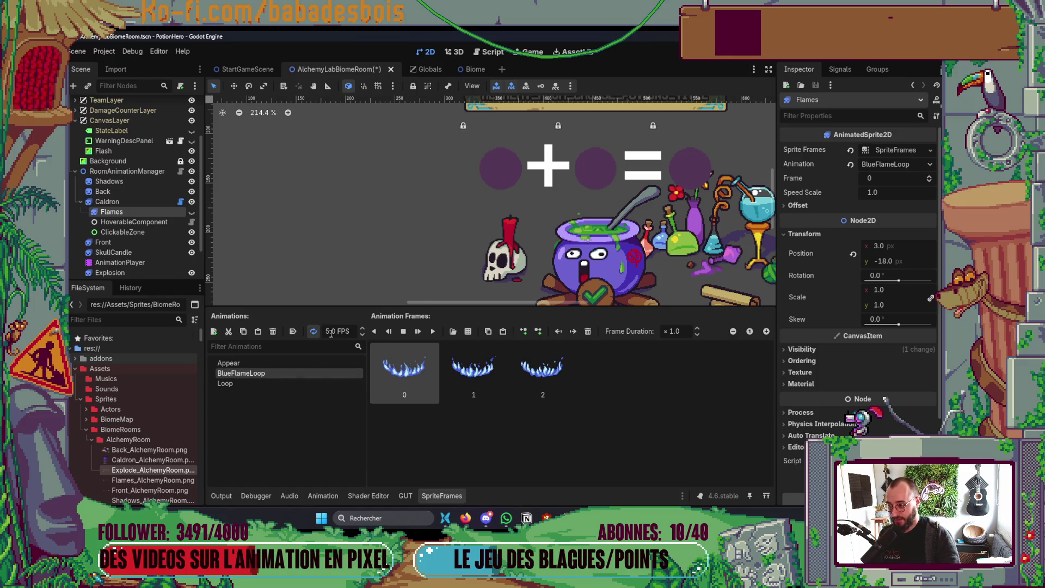
type("7")
key("Return")
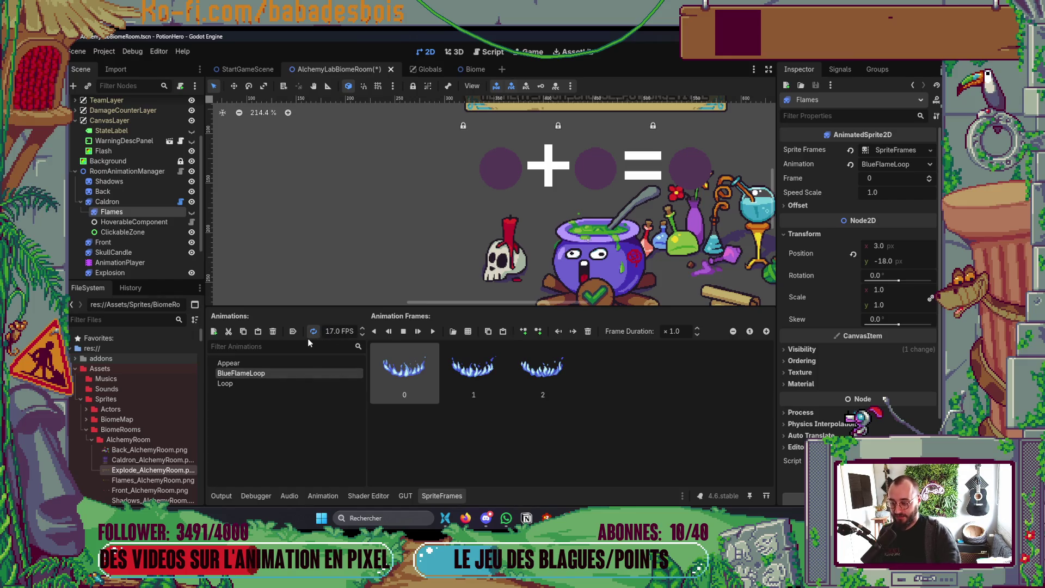
scroll(492, 165, "down", 6)
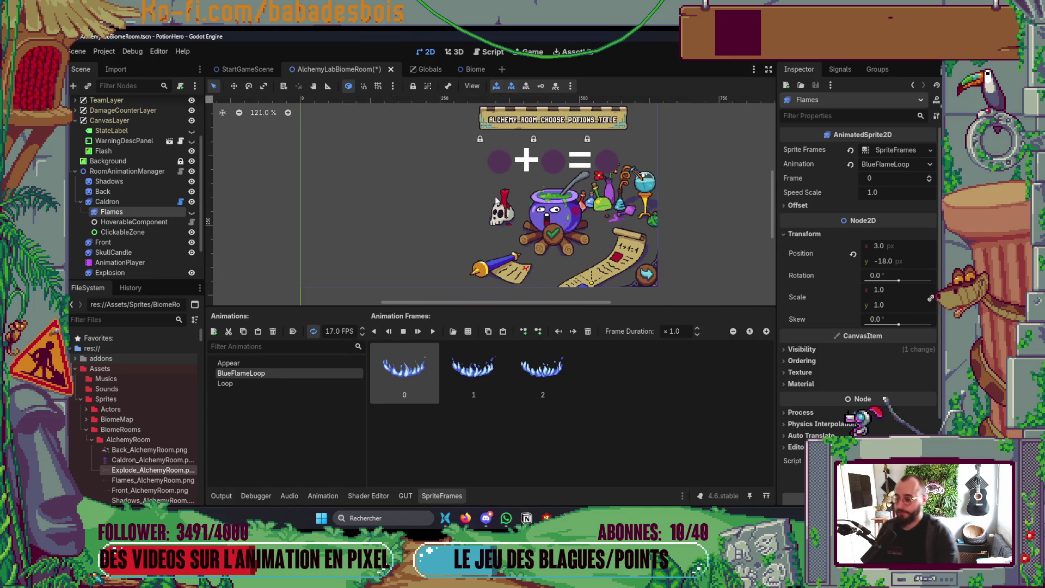
left_click(439, 496)
key("ctrl+s")
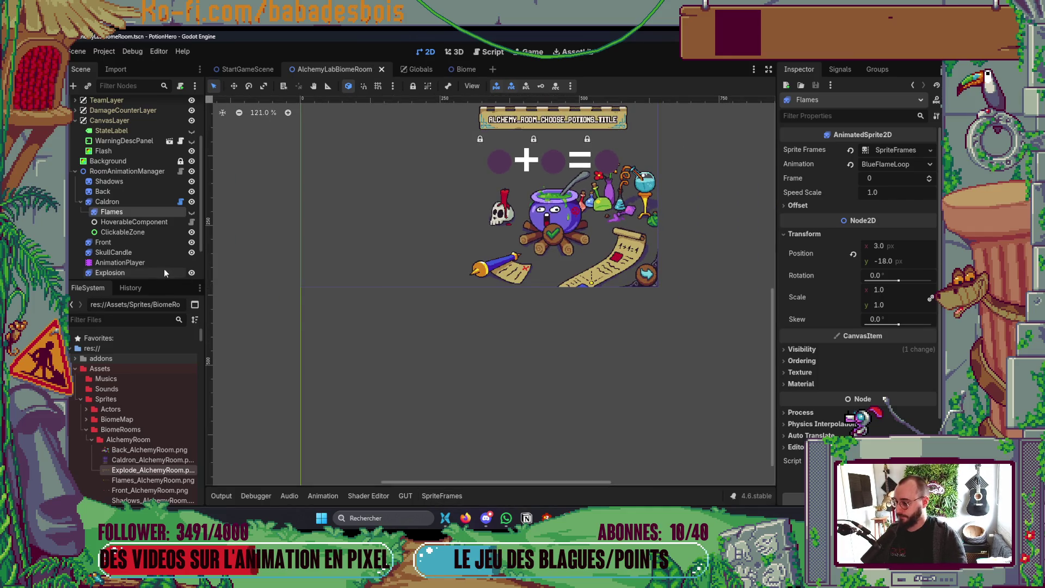
Add a property track for the Flames node's animation to the Mix animation.
left_click(149, 262)
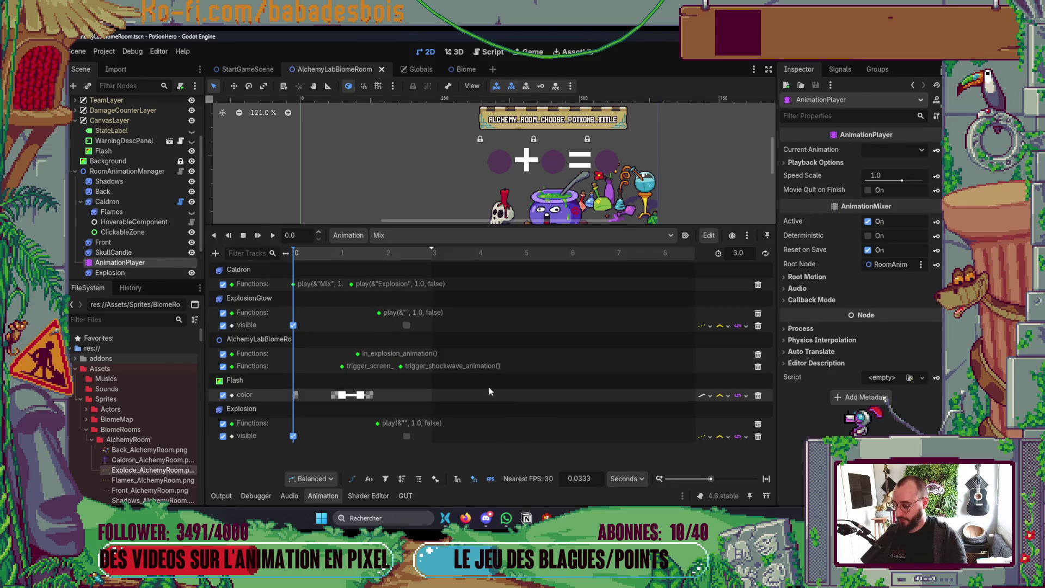
left_click(215, 253)
left_click(239, 269)
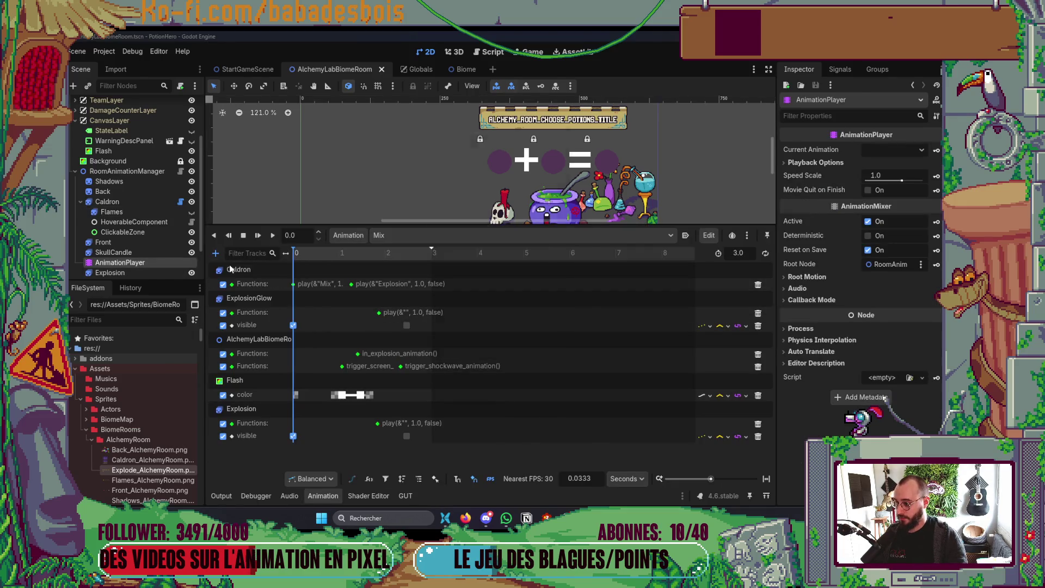
type("fl")
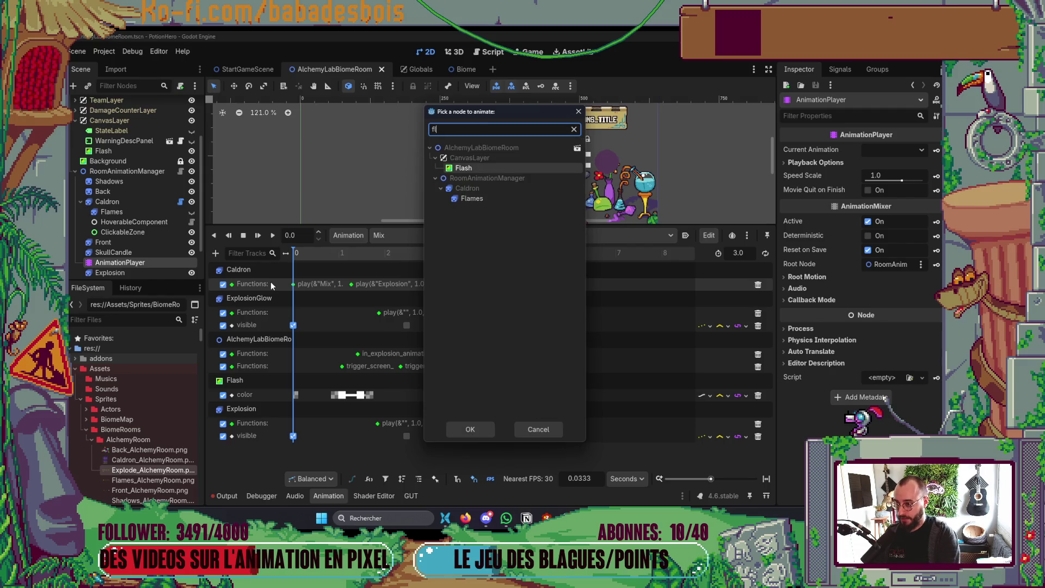
key("Return")
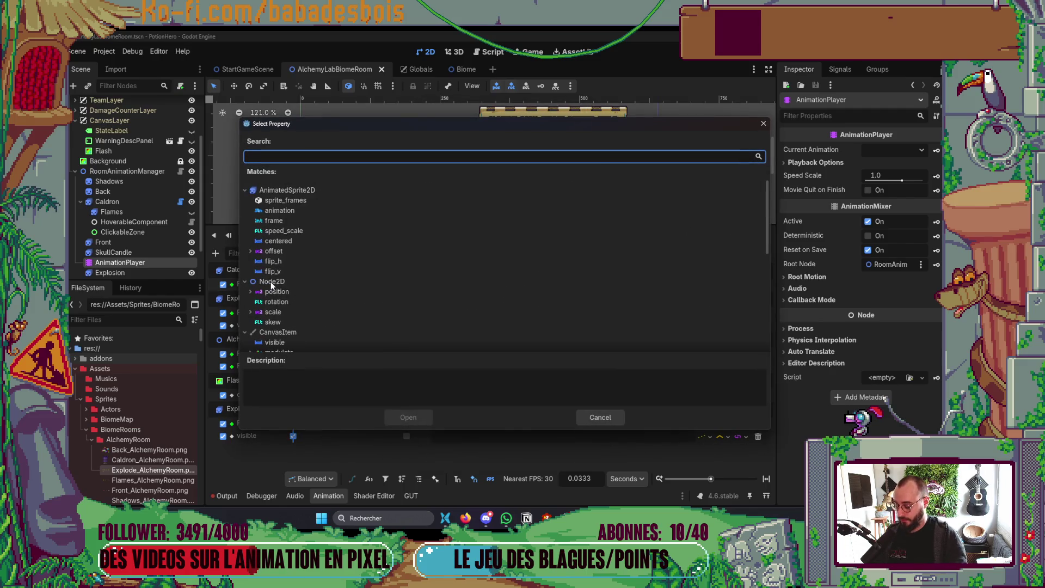
type("ani")
key("Return")
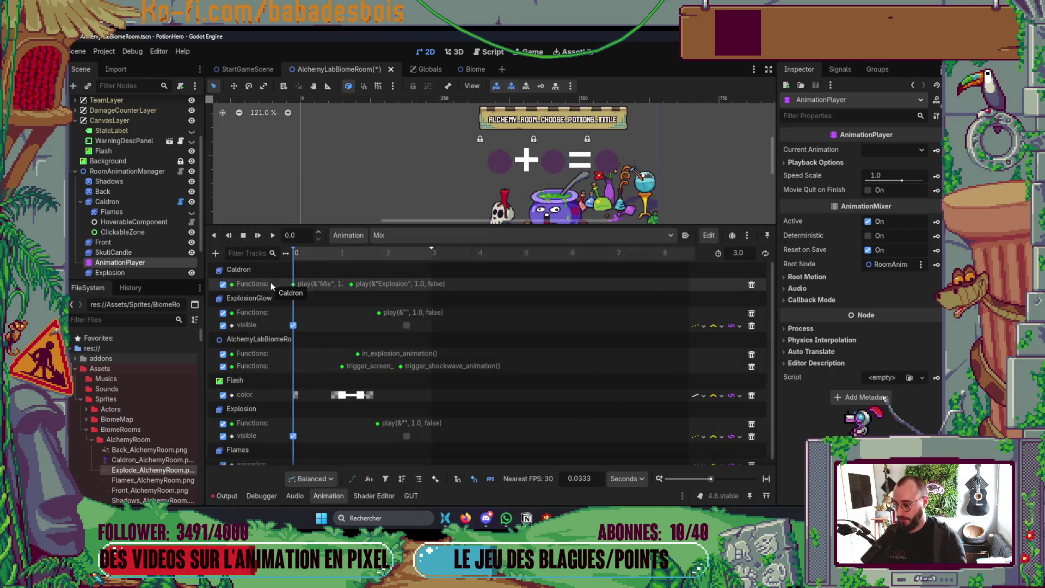
Insert a key on the Flames track at time 0 that plays Loop.
right_click(295, 456)
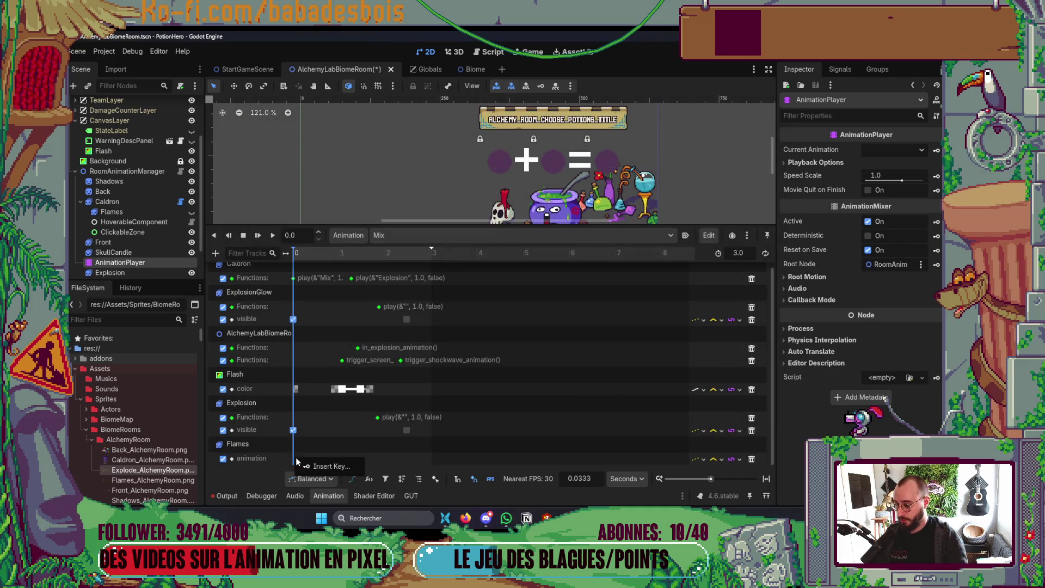
left_click(308, 464)
left_click(295, 460)
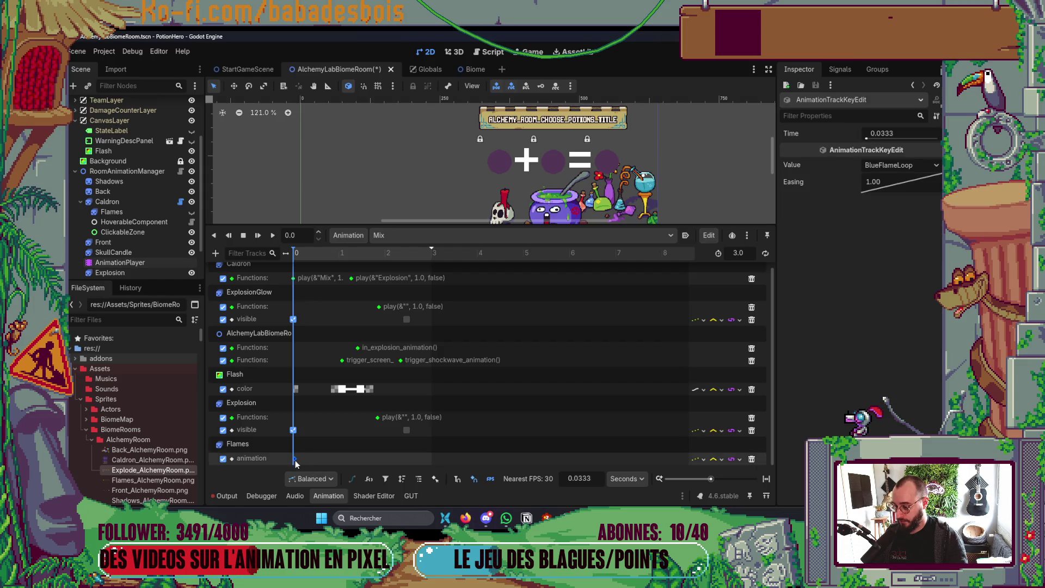
left_click_drag(294, 464, 293, 464)
left_click(907, 166)
left_click(895, 205)
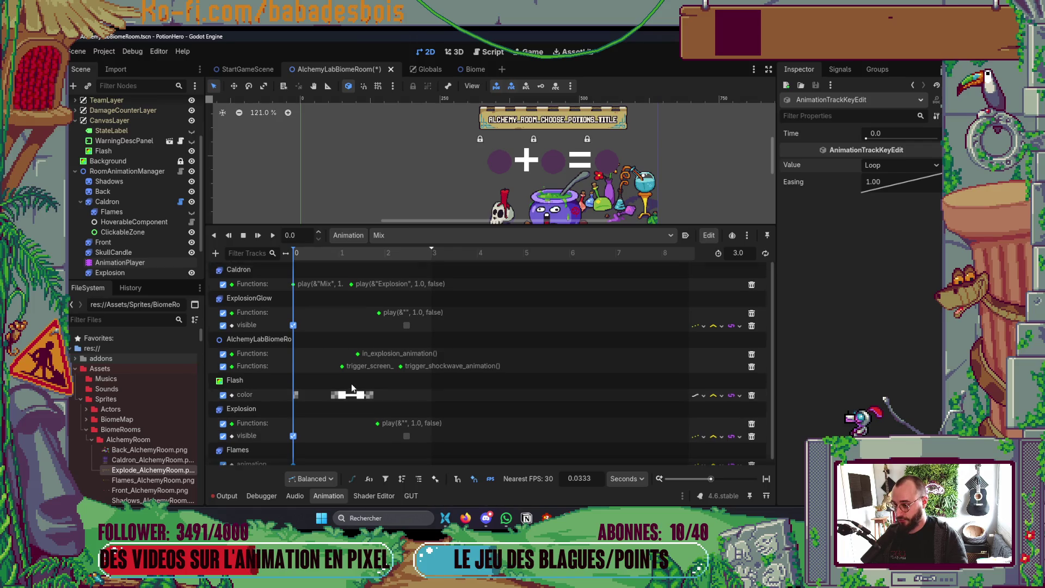
scroll(352, 362, "up", 1)
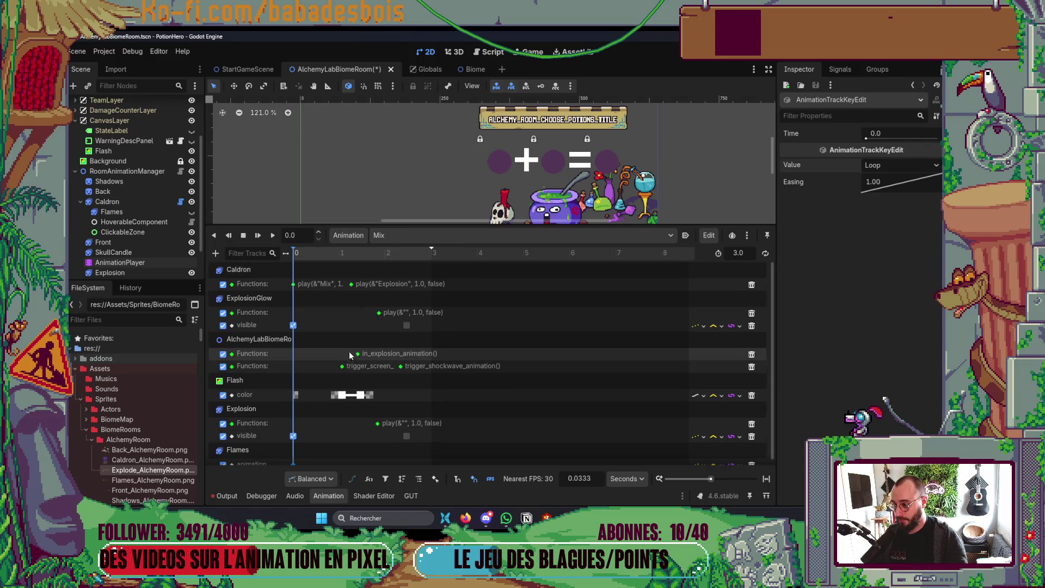
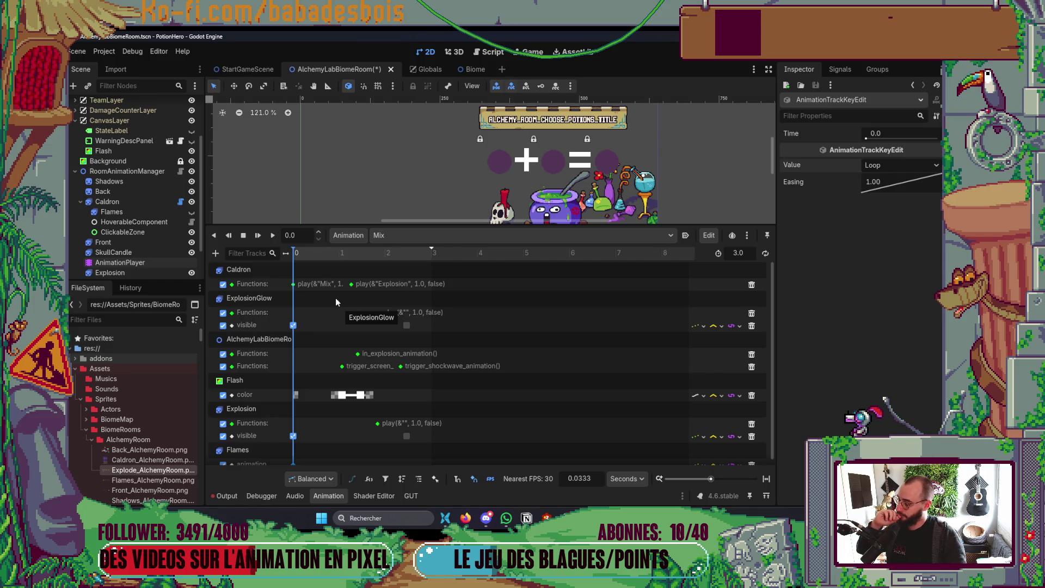
Set the first Flames key in the Mix animation to BlueFlameLoop.
scroll(335, 267, "down", 1)
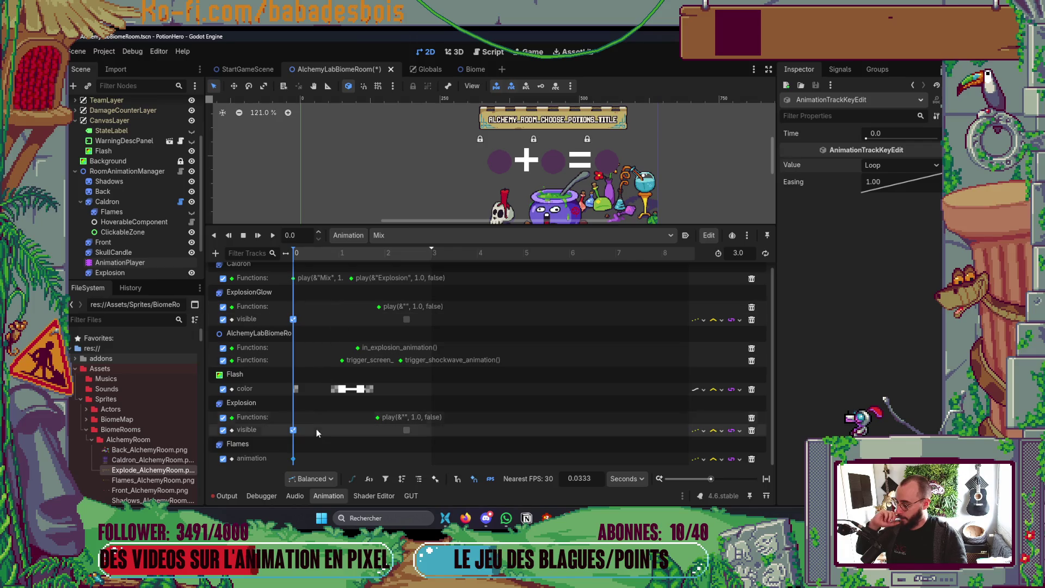
left_click(911, 162)
left_click(907, 203)
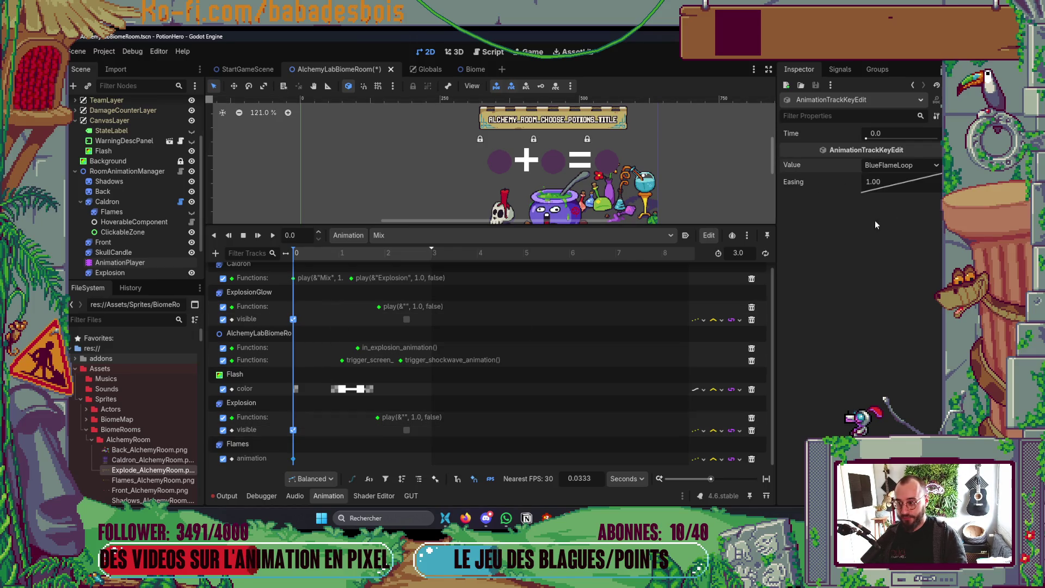
Insert a Flames key at about 2.47 s set to Loop, then save and run the game.
left_click(406, 253)
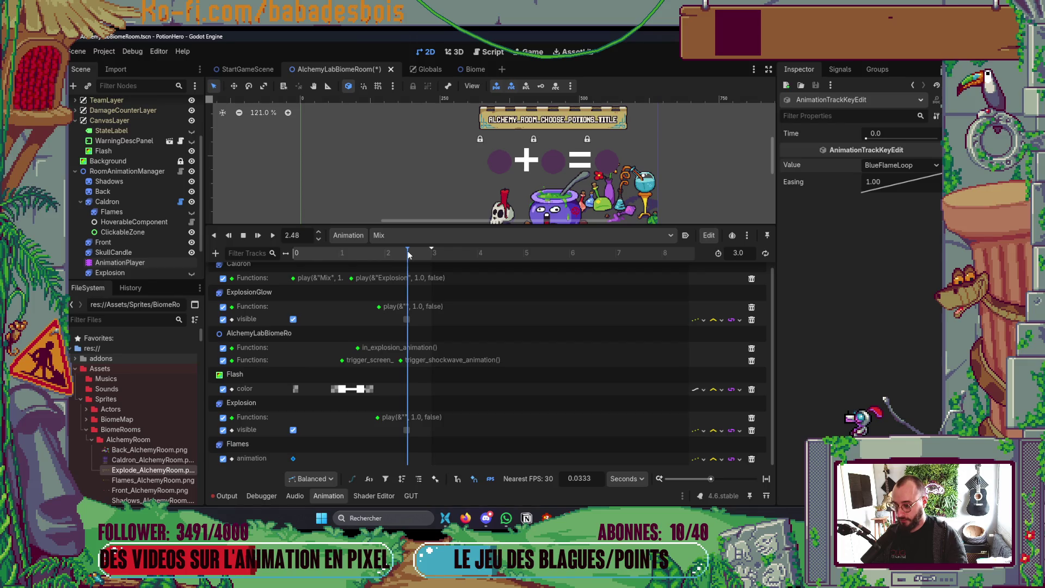
left_click_drag(409, 256, 408, 258)
right_click(406, 459)
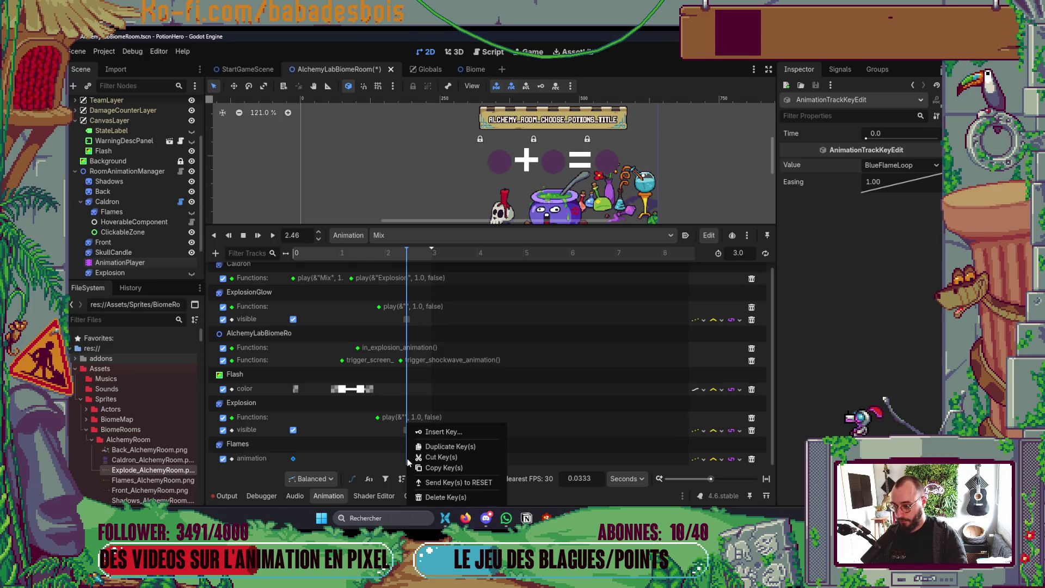
left_click(444, 430)
left_click(407, 459)
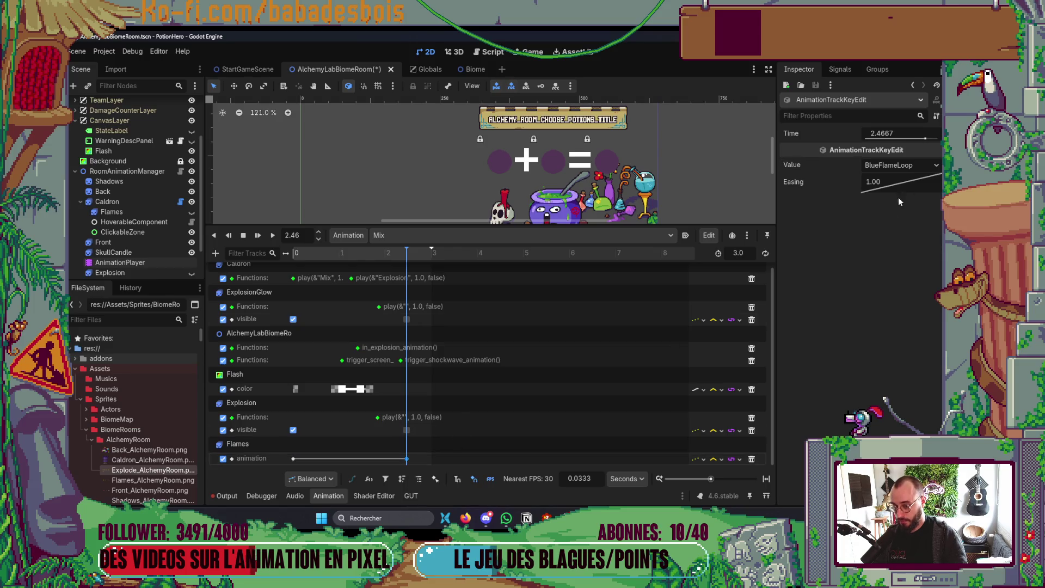
left_click(902, 166)
left_click(882, 204)
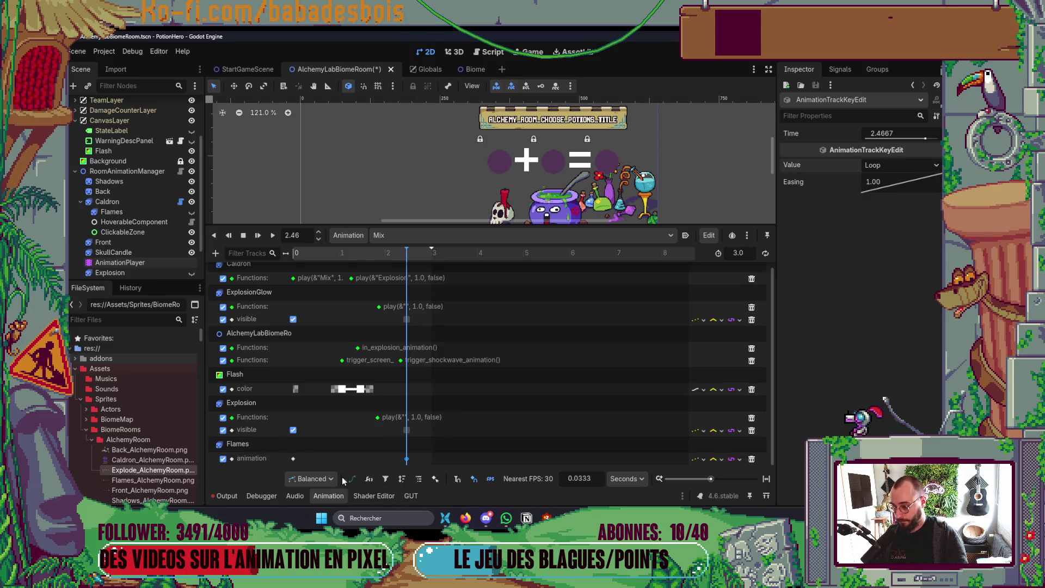
left_click(341, 496)
key("F6")
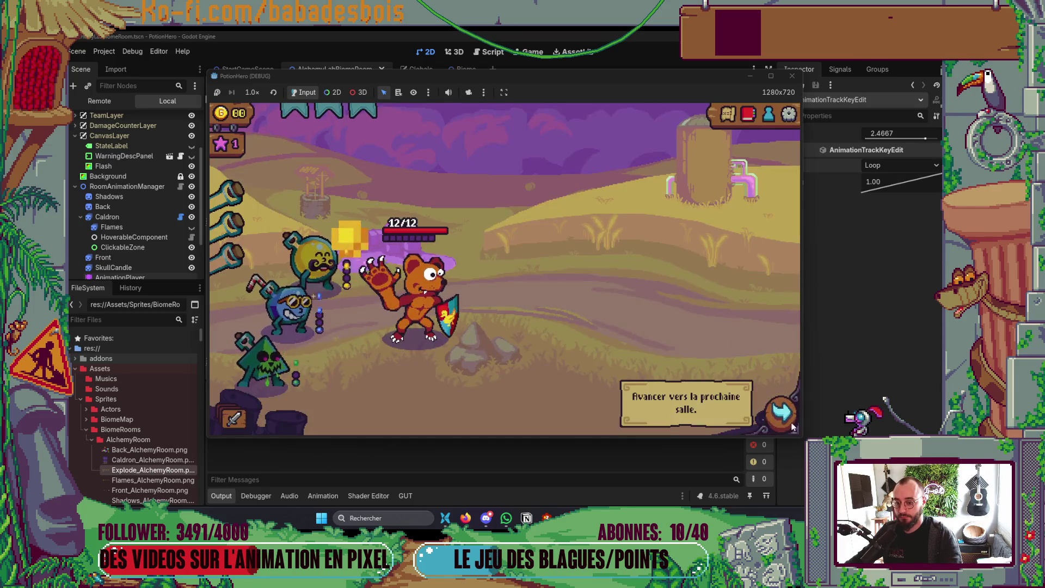
Enter the farm room from the Ferme malfamée map, mix yellow and blue at the cauldron, then close the game.
left_click(775, 414)
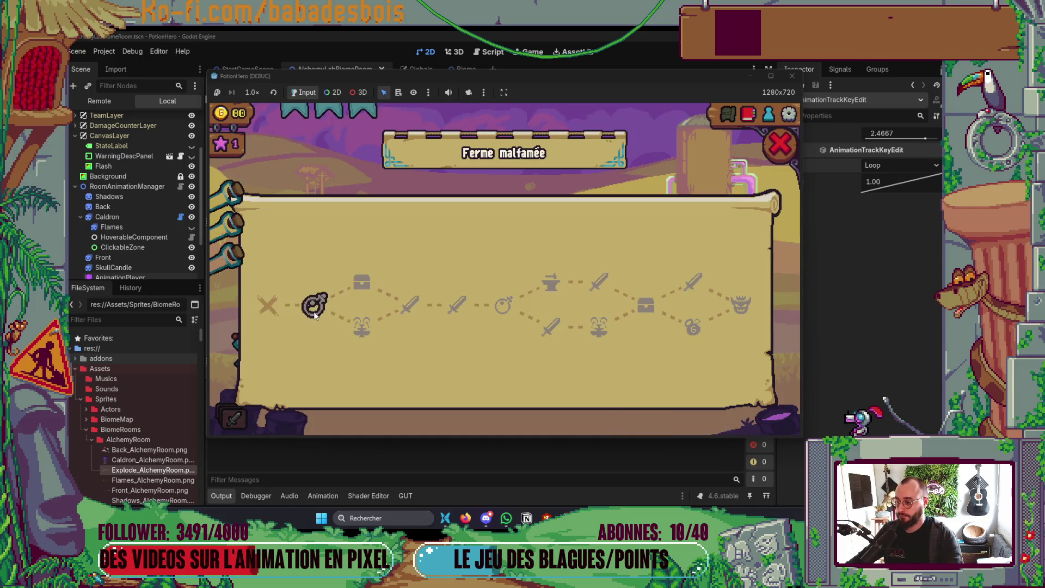
left_click(315, 311)
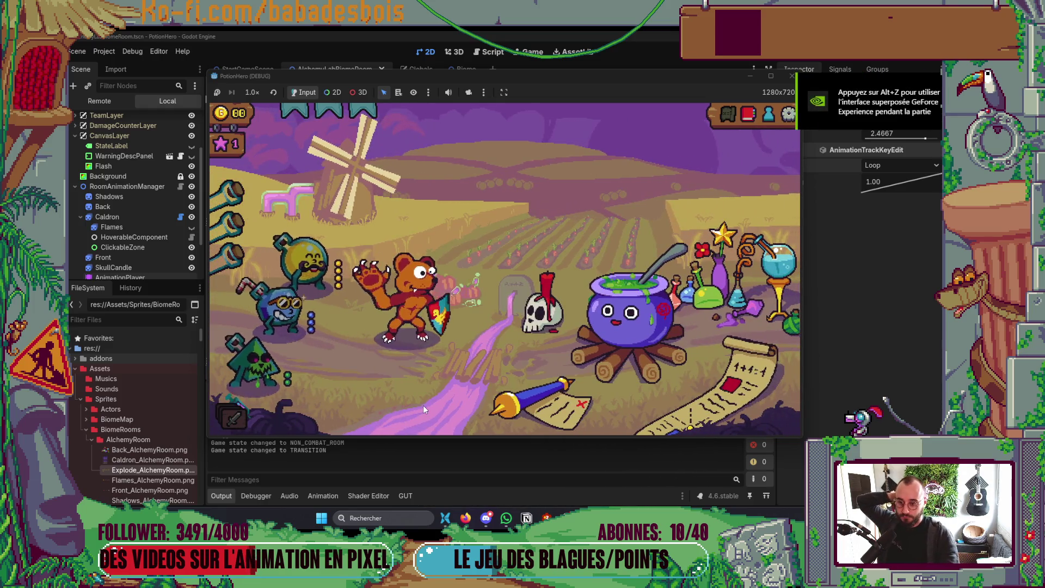
left_click(627, 321)
left_click(298, 265)
left_click(291, 305)
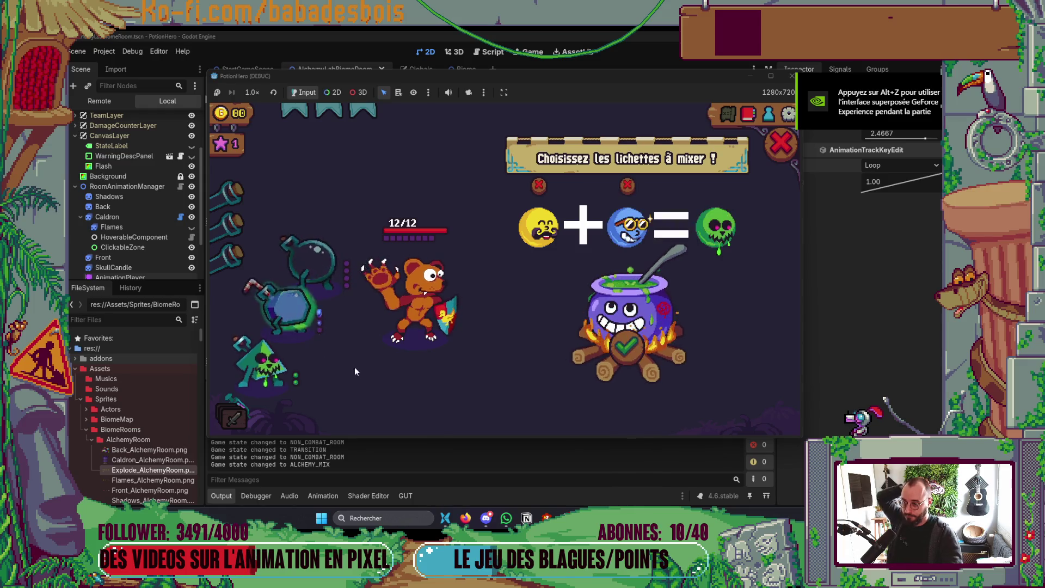
left_click(644, 355)
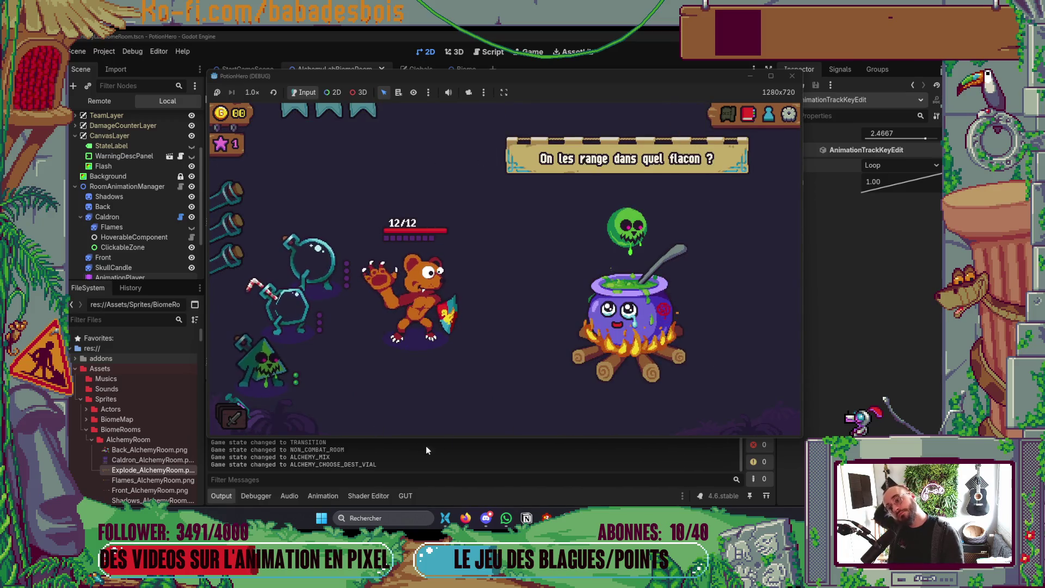
left_click(792, 76)
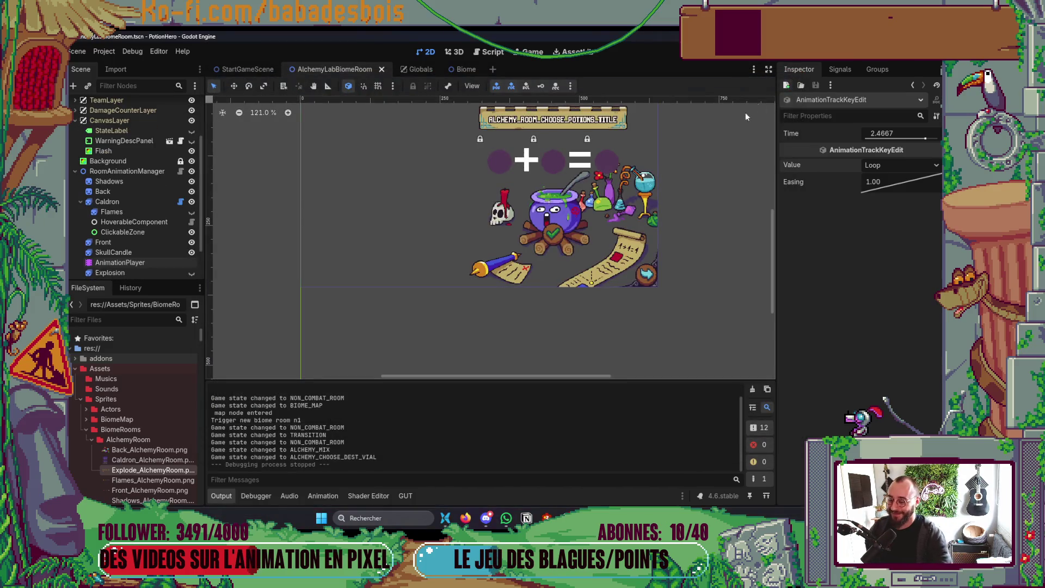
Move the Explosion visibility key in Mix to 2.5333 s, then save and relaunch the game.
left_click(120, 262)
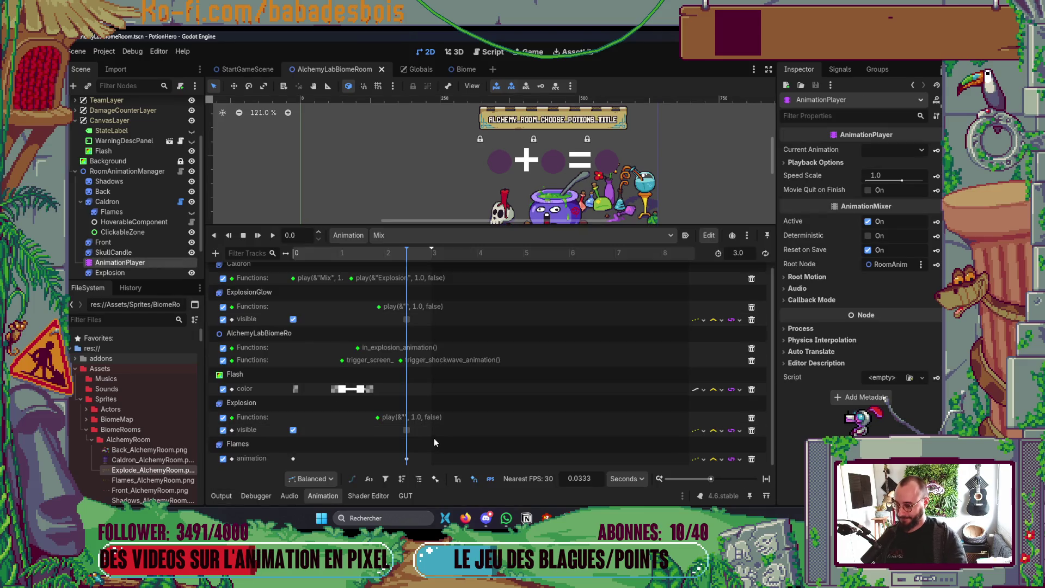
left_click(406, 431)
left_click_drag(408, 430, 410, 431)
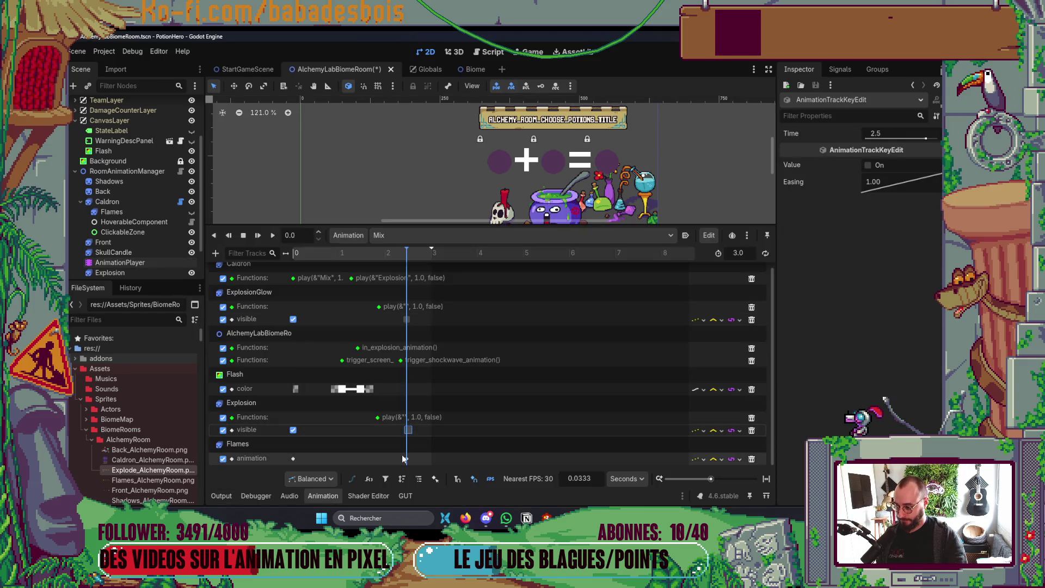
left_click(409, 460)
left_click(408, 321)
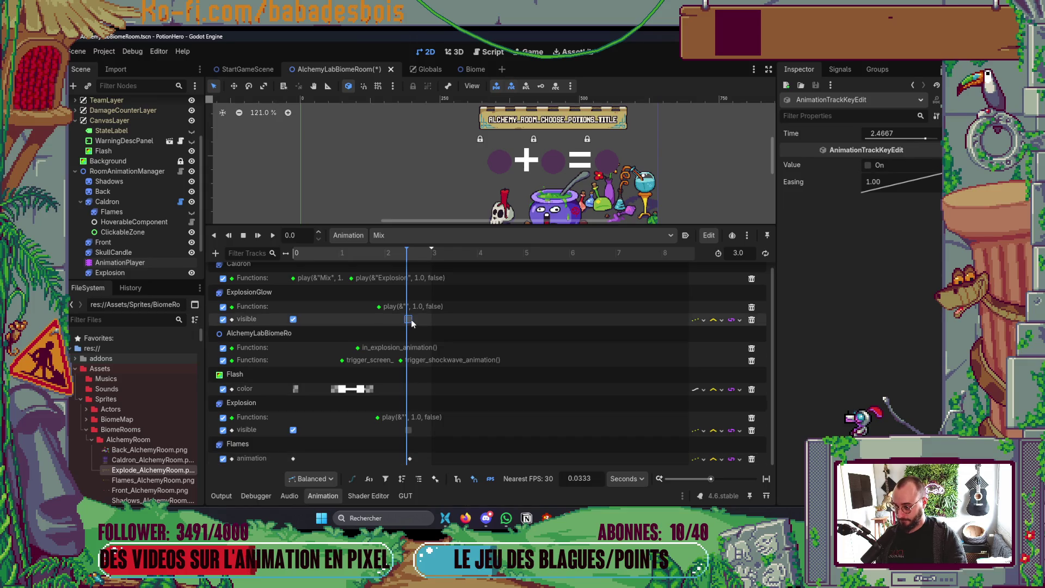
left_click(409, 431)
left_click_drag(413, 433, 414, 433)
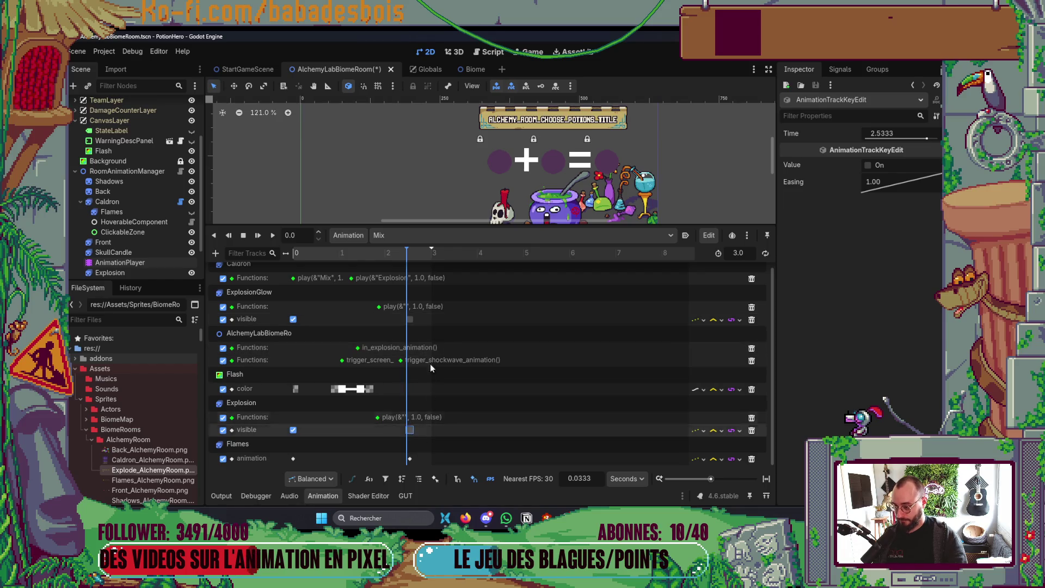
left_click(312, 496)
key("F5")
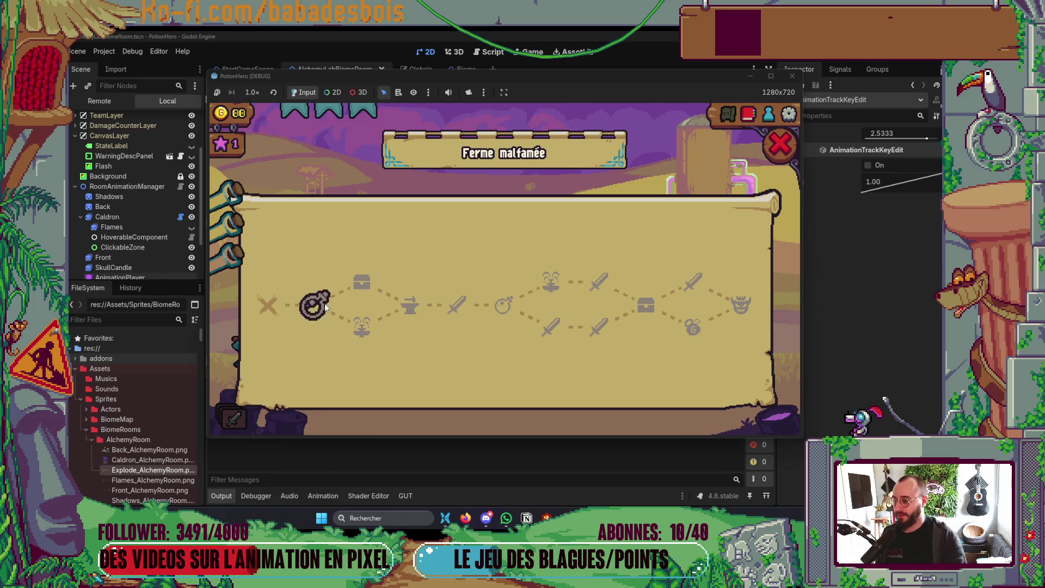
Enter the farm room from the map to check the cauldron, then stop the game with F8.
left_click(324, 303)
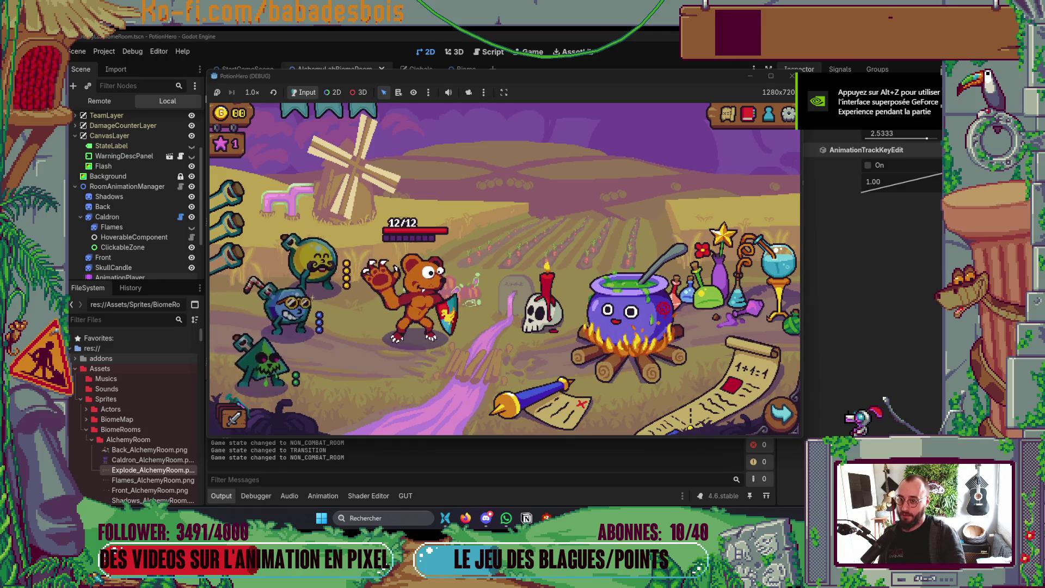
key("F8")
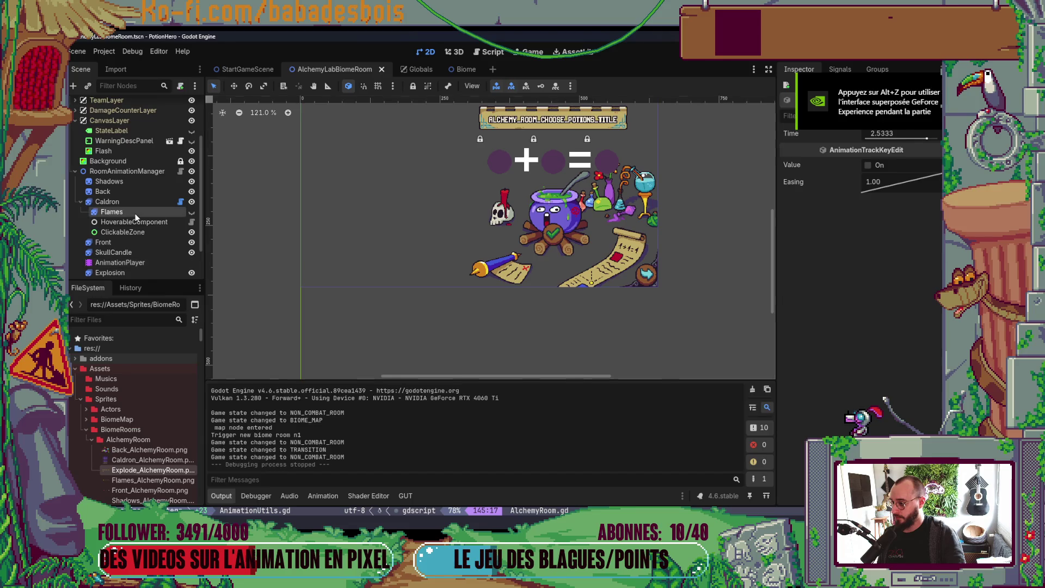
Set the Flames sprite's default animation to Appear and test-run the game briefly.
left_click(136, 214)
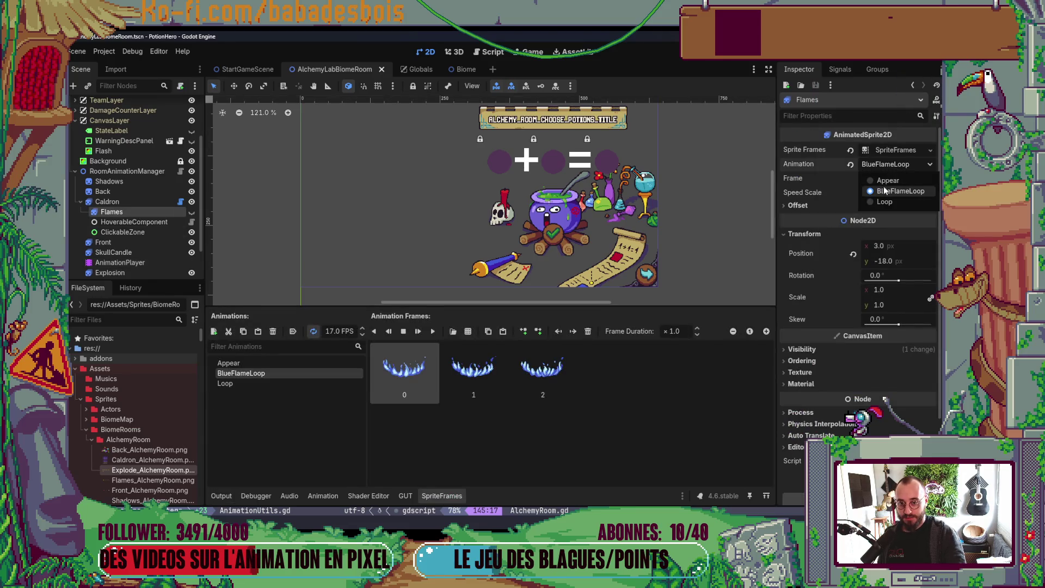
left_click(887, 180)
key("F5")
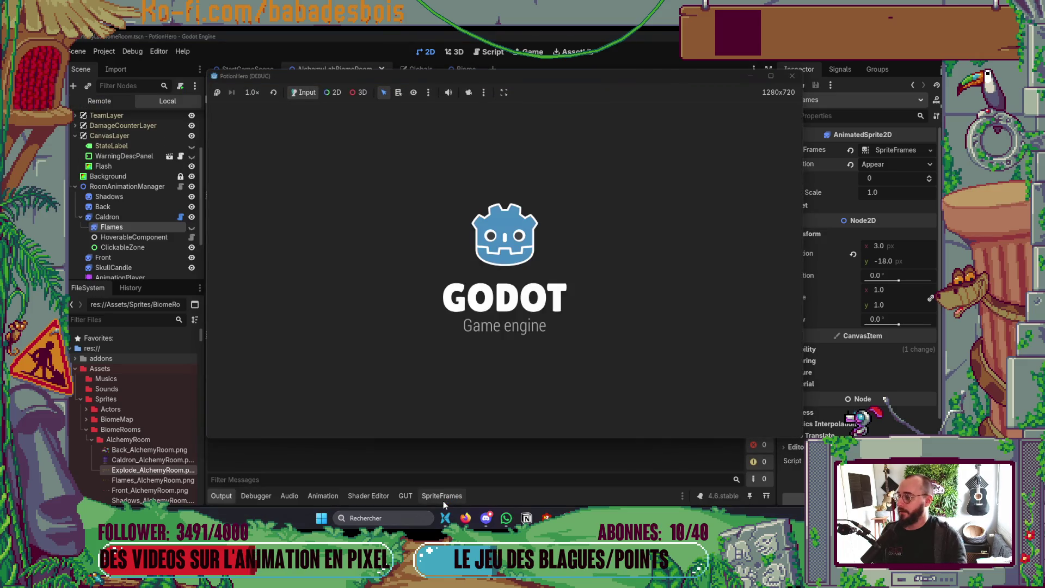
key("F8")
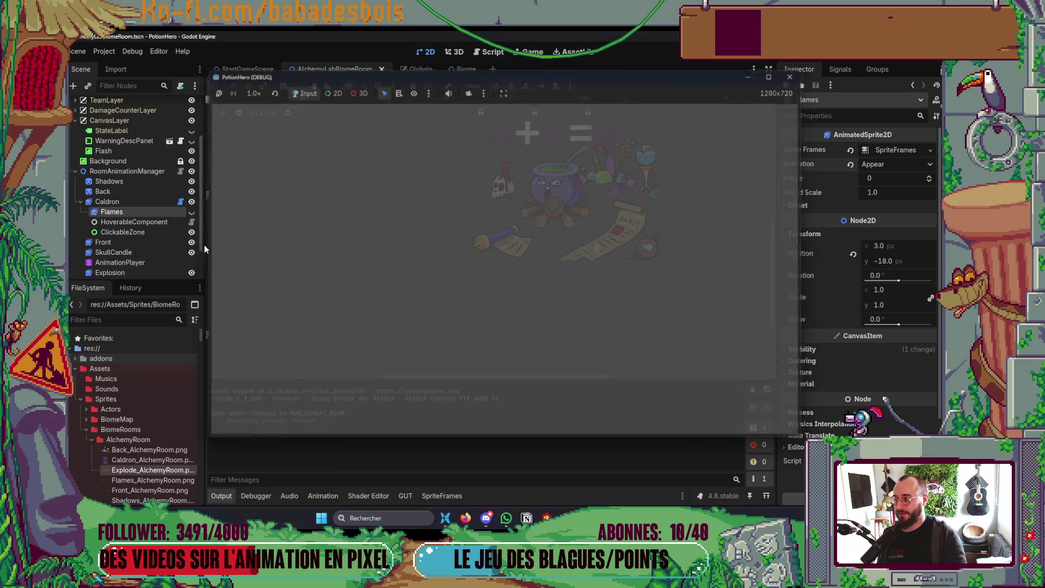
Change the RESET animation's Flames key to Appear, then save and run the game.
left_click(128, 263)
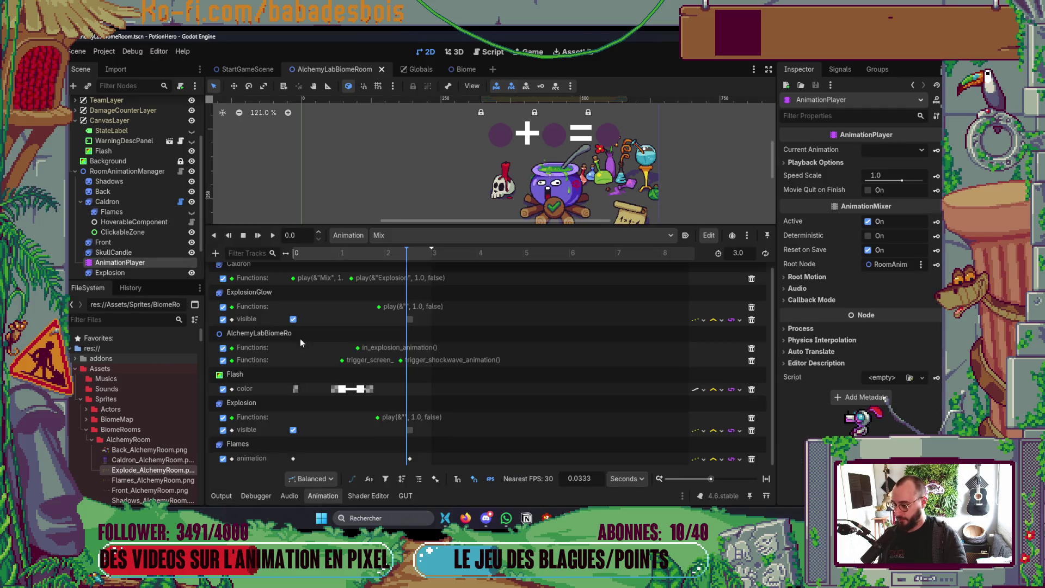
left_click(429, 235)
left_click(425, 274)
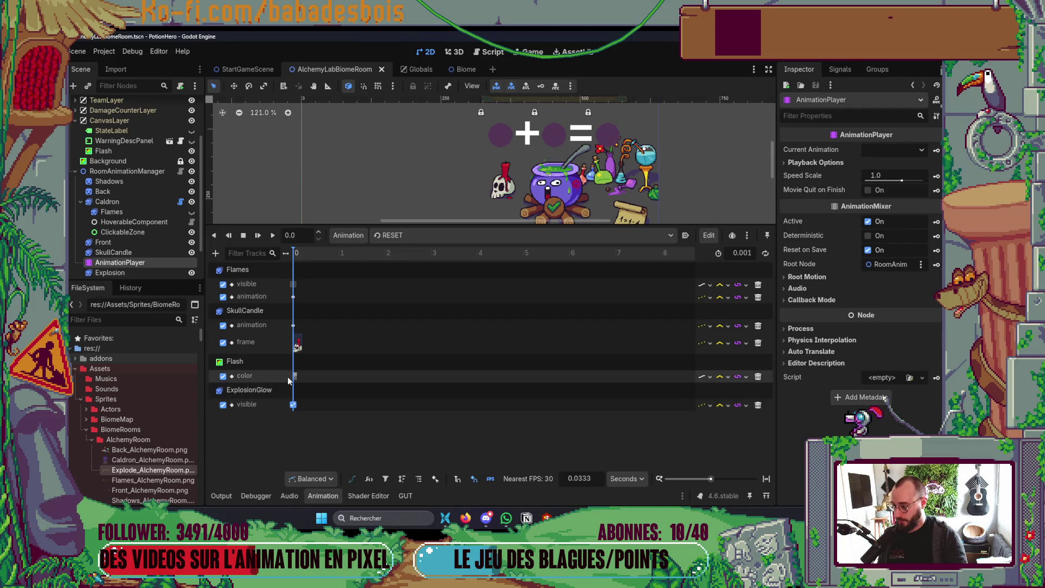
left_click(293, 296)
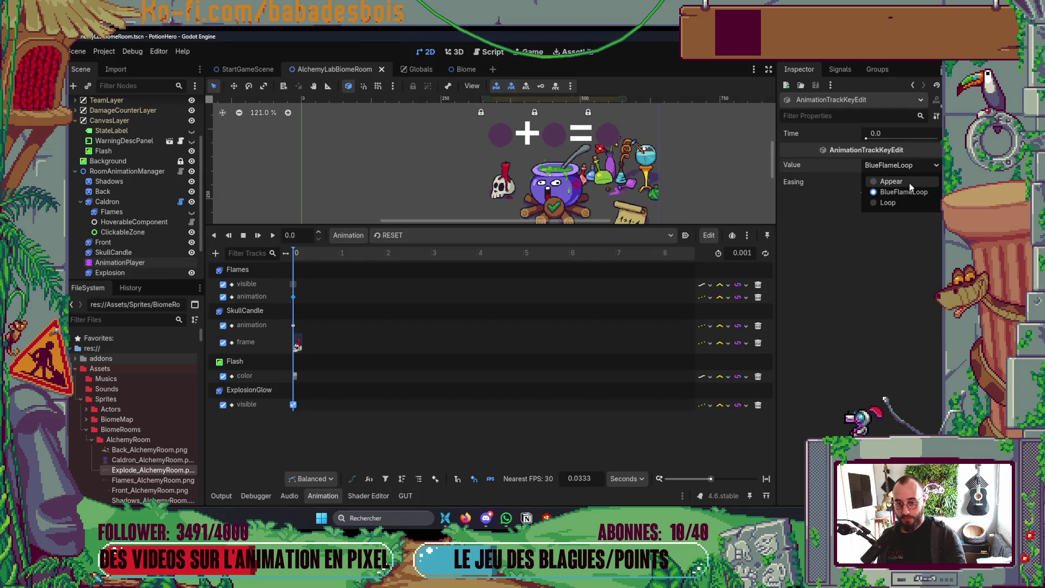
left_click(329, 497)
key("F5")
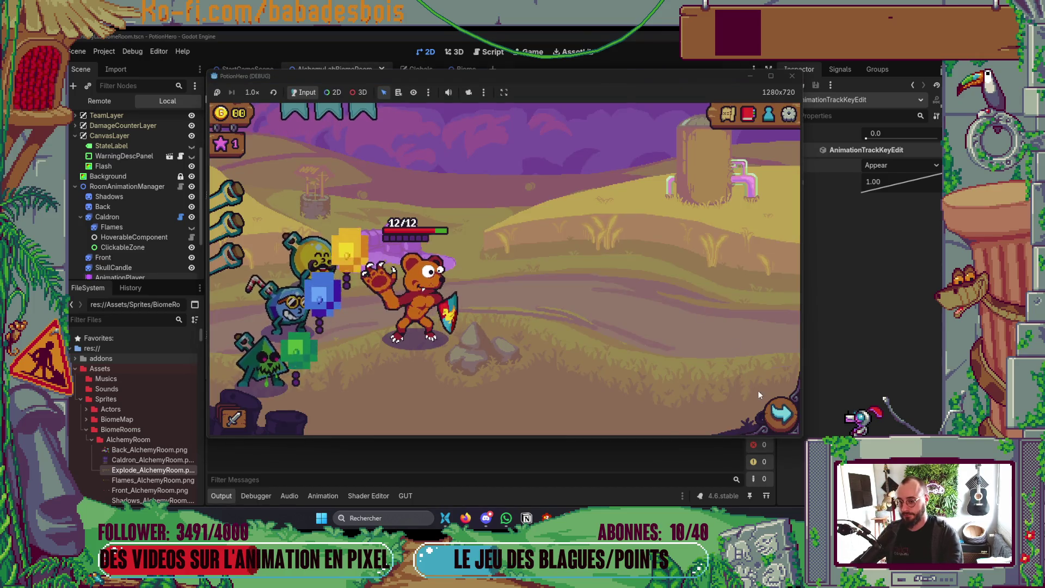
Enter the farm room, mix the yellow and blue lichettes at the cauldron, then close the game.
left_click(773, 408)
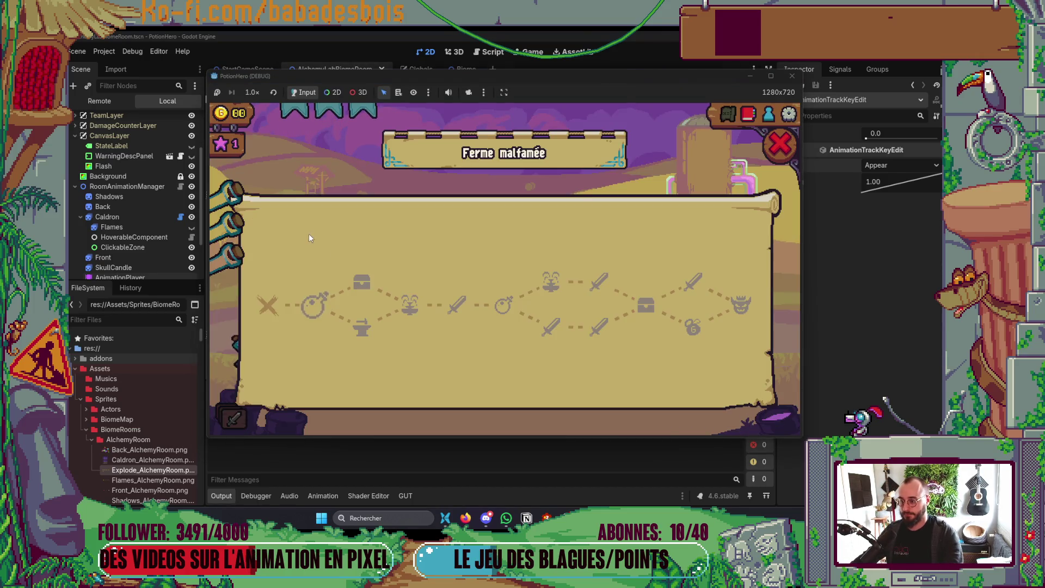
left_click(316, 304)
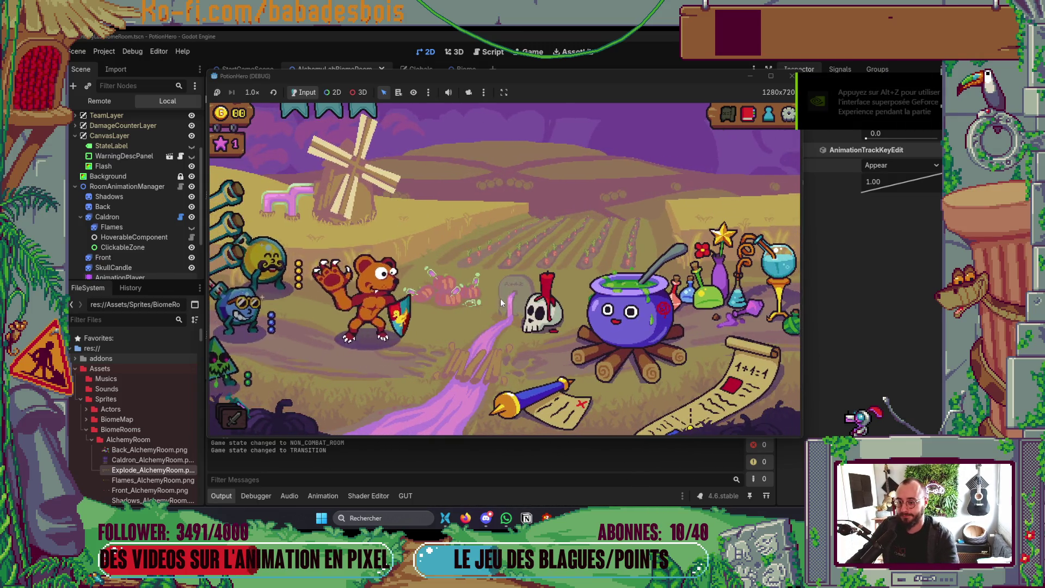
left_click(629, 345)
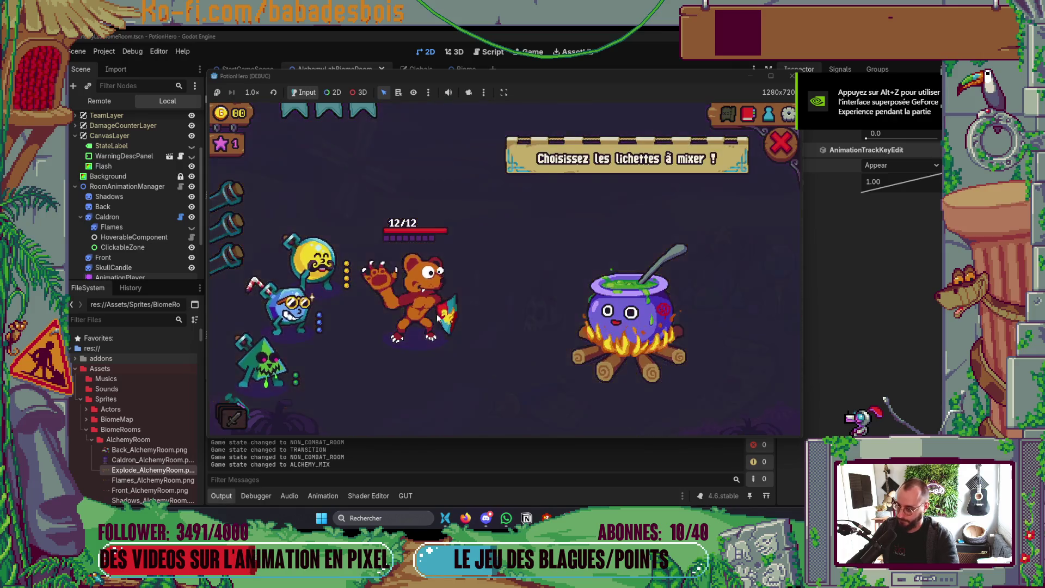
left_click(310, 266)
left_click(292, 306)
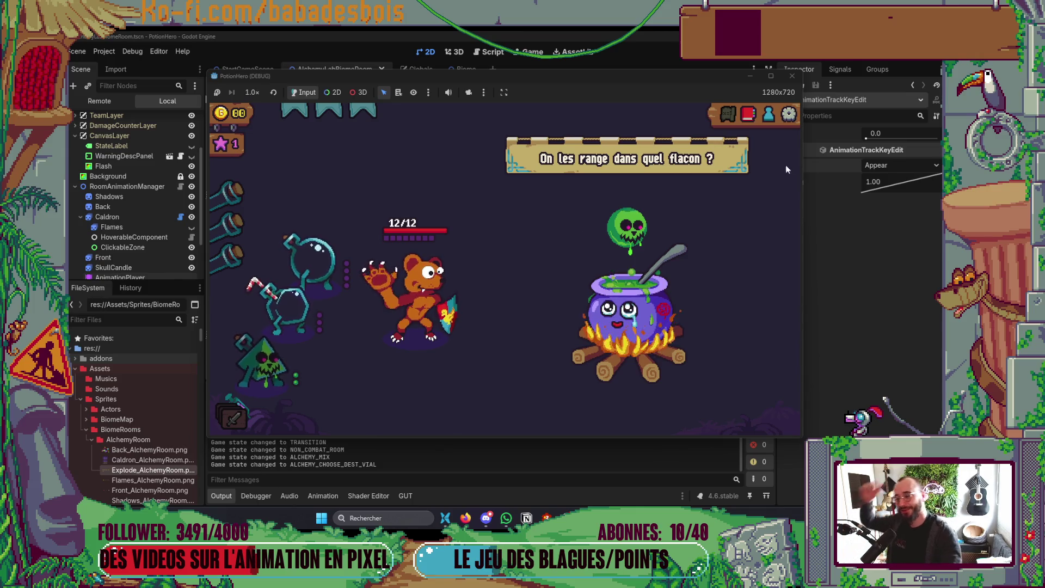
left_click(792, 75)
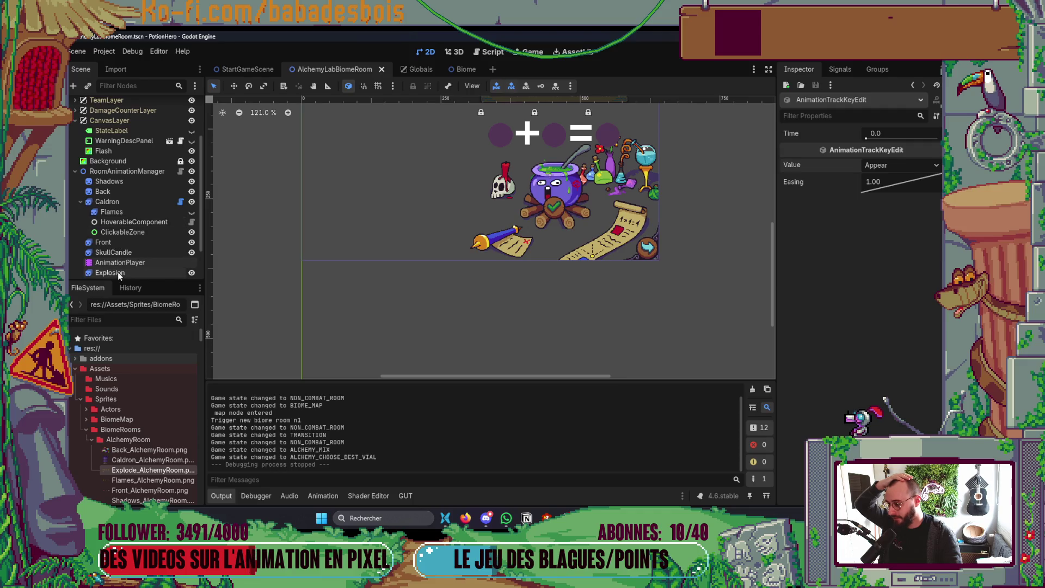
Set the Flames sprite's animation speed to 15 FPS and launch the game.
left_click(124, 215)
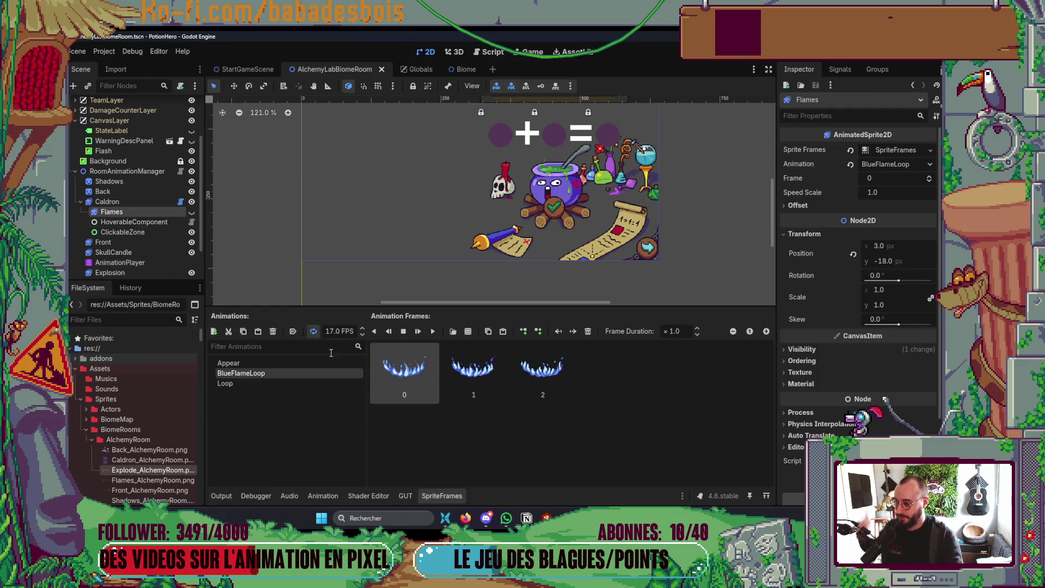
left_click(377, 402)
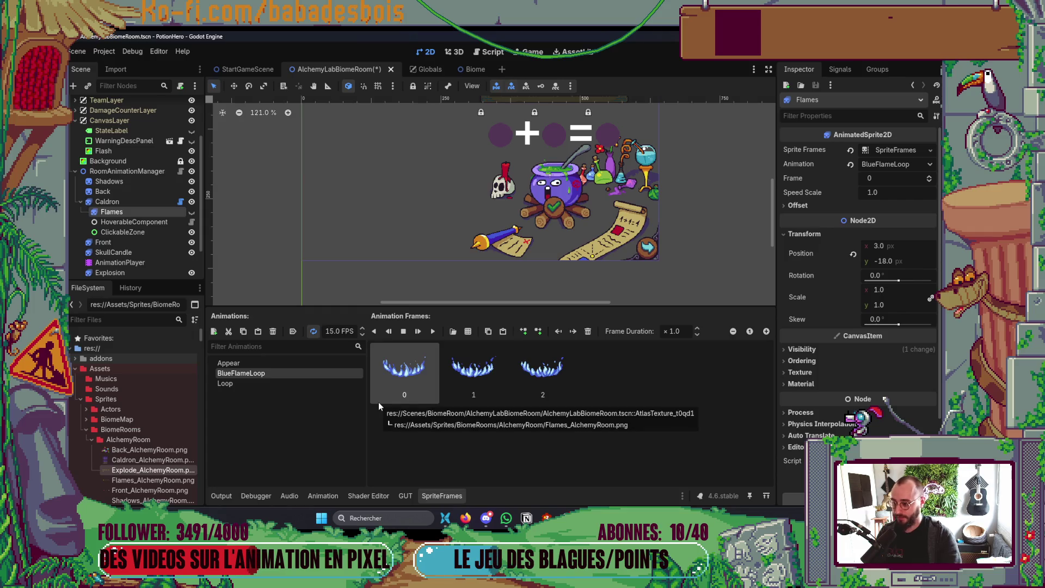
key("F5")
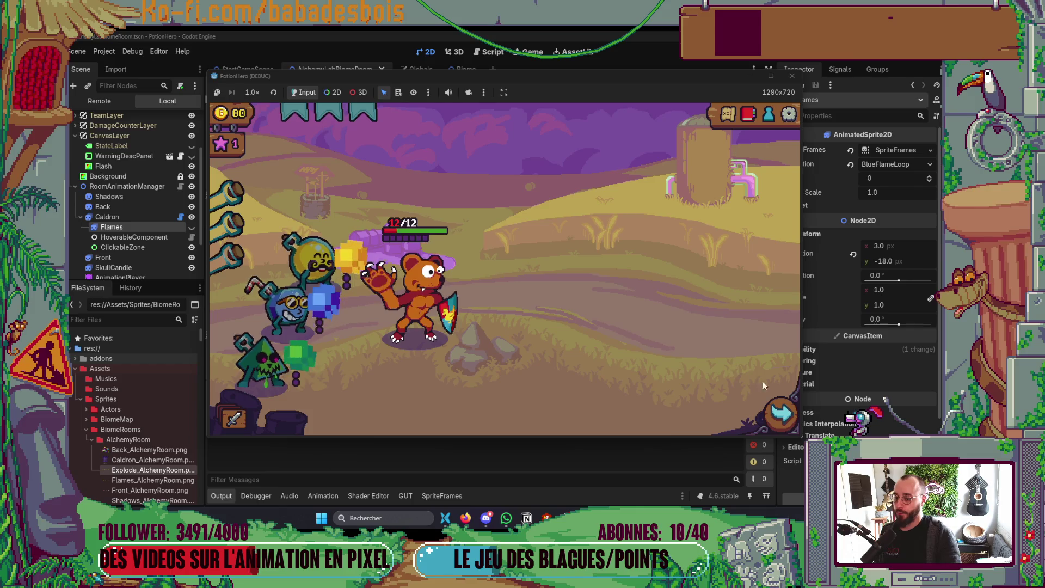
Enter the farm room, brew the cauldron mix to watch the slower flames, then close the game.
left_click(309, 309)
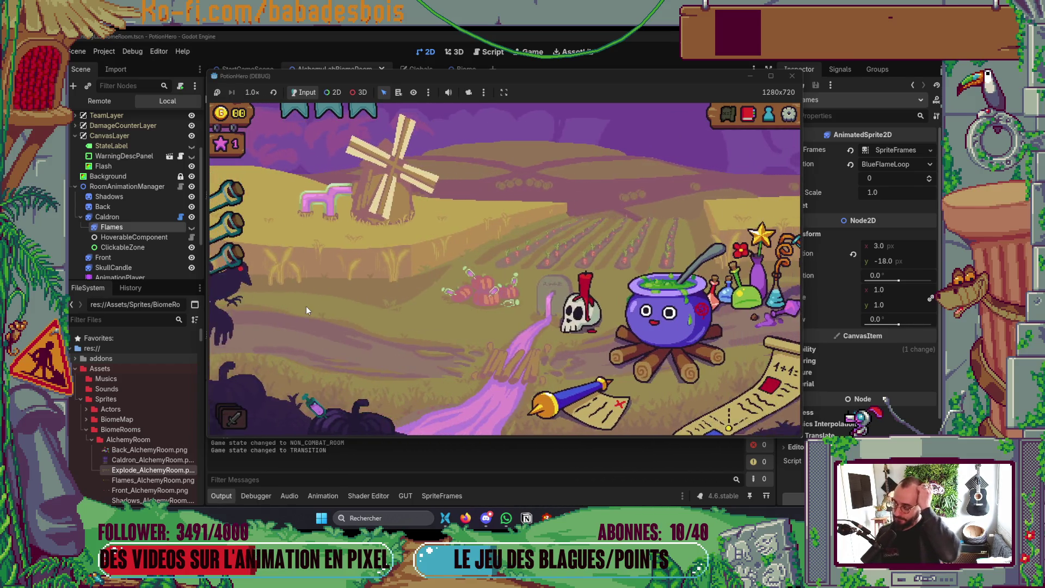
left_click(642, 260)
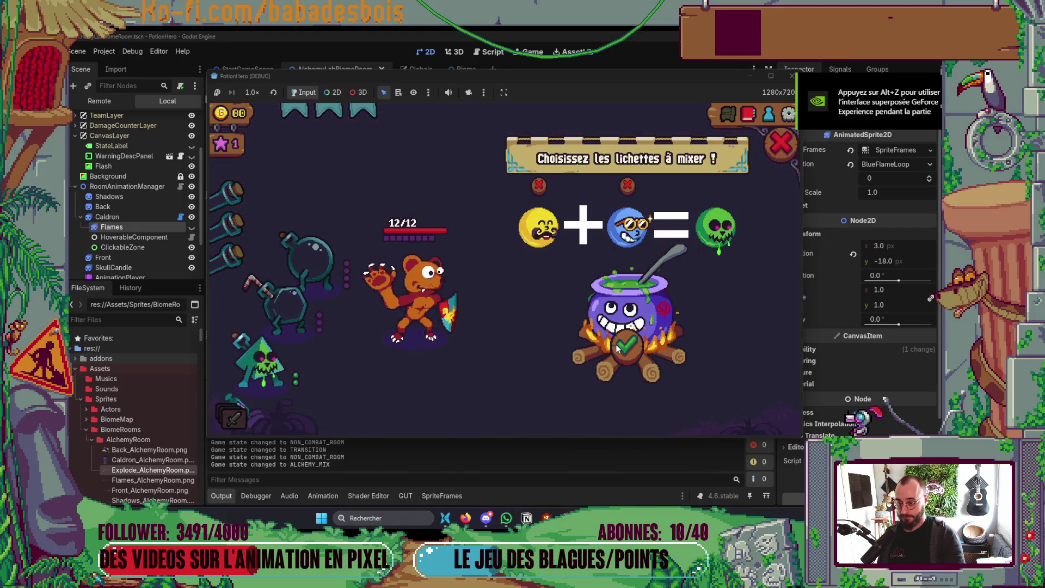
left_click(615, 349)
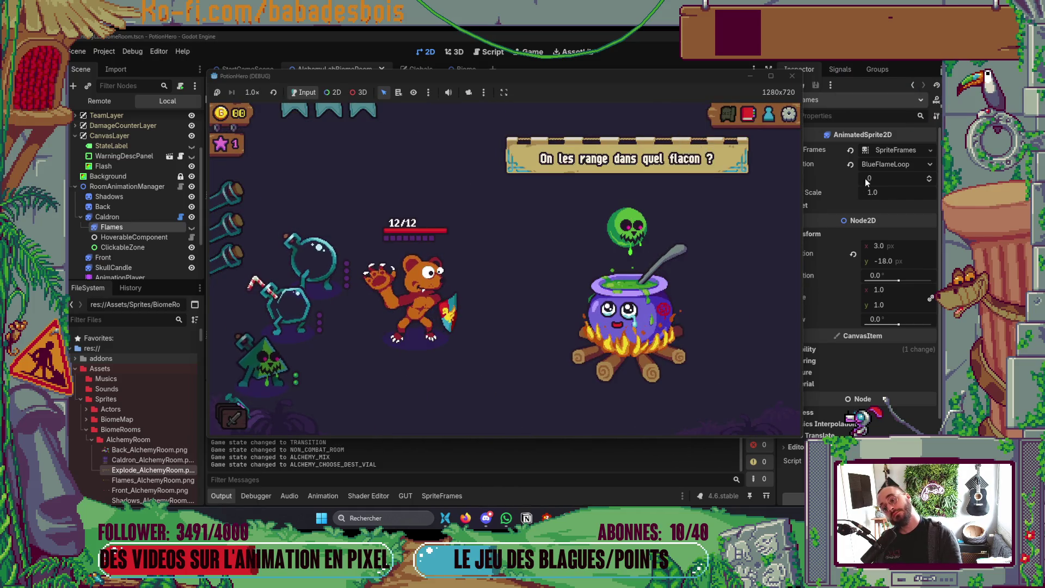
left_click(793, 76)
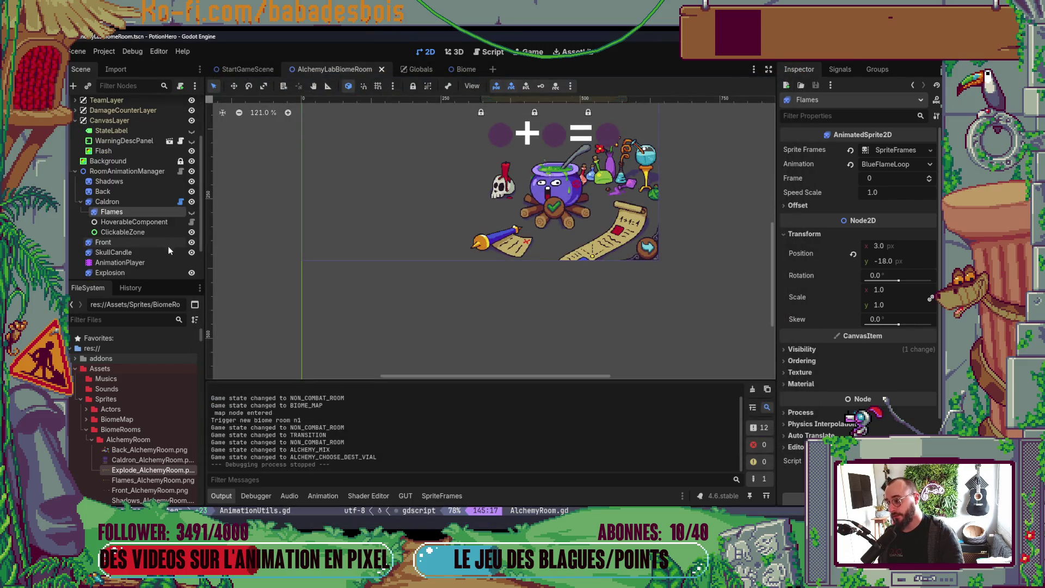
Move the Mix animation's Flames Loop key to 2.6333 s and launch the game.
left_click(153, 262)
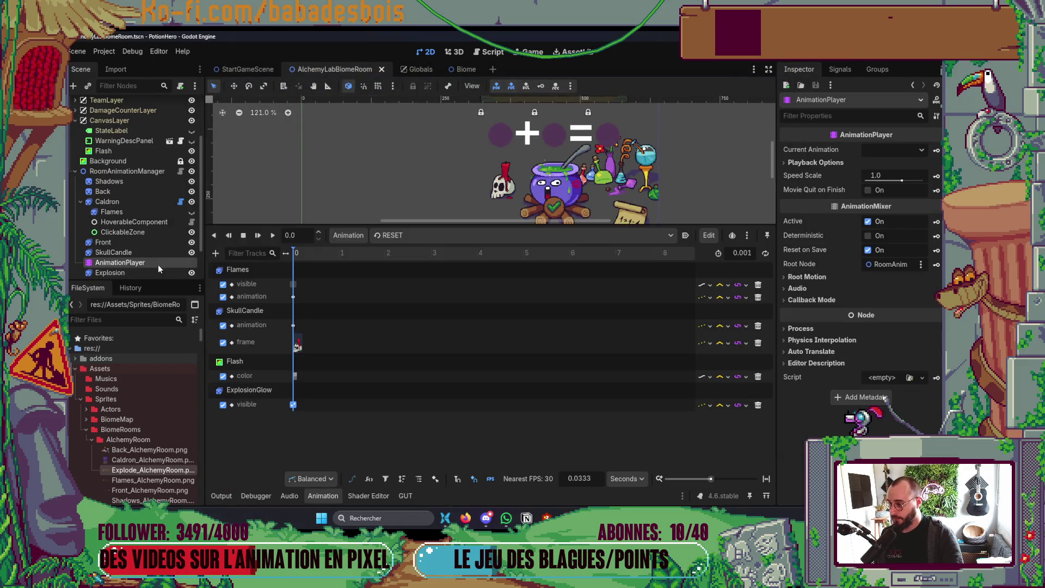
left_click(407, 236)
left_click(406, 263)
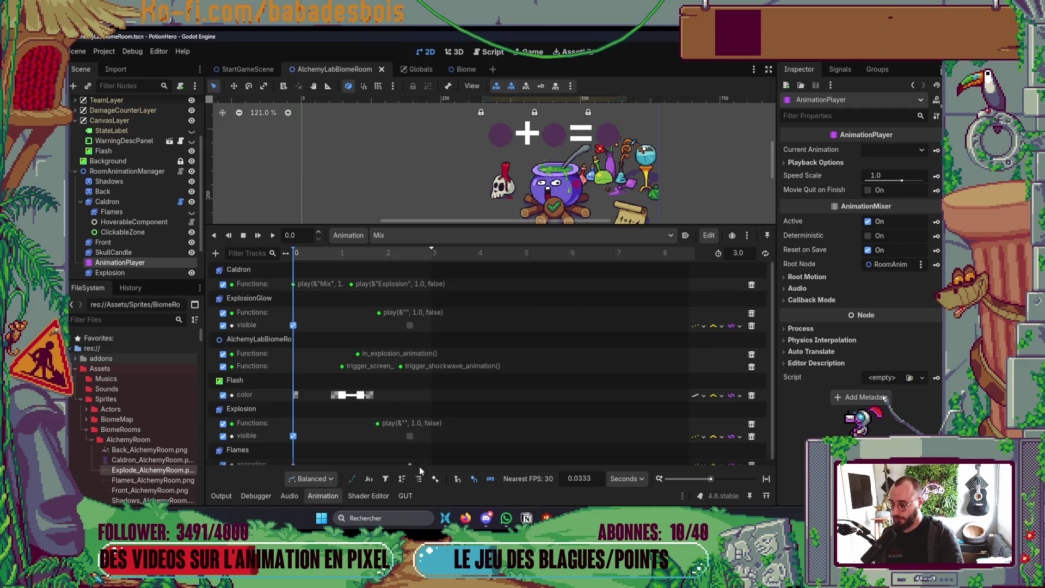
scroll(432, 429, "down", 1)
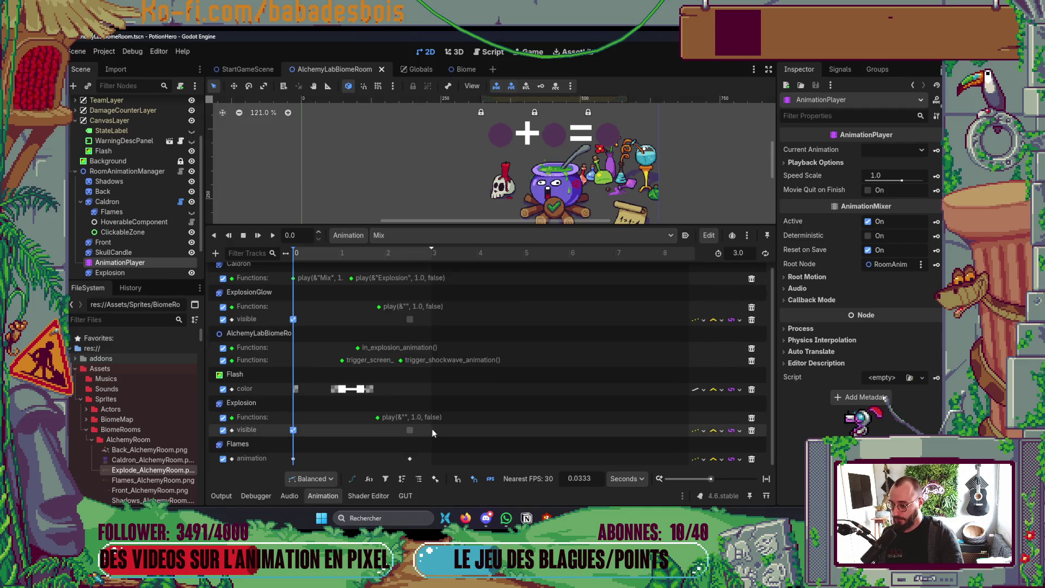
left_click(410, 459)
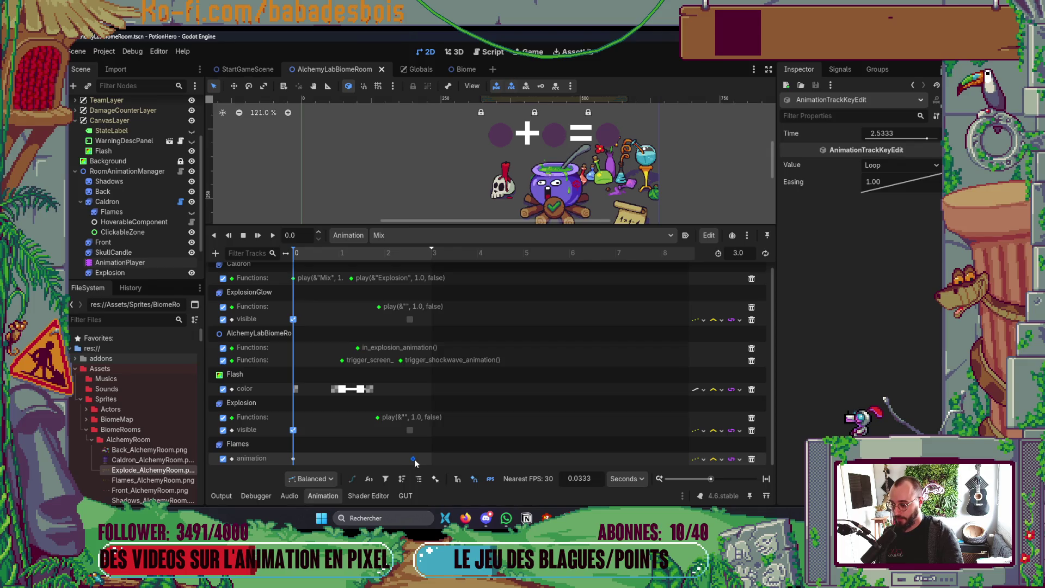
left_click_drag(415, 459, 416, 459)
left_click(324, 496)
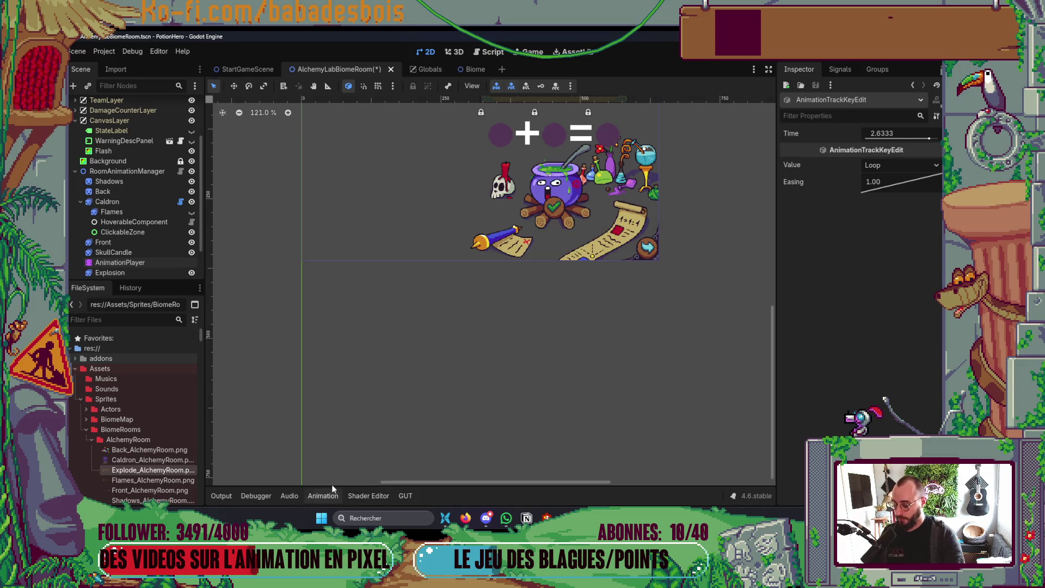
key("F5")
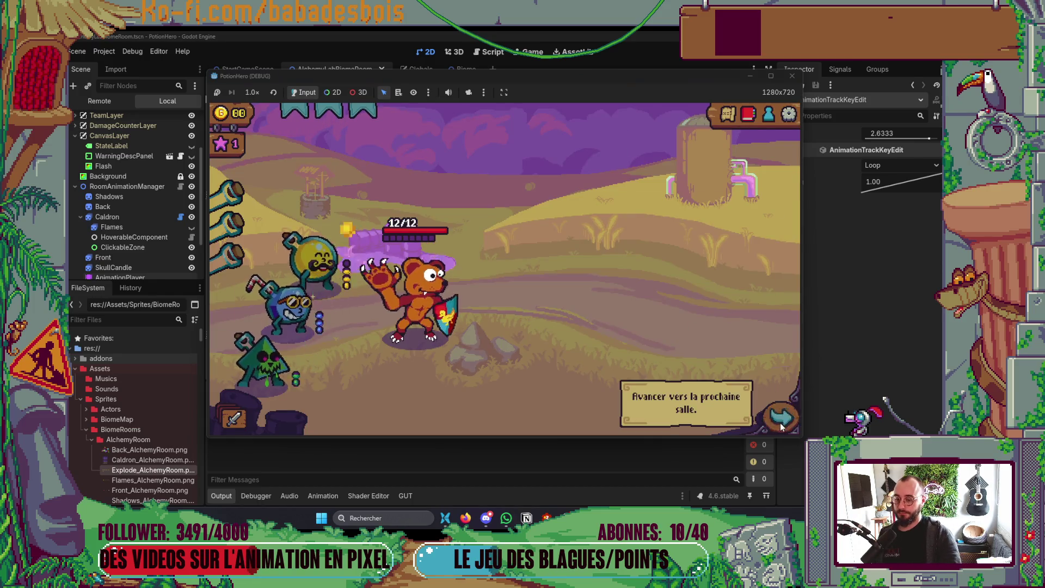
Enter the farm room, complete the lichette mix at the cauldron, then close the game.
left_click(781, 410)
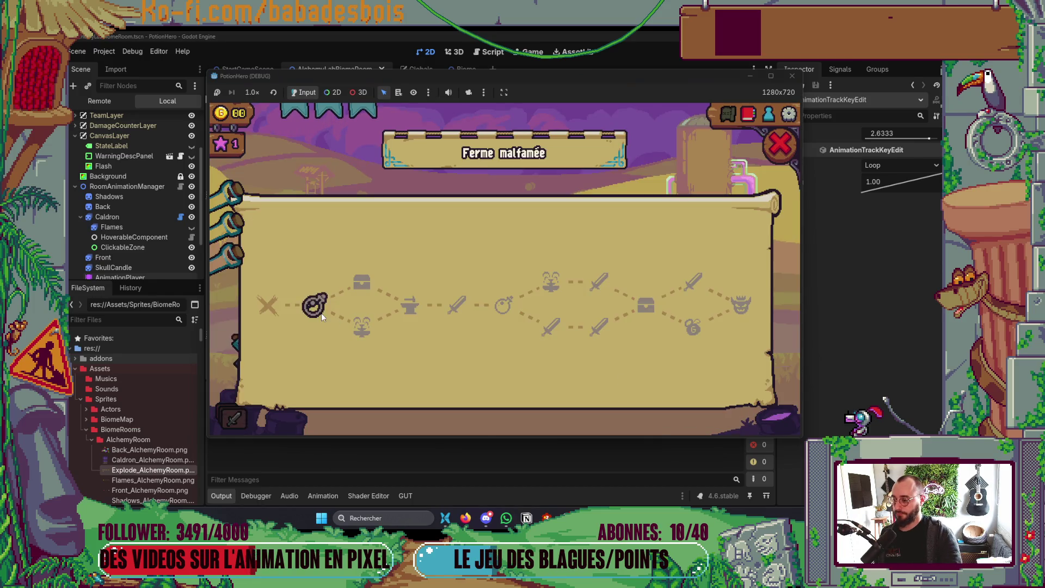
left_click(317, 313)
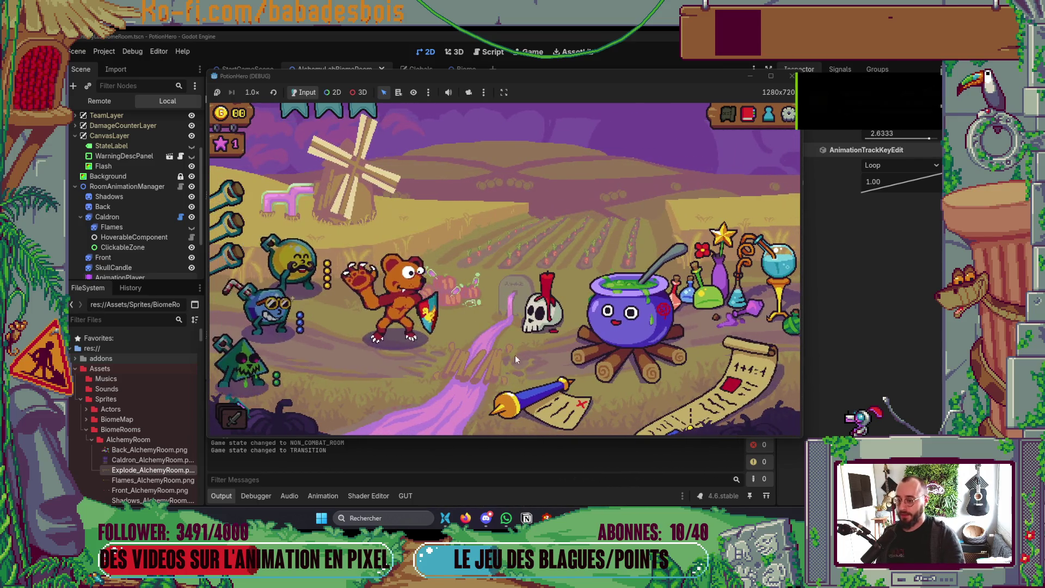
left_click(665, 356)
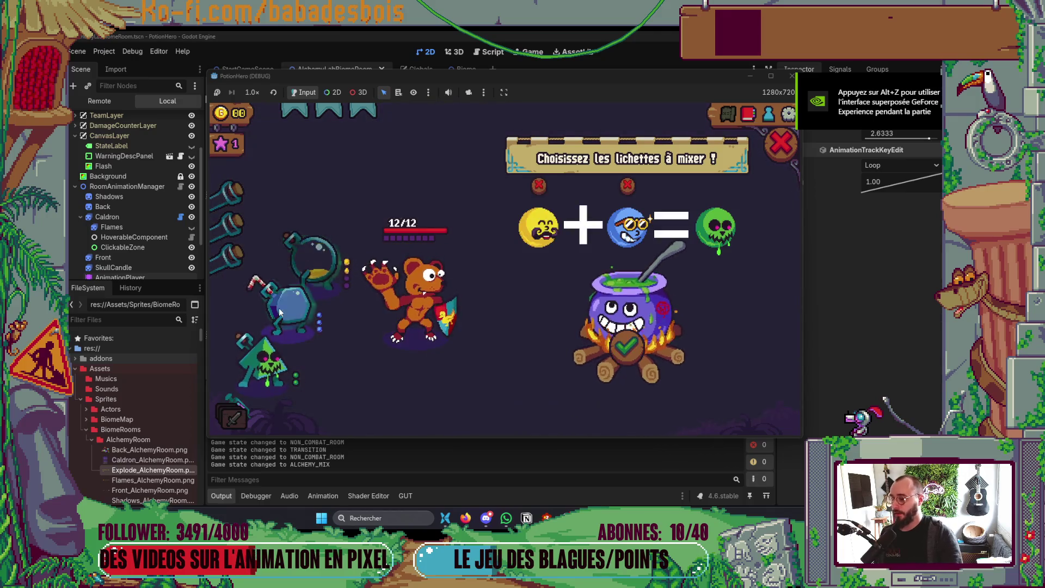
left_click(627, 360)
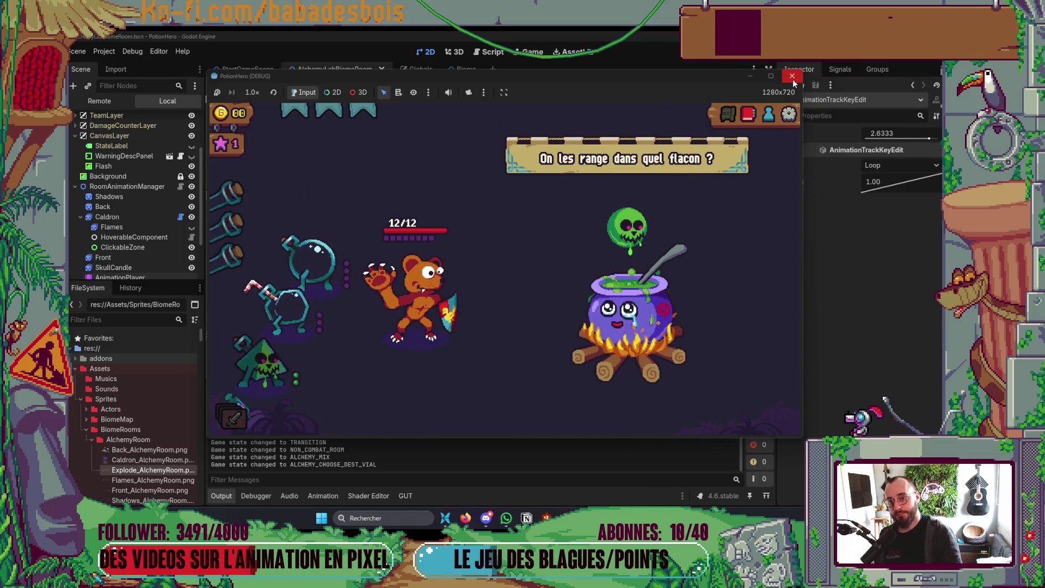
left_click(793, 76)
Shift the Explosion and ExplosionGlow visibility keys to about 2.67 s and launch the game.
left_click(145, 263)
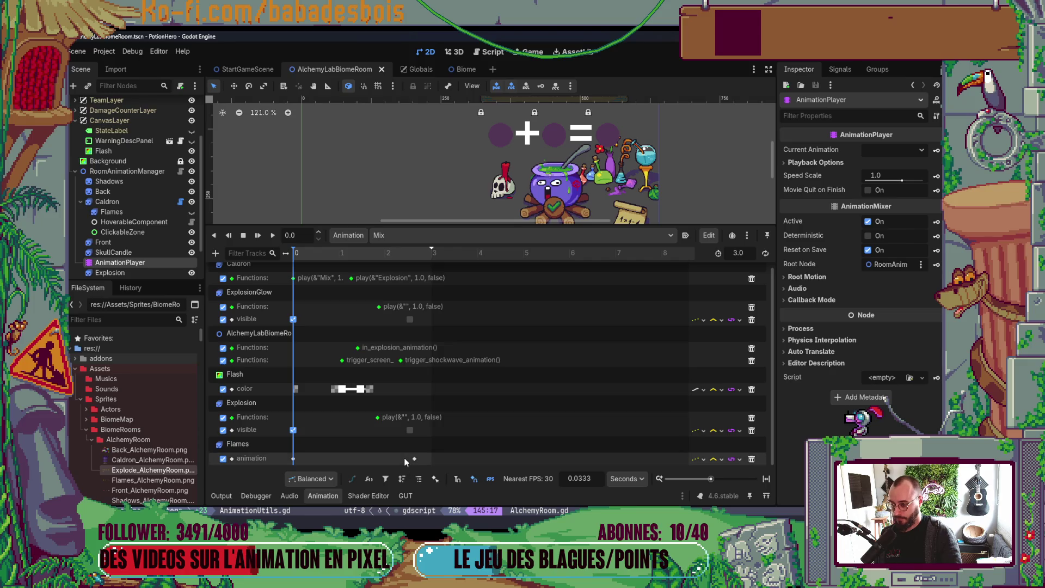
left_click(410, 431)
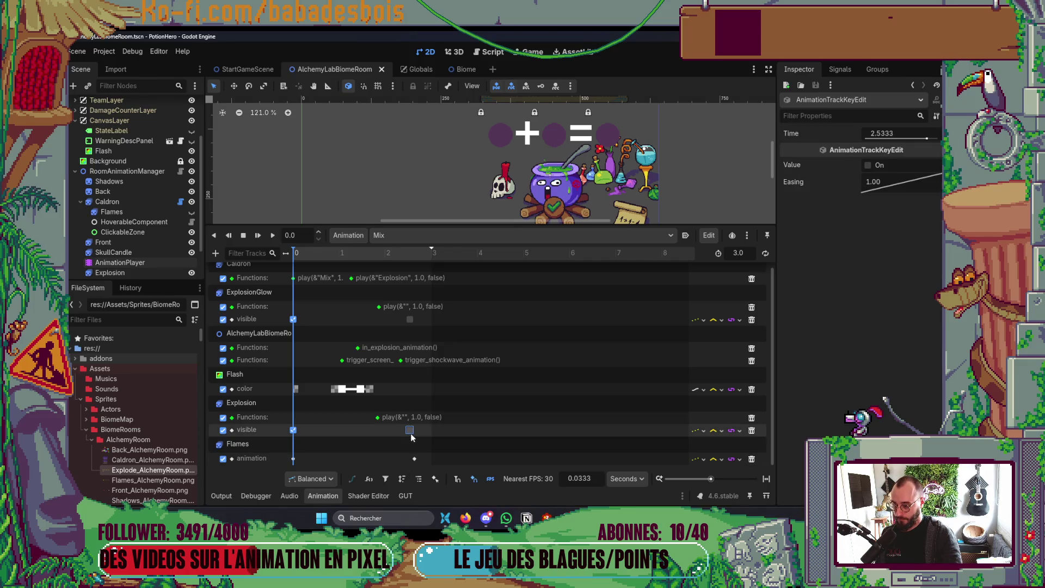
left_click(410, 320)
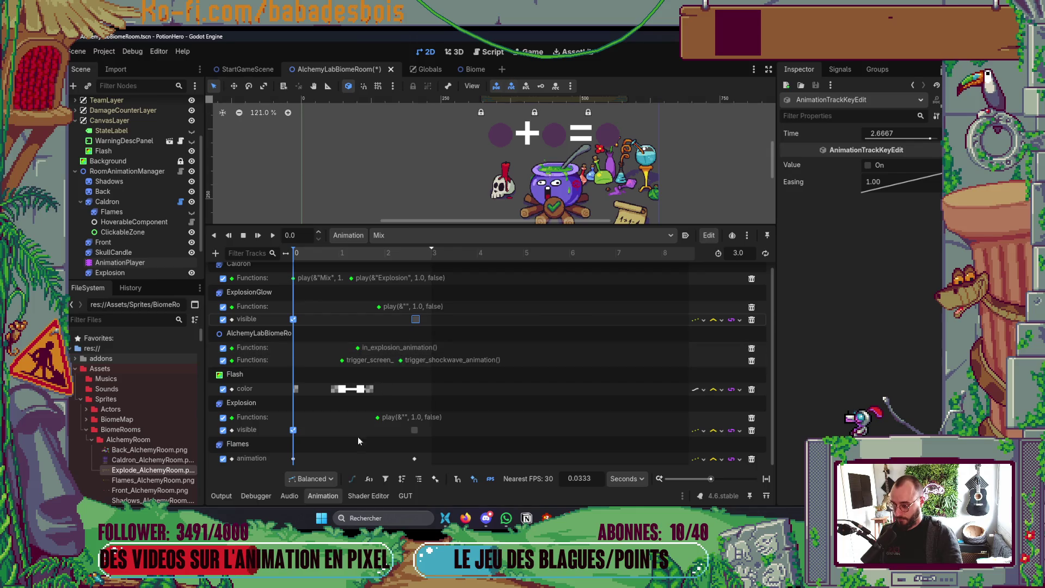
key("F5")
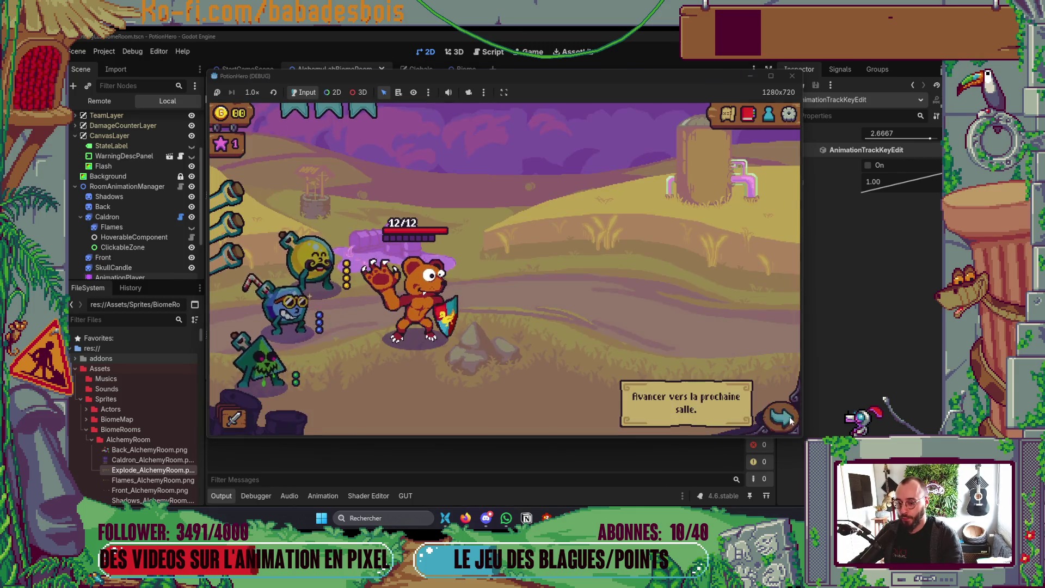
Enter the farm room, brew yellow and blue lichettes into the green skull potion, then close the game.
left_click(779, 419)
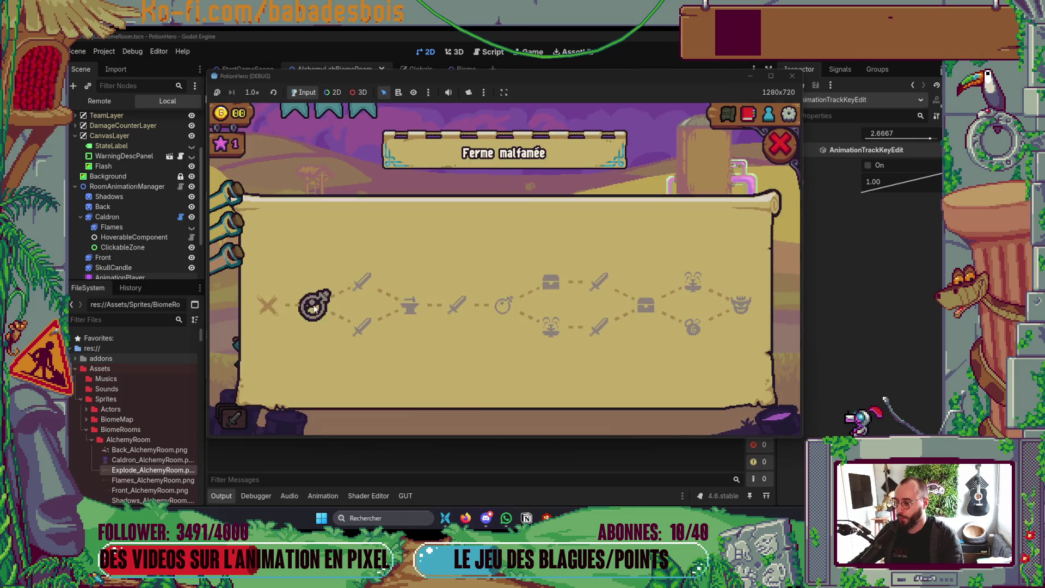
left_click(316, 308)
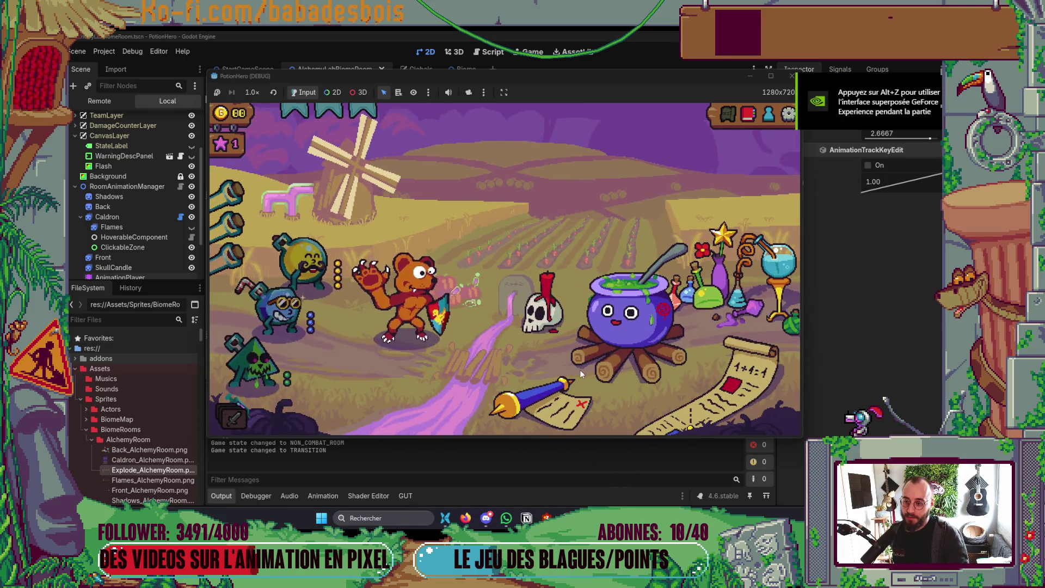
left_click(571, 338)
left_click(307, 262)
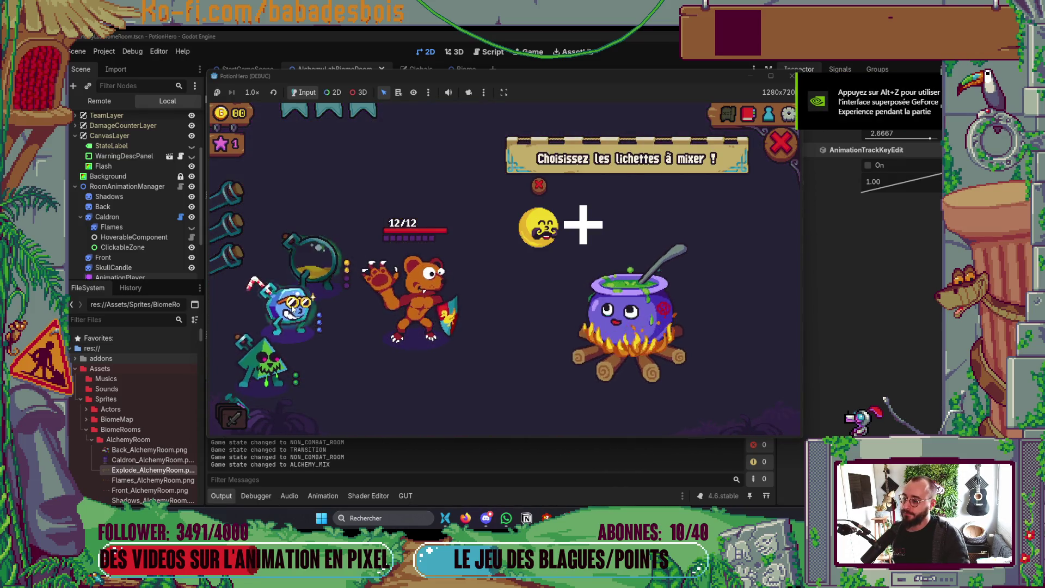
left_click(293, 308)
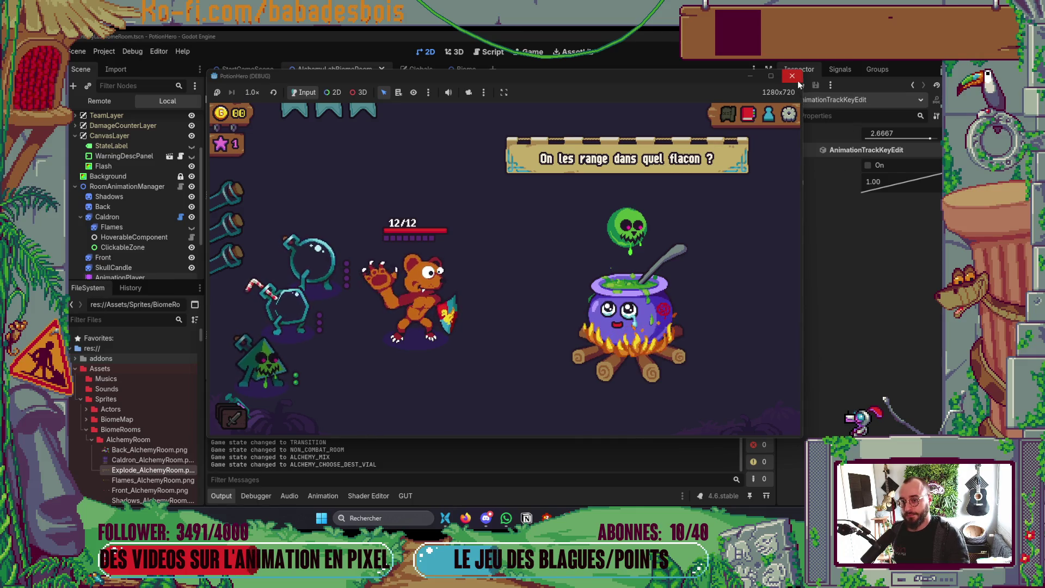
left_click(796, 78)
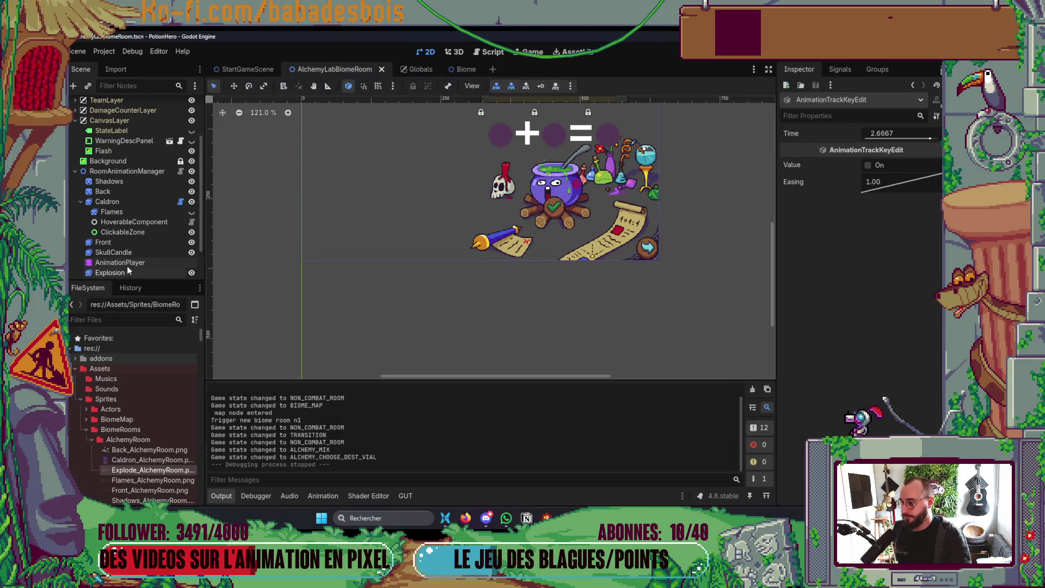
Move the trigger_shockwave key earlier to 2.3 s and launch the game.
left_click(126, 265)
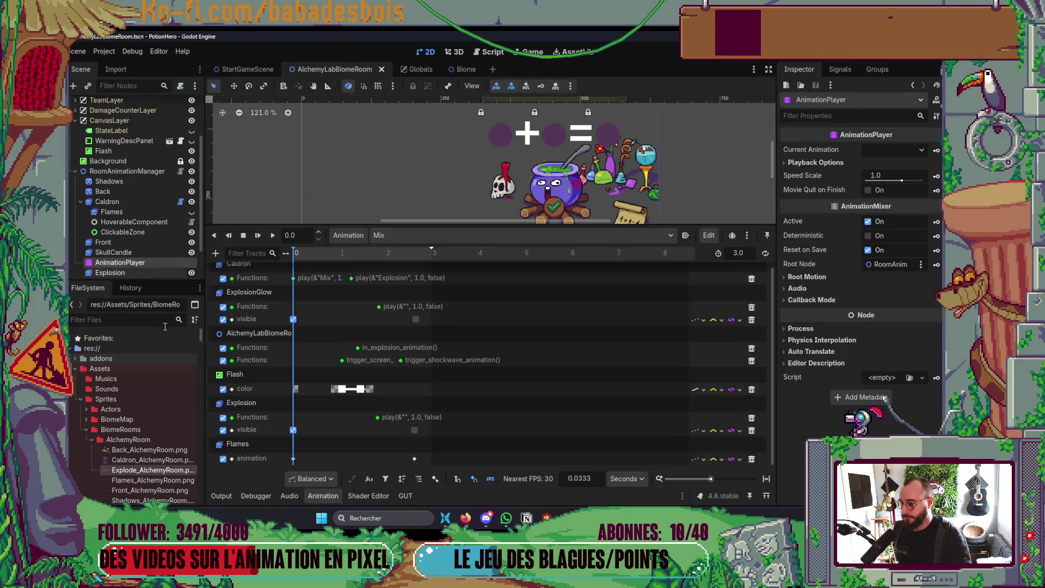
left_click(378, 418)
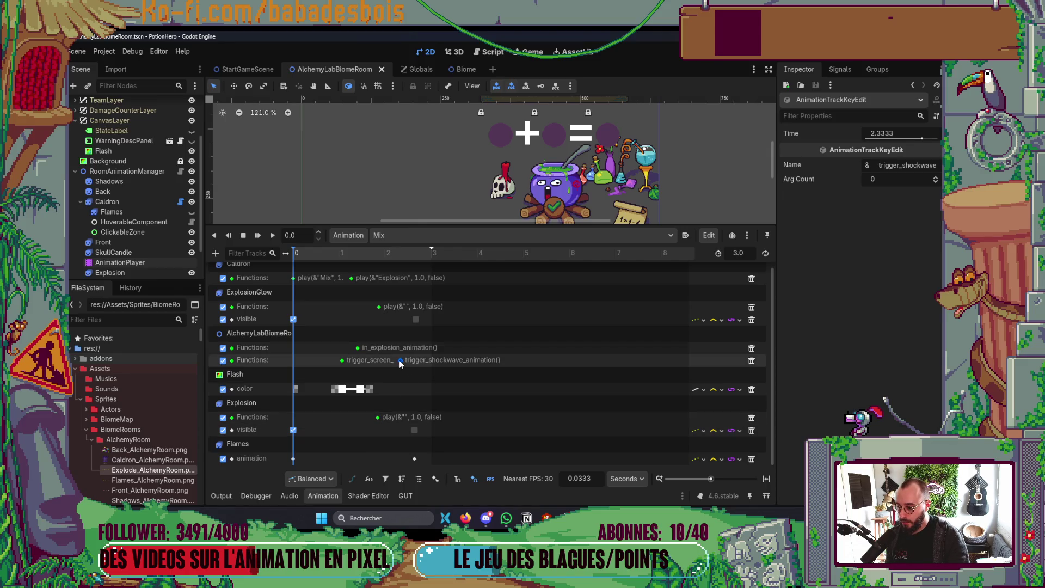
left_click_drag(400, 360, 397, 361)
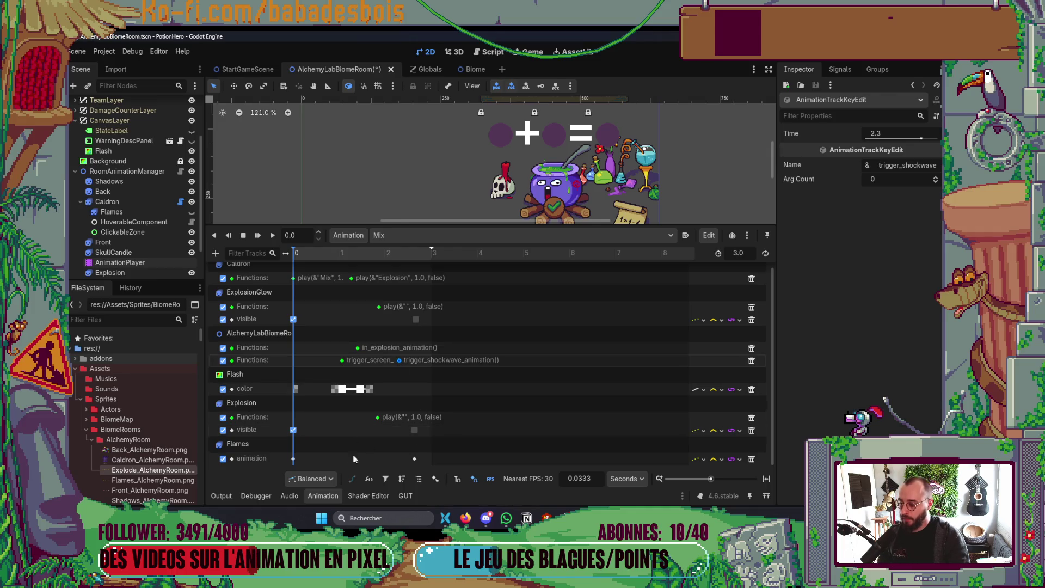
left_click(332, 499)
key("F5")
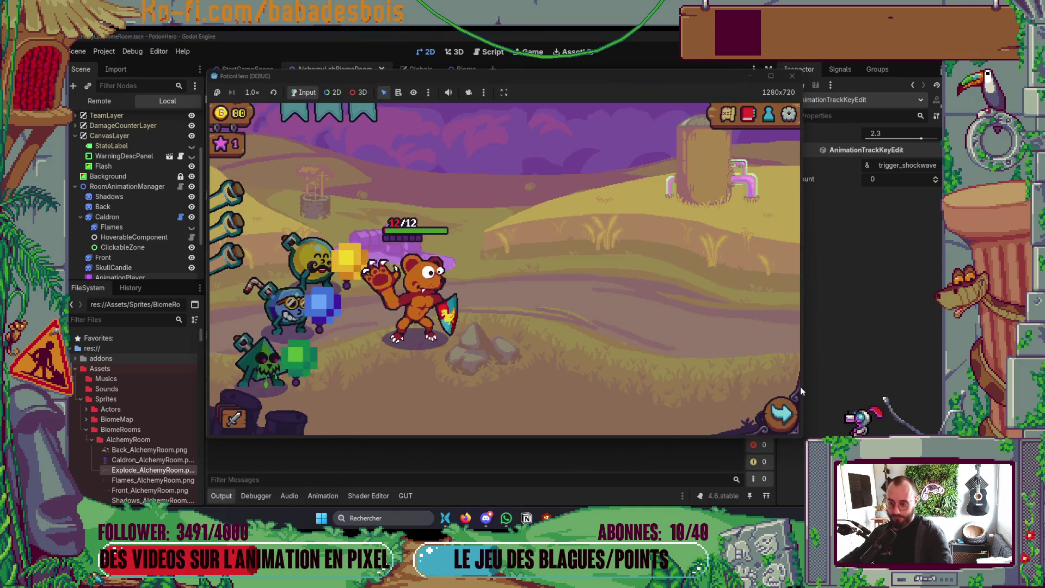
Brew the lichette mix at the farm-room cauldron, close the game, and reopen the AnimationPlayer timeline.
left_click(316, 308)
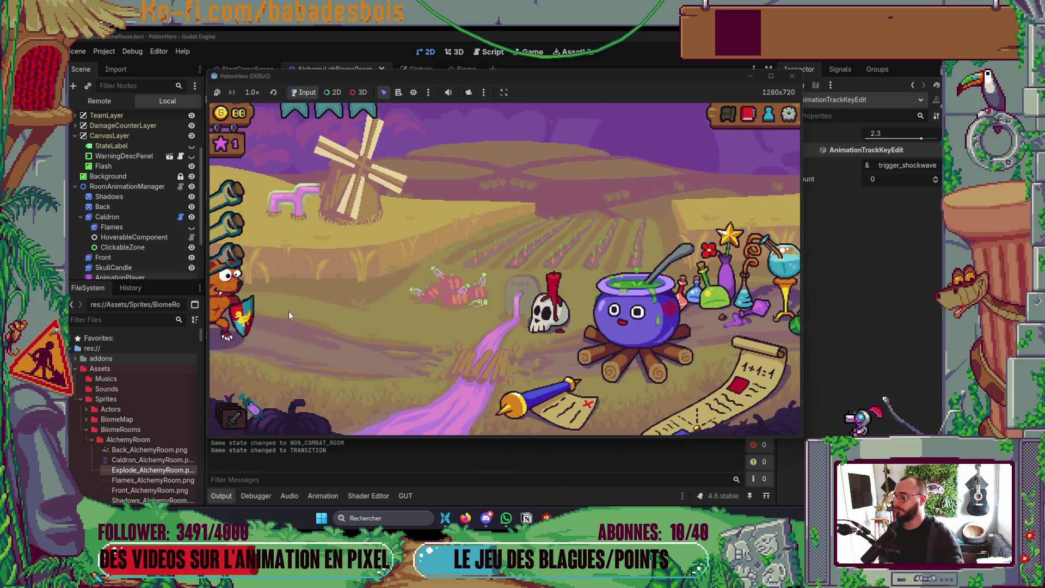
left_click(602, 376)
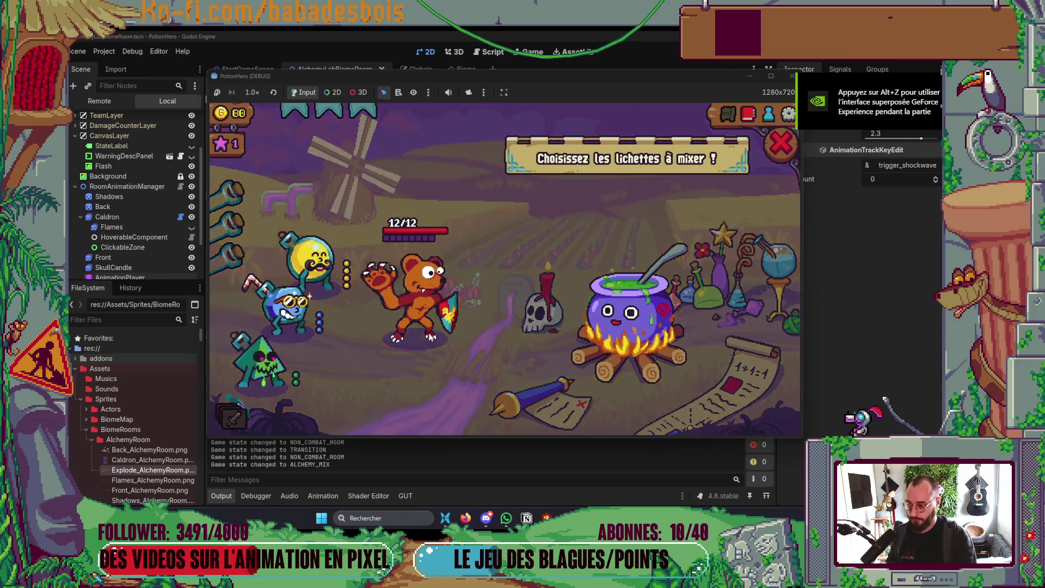
left_click(308, 318)
left_click(634, 357)
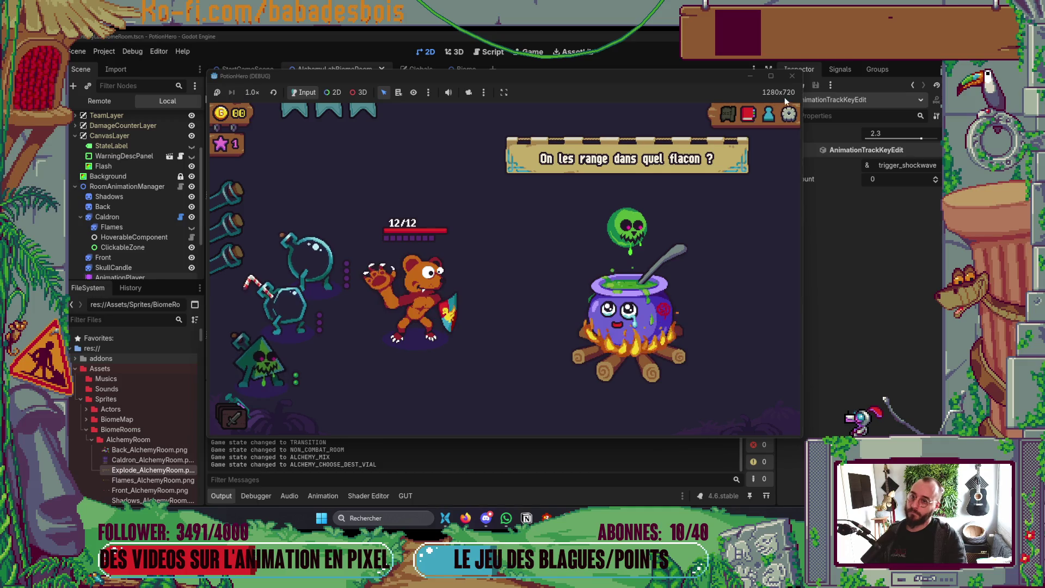
left_click(792, 75)
left_click(120, 263)
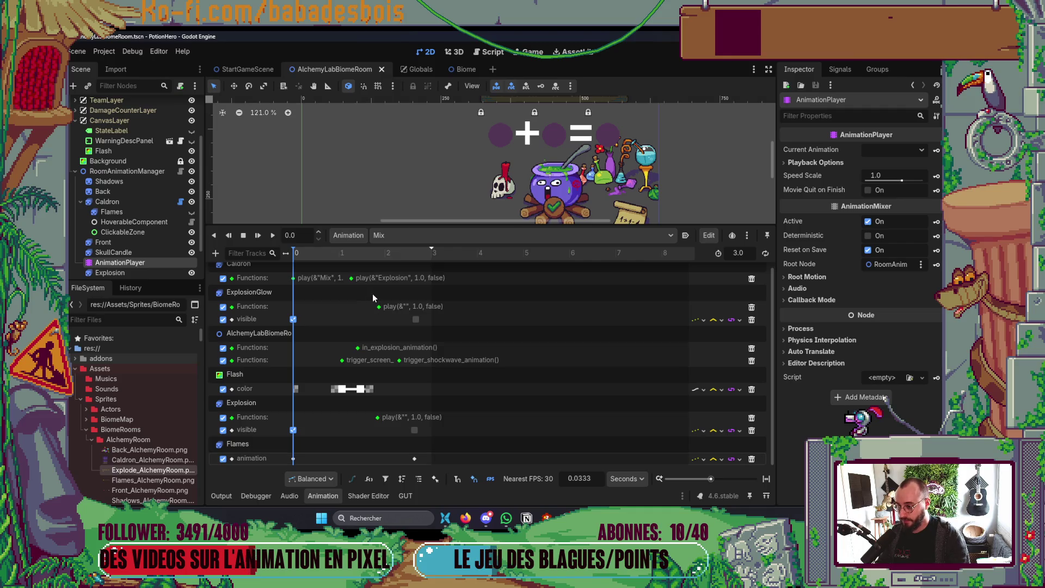
Move the later ExplosionGlow, shockwave, Explosion and Flames keys one frame earlier and check their new times.
mouse_move(375, 299)
left_mouse_down()
mouse_move(421, 415)
mouse_move(423, 461)
left_mouse_up()
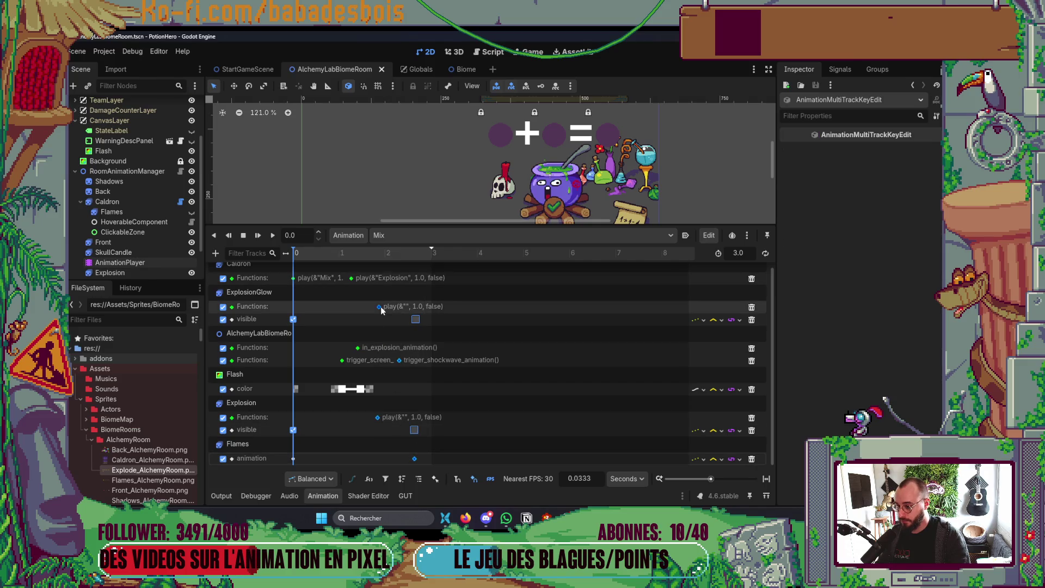
left_click_drag(380, 308, 379, 309)
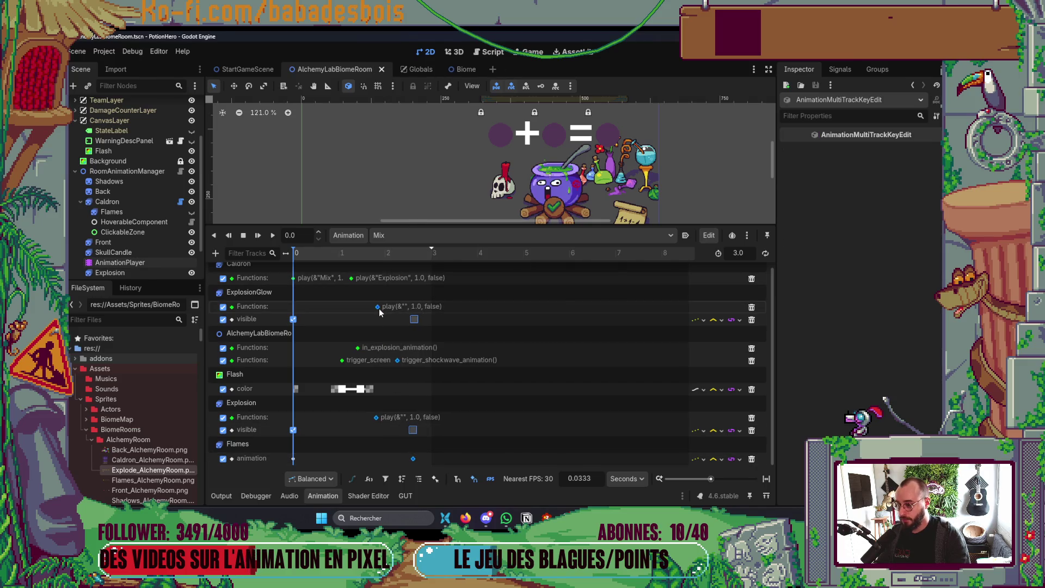
left_click(422, 385)
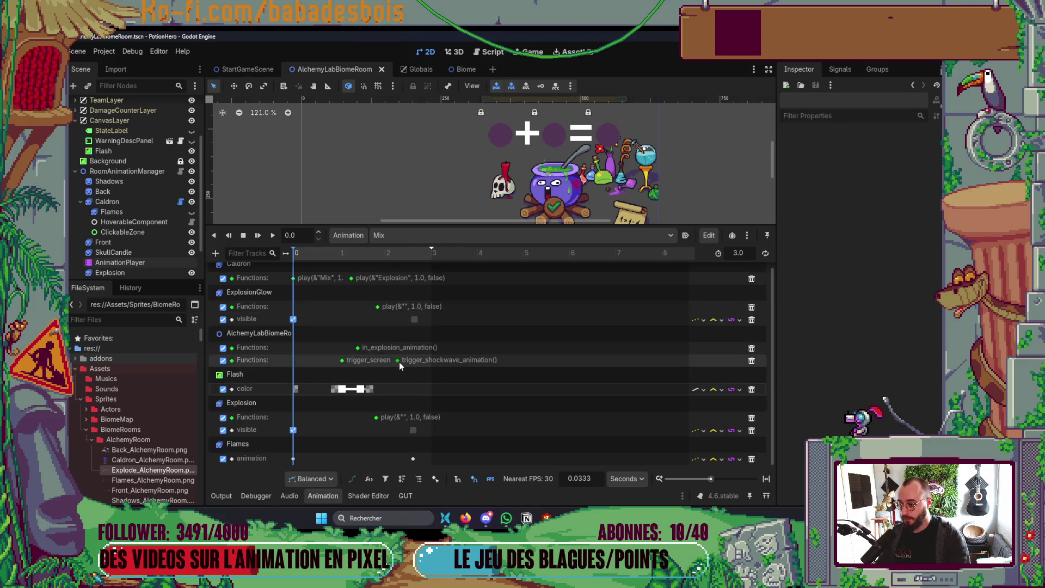
left_click(415, 320)
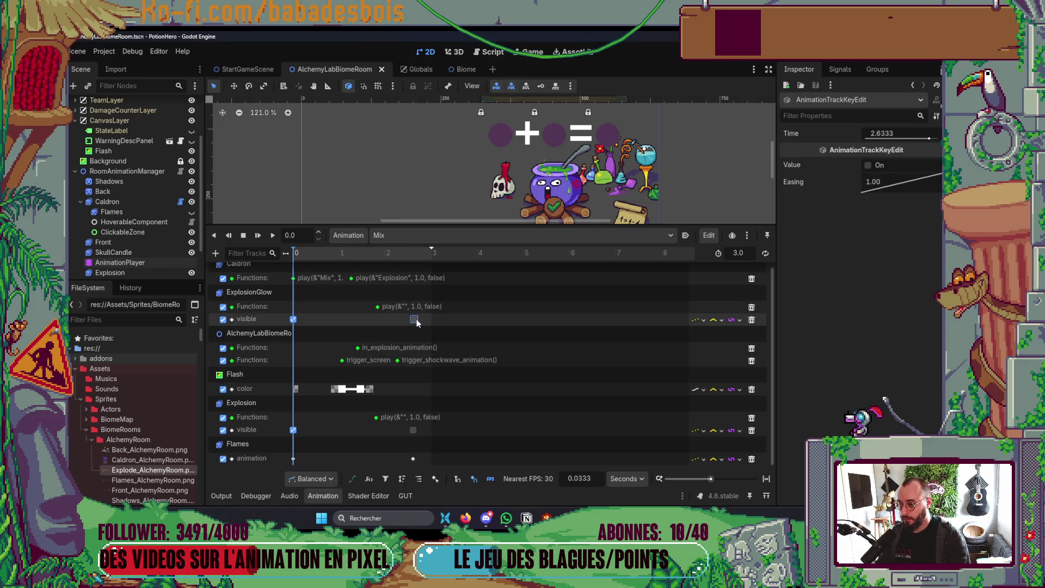
left_click(398, 361)
Playtest to the next room's cauldron and pick the yellow and blue lichettes for a mix.
key("F5")
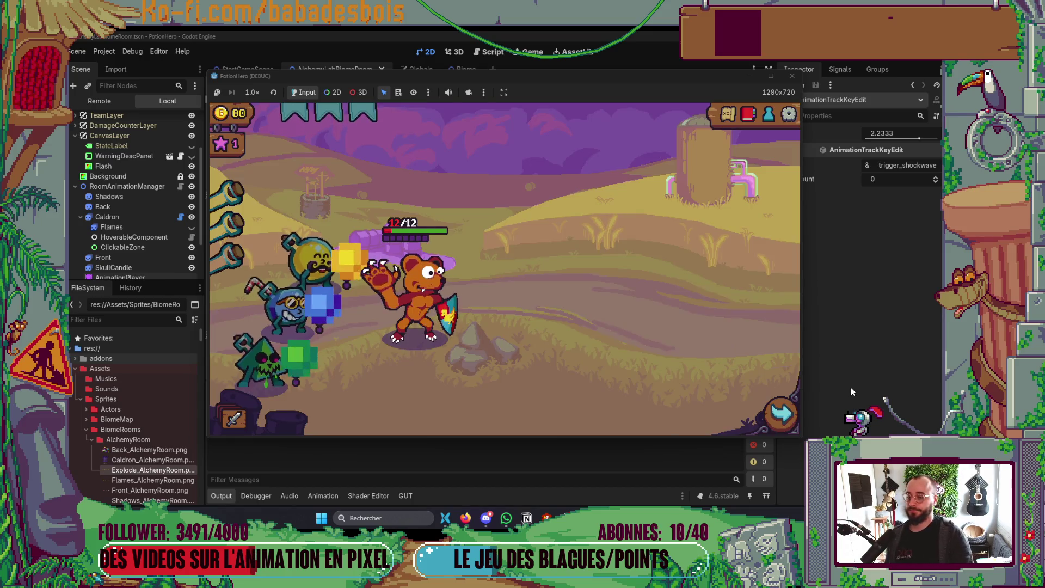
left_click(771, 419)
left_click(315, 306)
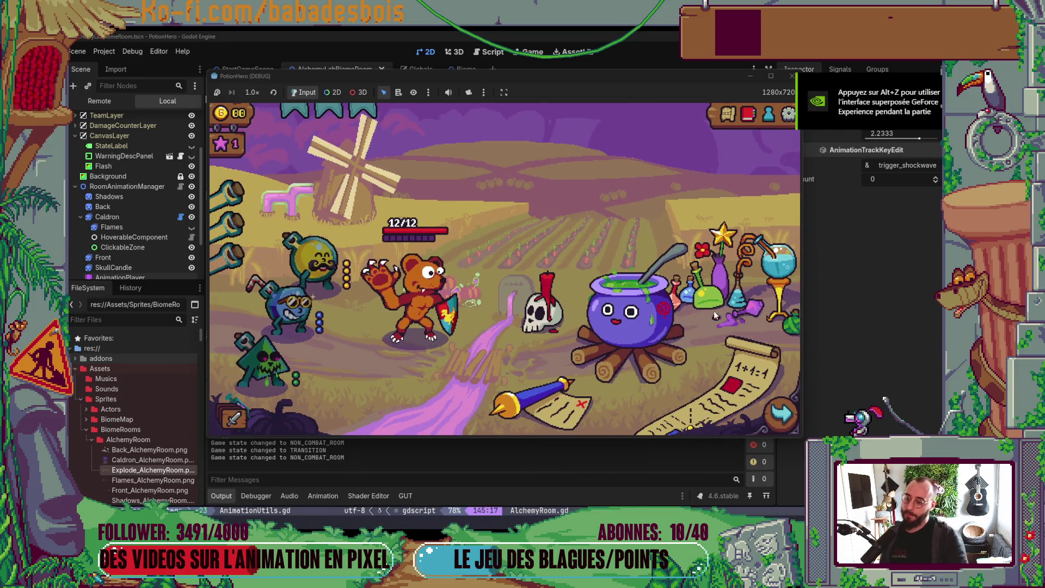
left_click(632, 322)
left_click(334, 275)
left_click(291, 305)
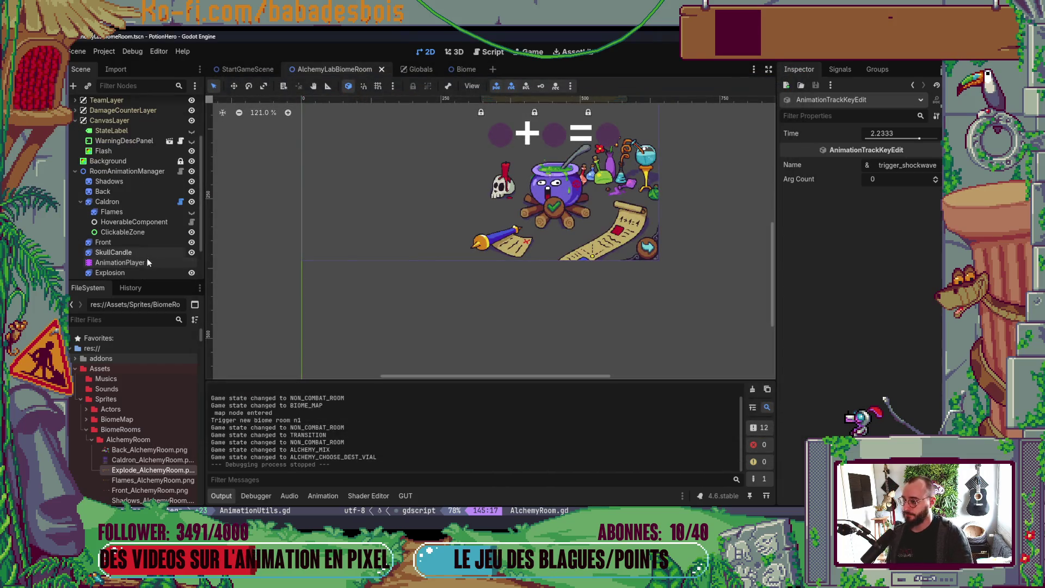
Shift the in_explosion_animation, Explosion play and later keys earlier in the timeline.
left_click(149, 262)
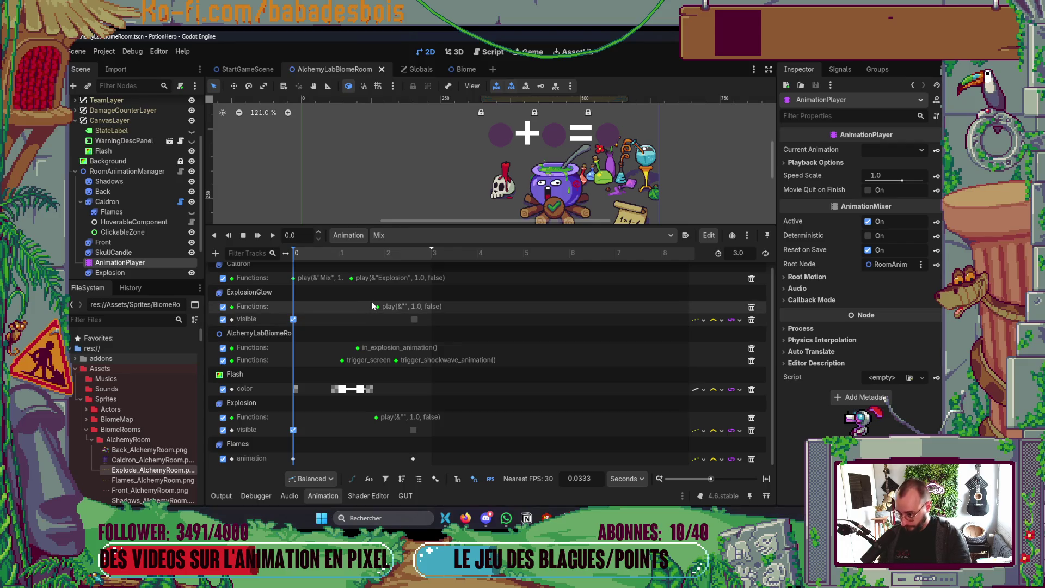
left_click(358, 348)
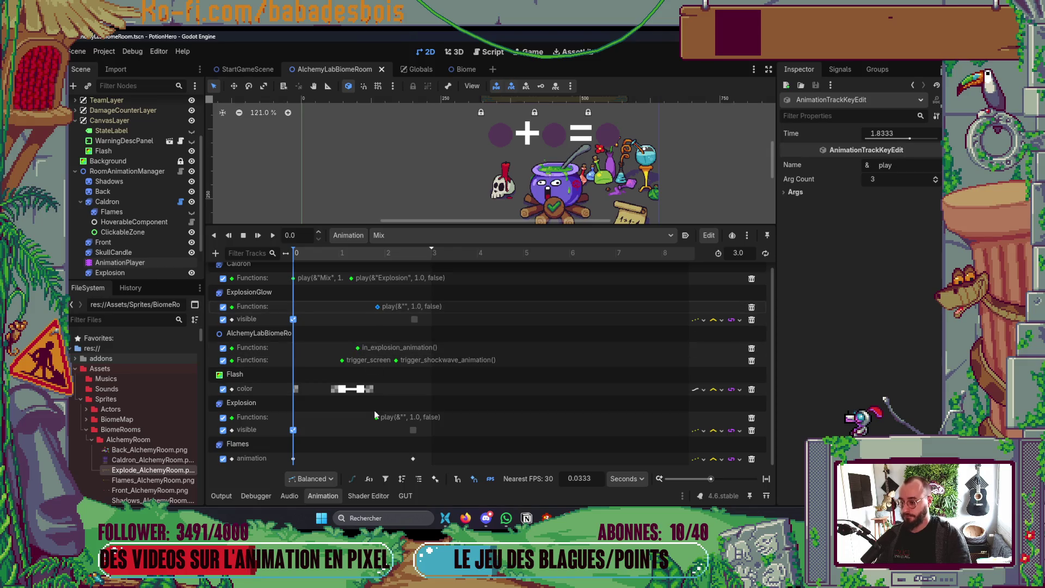
left_click(376, 417, "shift")
left_click_drag(400, 315, 433, 457)
left_click_drag(382, 308, 377, 308)
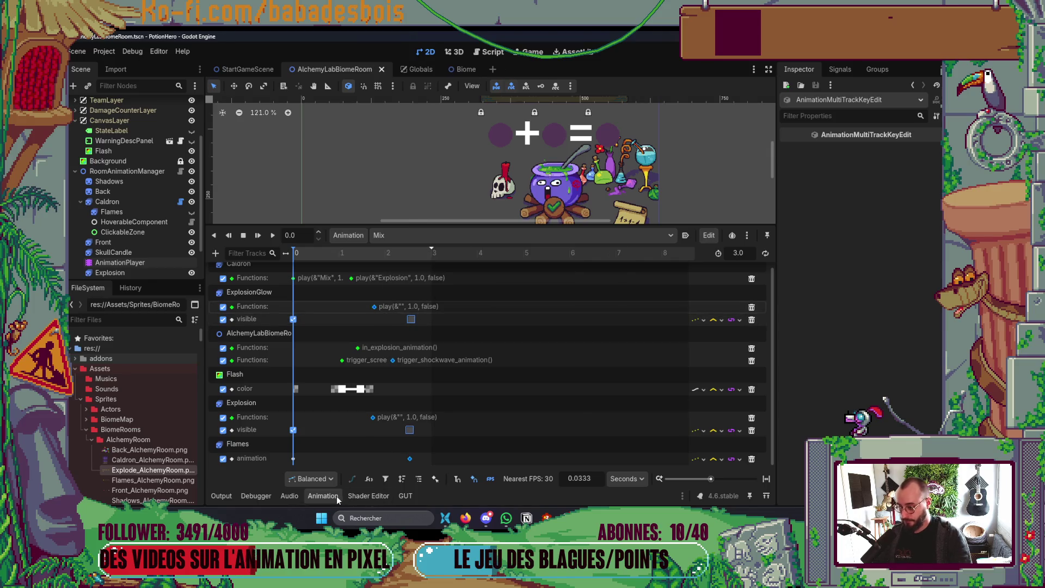
left_click(338, 498)
Playtest the farm room, mixing yellow and blue lichettes at the cauldron to brew the potion.
key("F5")
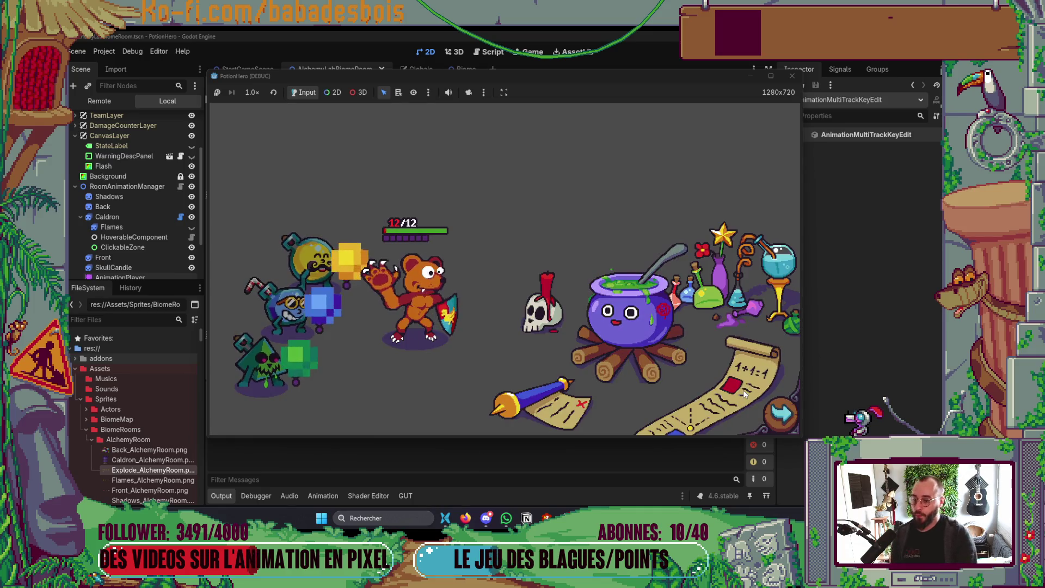
left_click(793, 75)
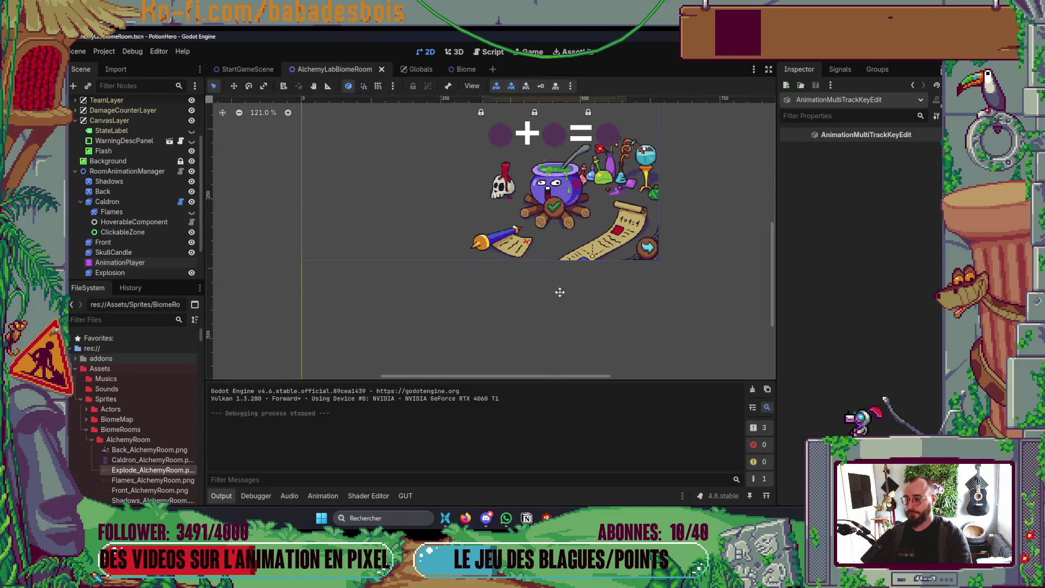
key("F5")
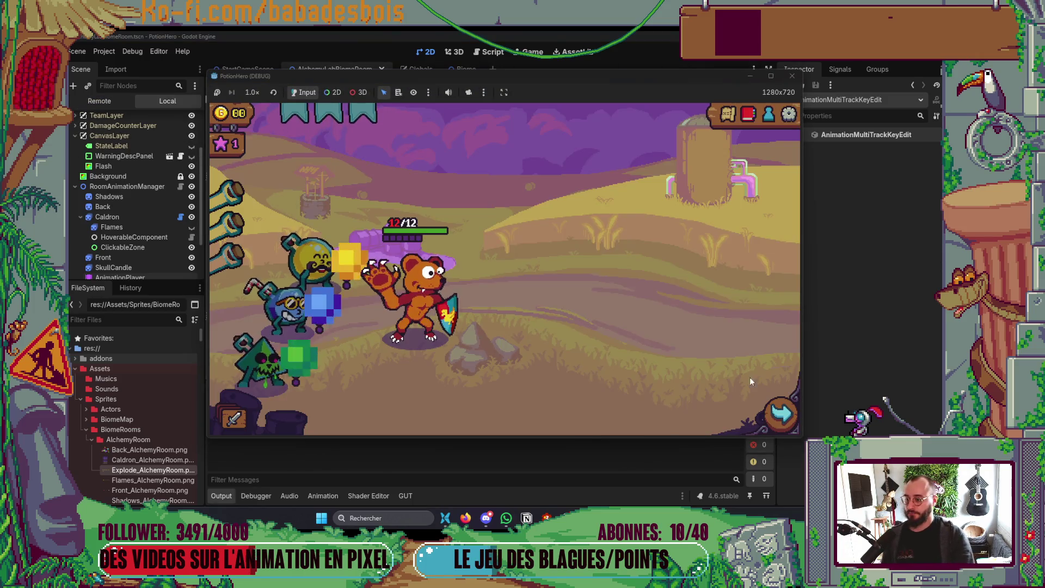
left_click(777, 408)
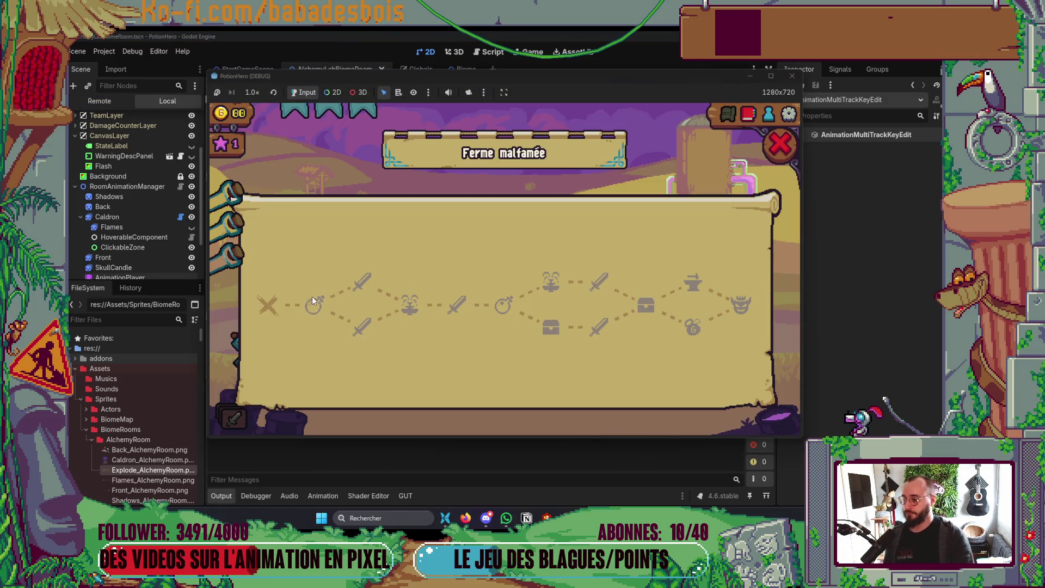
left_click(313, 303)
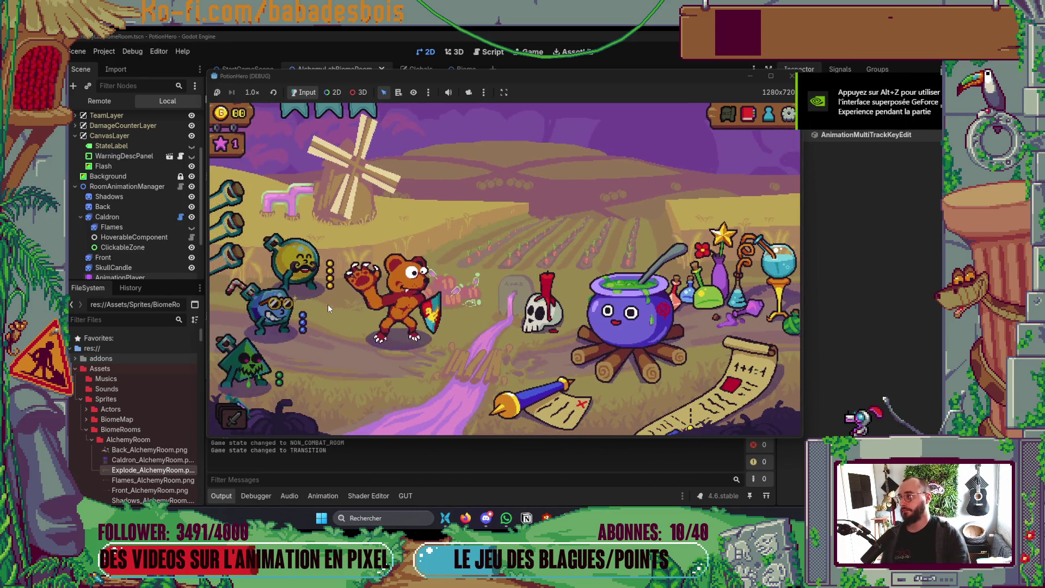
left_click(551, 319)
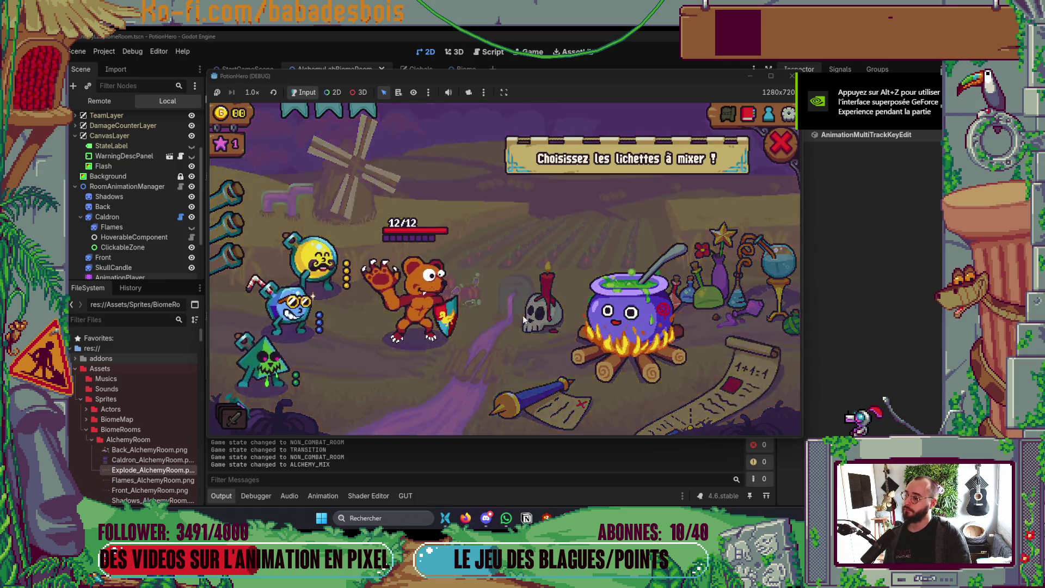
left_click(315, 260)
left_click(299, 315)
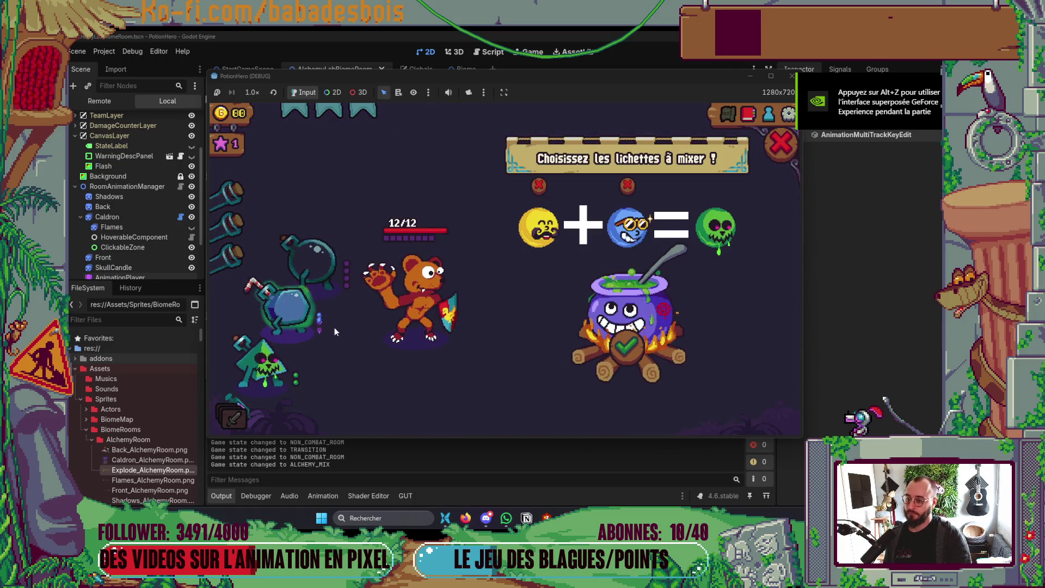
left_click(634, 351)
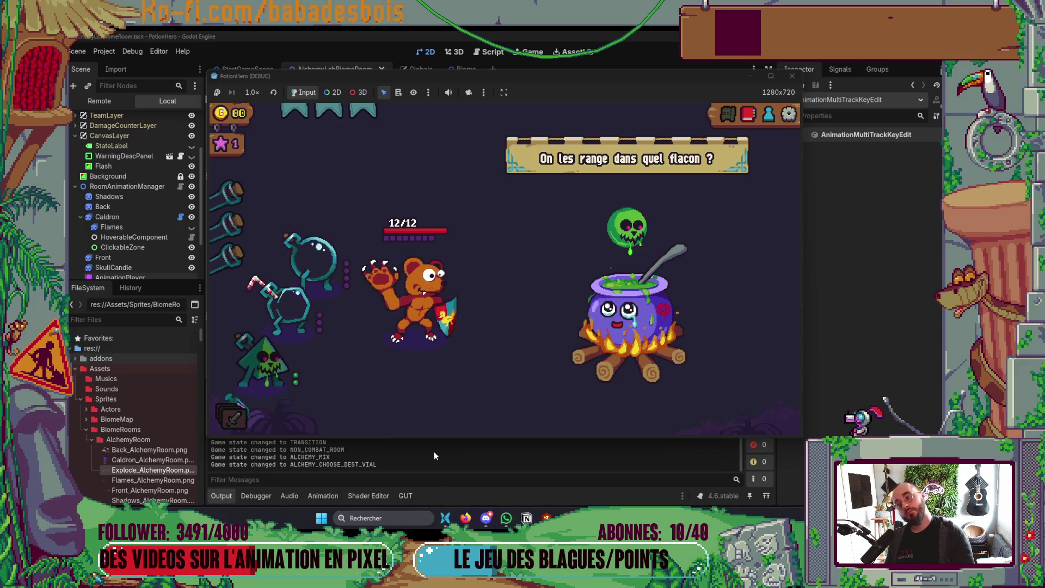
Relaunch with F6 and brew the yellow-blue mix again, yielding the green skull potion.
left_click(793, 76)
key("F6")
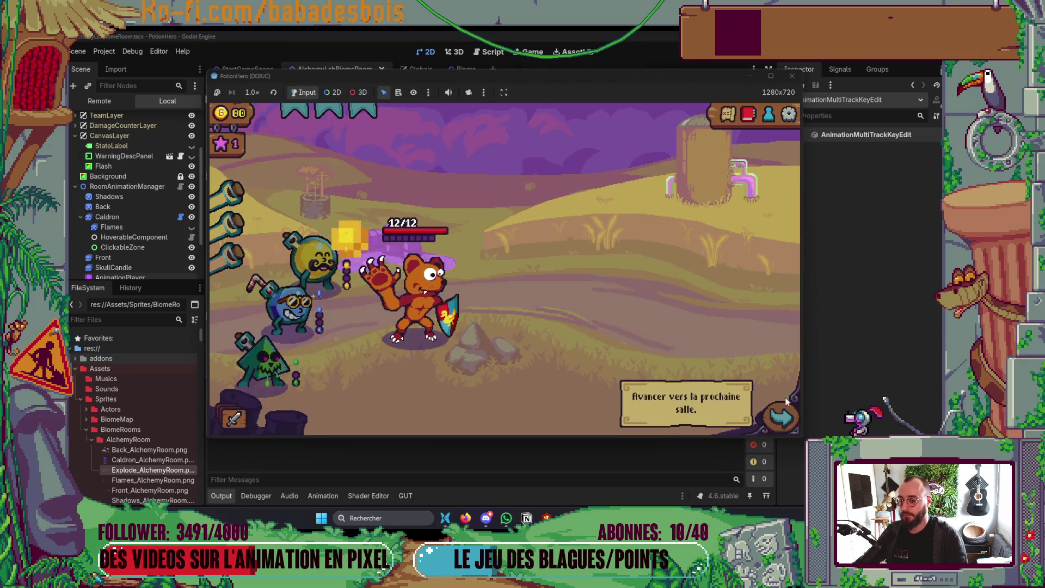
left_click(785, 400)
left_click(306, 298)
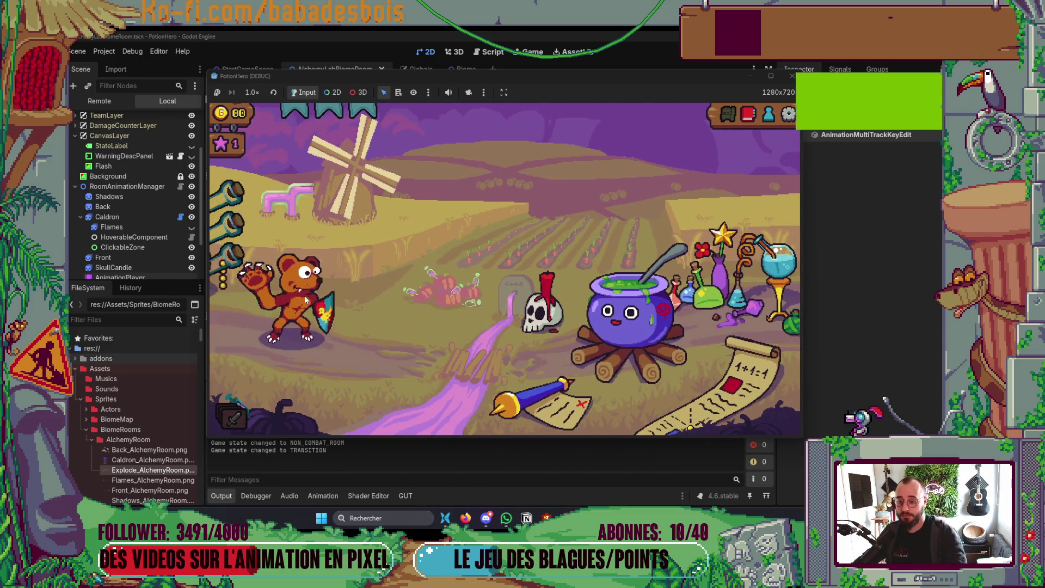
mouse_move(334, 290)
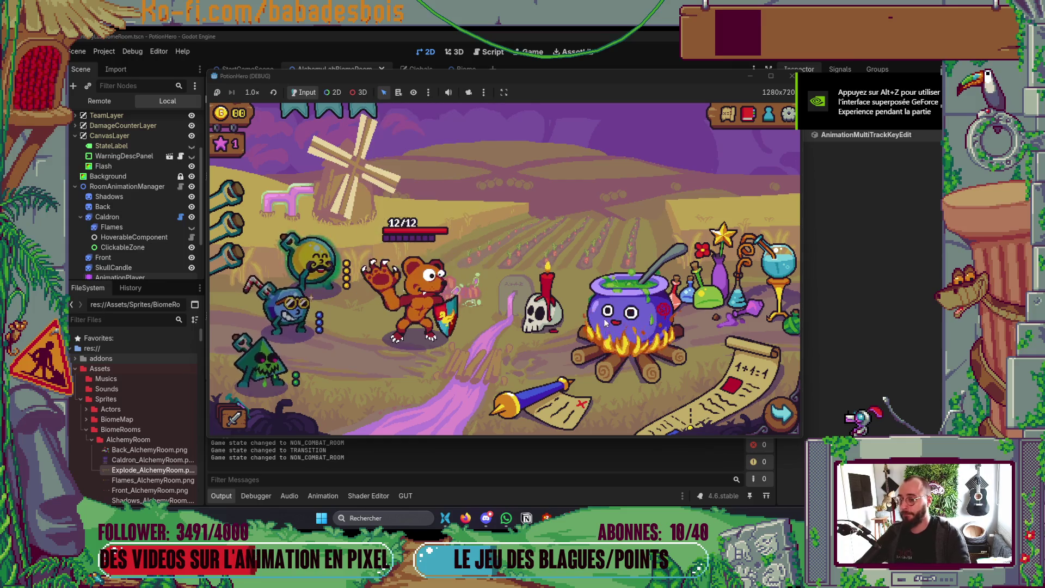
left_click(624, 321)
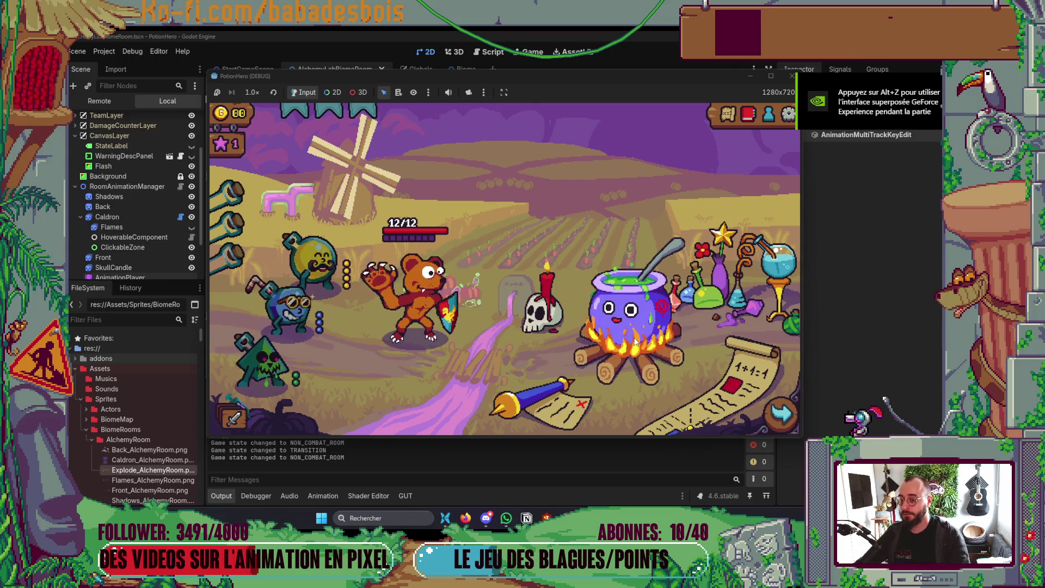
left_click(315, 271)
left_click(289, 305)
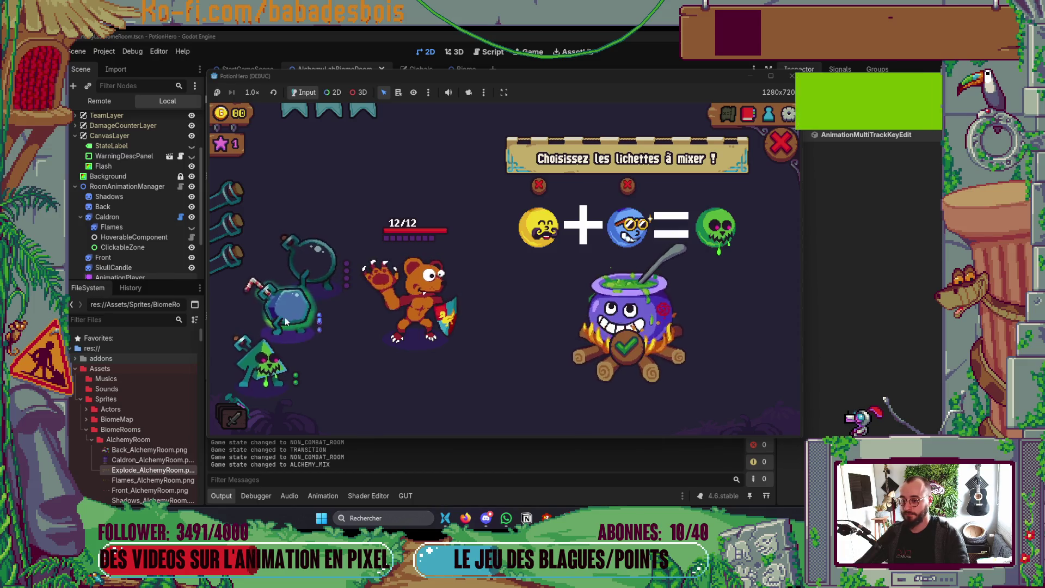
left_click(641, 348)
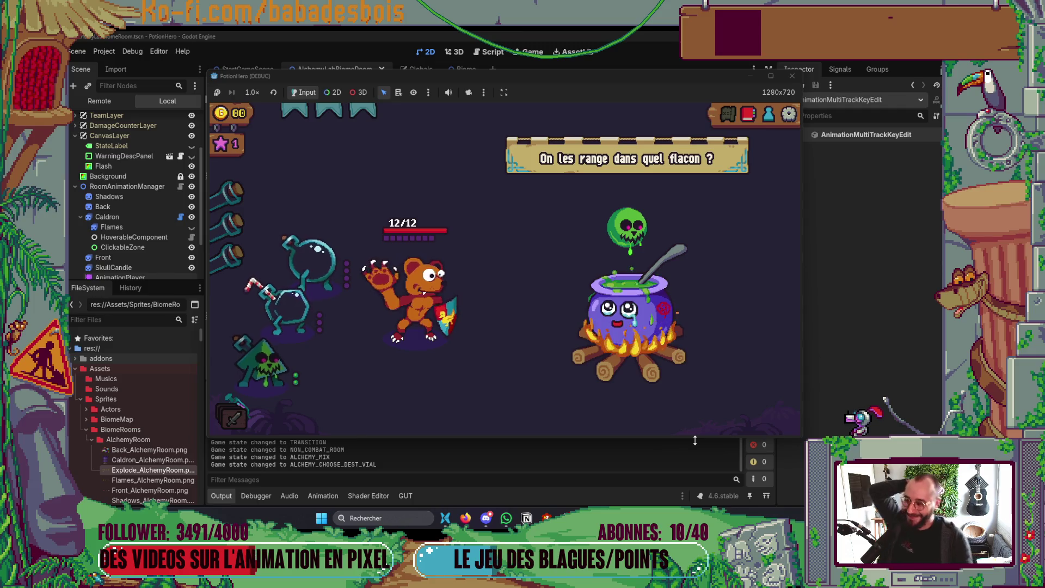
Rerun the game, travel to the farm room and trigger the cauldron mix explosion.
left_click(792, 76)
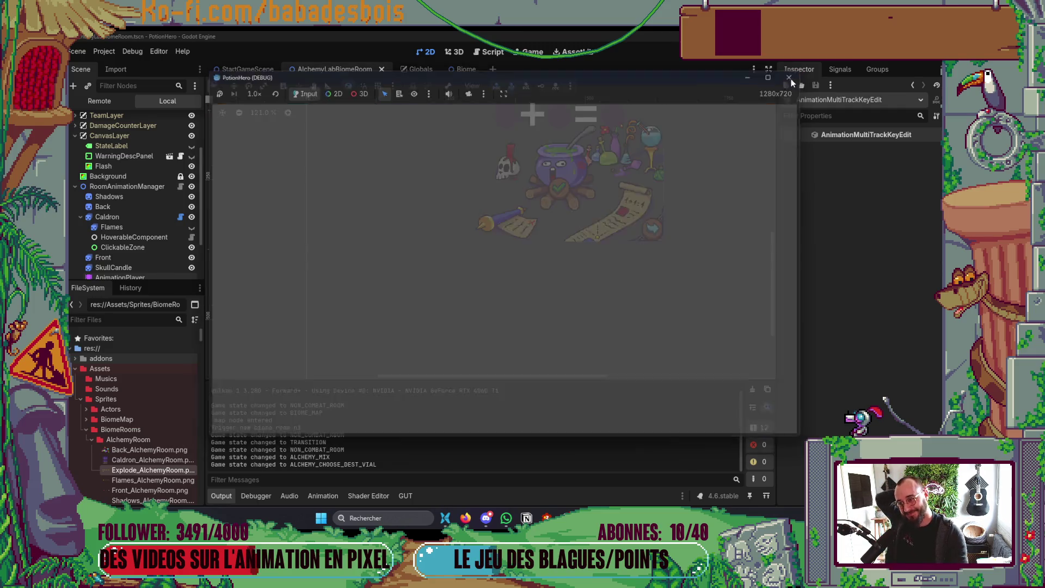
left_click(219, 497)
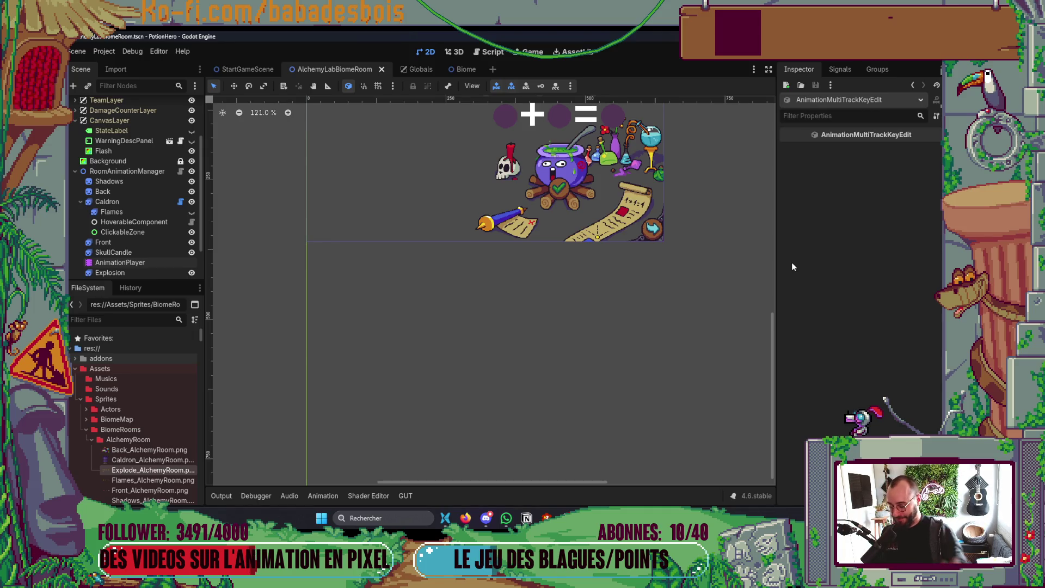
key("F5")
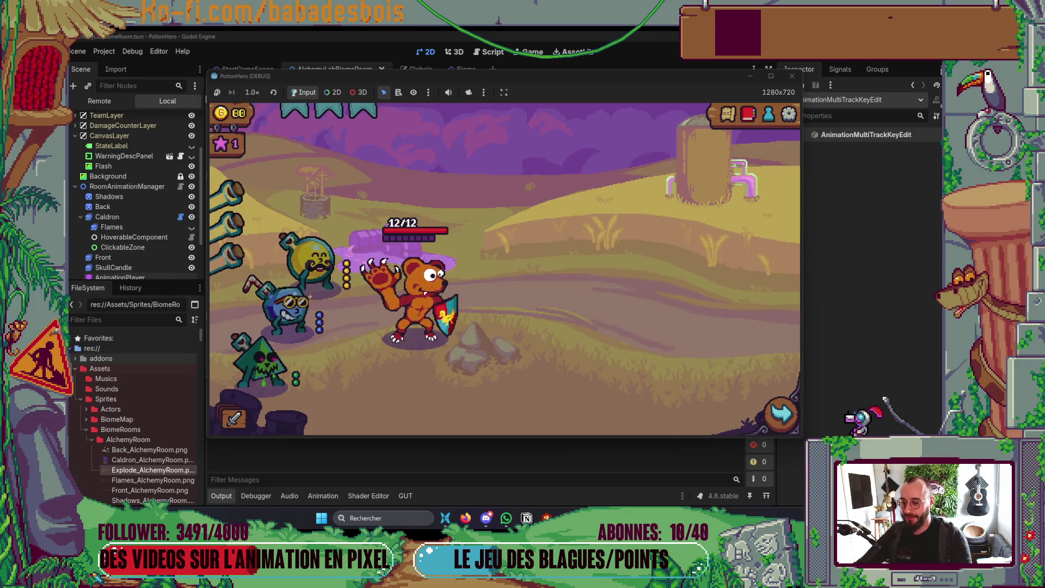
left_click(781, 414)
left_click(307, 305)
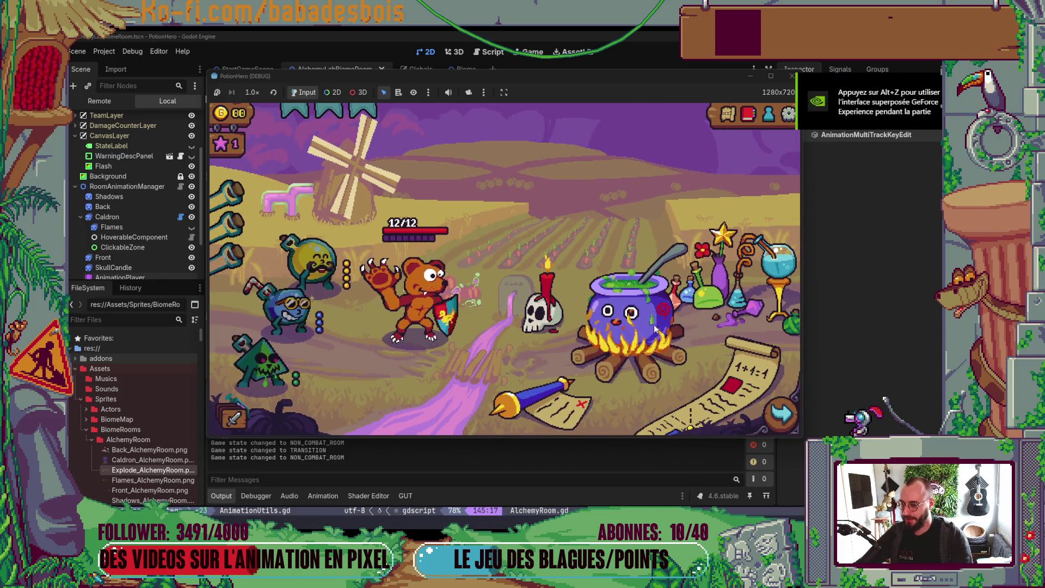
left_click(666, 368)
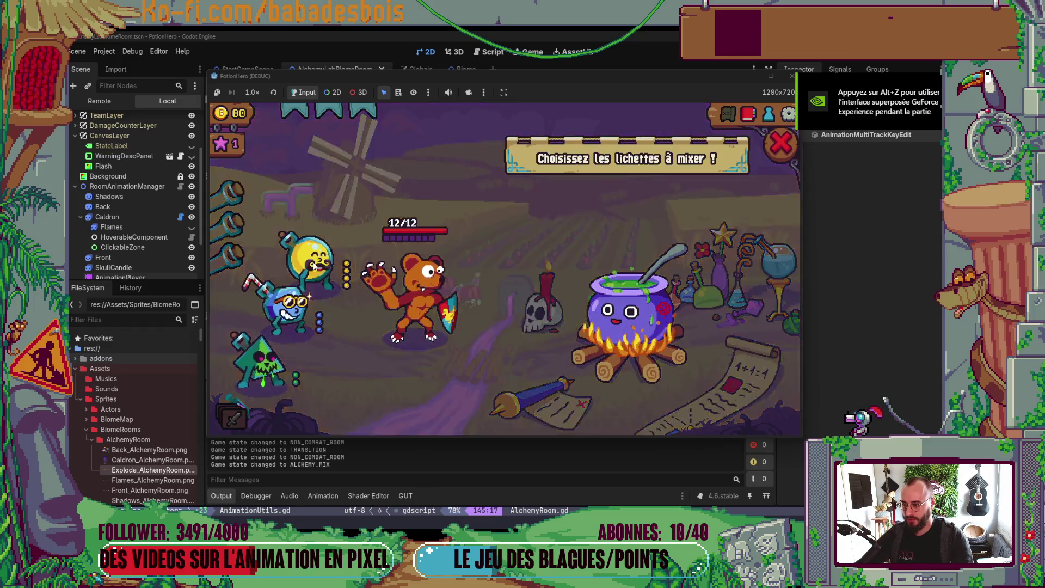
left_click(627, 362)
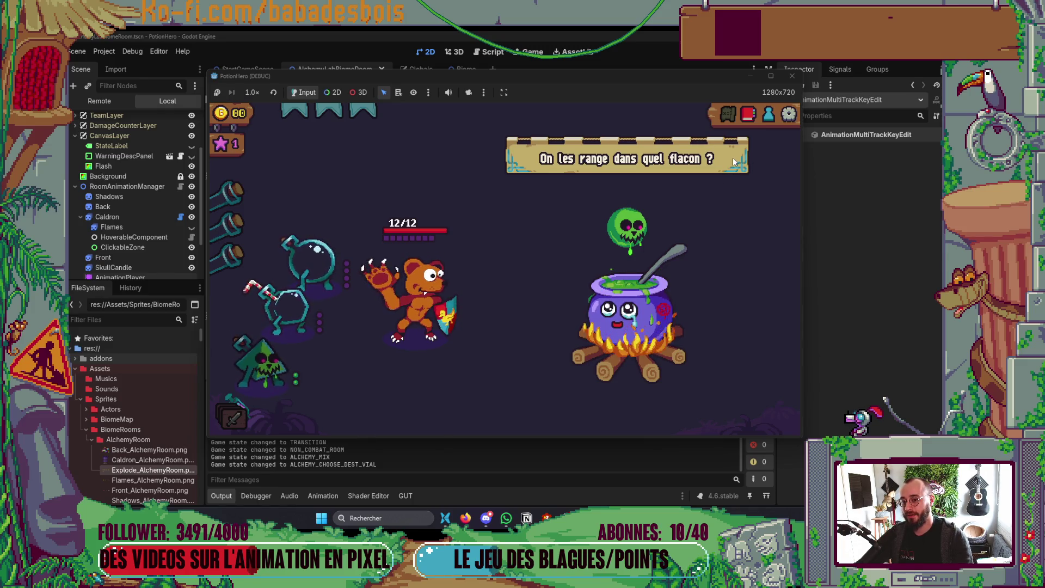
Shorten the AnimationPlayer's Mix animation from 3.0 s to 2.7 s and relaunch the game.
left_click(792, 76)
left_click(149, 263)
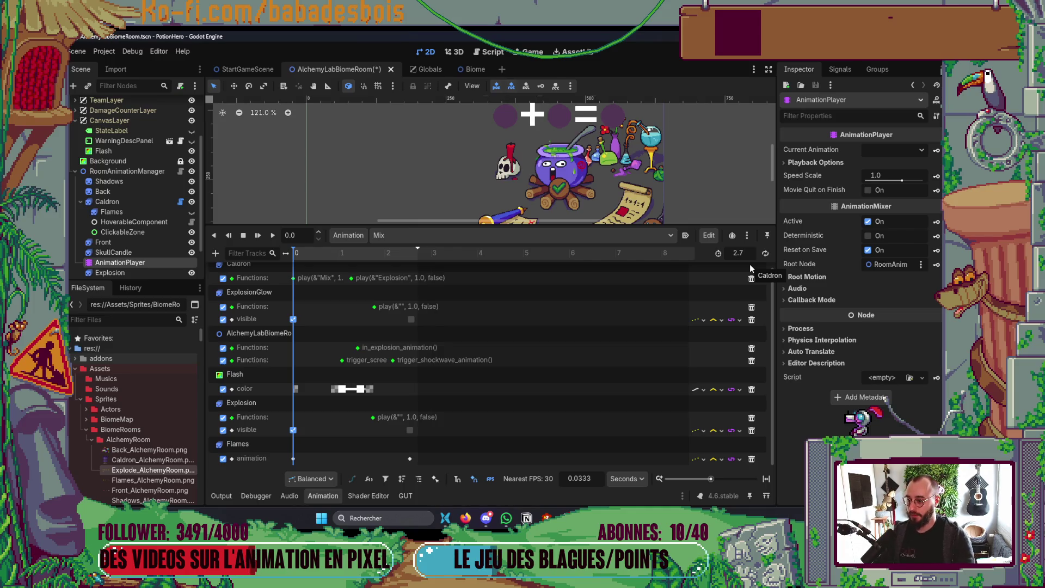
left_click(328, 501)
key("F5")
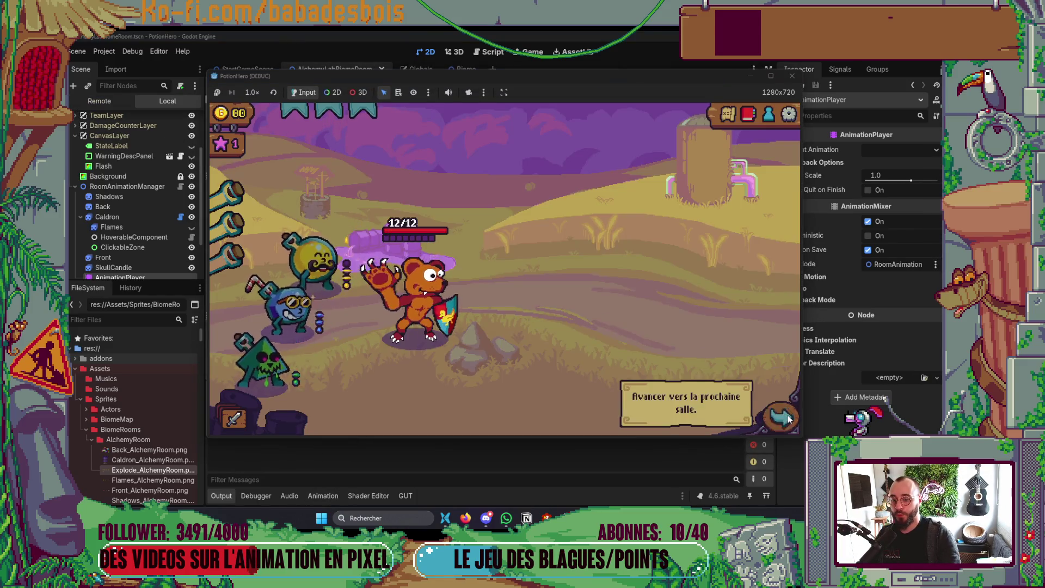
Play to the farm room and brew the potion mix with the 2.7 s Mix animation.
left_click(775, 417)
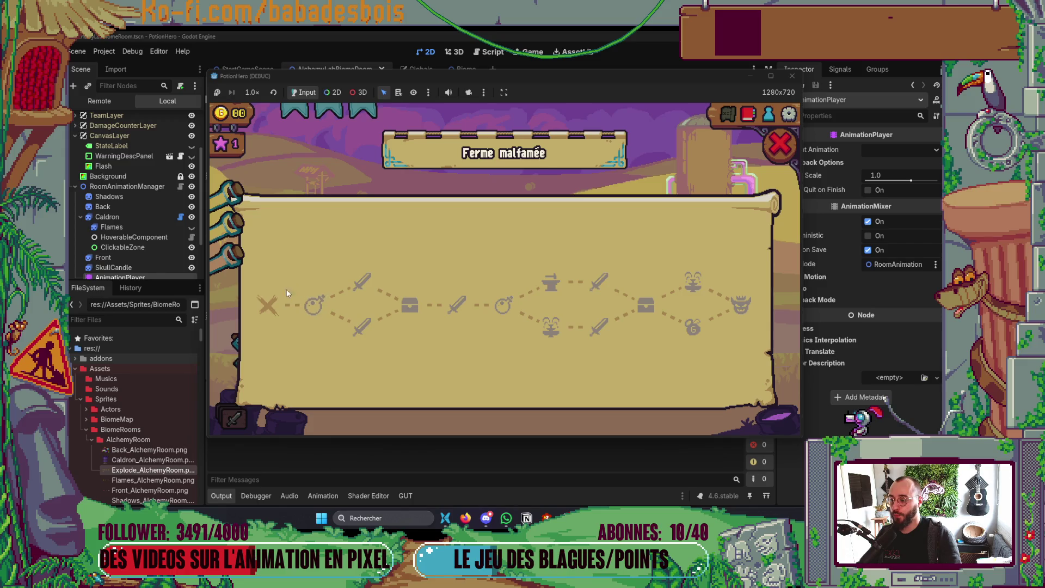
left_click(326, 315)
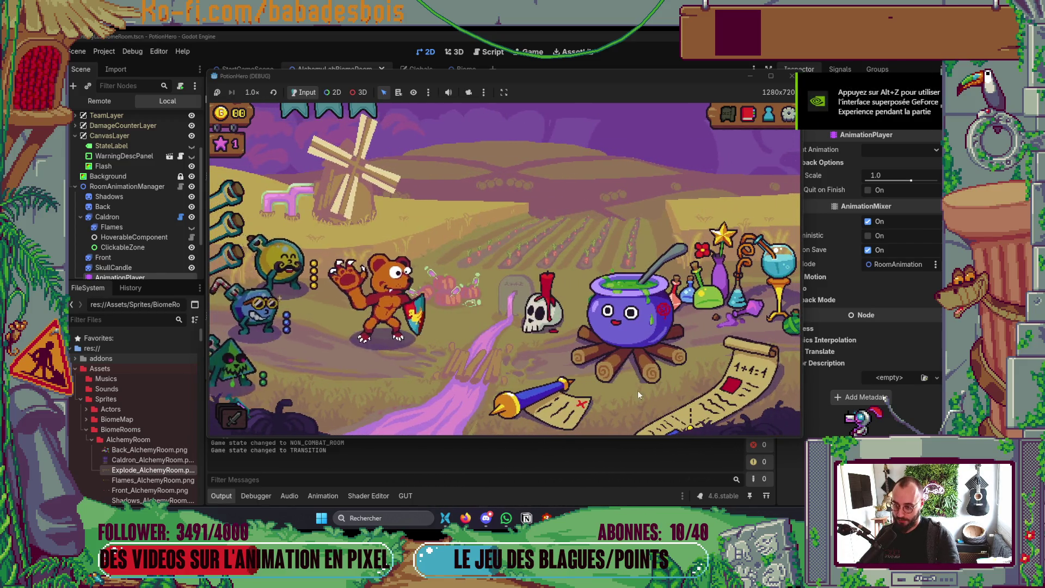
left_click(642, 374)
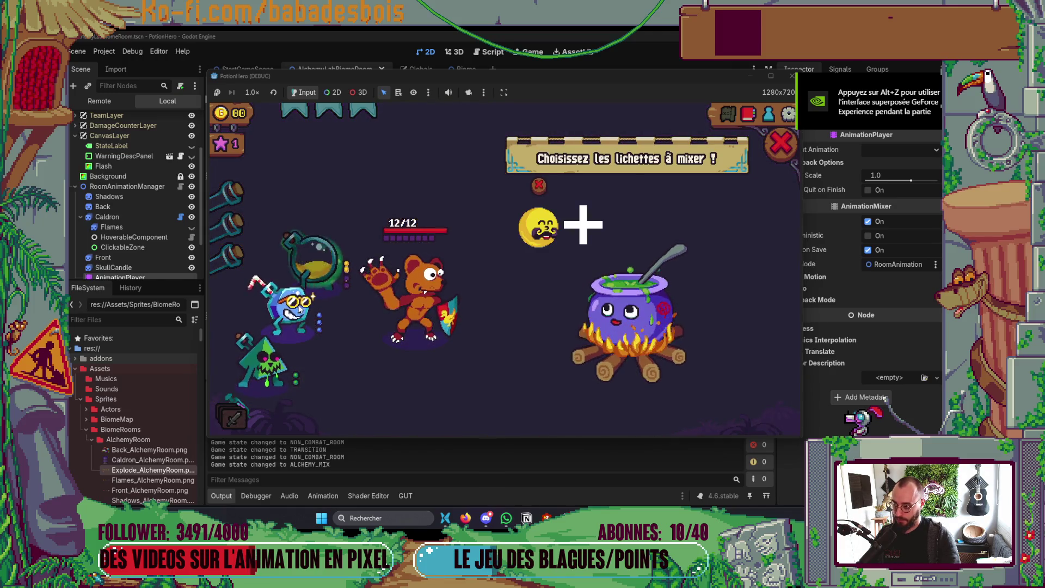
left_click(614, 353)
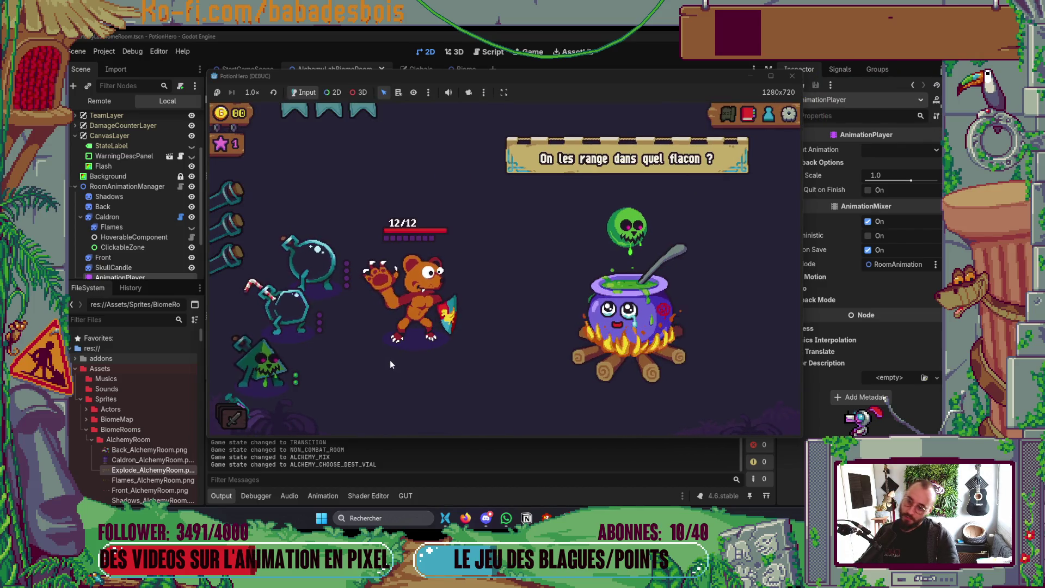
left_click(791, 76)
Restart the game and mix again, reaching the flask prompt for the green skull potion.
key("F5")
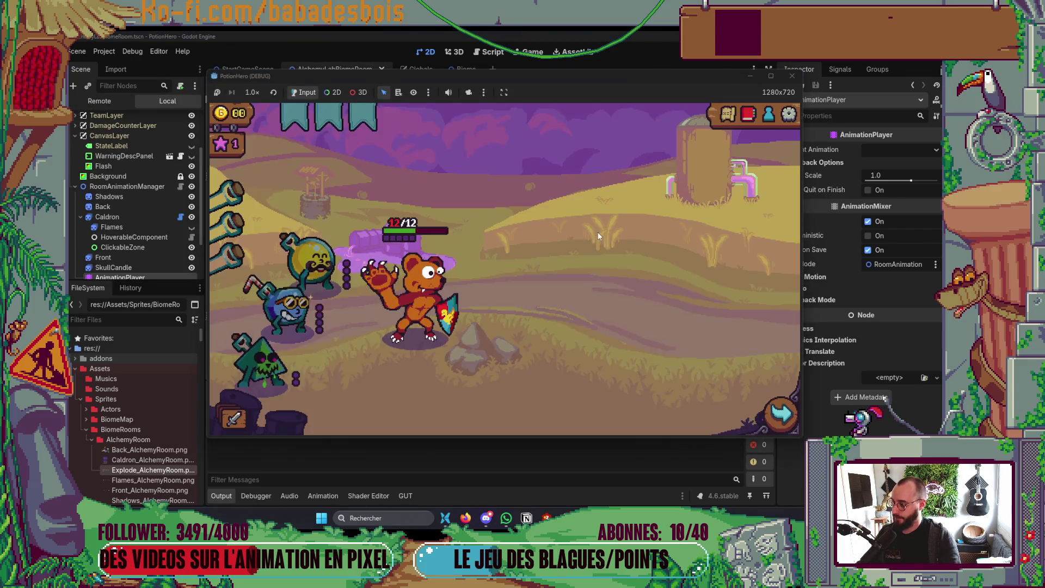
left_click(775, 420)
left_click(320, 303)
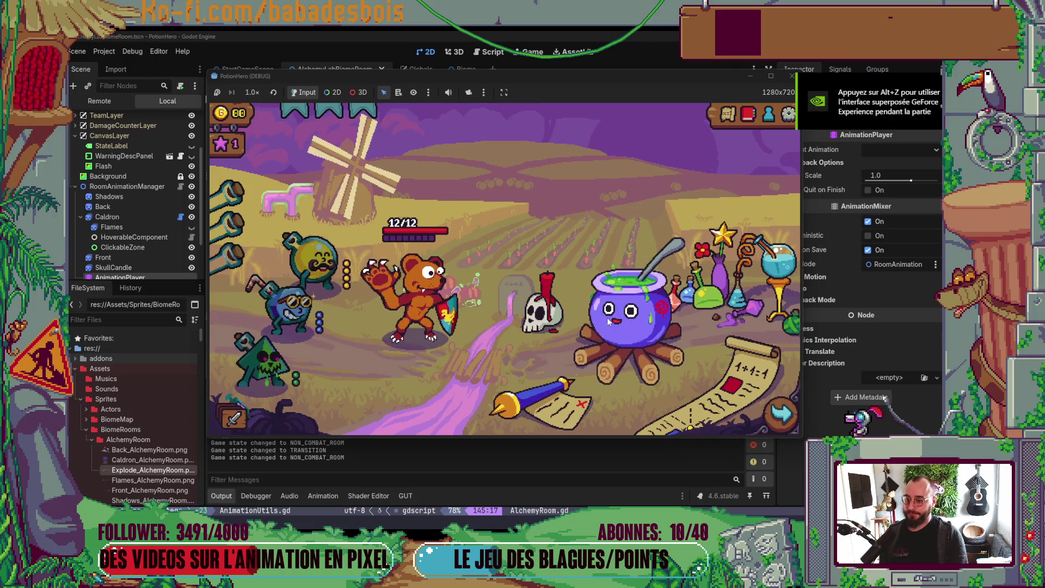
left_click(610, 313)
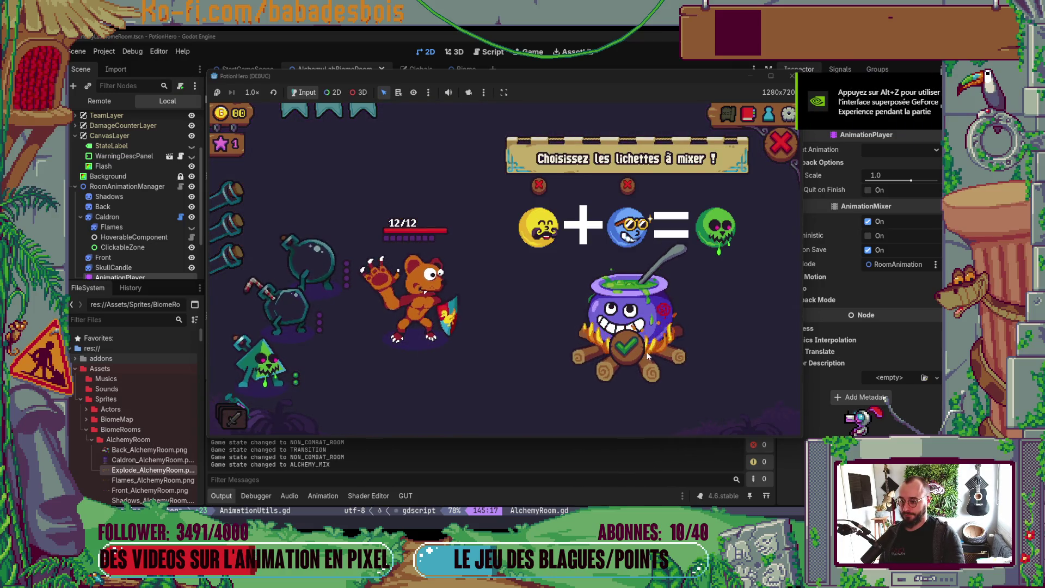
left_click(634, 353)
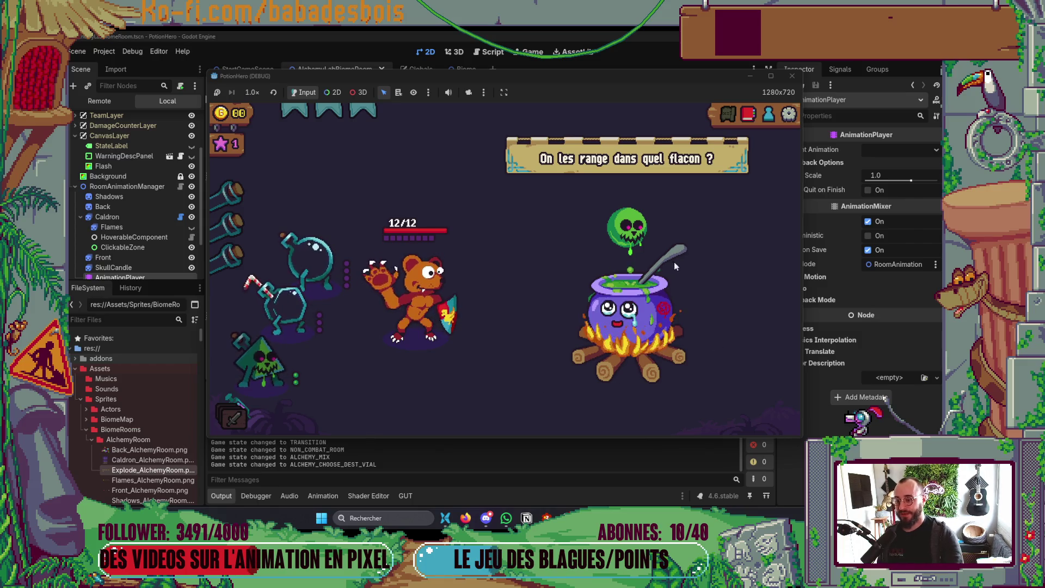
mouse_move(642, 204)
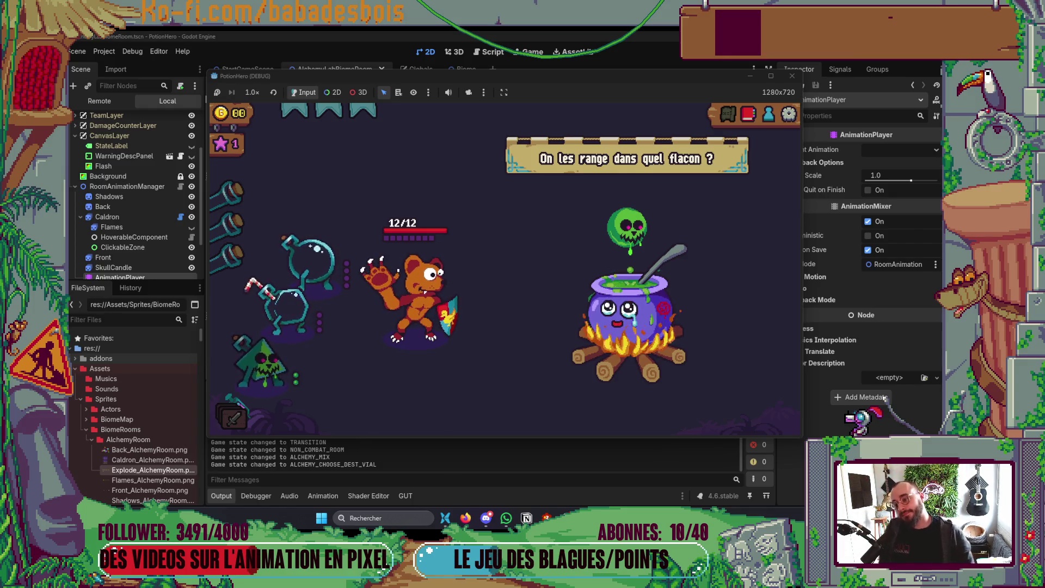
mouse_move(689, 517)
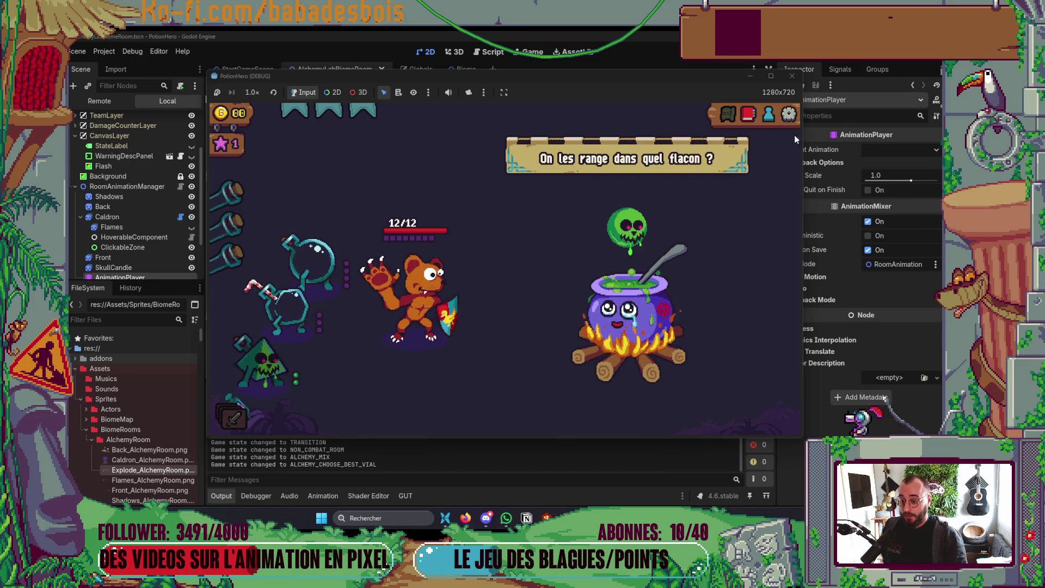
Stop the game, review AnimationUtils.gd and AlchemyRoom.gd in Neovim, then switch to Aseprite.
left_click(795, 68)
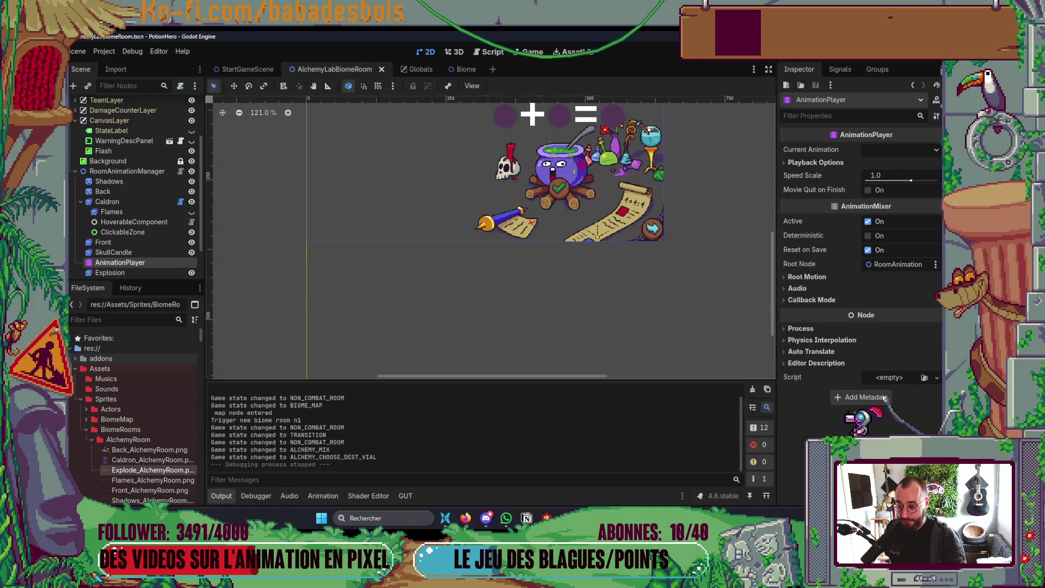
key("alt+Tab")
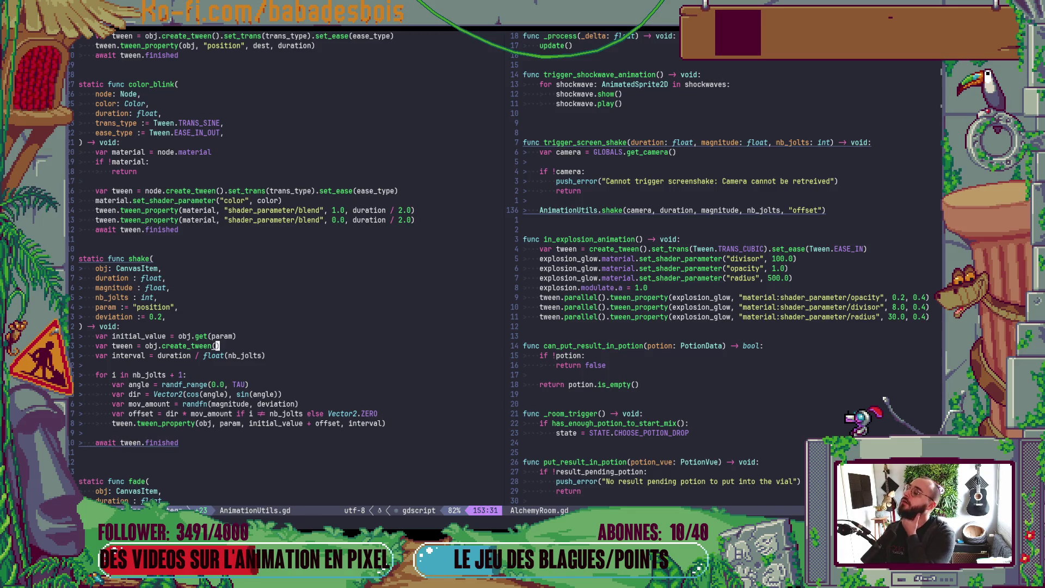
key("alt+Tab")
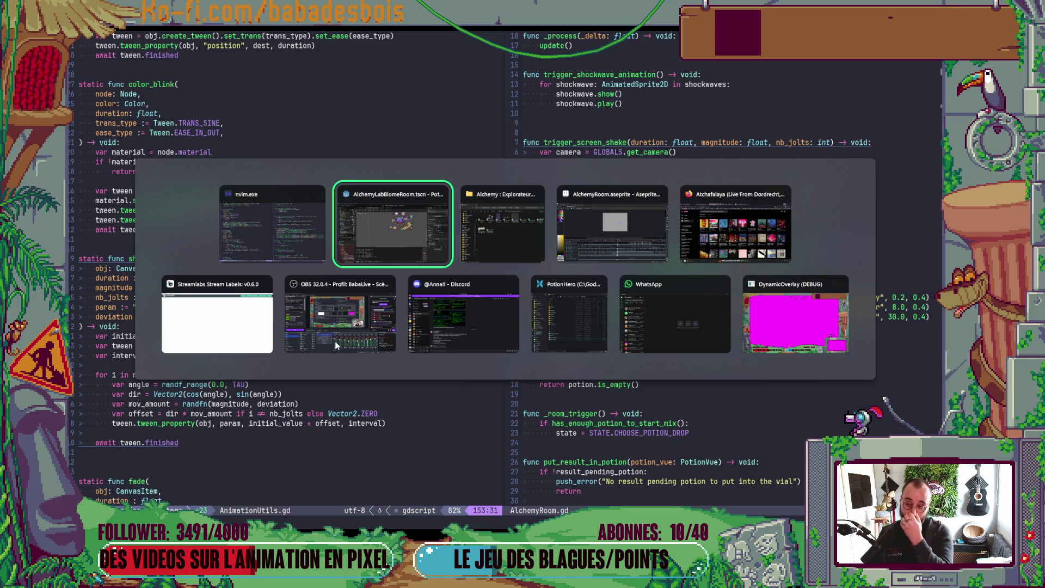
key("alt+shift+Tab")
key("alt+Tab")
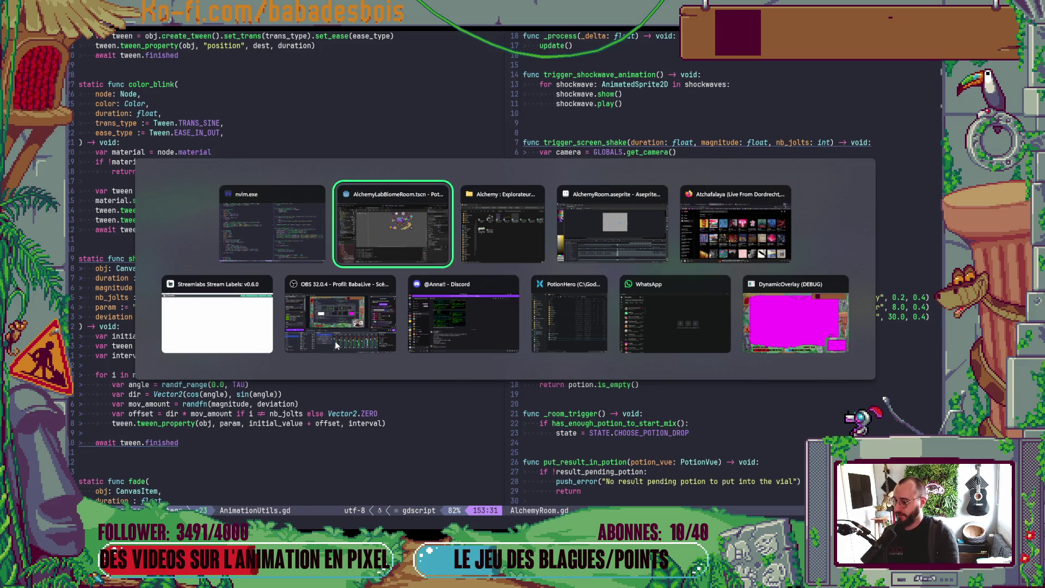
key("alt+Tab")
key("alt+Tab")
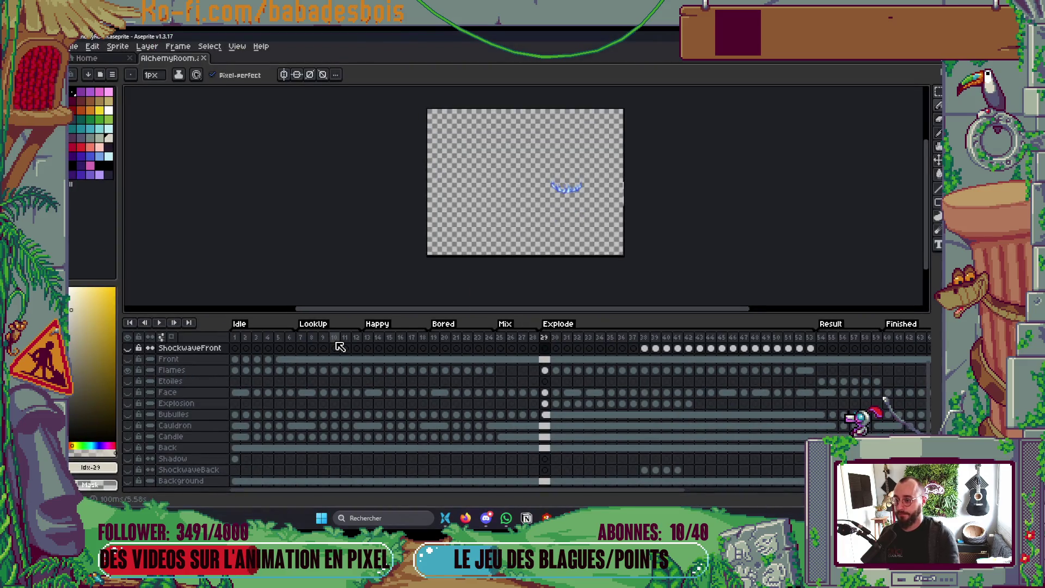
Hide the timeline, browse up to Combat/Hero, and open Bear.aseprite.
key("Tab")
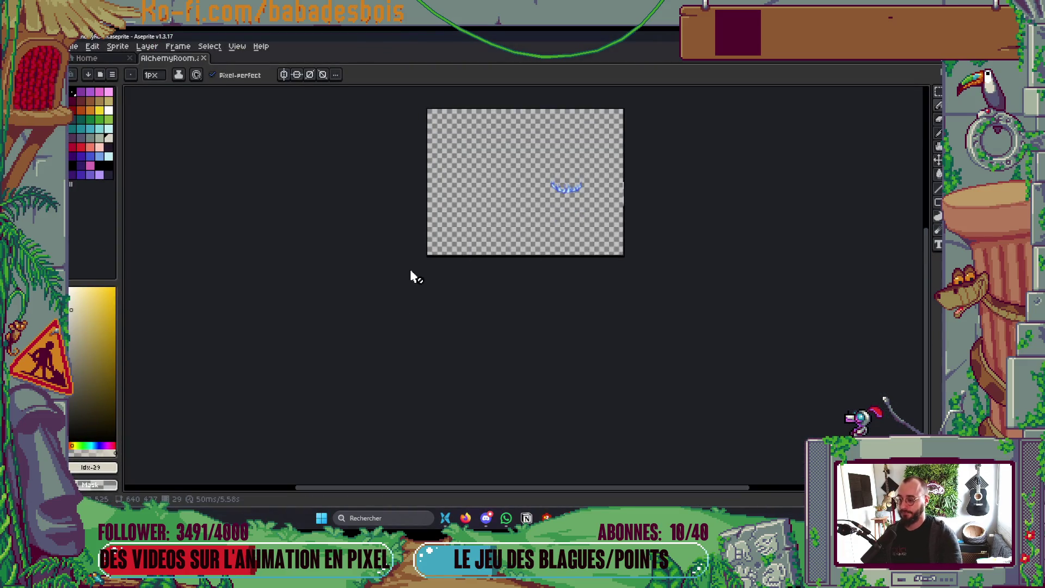
key("v")
key("ctrl+Tab")
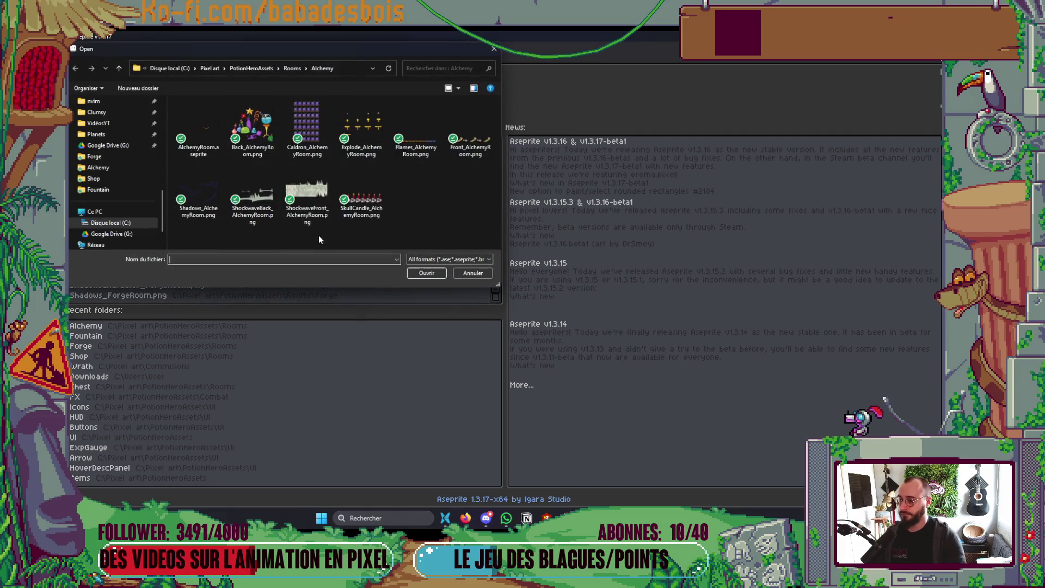
left_click(291, 68)
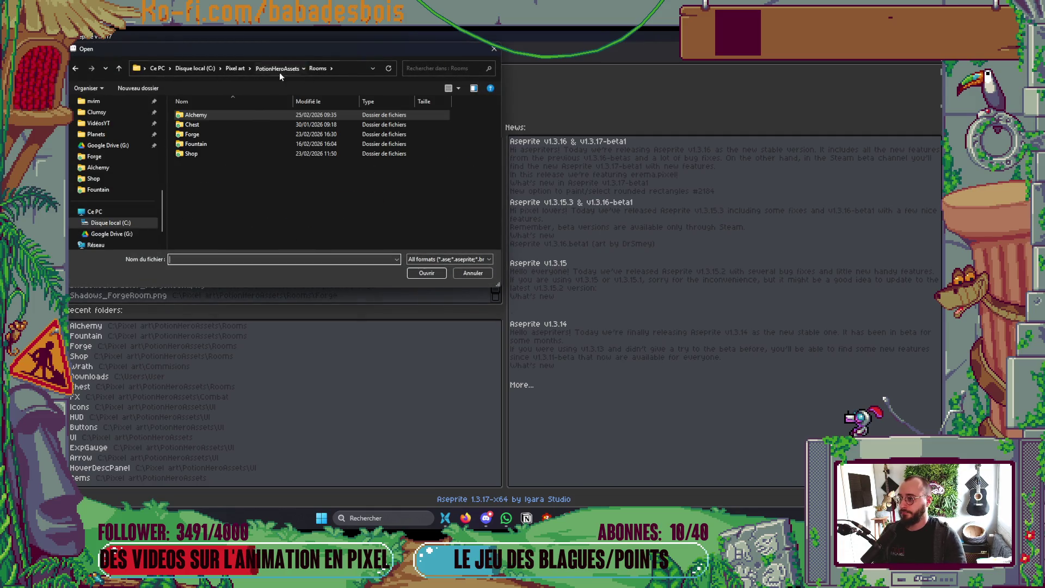
left_click(280, 69)
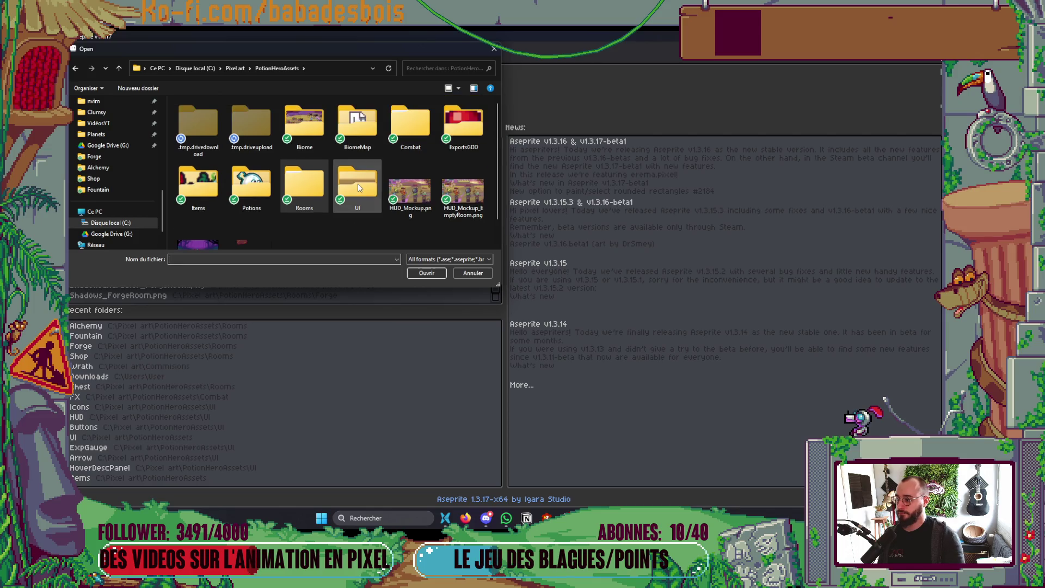
double_click(411, 126)
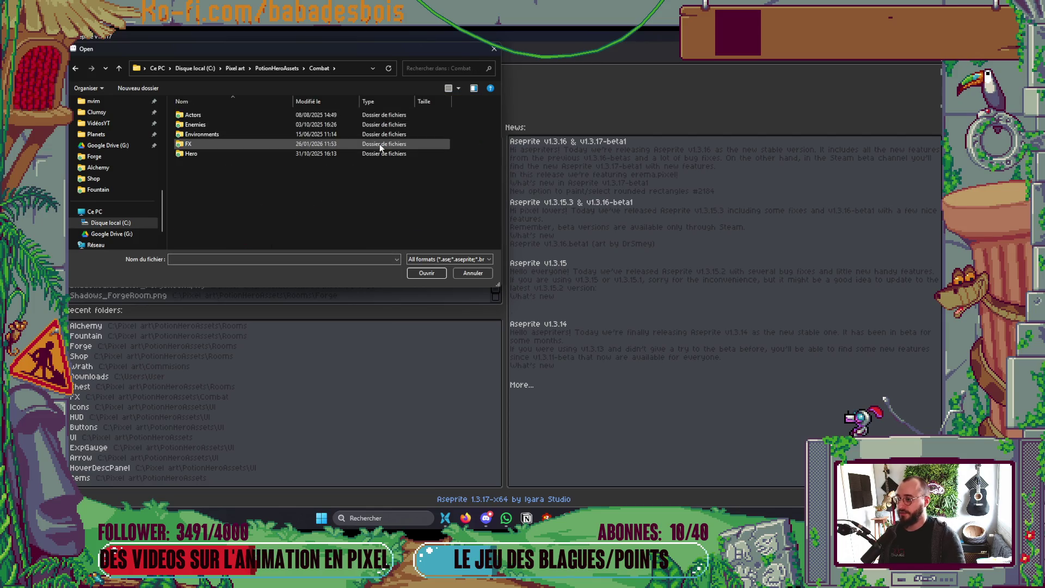
left_click(119, 68)
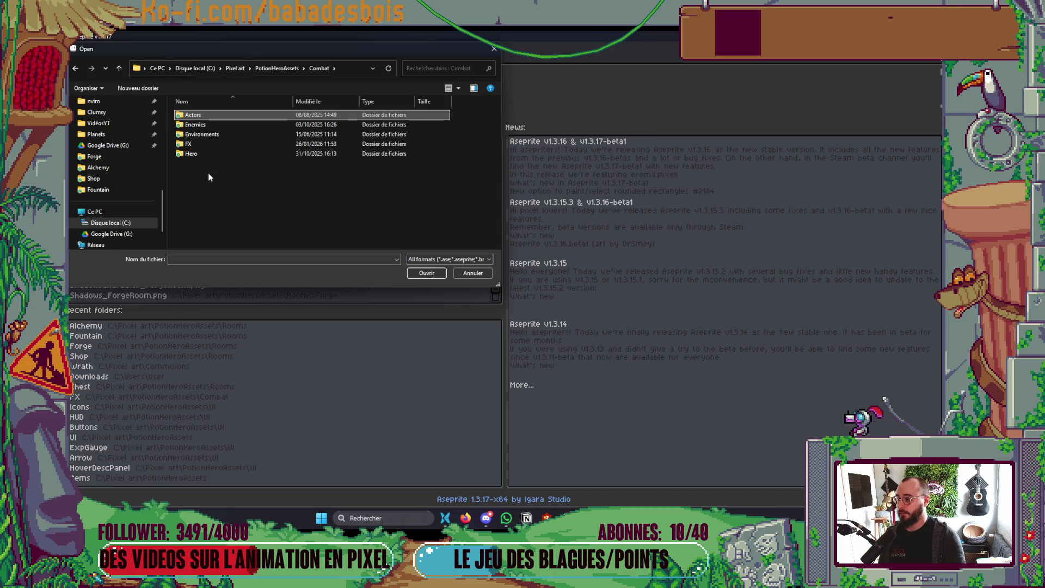
double_click(201, 152)
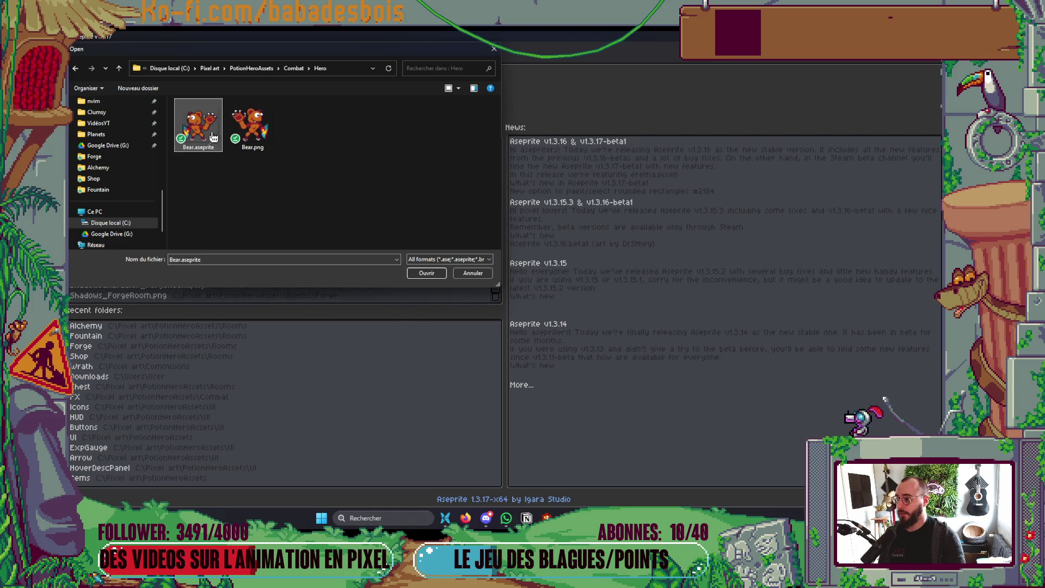
double_click(213, 137)
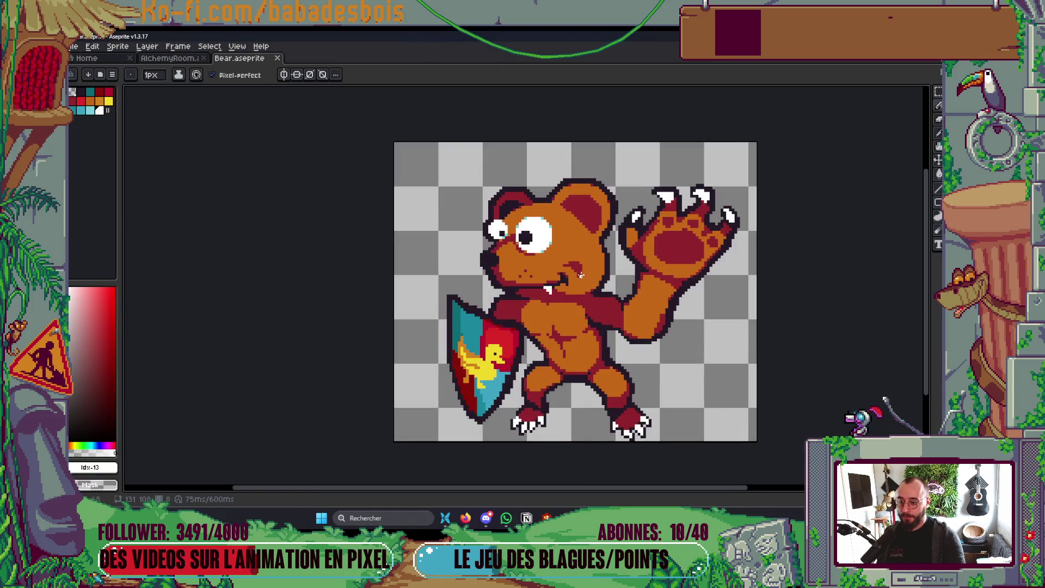
scroll(580, 274, "up", 1)
scroll(581, 276, "down", 1)
key("Tab")
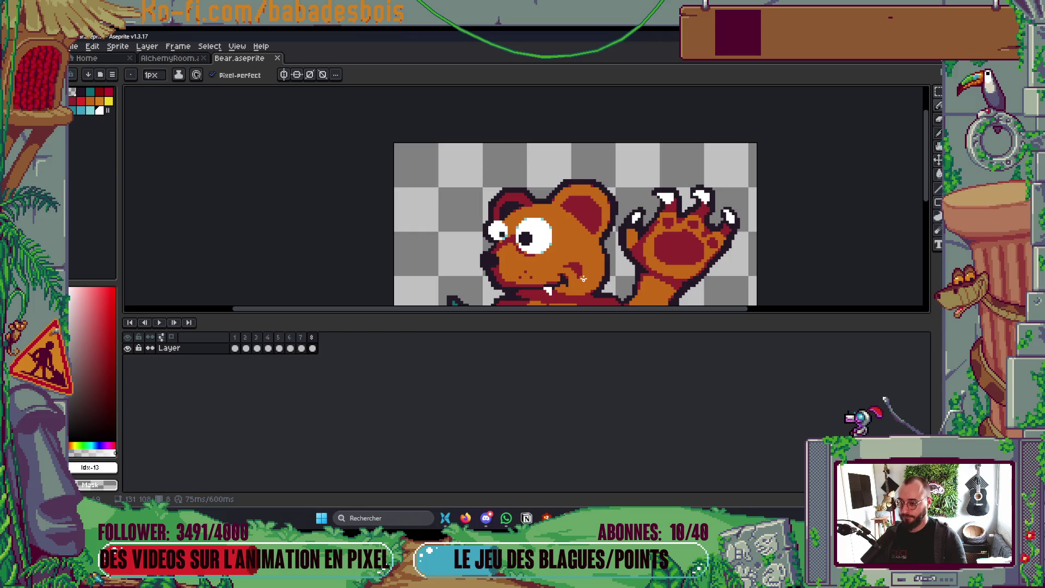
key("Tab")
key("Return")
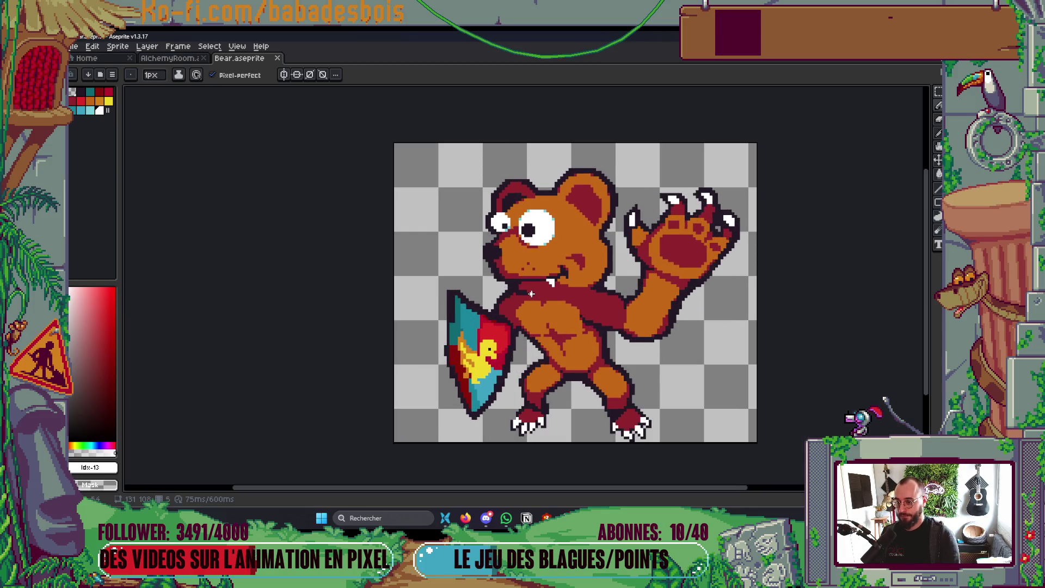
key("Tab")
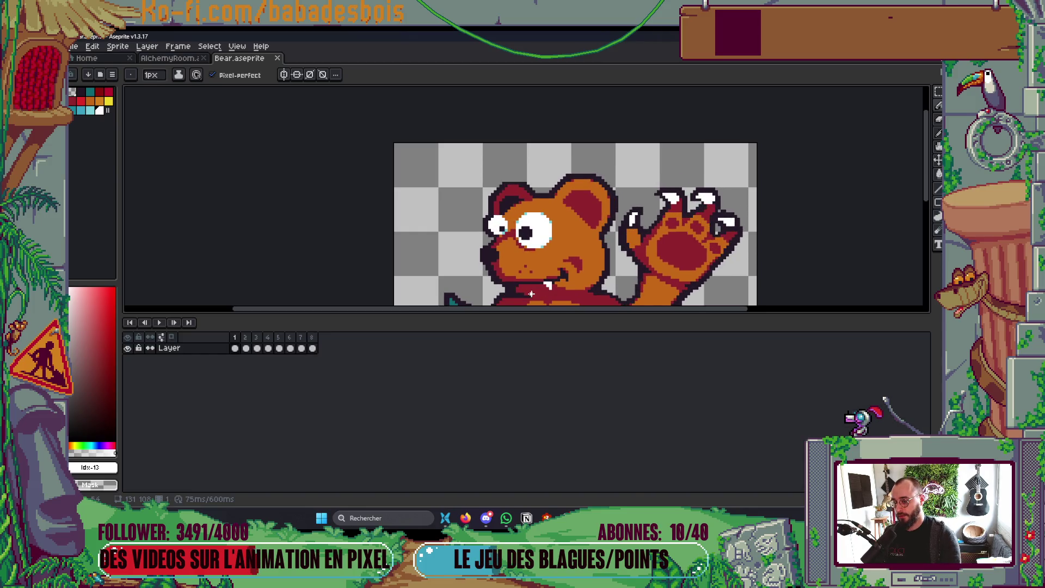
key("Tab")
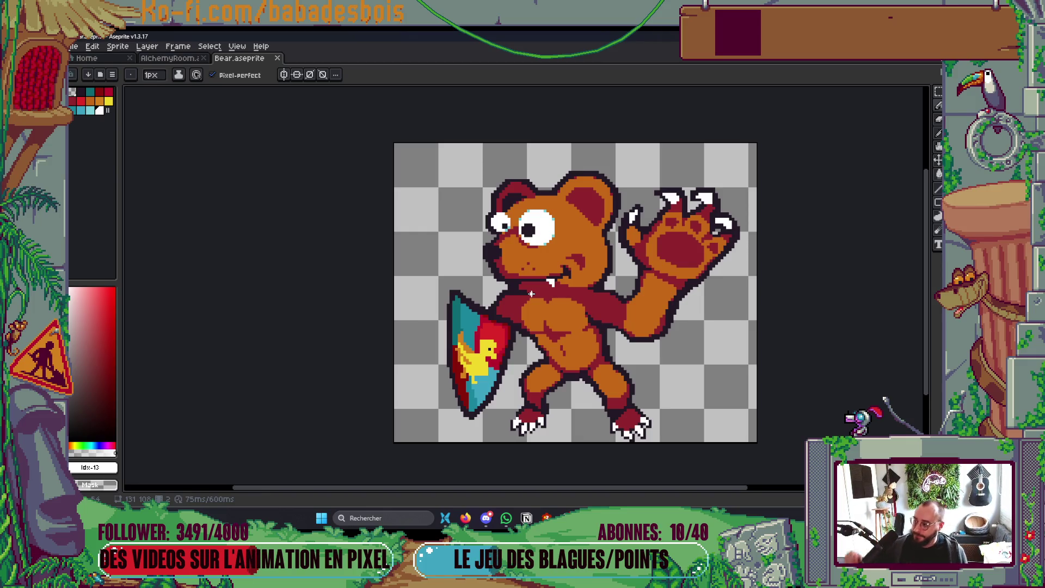
scroll(532, 294, "up", 3)
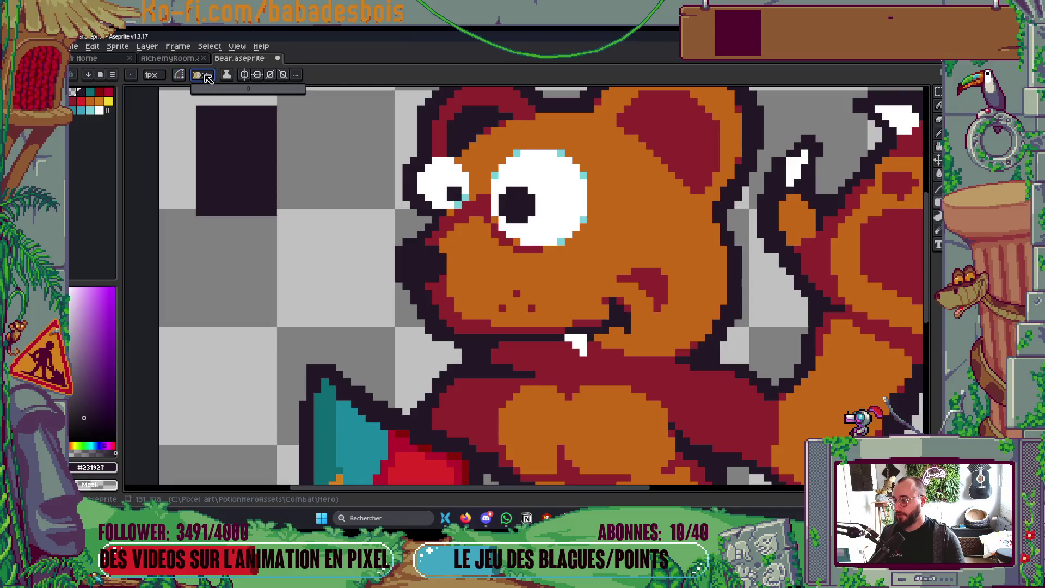
Try trial ovals and a 3px-radius rounded shape beside the face, undoing each one.
left_click_drag(311, 279, 376, 368)
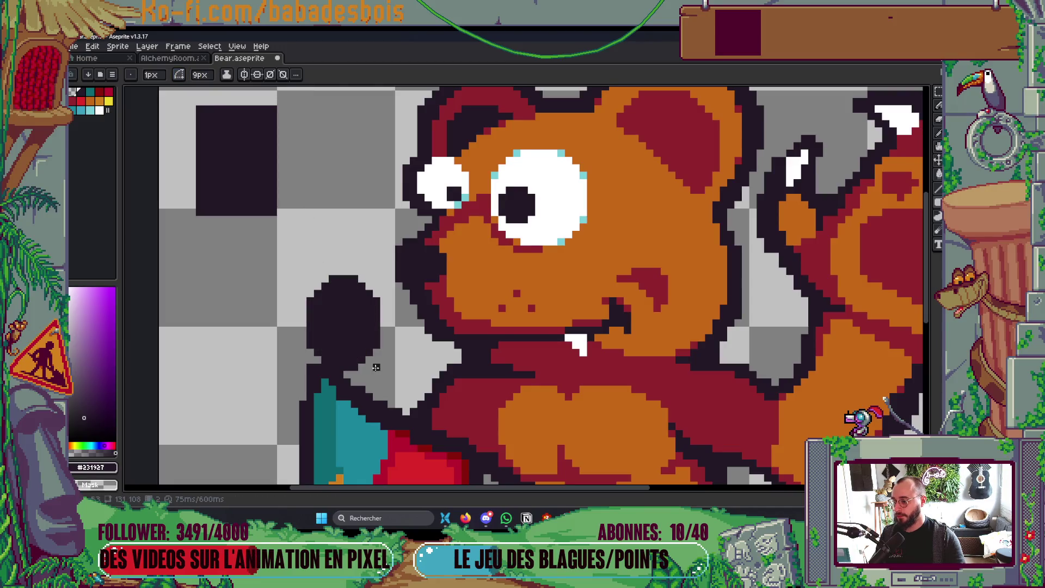
key("ctrl+z")
key("ctrl+z")
mouse_move(190, 106)
left_mouse_down()
mouse_move(281, 197)
mouse_move(284, 268)
mouse_move(300, 275)
left_mouse_up()
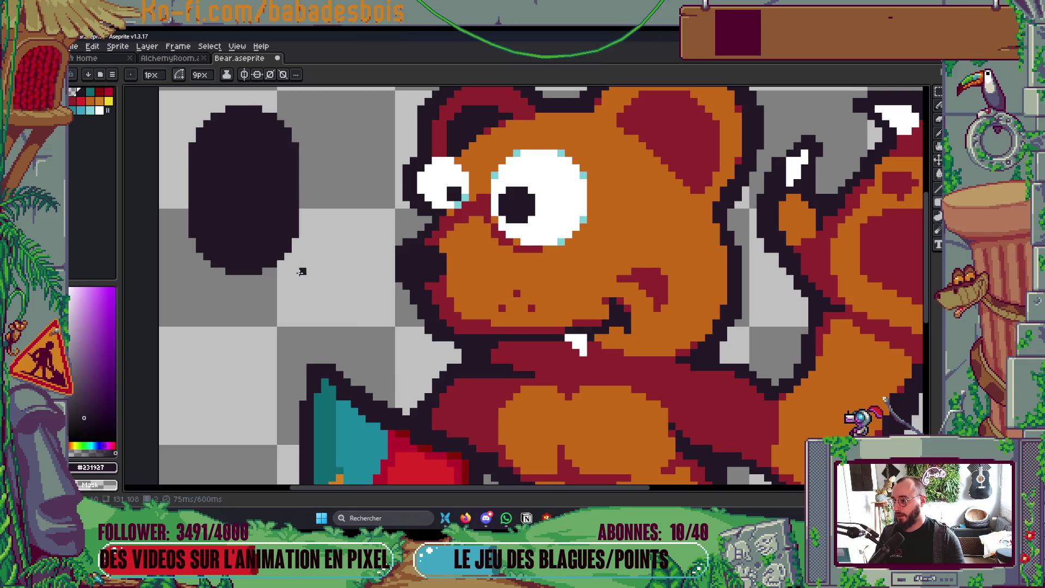
key("ctrl+z")
left_click(202, 77)
left_click_drag(216, 90, 206, 90)
mouse_move(234, 158)
left_mouse_down()
mouse_move(250, 205)
mouse_move(306, 275)
left_mouse_up()
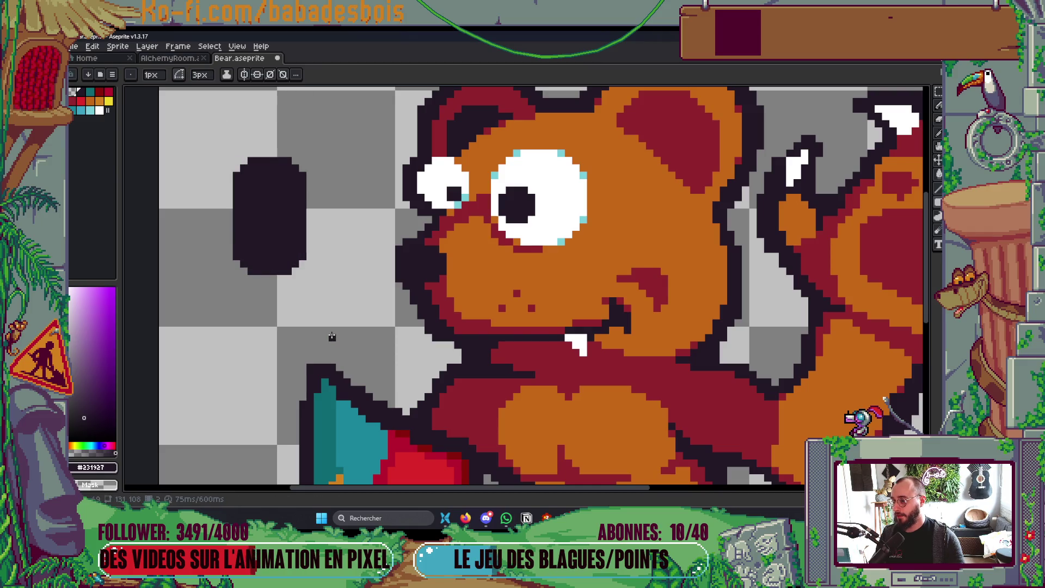
key("ctrl+z")
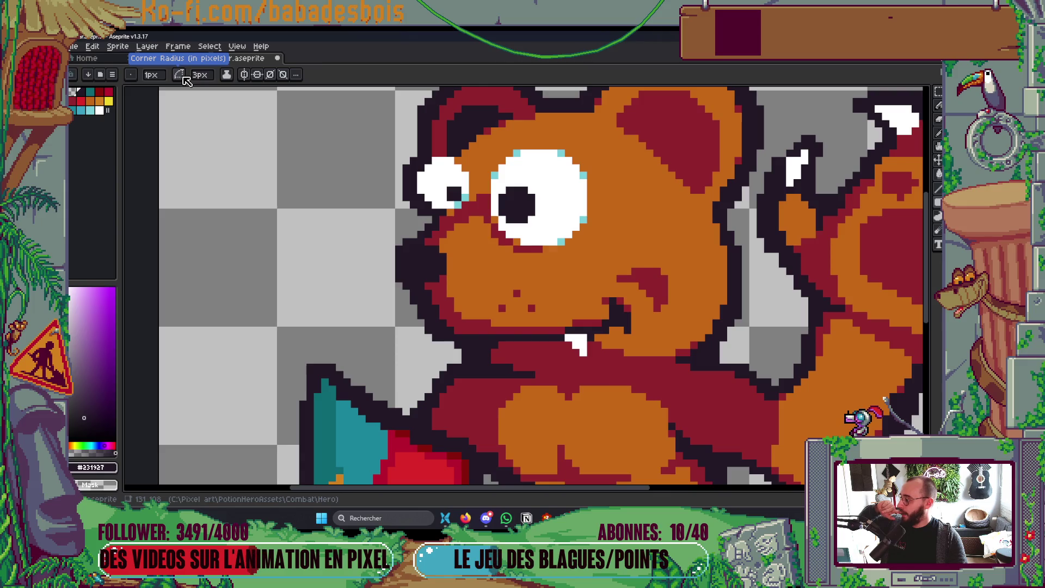
Set the shape Corner Radius to 0px and select the Ellipse tool.
left_click(204, 78)
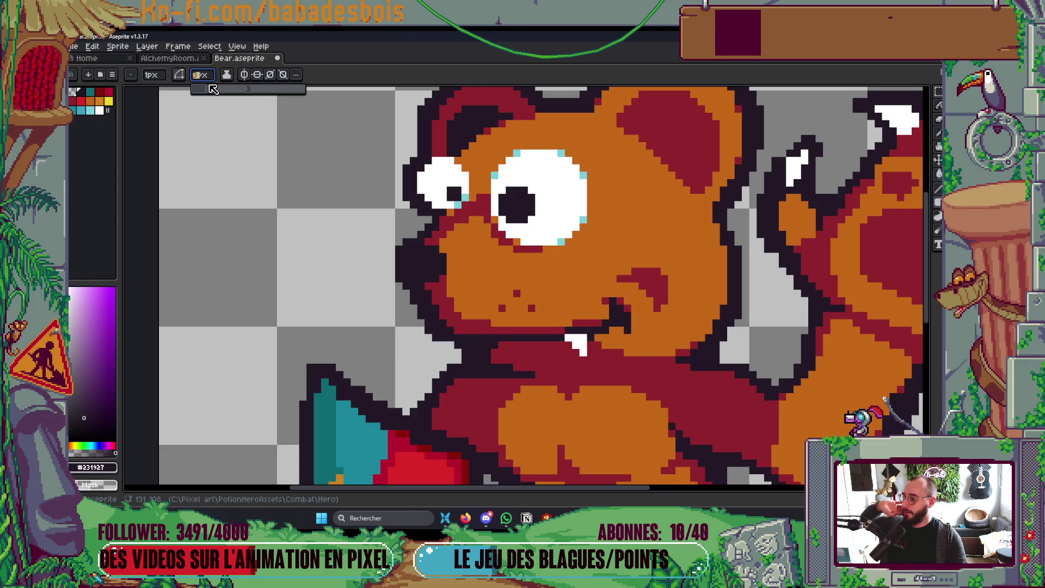
key("Return")
scroll(418, 220, "up", 1)
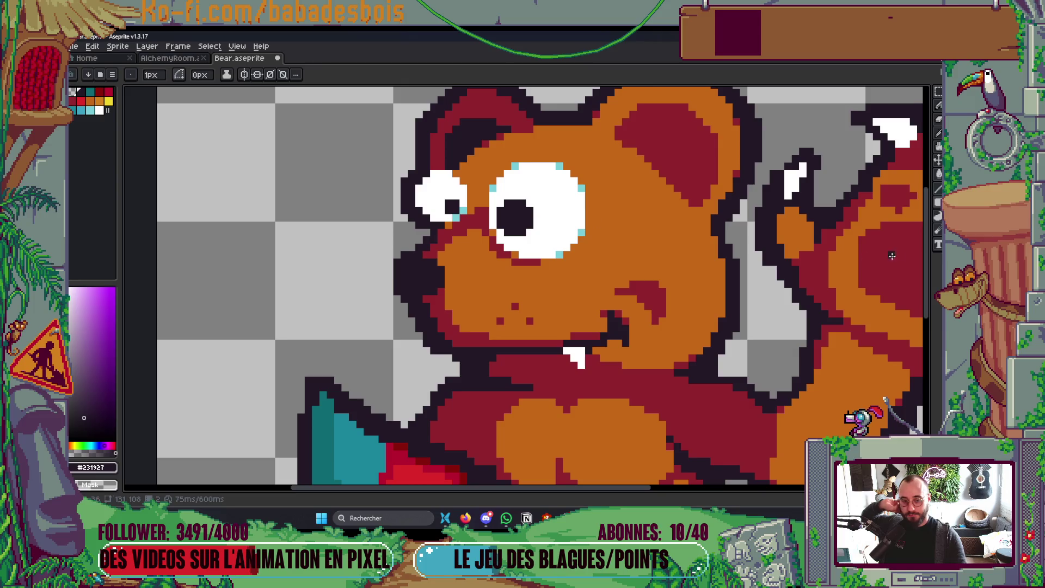
left_click(938, 202)
left_click(907, 215)
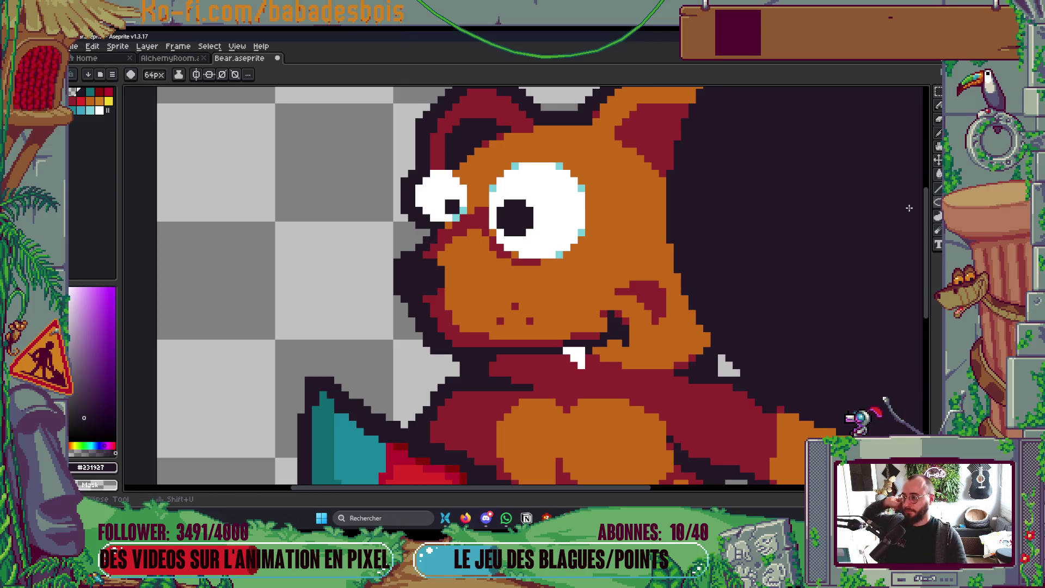
Test a filled ellipse and a 2px dark outline on the big eye, then undo back to the plain white eye.
left_click(938, 202)
left_click(921, 202)
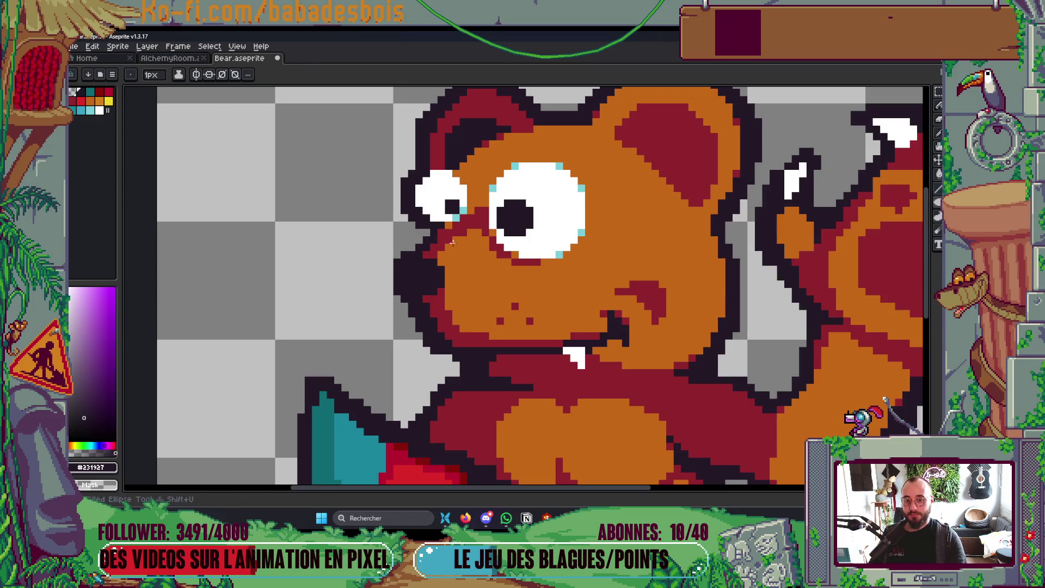
left_click_drag(196, 158, 288, 287)
key("ctrl+z")
scroll(289, 267, "down", 1)
scroll(298, 236, "up", 2)
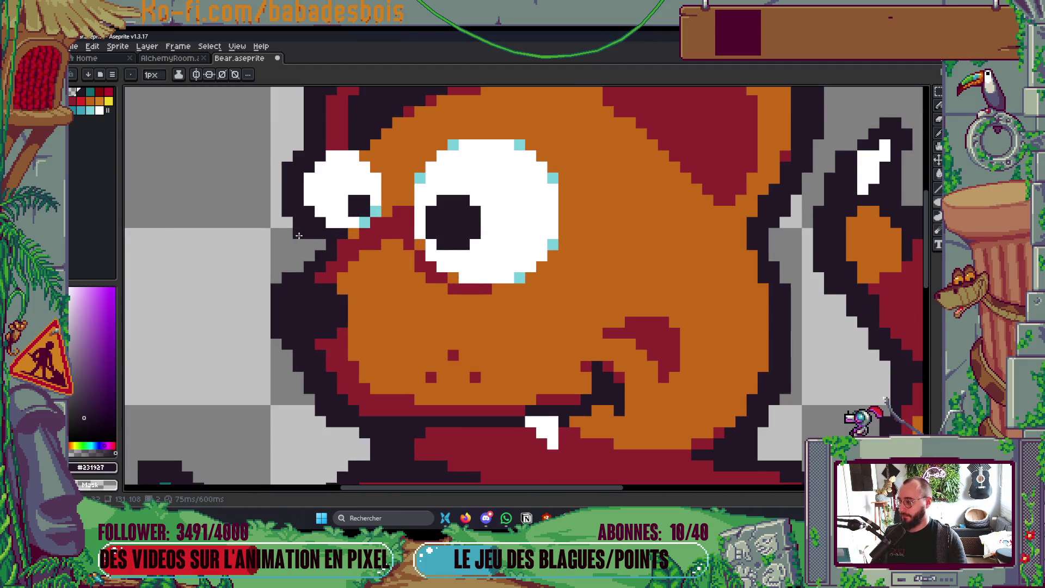
key("plus")
mouse_move(423, 179)
left_mouse_down()
mouse_move(515, 294)
mouse_move(572, 335)
left_mouse_up()
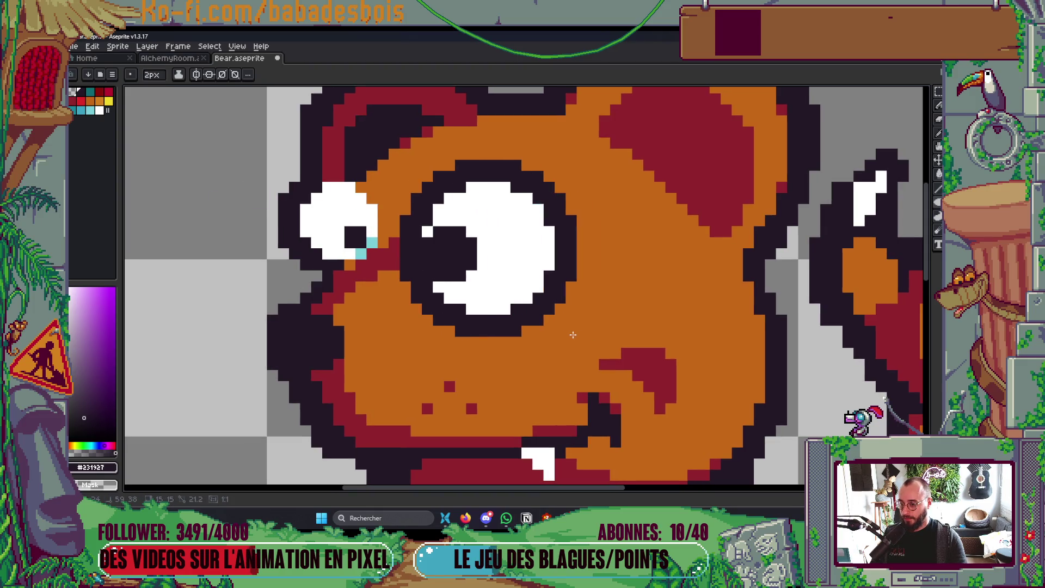
key("ctrl+z")
key("ctrl+z")
key("ctrl+z")
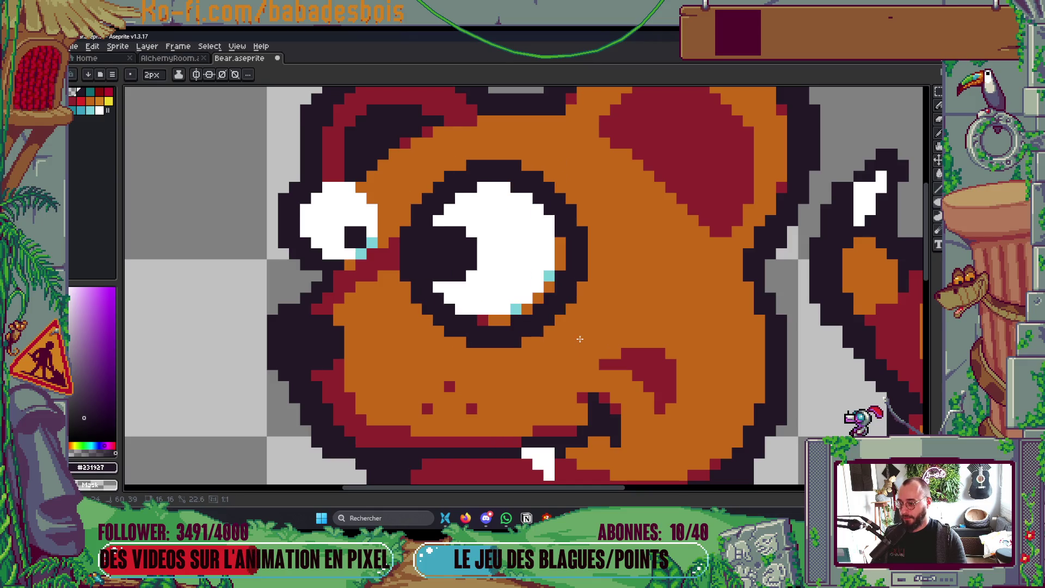
key("ctrl+z")
key("ctrl+z")
key("ctrl+y")
key("ctrl+z")
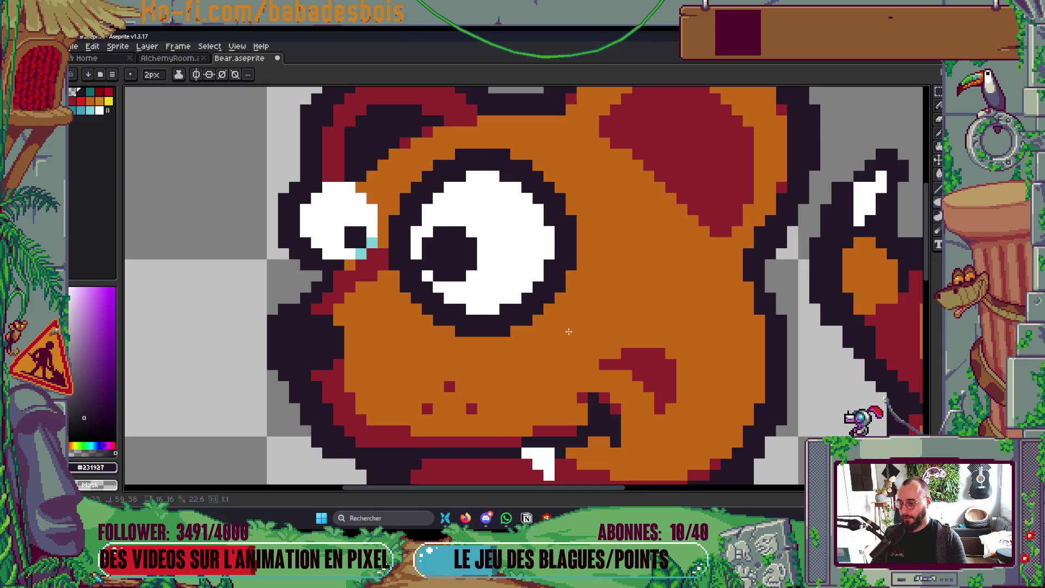
key("ctrl+z")
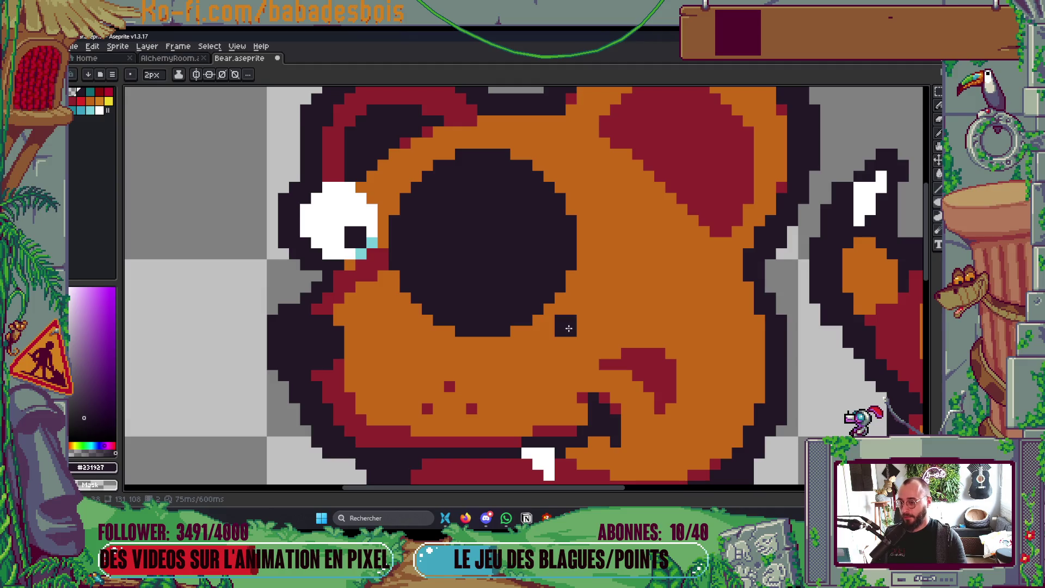
key("ctrl+z")
Draw a large dark filled ellipse over the big eye as its thick rim, brush at 2px.
left_click(925, 202)
mouse_move(840, 221)
left_mouse_down()
mouse_move(325, 191)
mouse_move(390, 222)
mouse_move(398, 196)
mouse_move(590, 329)
mouse_move(560, 305)
mouse_move(559, 330)
mouse_move(568, 326)
mouse_move(574, 338)
mouse_move(566, 318)
mouse_move(569, 330)
left_mouse_up()
key("minus")
key("minus")
key("minus")
scroll(569, 330, "down", 5)
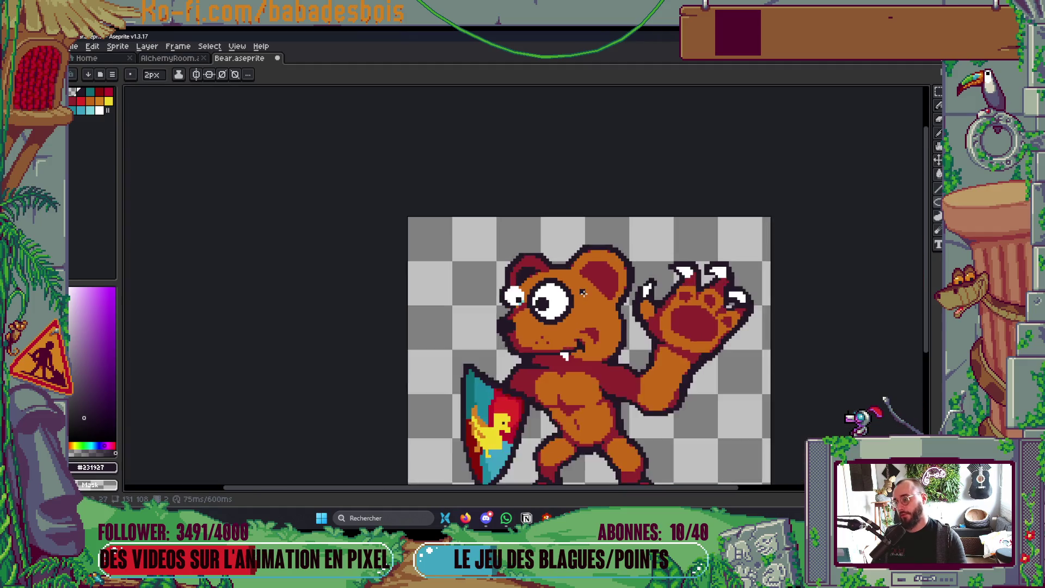
scroll(548, 286, "up", 3)
scroll(547, 285, "up", 4)
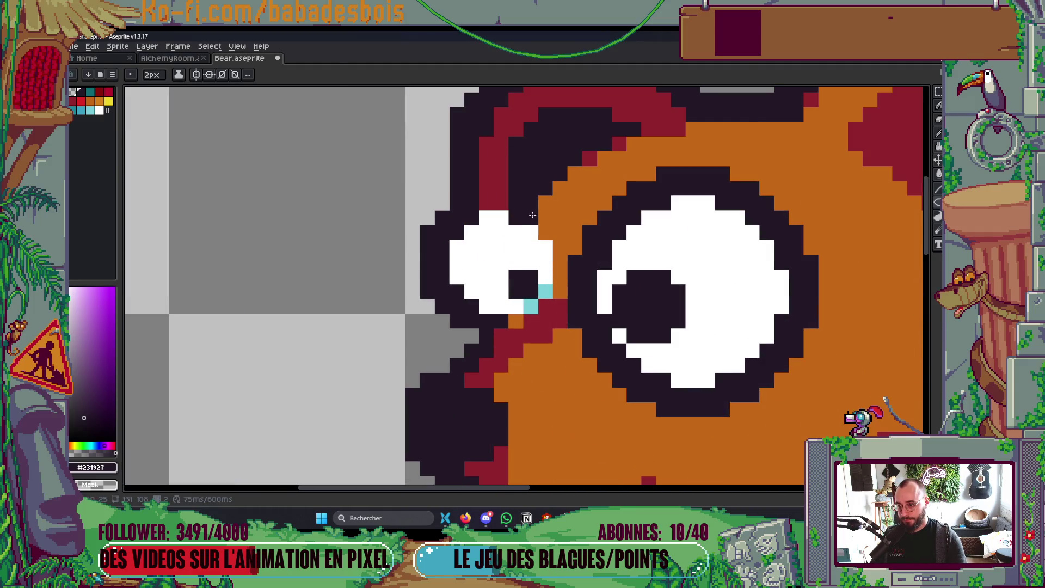
With a 2px pencil, paint dark outline pixels over the red fur between the eyes.
key("b")
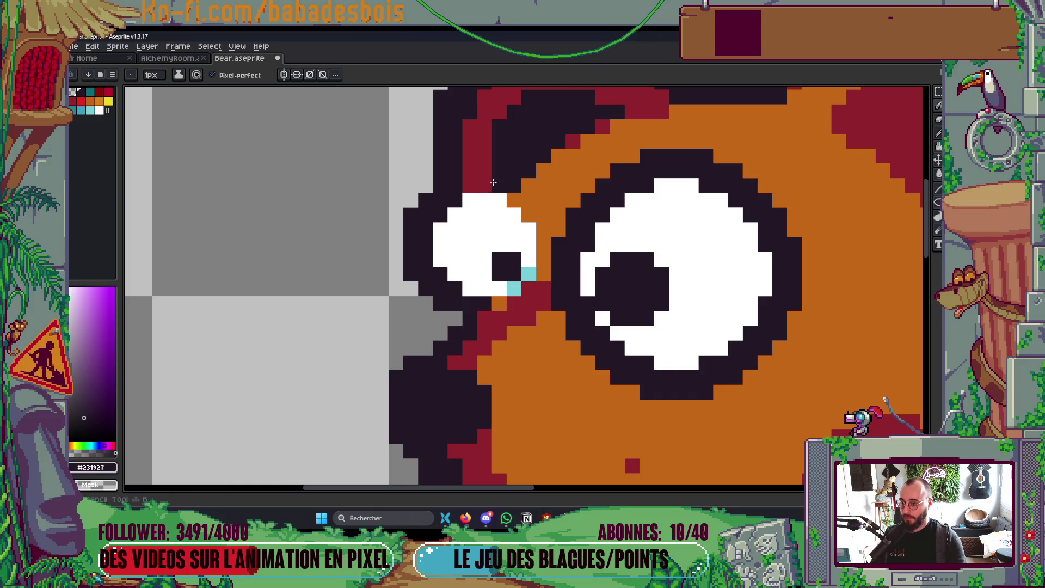
key("plus")
left_click(479, 178)
mouse_move(505, 179)
left_mouse_down()
mouse_move(561, 248)
mouse_move(557, 279)
mouse_move(487, 320)
left_mouse_up()
Sample the small eye's cyan and add cyan shading pixels beside its pupil and on the big eye.
scroll(488, 320, "down", 10)
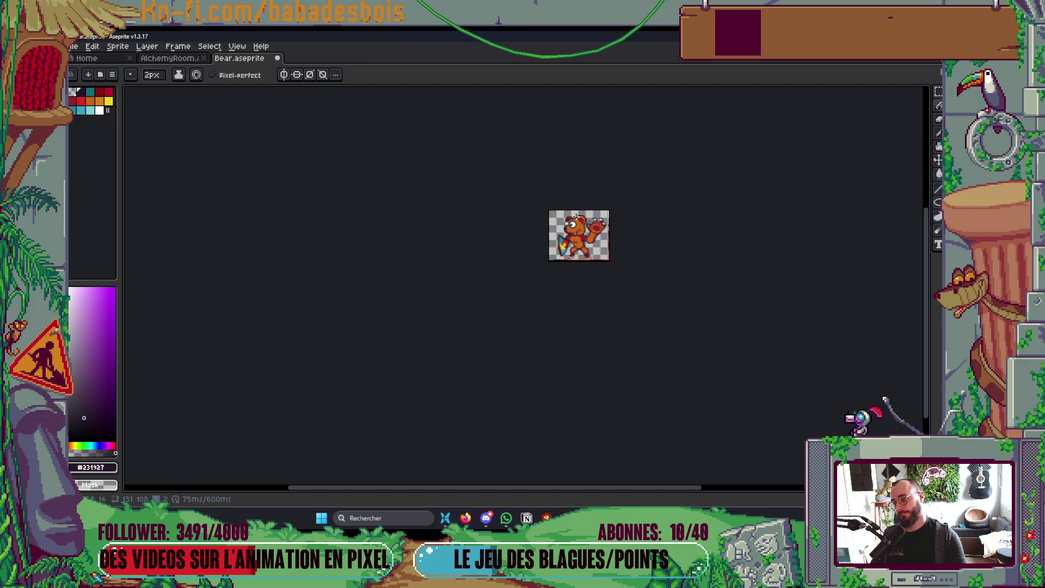
scroll(585, 237, "up", 4)
scroll(512, 186, "up", 5)
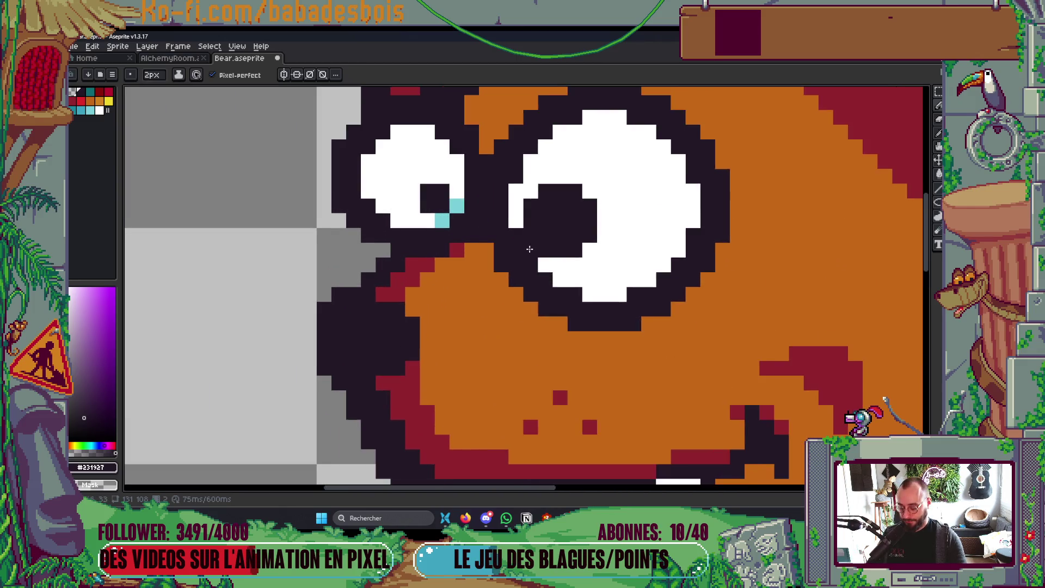
left_click(471, 197, "alt")
left_click(480, 188)
left_click(540, 219)
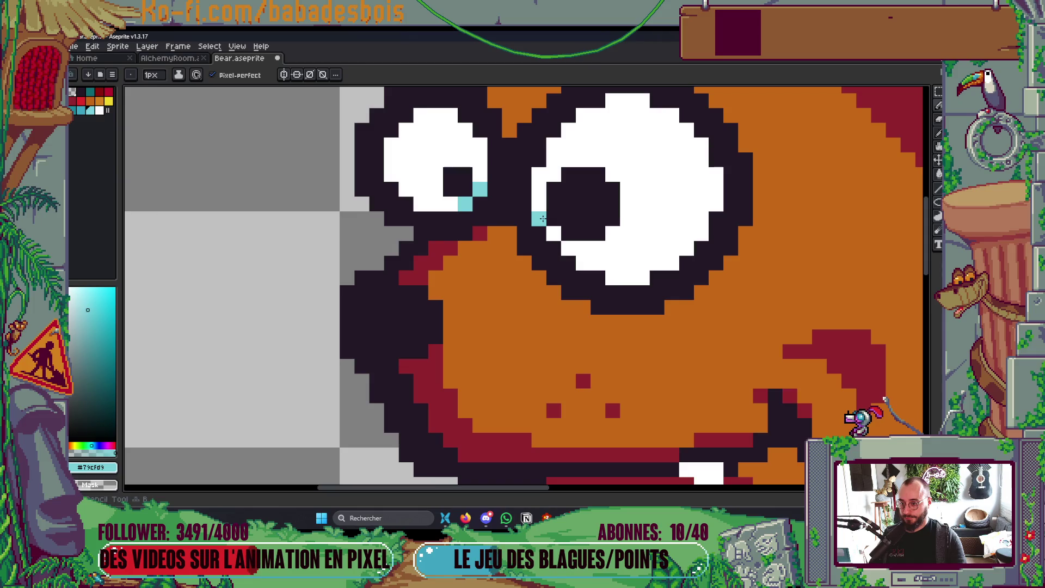
Shade the big eye's bottom white row and its highlight pixels cyan.
left_click(554, 233)
scroll(571, 250, "down", 8)
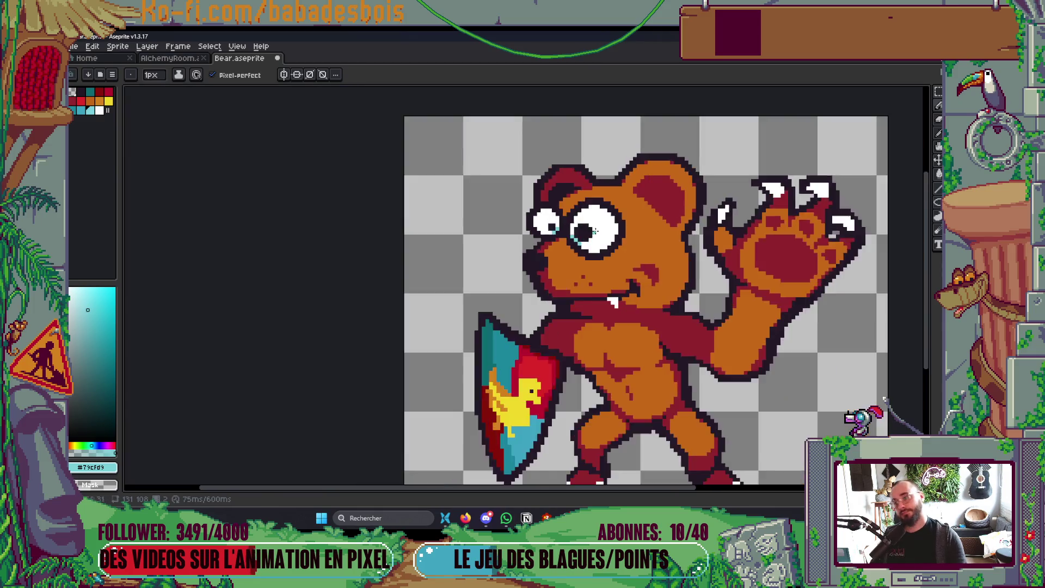
scroll(546, 281, "up", 8)
left_click(546, 281)
key("ctrl+z")
mouse_move(528, 265)
left_mouse_down()
mouse_move(553, 265)
mouse_move(603, 201)
mouse_move(616, 128)
mouse_move(603, 115)
left_mouse_up()
key("g")
left_click(621, 196)
left_click(603, 235)
key("b")
left_click(587, 250)
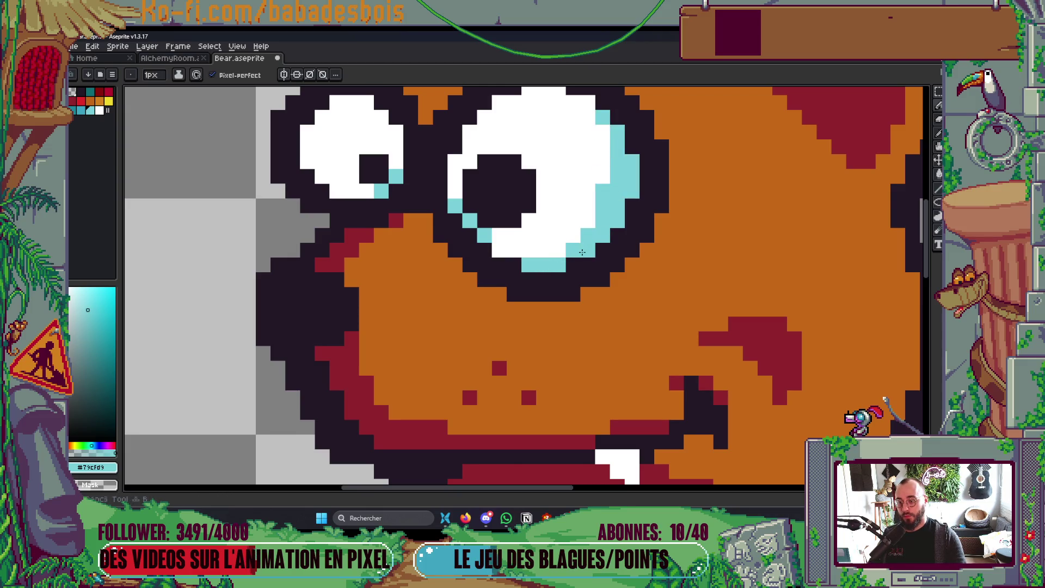
scroll(634, 208, "down", 5)
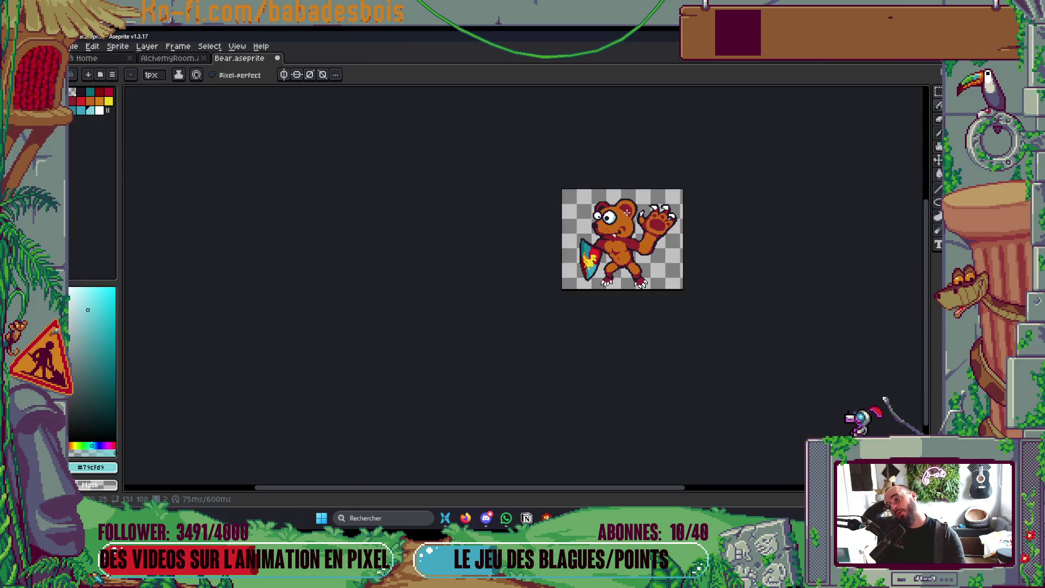
scroll(628, 213, "up", 5)
Eyedrop the dark red #90232d from the fur and dot the eye's lower outline with it.
key("i")
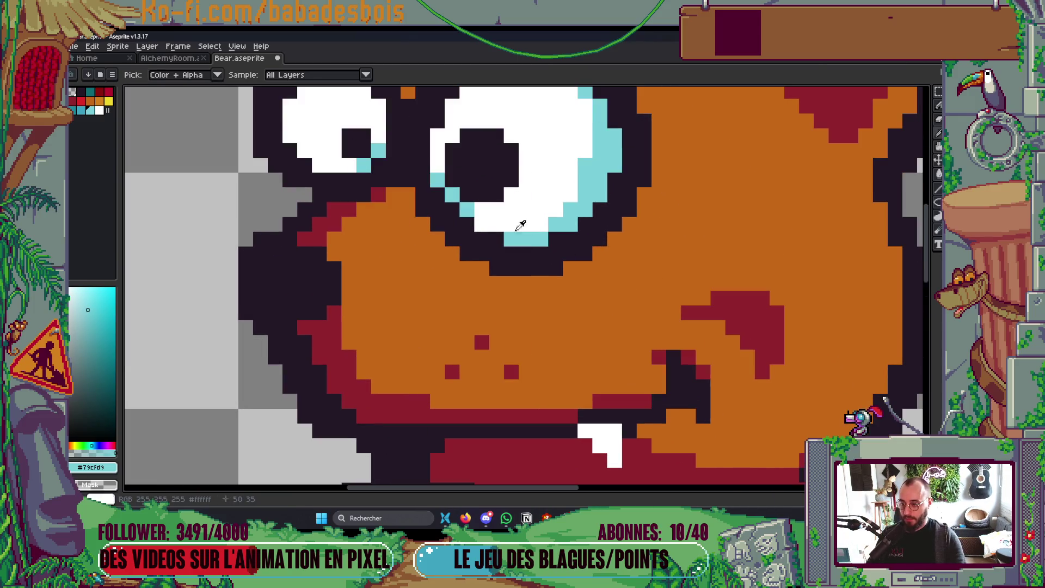
left_click(742, 299)
left_click(555, 267)
left_click(505, 268)
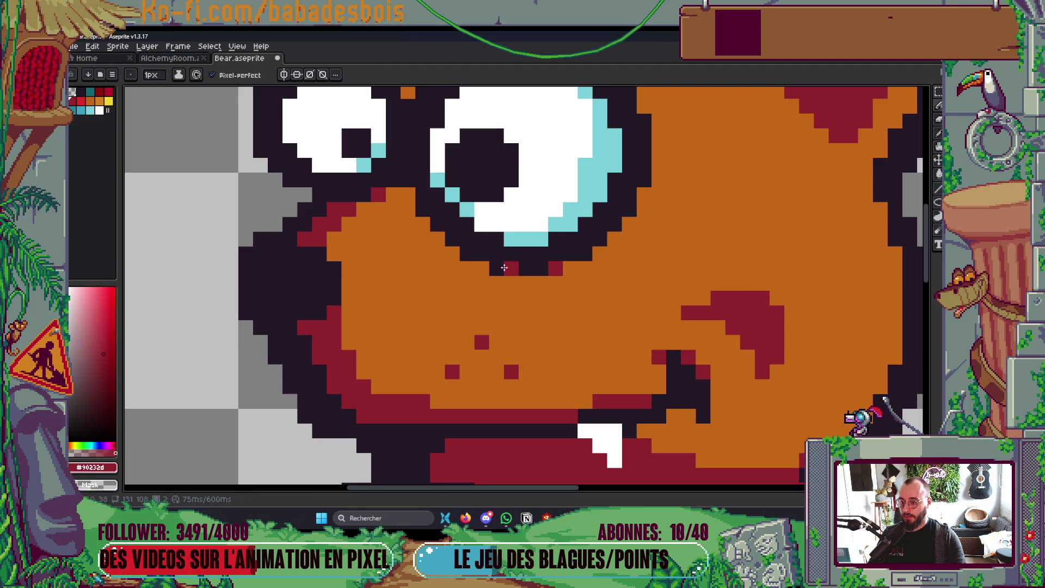
key("ctrl+z")
scroll(483, 269, "up", 1)
left_click(568, 298)
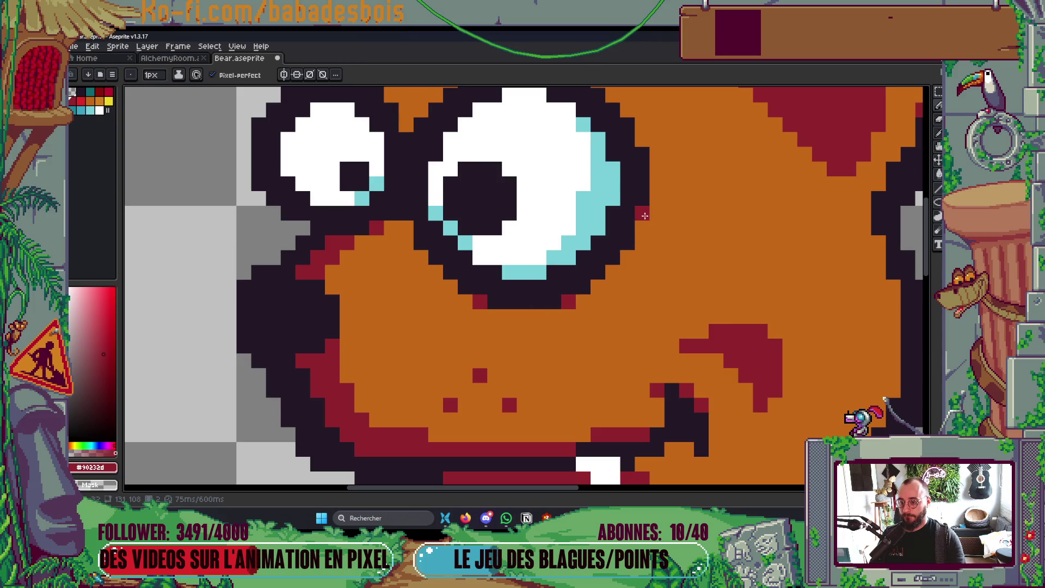
left_click(551, 300)
left_click(583, 287)
left_click(466, 287)
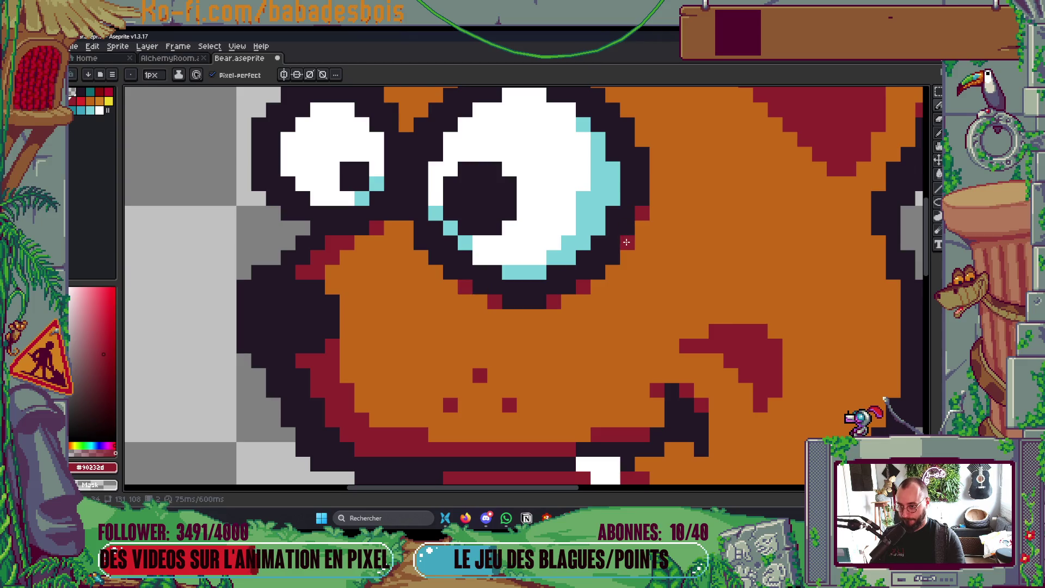
Add dark red pixels along the eye's right and top outline.
scroll(622, 258, "up", 2)
left_click(610, 217)
left_click(595, 188)
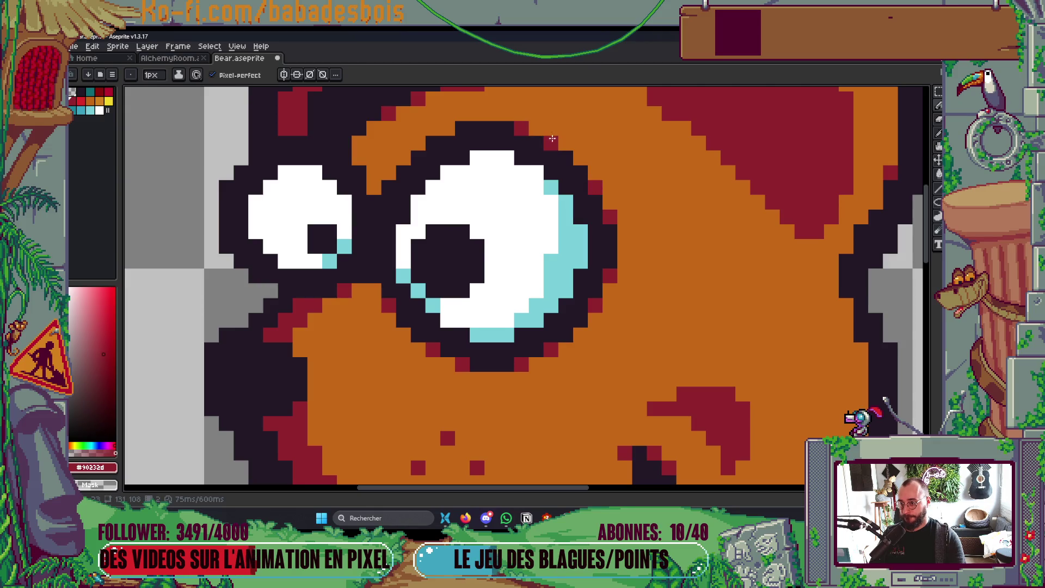
left_click(463, 129)
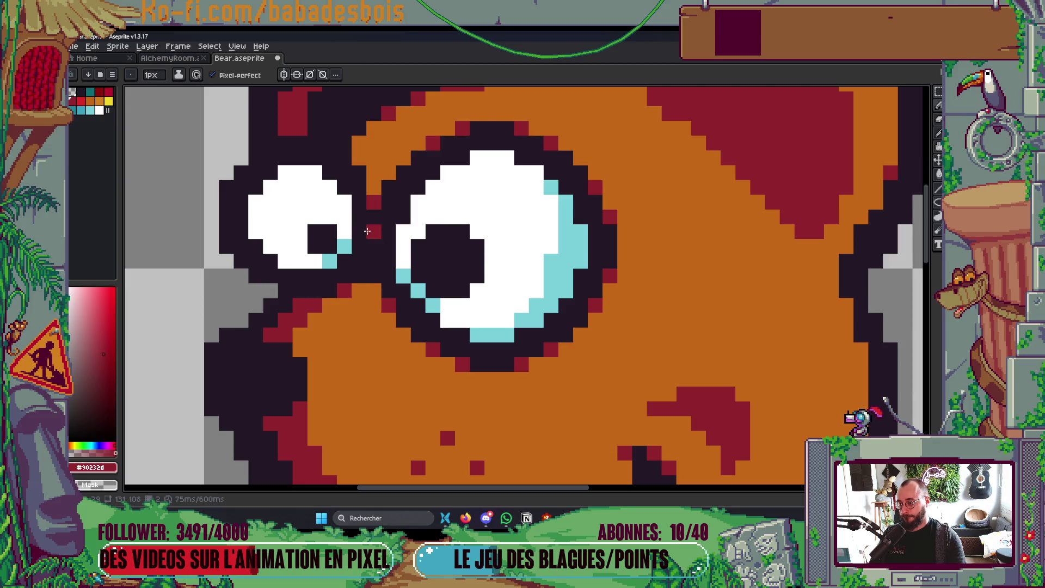
Pick the eye's cyan and paint cyan shading up the big eye's right edge.
scroll(414, 272, "down", 5)
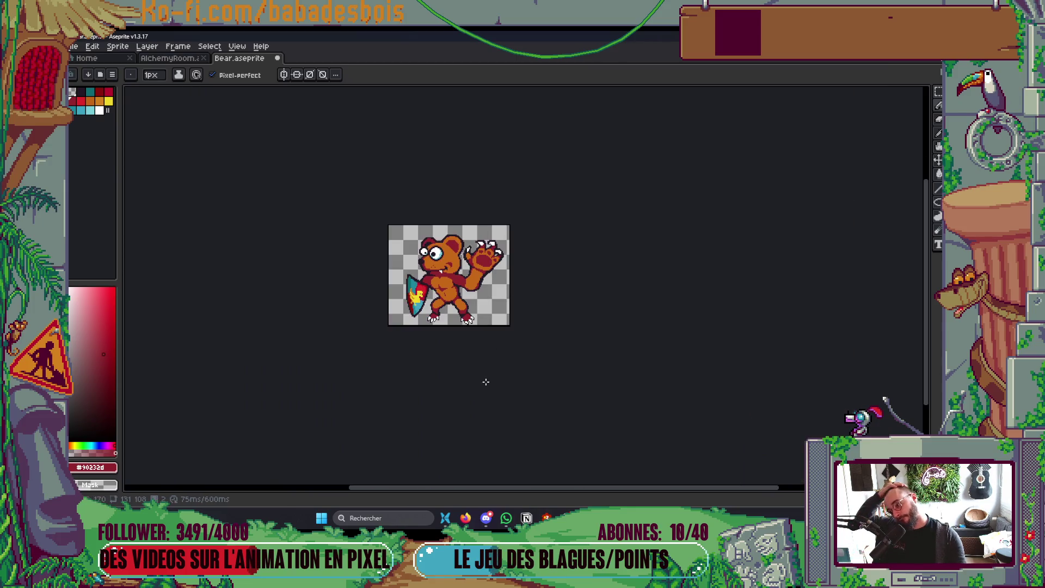
key("i")
scroll(489, 273, "up", 6)
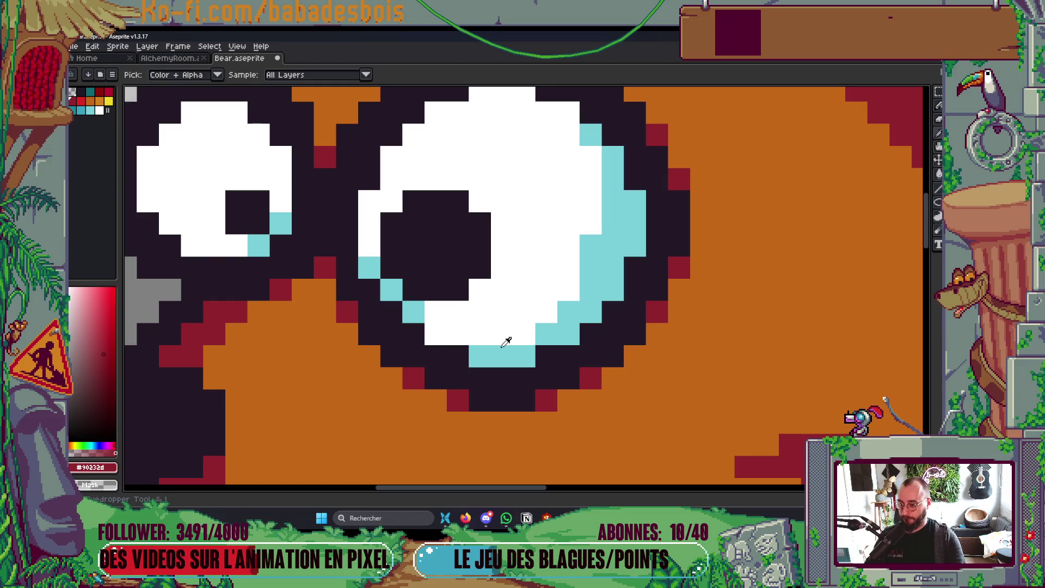
left_click(503, 346)
key("b")
mouse_move(524, 332)
left_mouse_down()
mouse_move(568, 288)
mouse_move(594, 234)
mouse_move(591, 158)
mouse_move(568, 113)
left_mouse_up()
left_click_drag(505, 157, 559, 211)
left_click(112, 74)
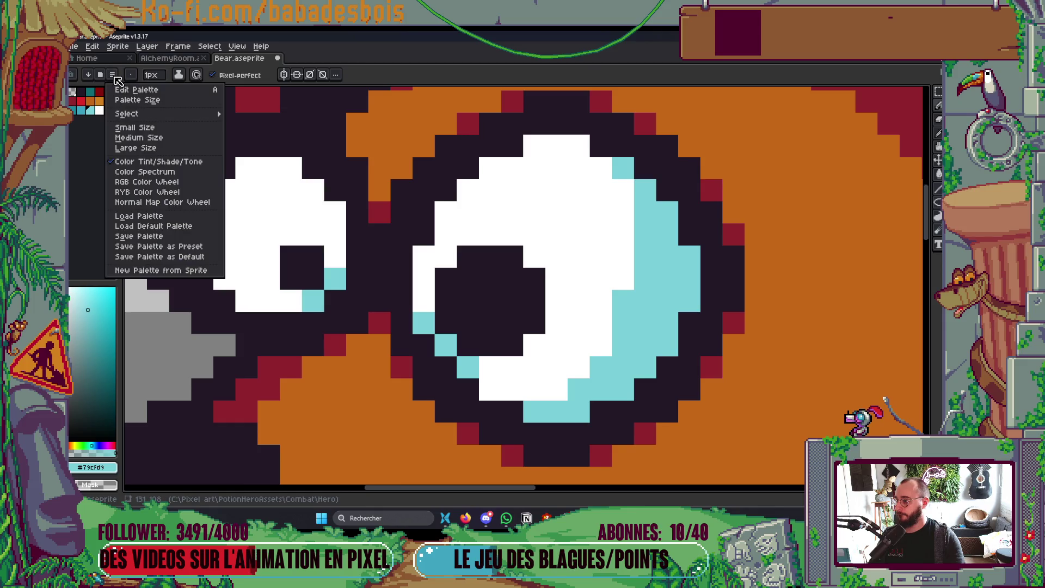
Load the default palette and recolour the big eye's cyan shading grey-green (Idx-28).
left_click(142, 226)
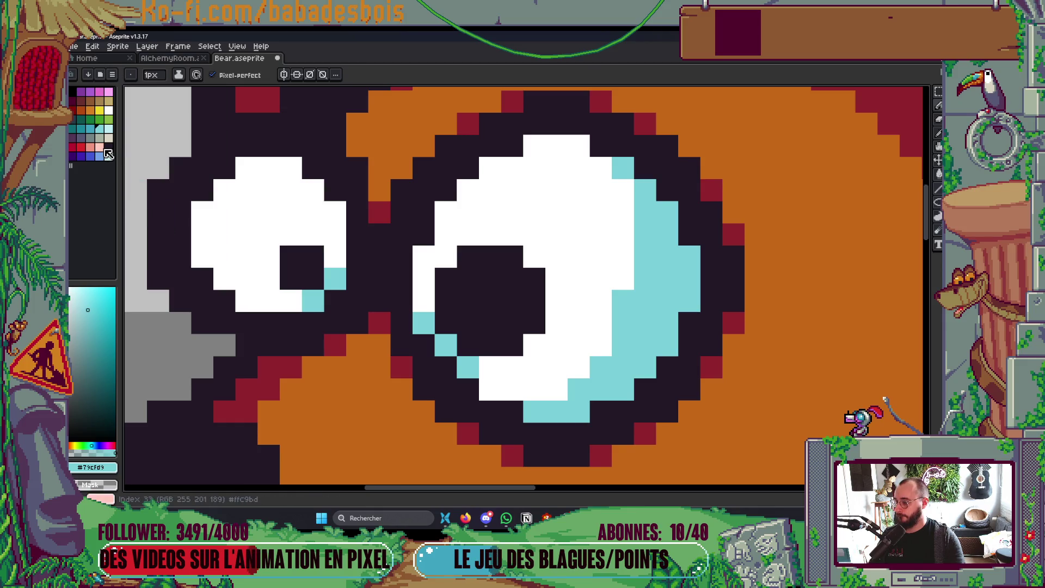
left_click(99, 138)
key("g")
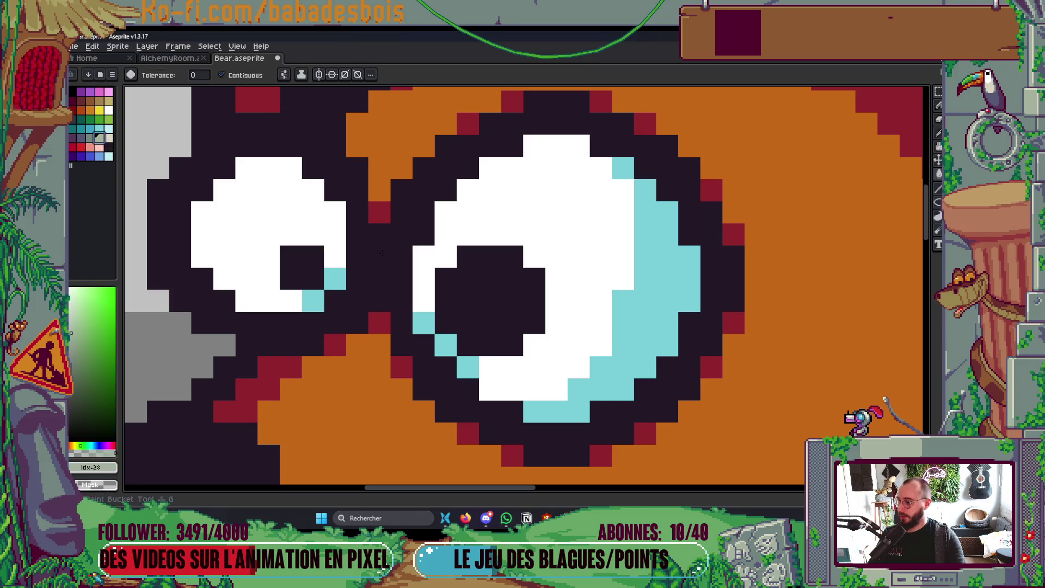
left_click(645, 298)
key("b")
left_click(446, 346)
left_click(424, 324)
left_click(623, 168)
Fill the eye's grey-green shading with beige (Idx-29) and fix leftover pixels.
scroll(662, 223, "down", 2)
scroll(662, 223, "down", 4)
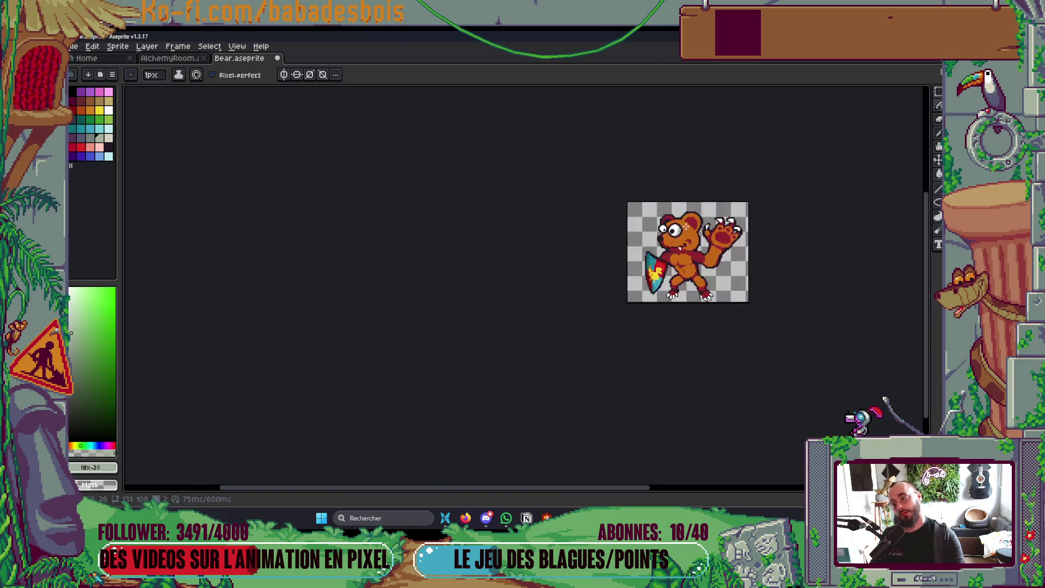
scroll(663, 224, "up", 3)
left_click(108, 138)
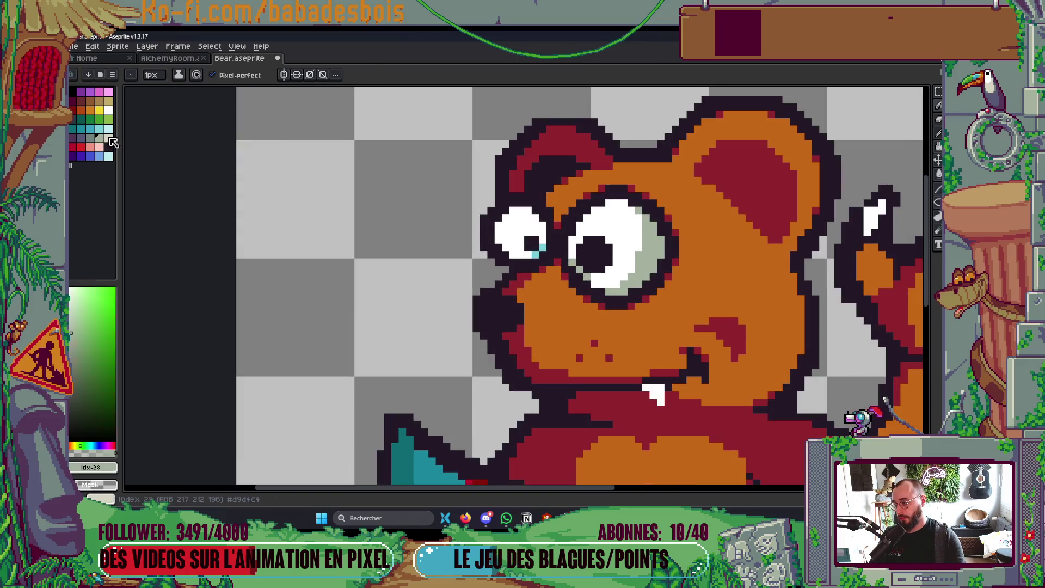
key("g")
left_click(653, 255)
key("b")
scroll(620, 280, "up", 2)
left_click(521, 251)
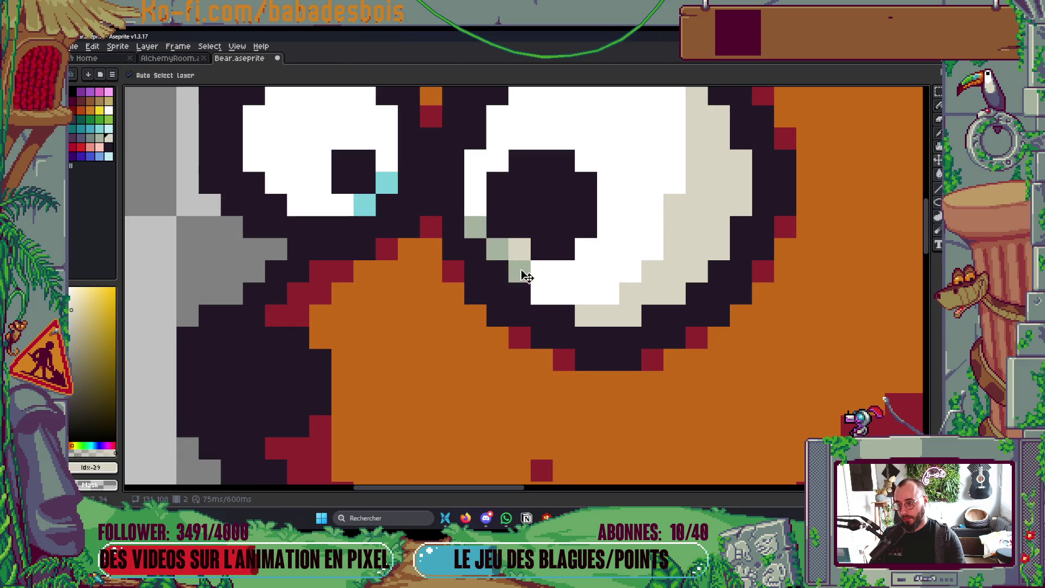
Touch up the pixels along the pupil's lower-left edge.
left_click(522, 271)
right_click(520, 249)
left_click(498, 249)
left_click(476, 227)
scroll(639, 229, "up", 3)
scroll(640, 229, "down", 5)
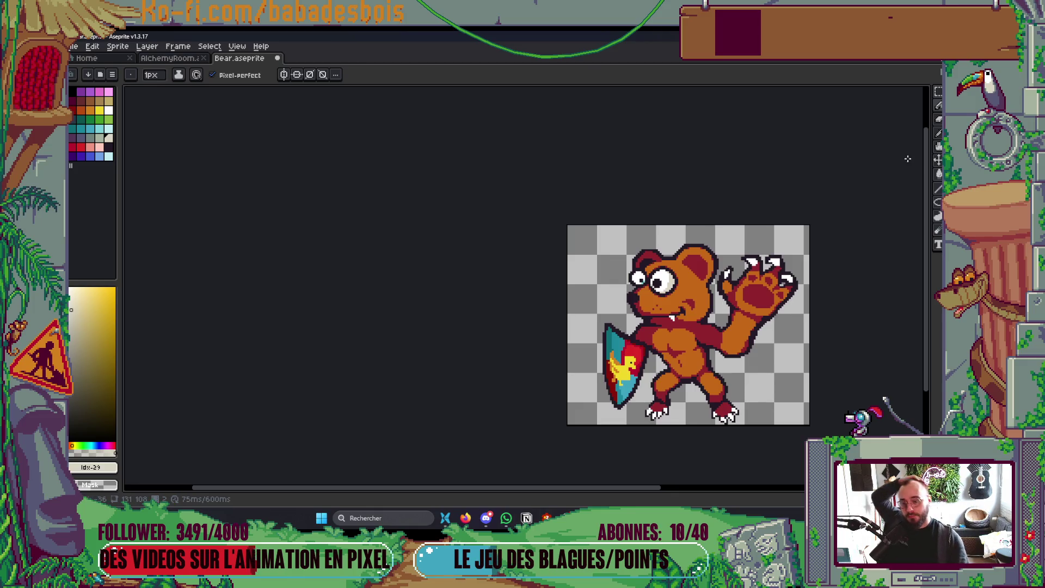
scroll(661, 273, "up", 4)
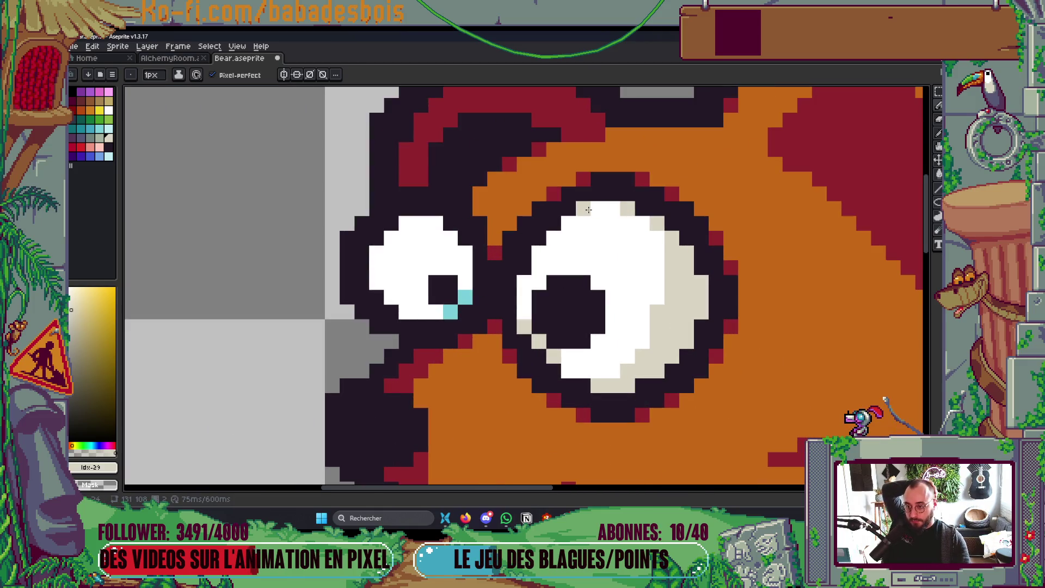
scroll(589, 210, "down", 5)
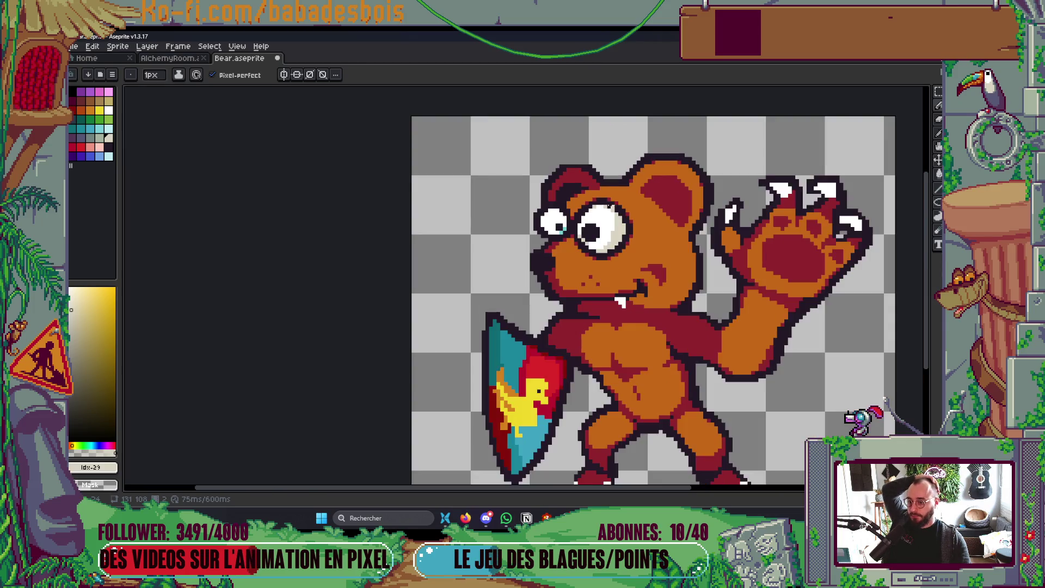
scroll(618, 203, "down", 2)
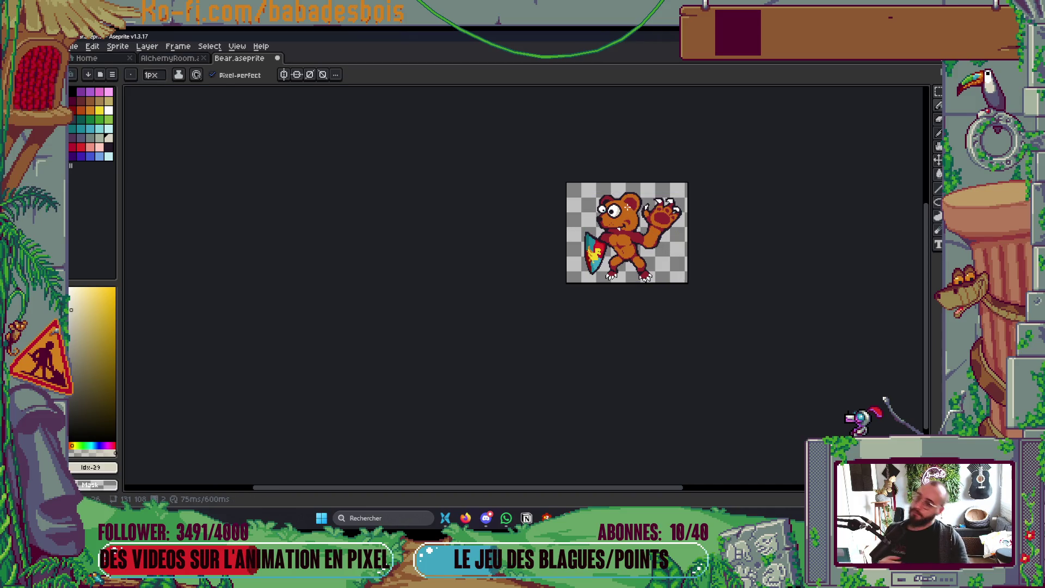
scroll(629, 204, "up", 7)
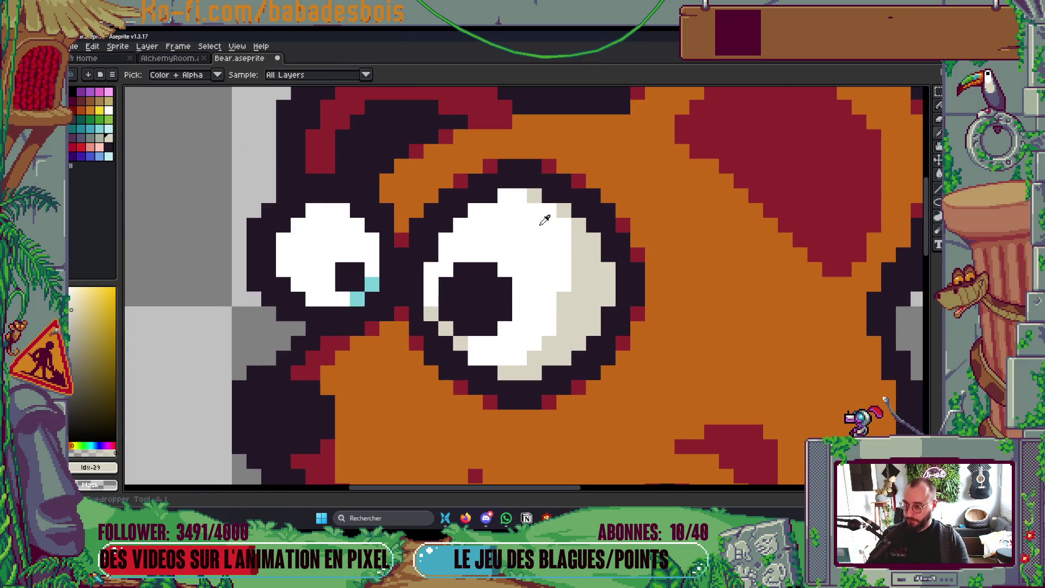
left_click(547, 218, "alt")
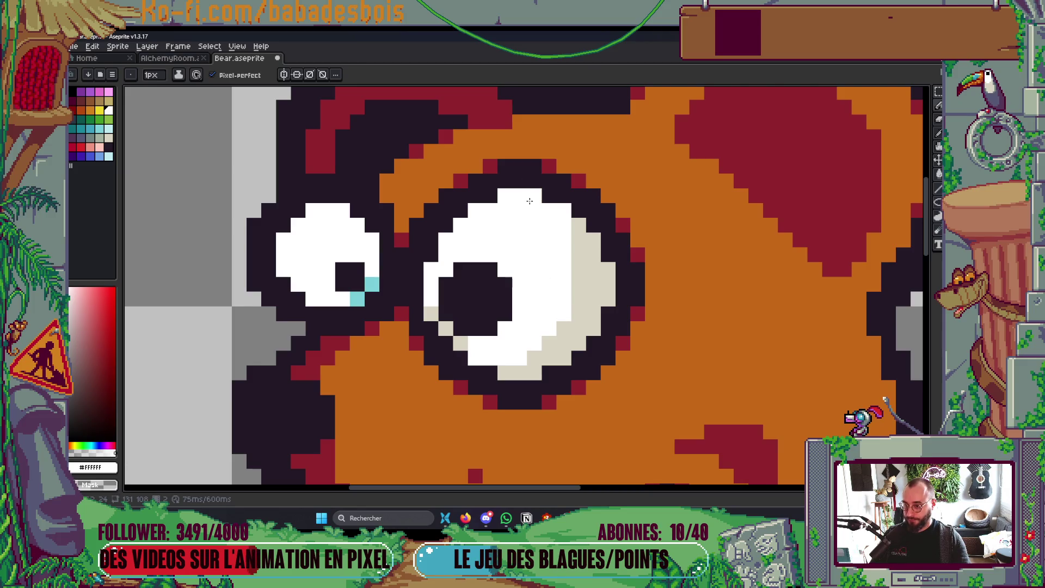
Eyedrop the eye's beige and round off the big eye's two top corners with it.
left_click(581, 263, "alt")
left_click(549, 195)
left_click(493, 194)
scroll(494, 194, "down", 6)
scroll(526, 196, "up", 2)
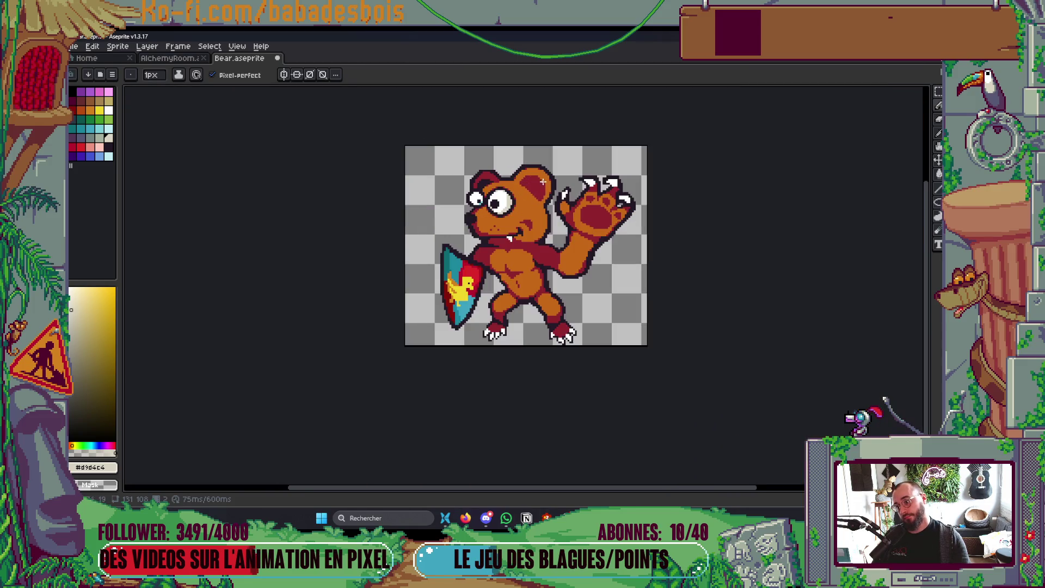
scroll(526, 195, "up", 3)
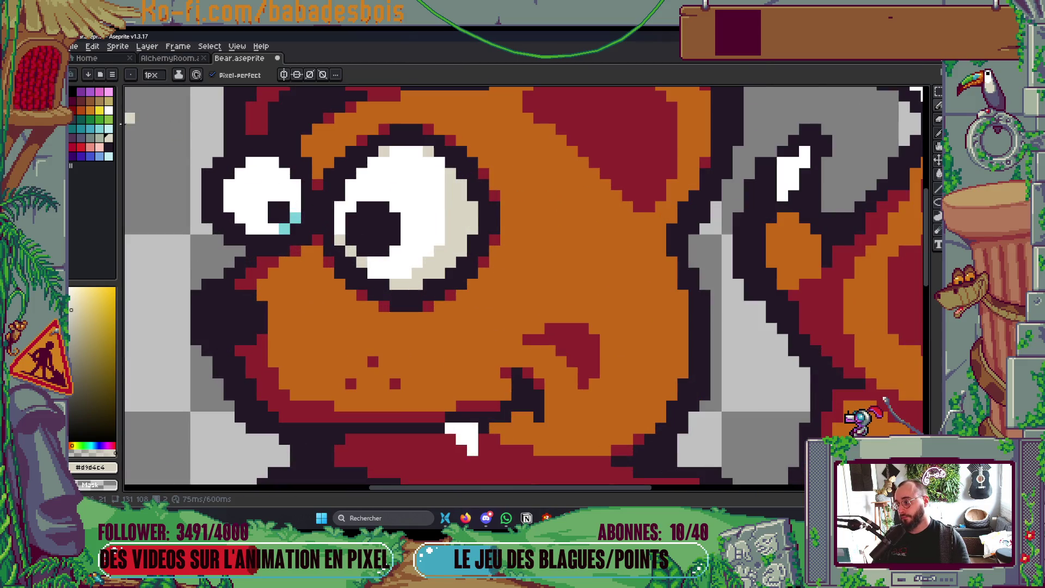
Select grey-green palette index 28 for the small eye's shading.
left_click(100, 138)
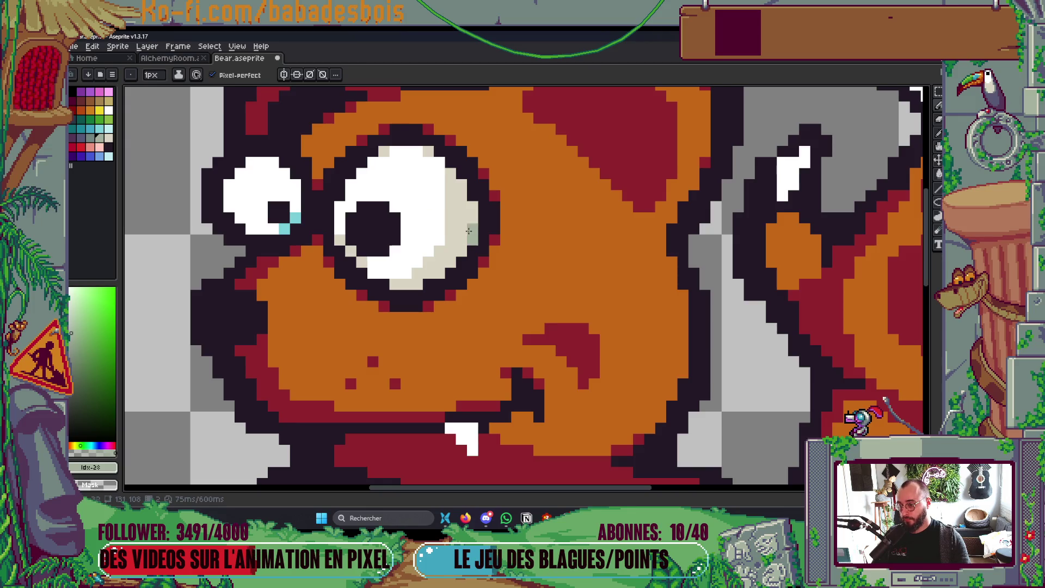
scroll(386, 153, "down", 5)
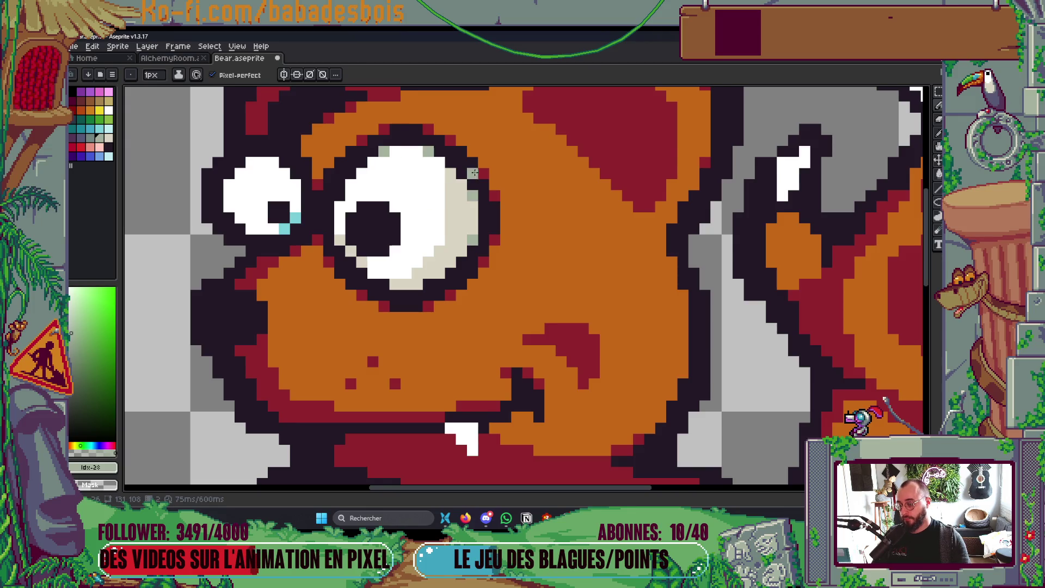
scroll(491, 191, "up", 5)
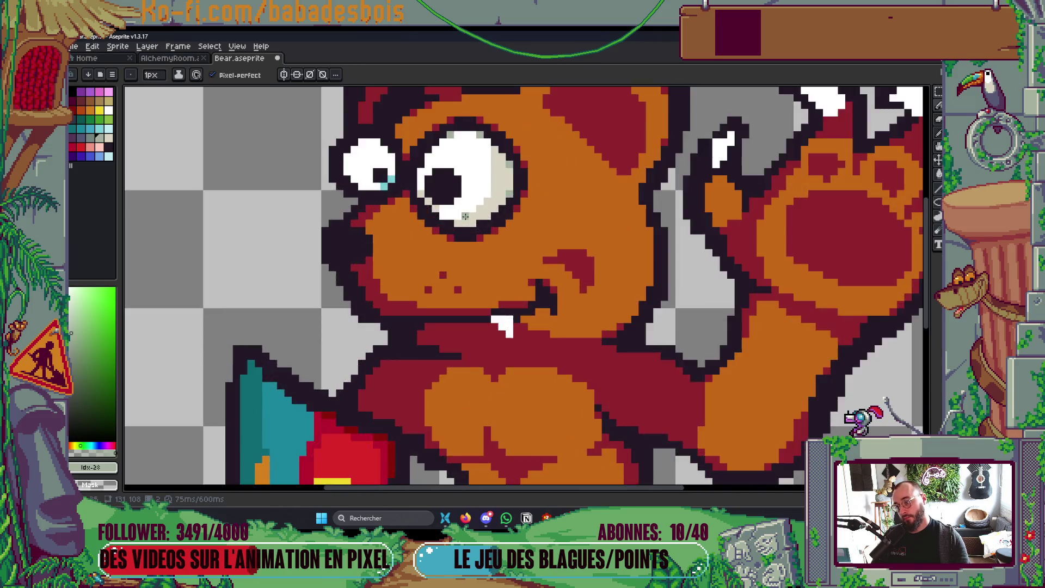
scroll(539, 203, "down", 5)
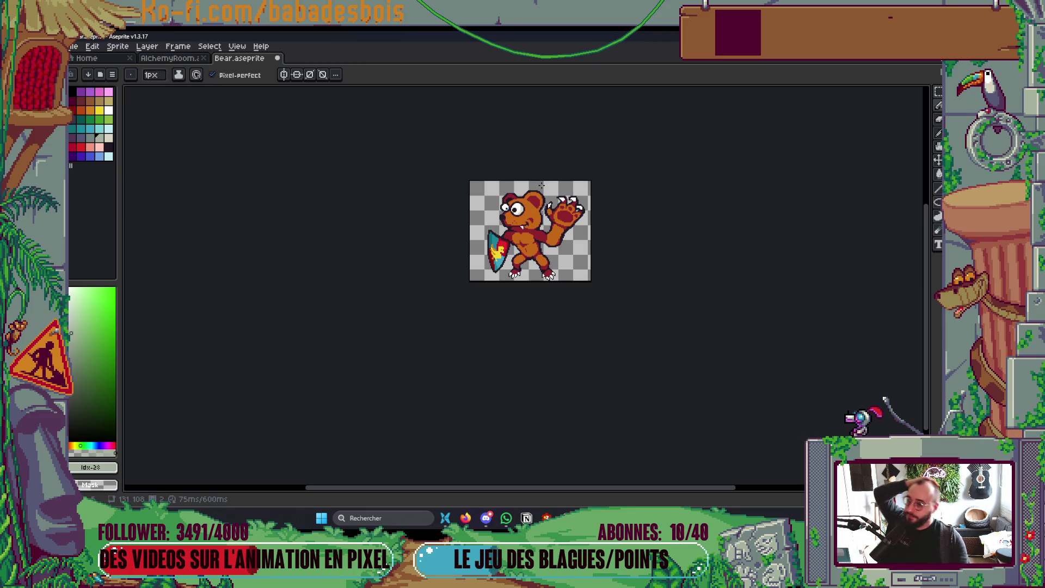
scroll(512, 209, "up", 5)
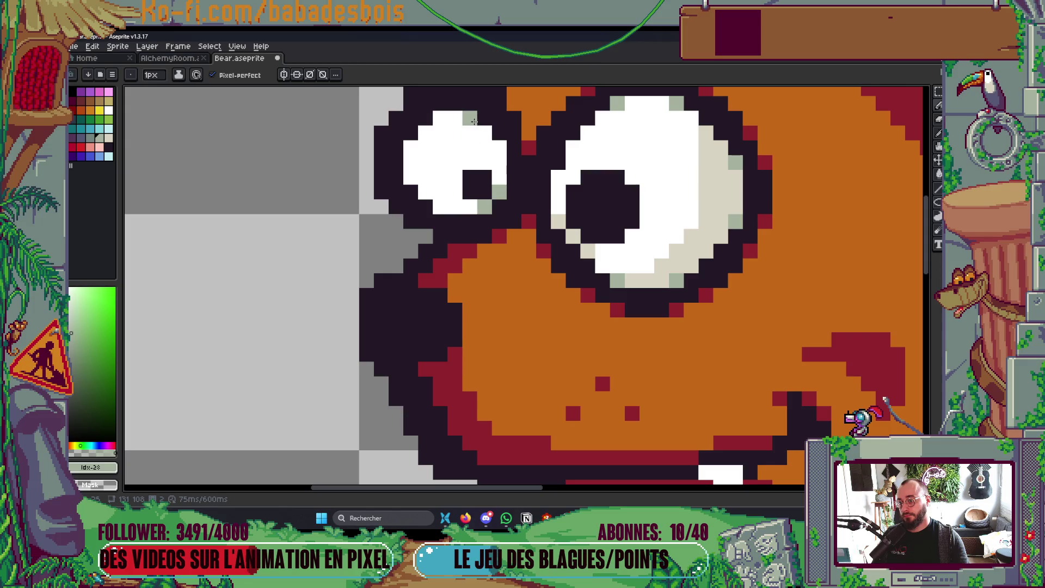
Shade the small eye's left and top edges with the big eye's light beige, then save.
mouse_move(423, 187)
left_mouse_down()
mouse_move(425, 133)
mouse_move(440, 117)
mouse_move(429, 131)
left_mouse_up()
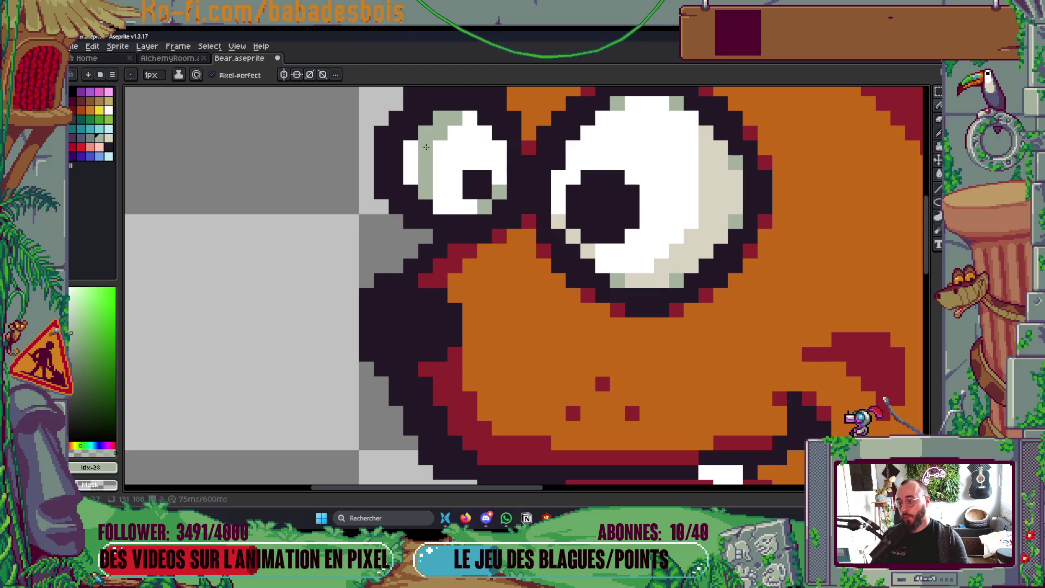
key("g")
scroll(549, 204, "down", 8)
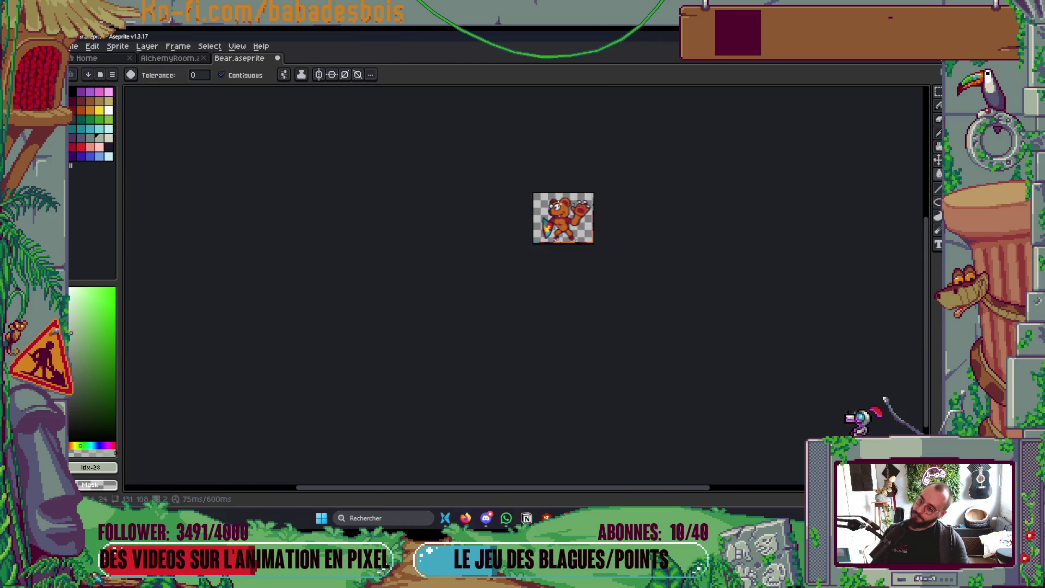
scroll(561, 206, "up", 3)
key("i")
scroll(566, 201, "up", 4)
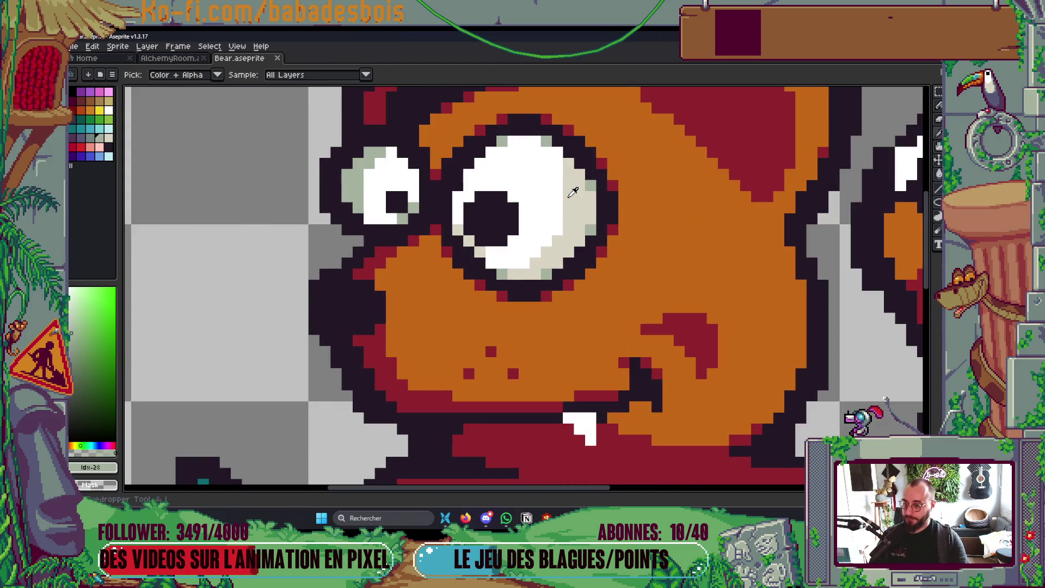
left_click(573, 192)
key("b")
mouse_move(351, 210)
left_mouse_down()
mouse_move(354, 163)
mouse_move(395, 155)
left_mouse_up()
left_click(365, 171)
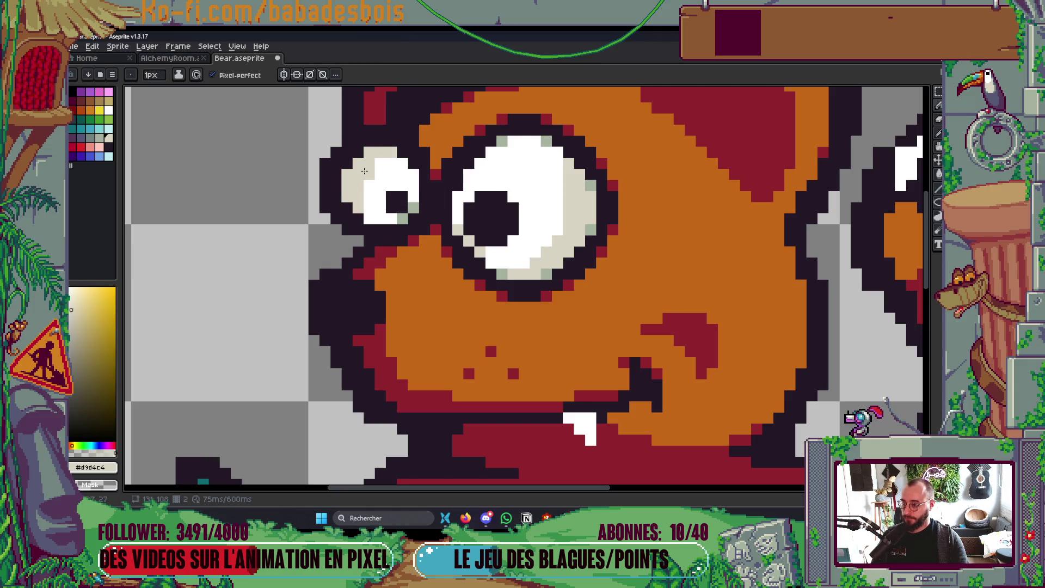
scroll(523, 225, "down", 7)
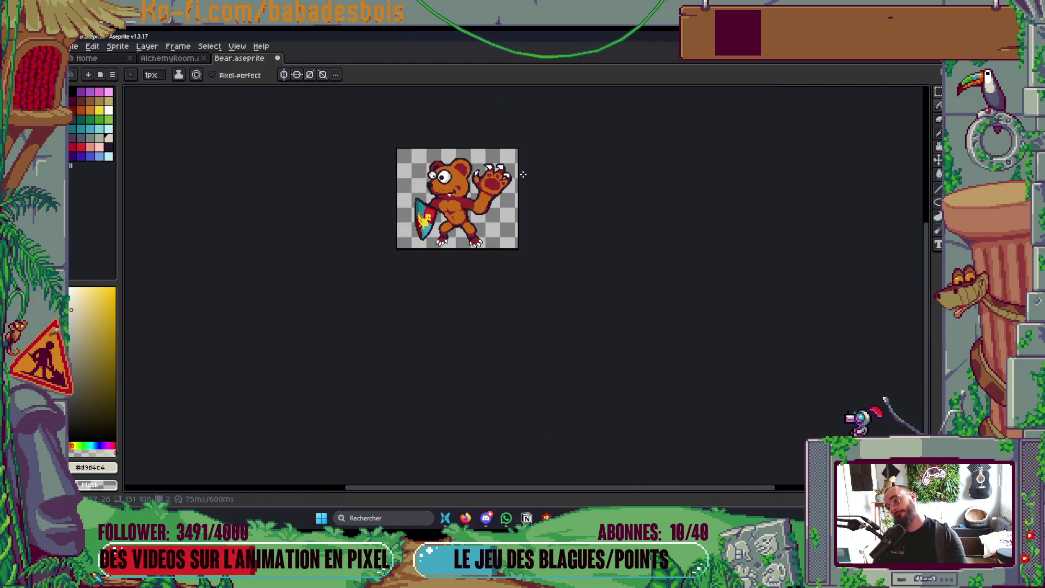
key("ctrl+s")
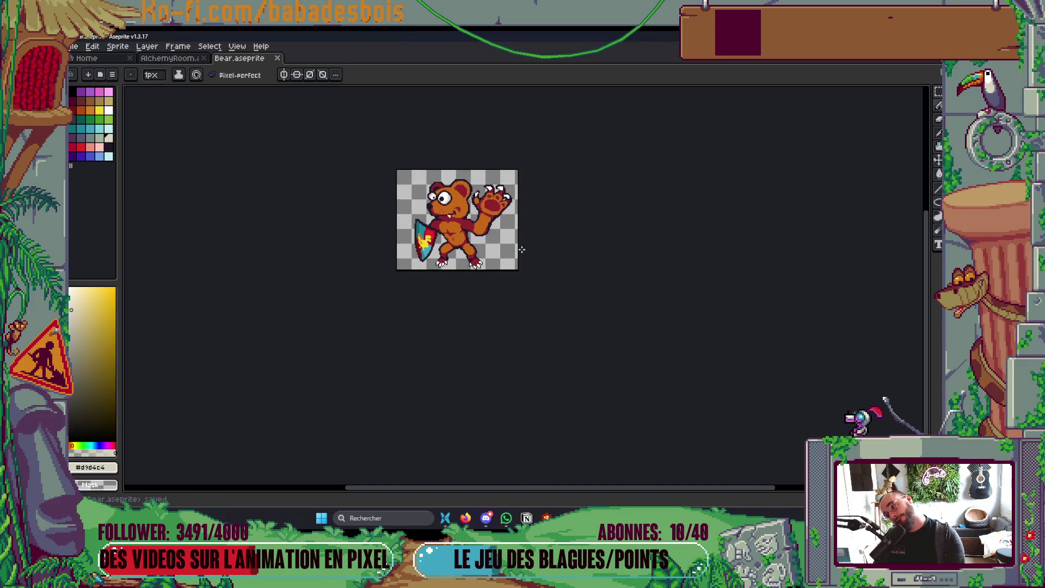
Eyedrop dark red #90232d and add rim pixels below the big eye.
scroll(447, 222, "up", 5)
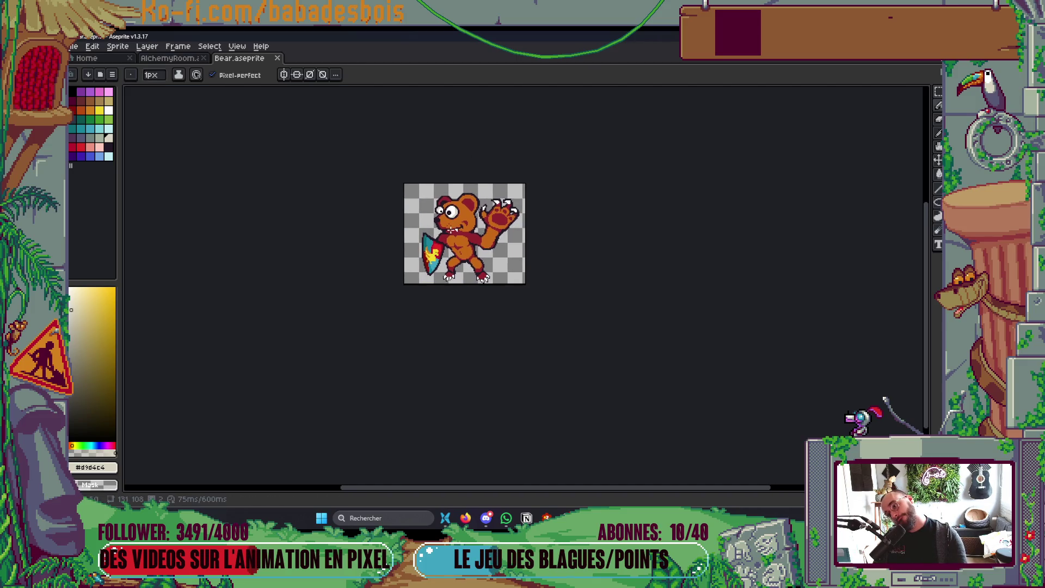
scroll(447, 222, "up", 2)
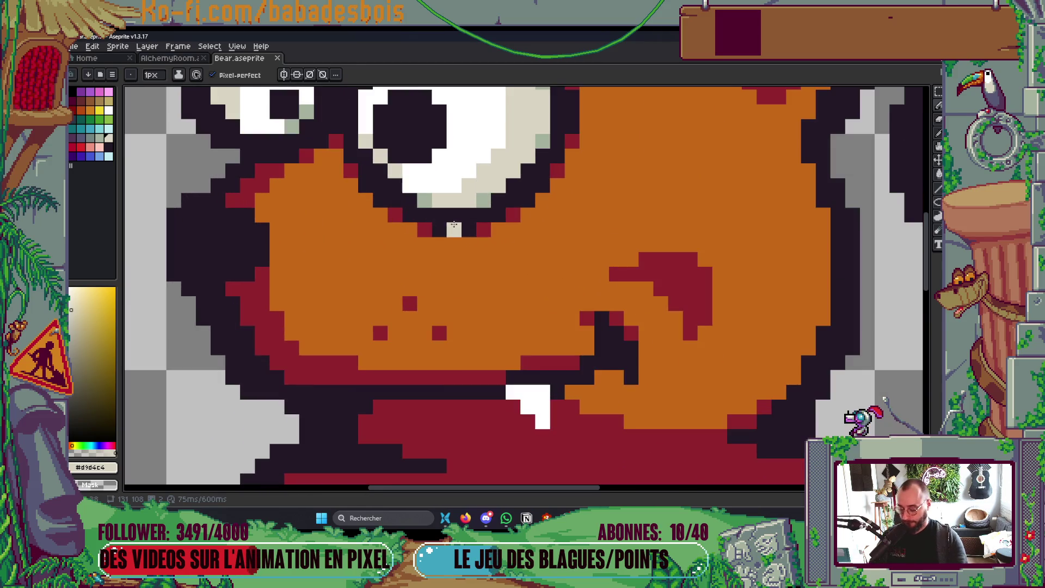
left_click(492, 227, "alt")
left_click(521, 217)
left_click(542, 200)
left_click(557, 200)
left_click(557, 186)
left_click(543, 215)
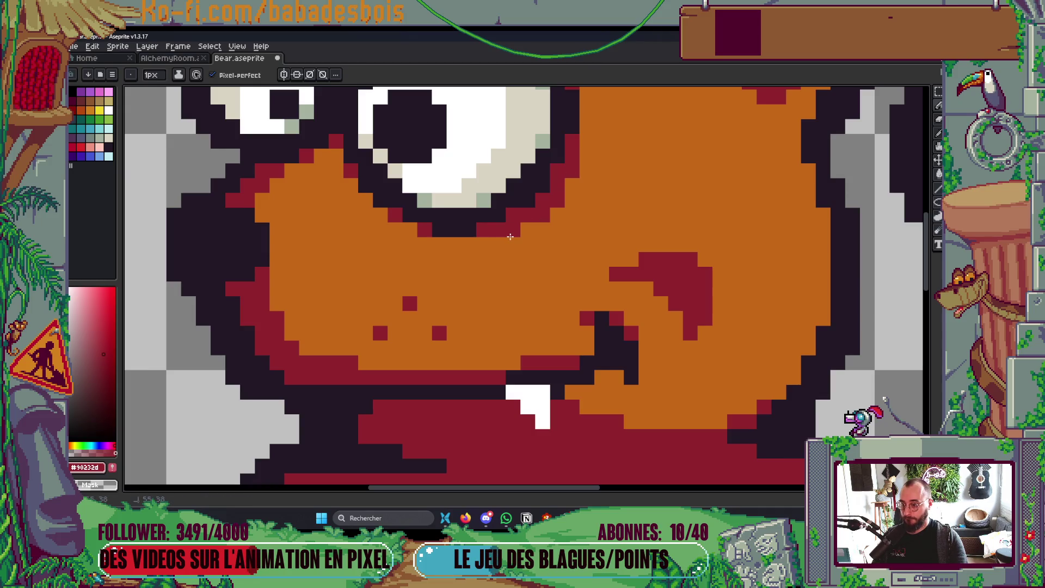
Redraw the small eye's pupil larger with dark #231927 pixels.
scroll(494, 220, "down", 7)
scroll(494, 220, "down", 2)
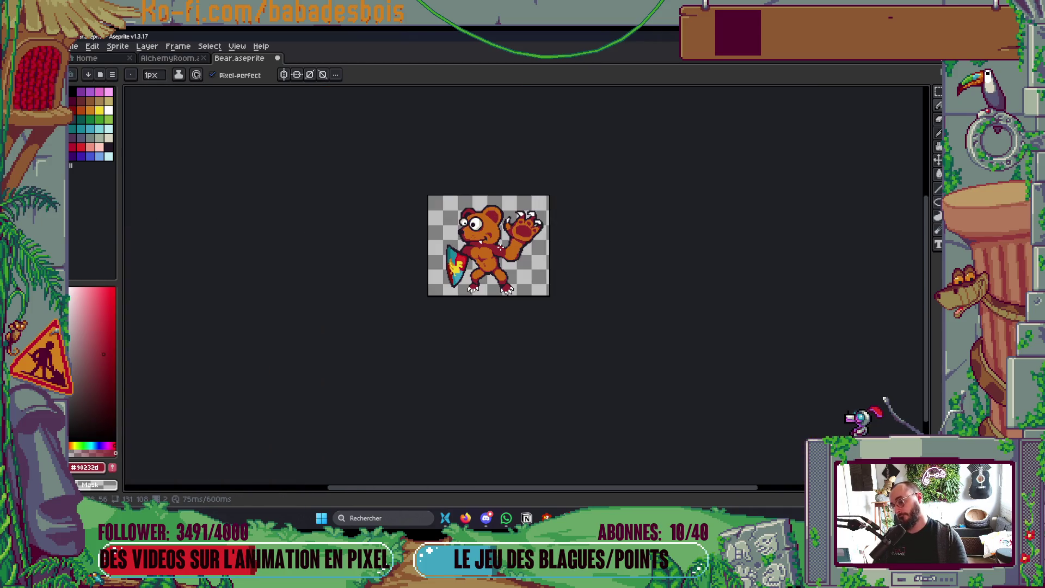
scroll(450, 219, "up", 6)
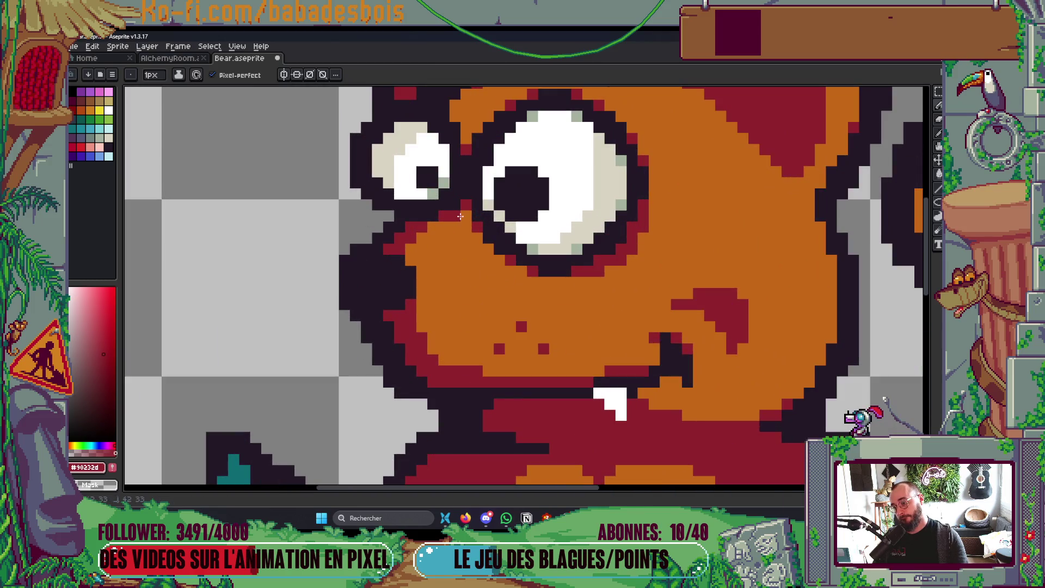
scroll(460, 216, "down", 8)
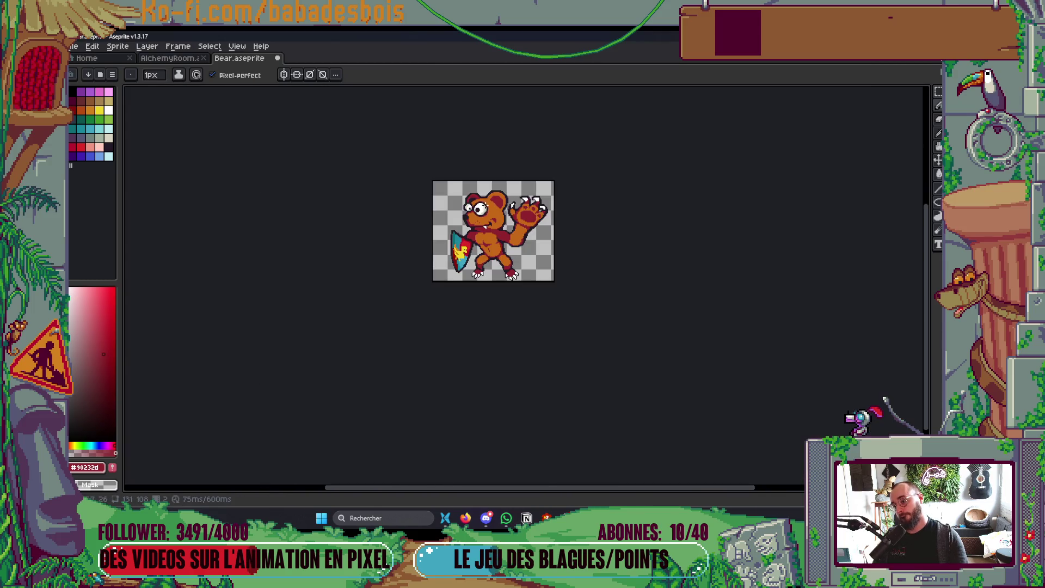
scroll(454, 194, "up", 6)
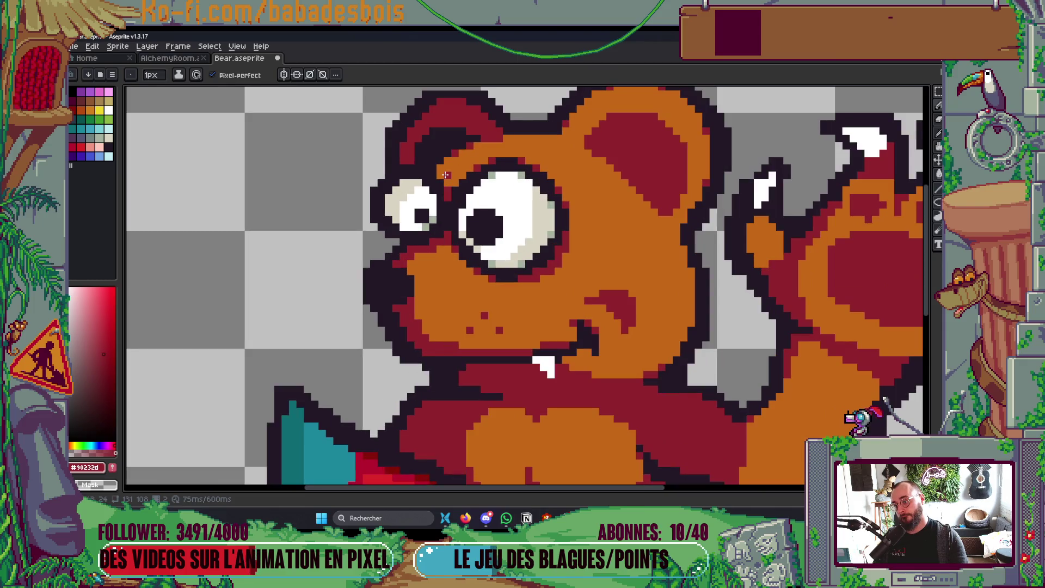
scroll(440, 176, "down", 8)
scroll(517, 213, "up", 2)
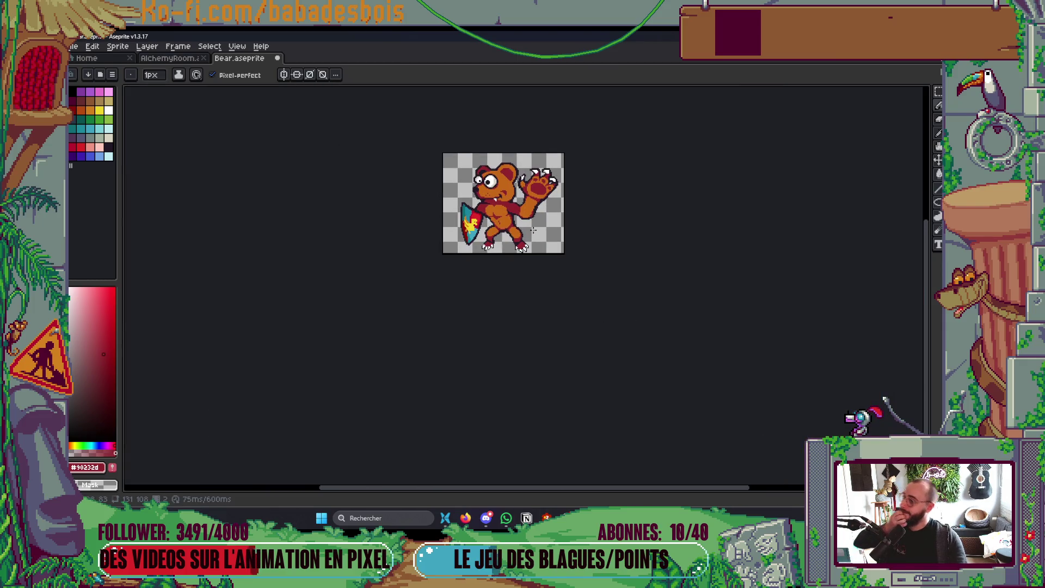
scroll(520, 194, "up", 5)
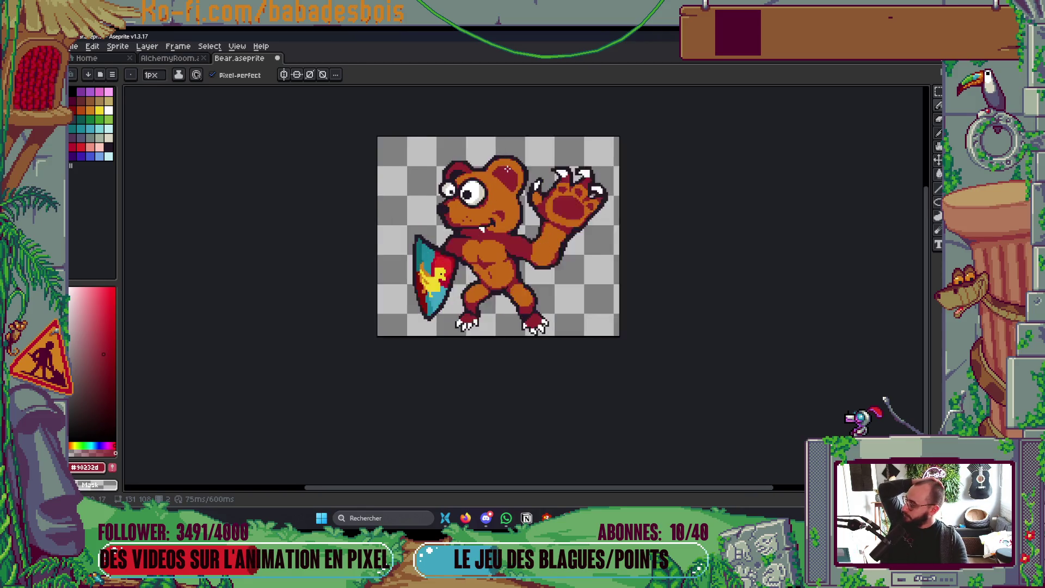
scroll(435, 206, "up", 2)
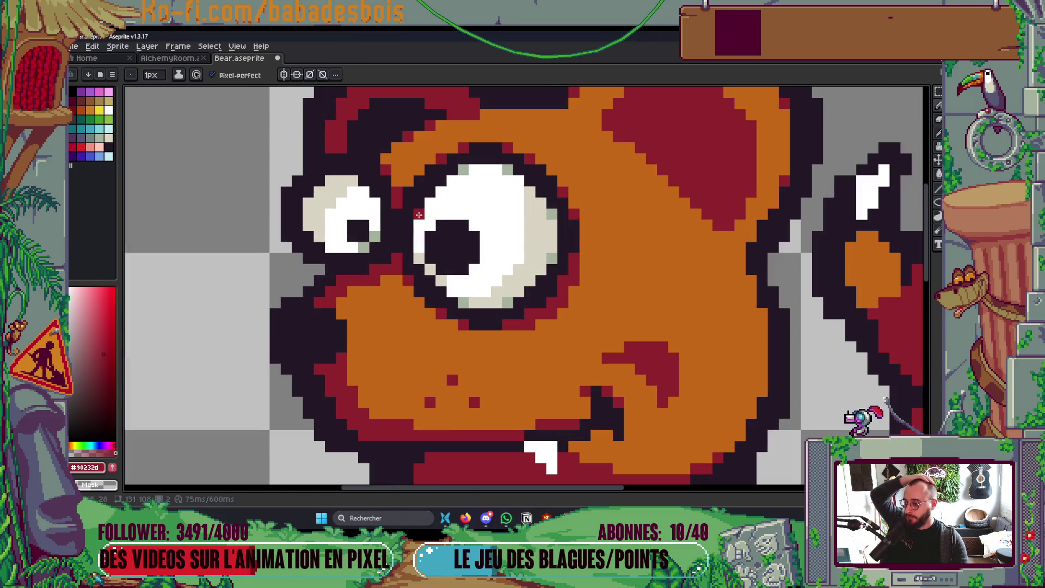
scroll(397, 199, "down", 2)
left_click(420, 226, "alt")
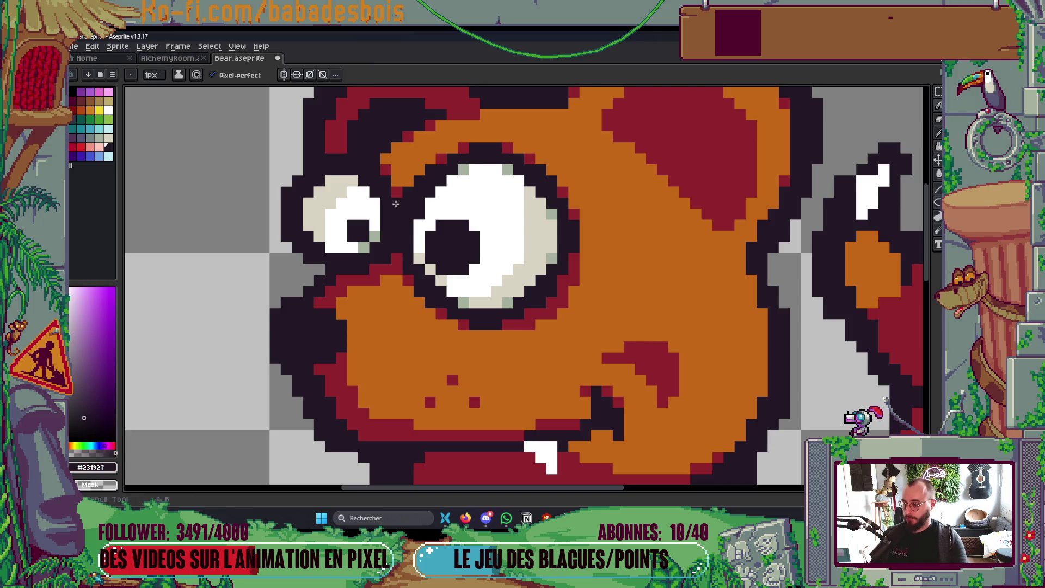
scroll(419, 227, "up", 3)
left_click(403, 291)
left_click(422, 274)
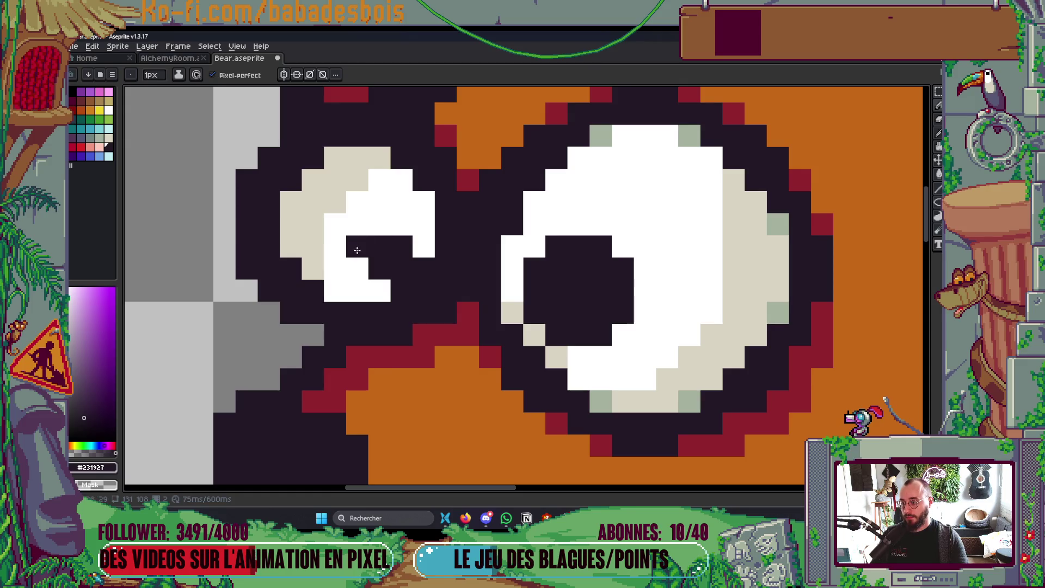
key("ctrl+z")
left_click(361, 258)
Paint the right side of the small eye's pupil white.
left_click(400, 226, "alt")
left_click(400, 245)
left_click(392, 272)
scroll(493, 224, "down", 7)
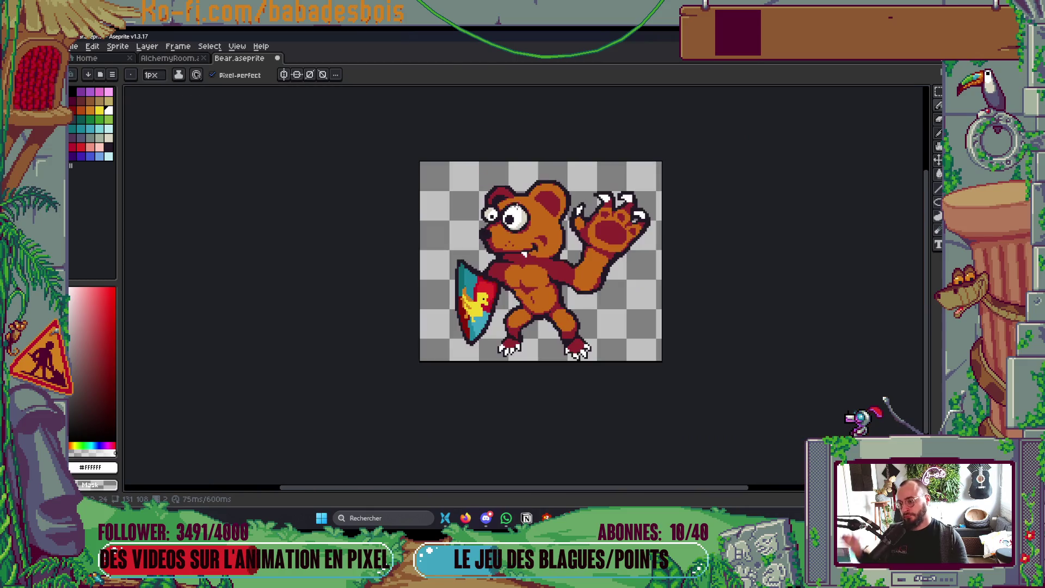
left_click_drag(520, 204, 521, 222)
scroll(536, 238, "down", 3)
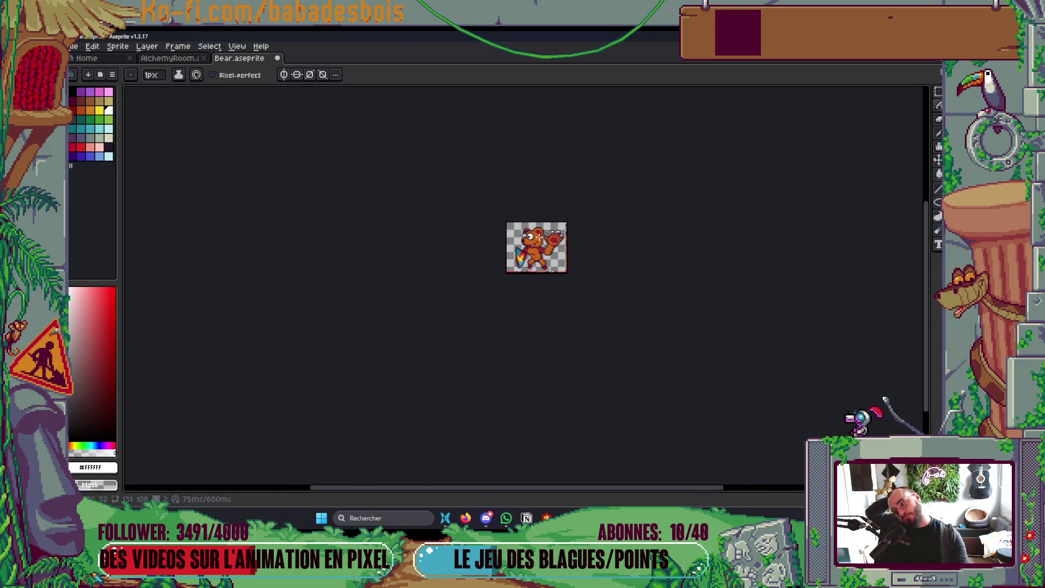
scroll(541, 233, "up", 10)
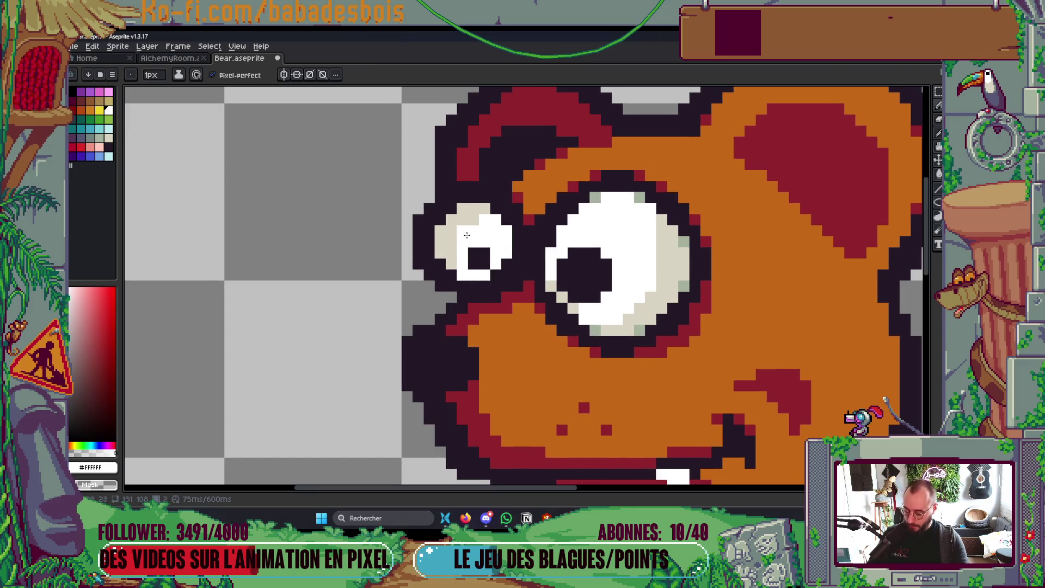
Marquee-select the bear's eye area, extend it upward, and commit a first eye move.
key("m")
mouse_move(412, 181)
left_mouse_down()
mouse_move(482, 272)
mouse_move(526, 304)
left_mouse_up()
scroll(506, 282, "down", 2)
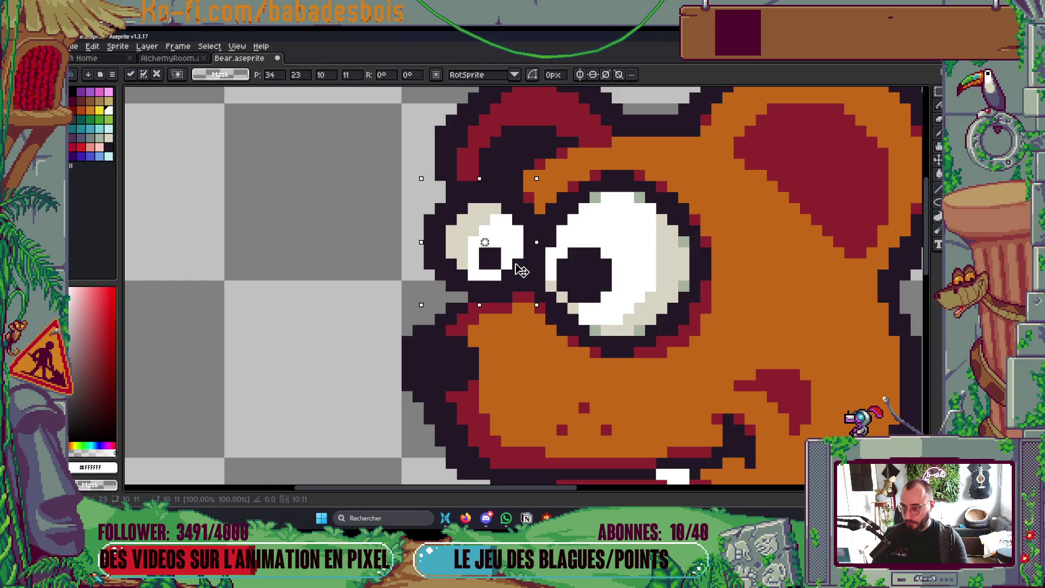
scroll(362, 261, "down", 3)
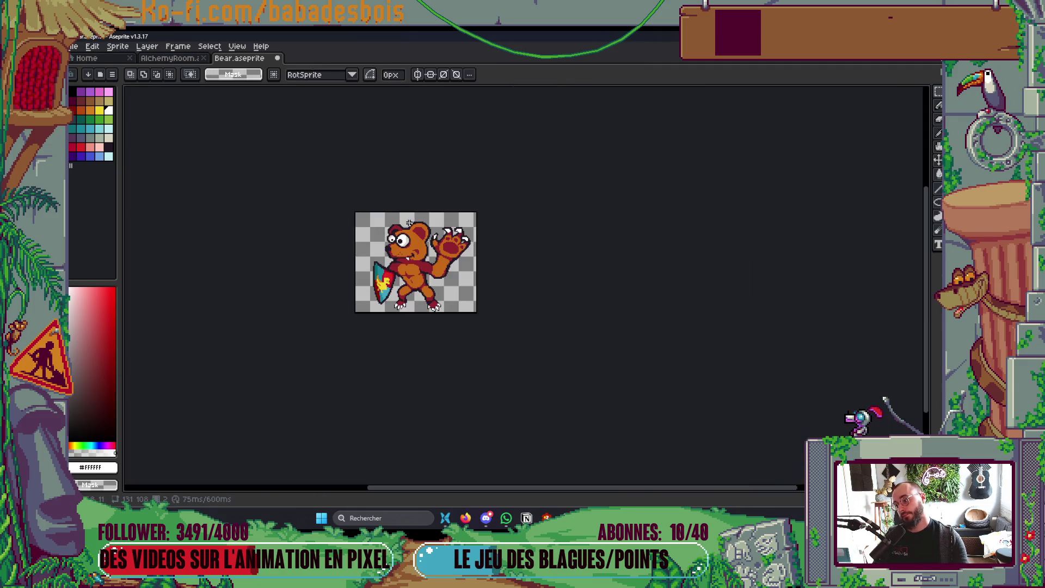
scroll(408, 224, "up", 8)
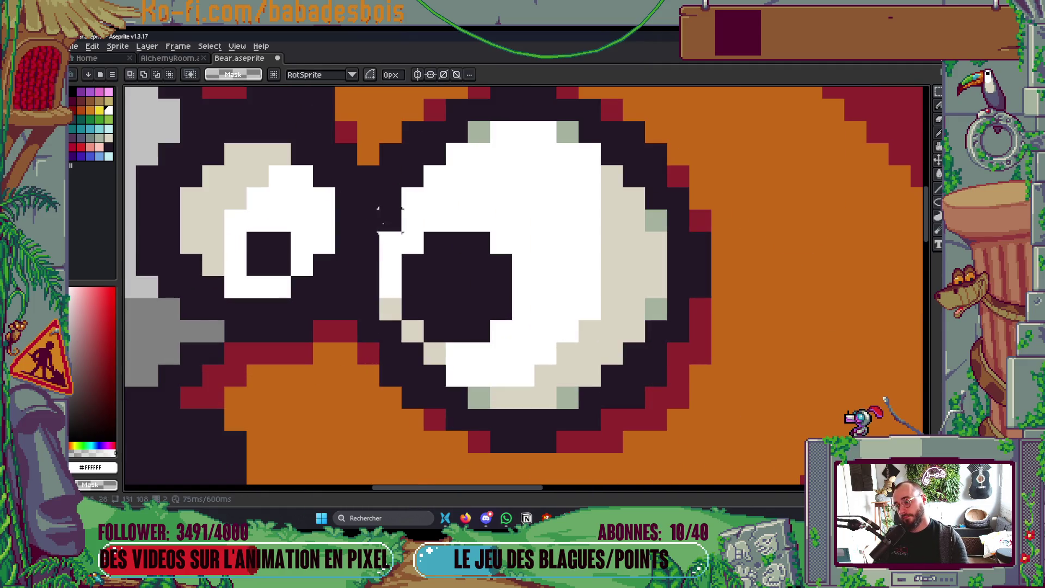
mouse_move(368, 175)
left_mouse_down()
mouse_move(612, 381)
mouse_move(703, 439)
left_mouse_up()
scroll(670, 360, "down", 3)
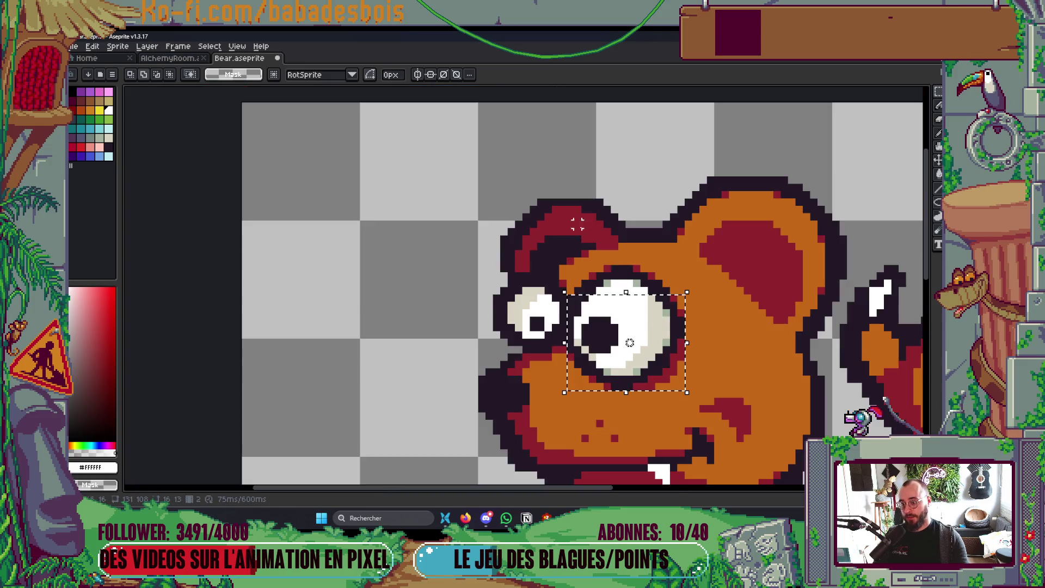
mouse_move(575, 266)
left_mouse_down()
mouse_move(672, 313)
mouse_move(671, 297)
mouse_move(650, 301)
left_mouse_up()
key("Return")
scroll(649, 301, "down", 2)
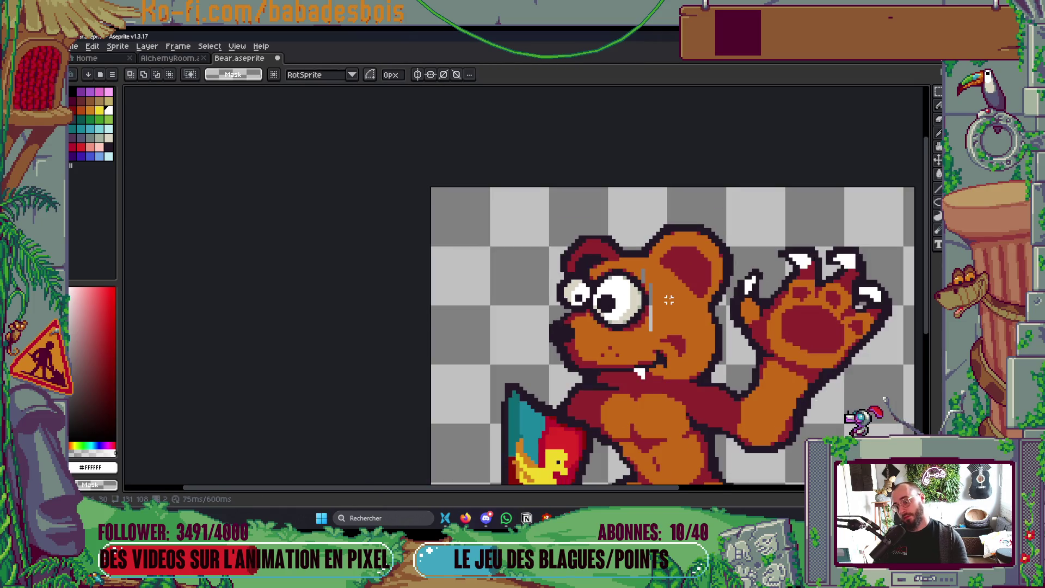
scroll(648, 301, "up", 2)
Flood-fill the gap beside the moved eye with the face's orange colour.
key("i")
left_click(627, 326)
key("g")
left_click(623, 331)
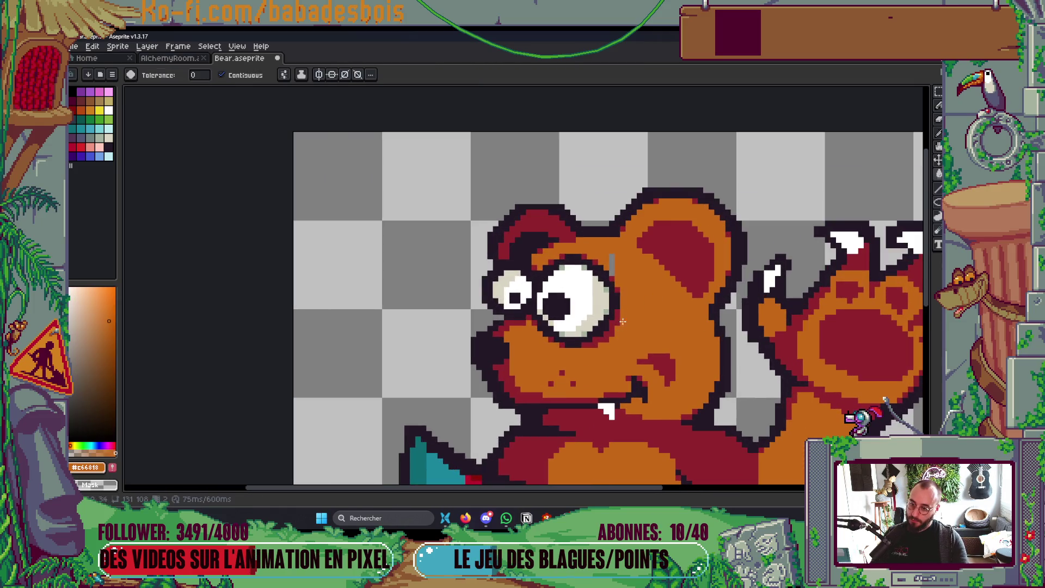
scroll(613, 263, "down", 6)
scroll(614, 216, "up", 1)
scroll(613, 216, "up", 4)
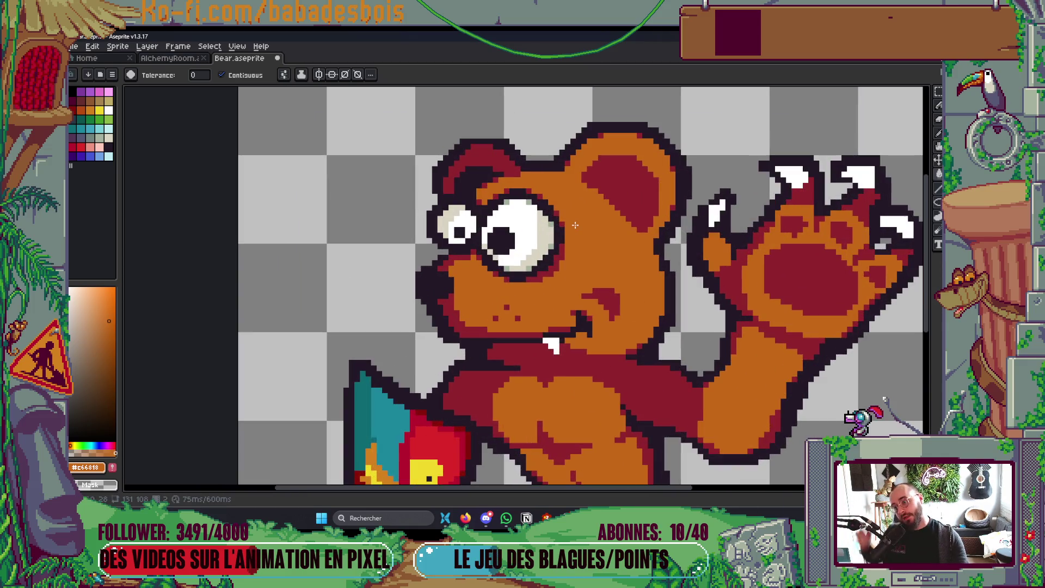
Reselect the smaller left eye, shift it one pixel right, and commit.
mouse_move(576, 225)
left_mouse_down()
mouse_move(571, 282)
mouse_move(488, 189)
mouse_move(483, 283)
left_mouse_up()
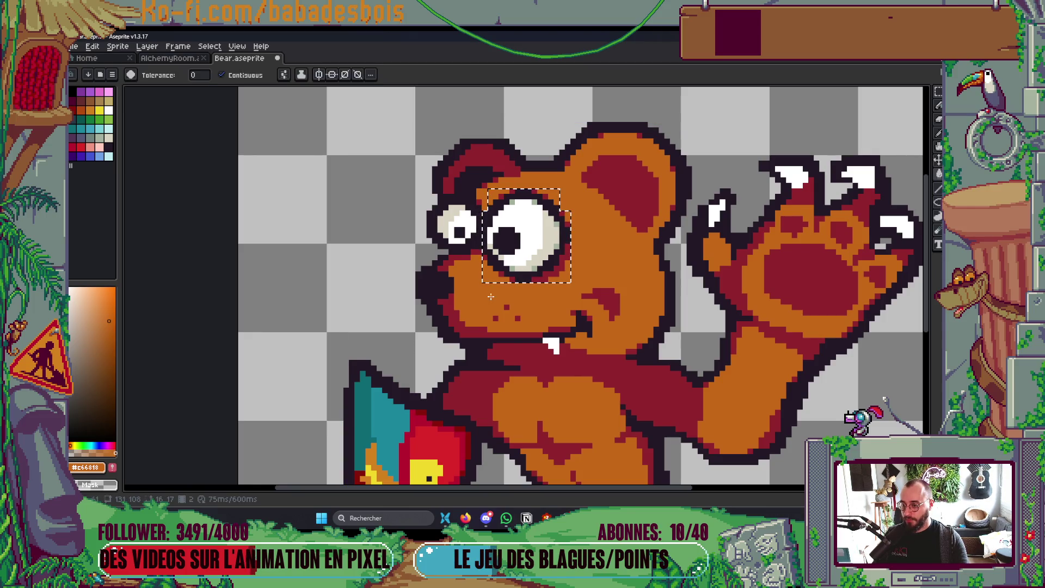
scroll(462, 236, "up", 2)
key("ctrl+d")
scroll(424, 193, "up", 2)
key("m")
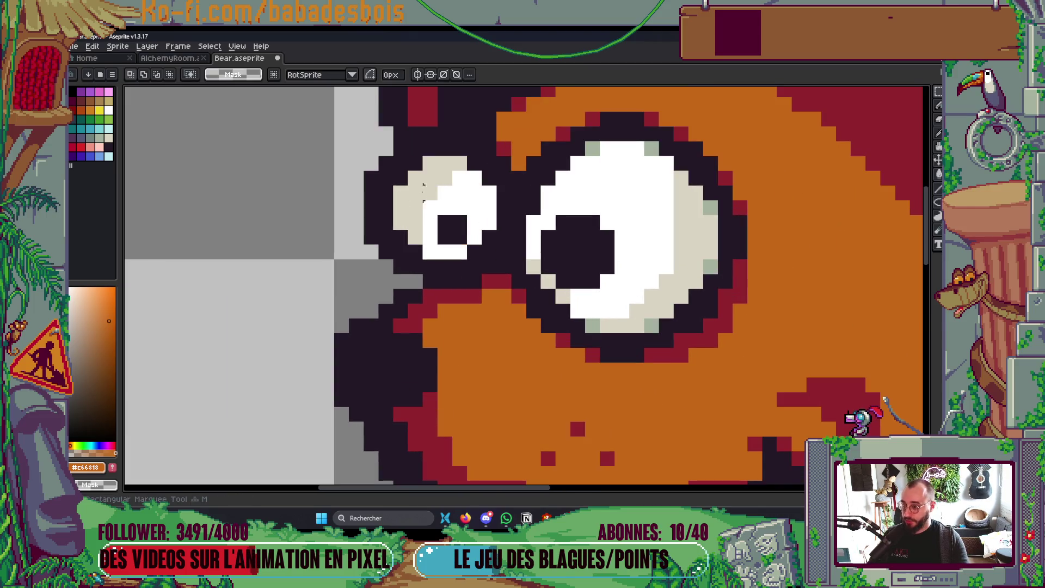
mouse_move(370, 148)
left_mouse_down()
mouse_move(499, 275)
mouse_move(499, 290)
left_mouse_up()
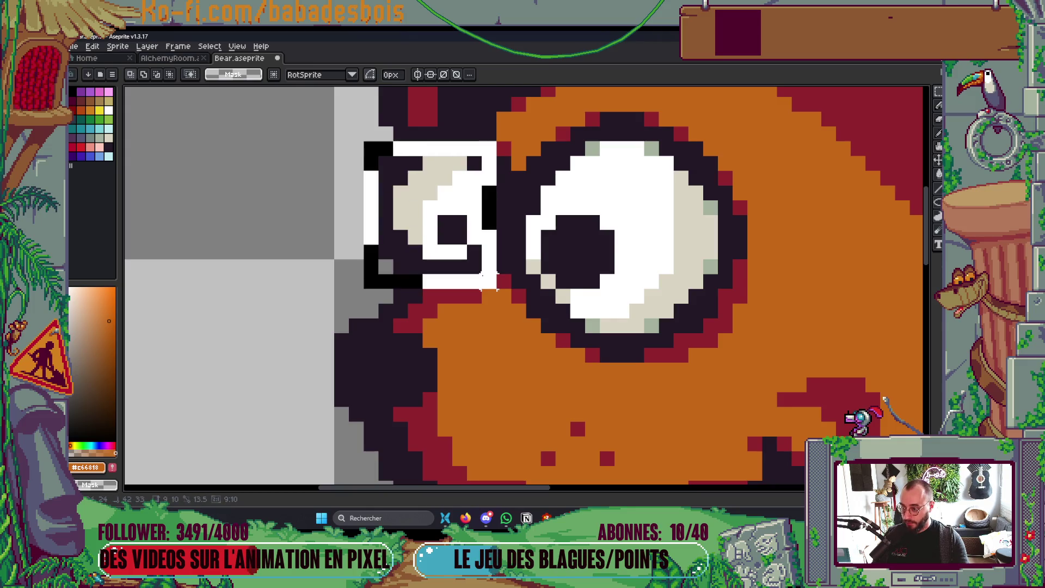
left_click(490, 236)
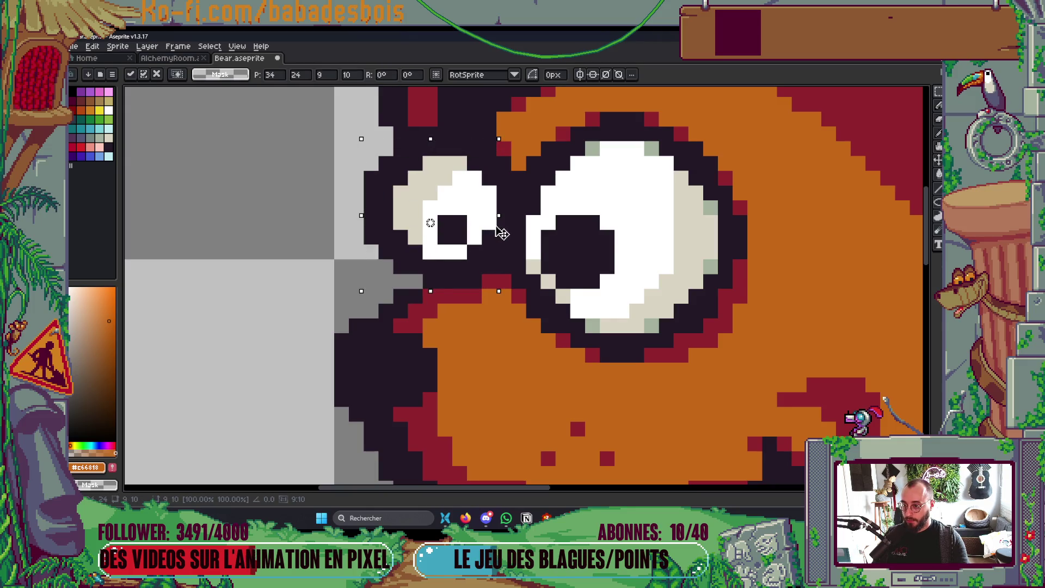
left_click_drag(502, 233, 516, 233)
left_click(534, 325)
Pencil the gray pixels beside the left eye's lower corner in the dark outline colour.
key("i")
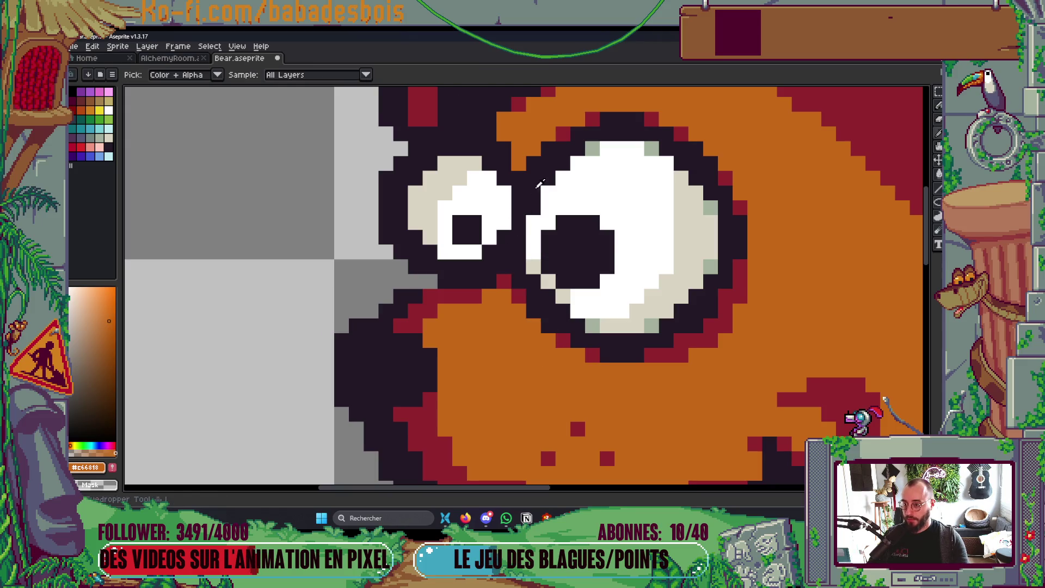
left_click(520, 161)
key("b")
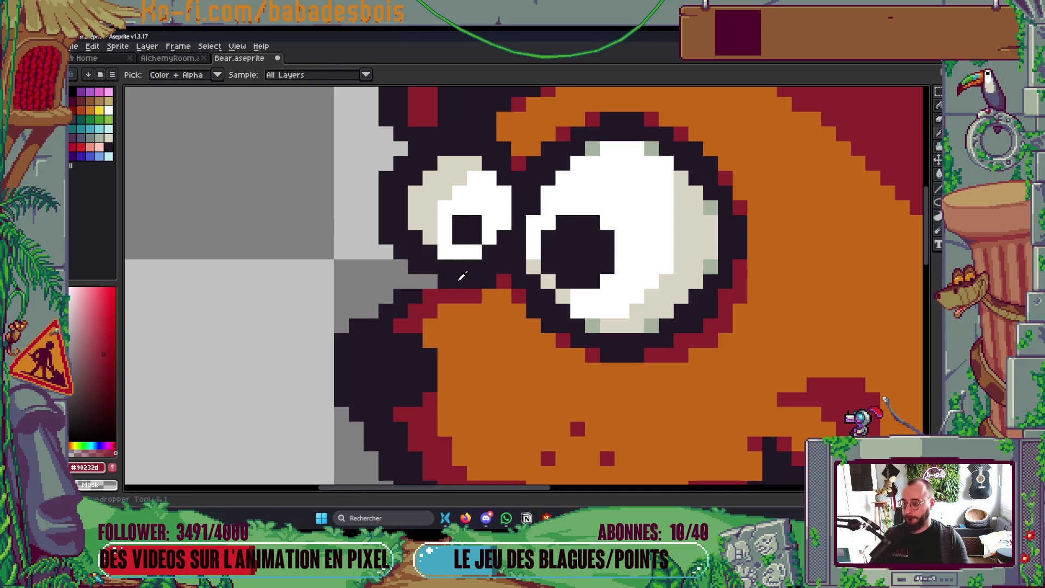
left_click(444, 267, "alt")
left_click_drag(430, 281, 415, 280)
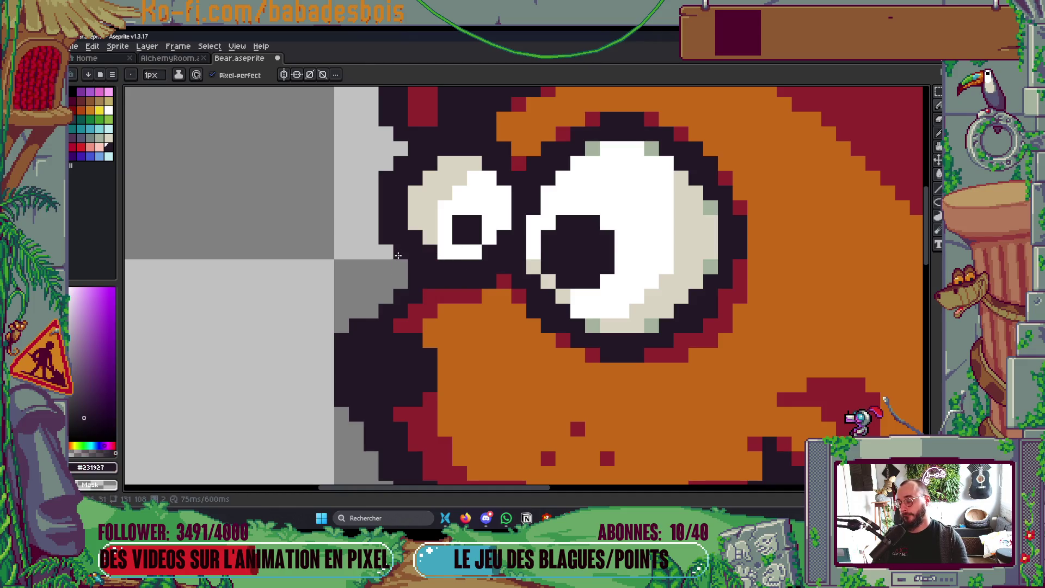
Save the bear sprite with Ctrl+S.
scroll(398, 255, "down", 8)
scroll(460, 235, "up", 1)
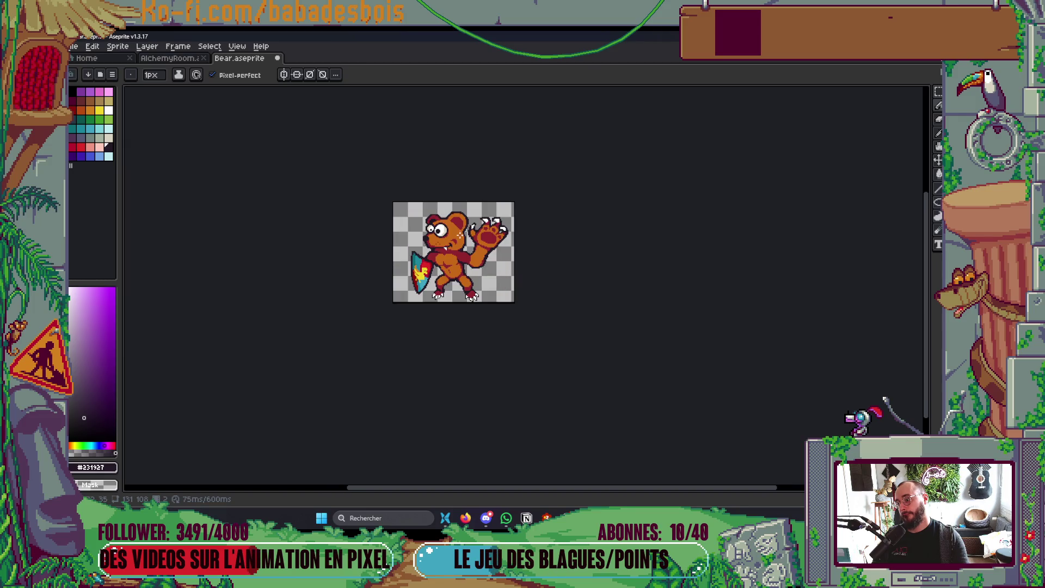
scroll(430, 228, "up", 8)
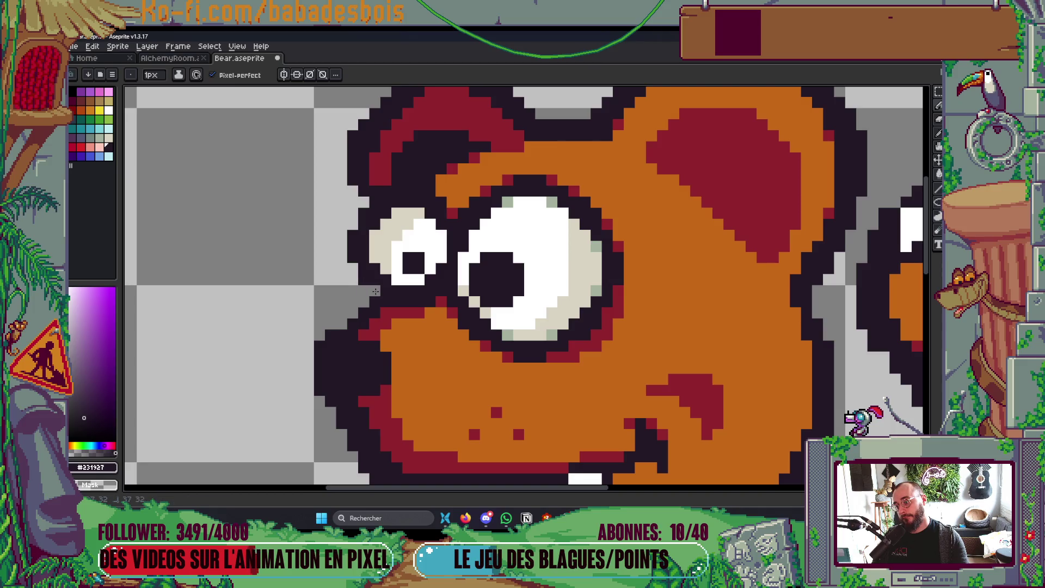
scroll(357, 272, "down", 8)
key("ctrl+s")
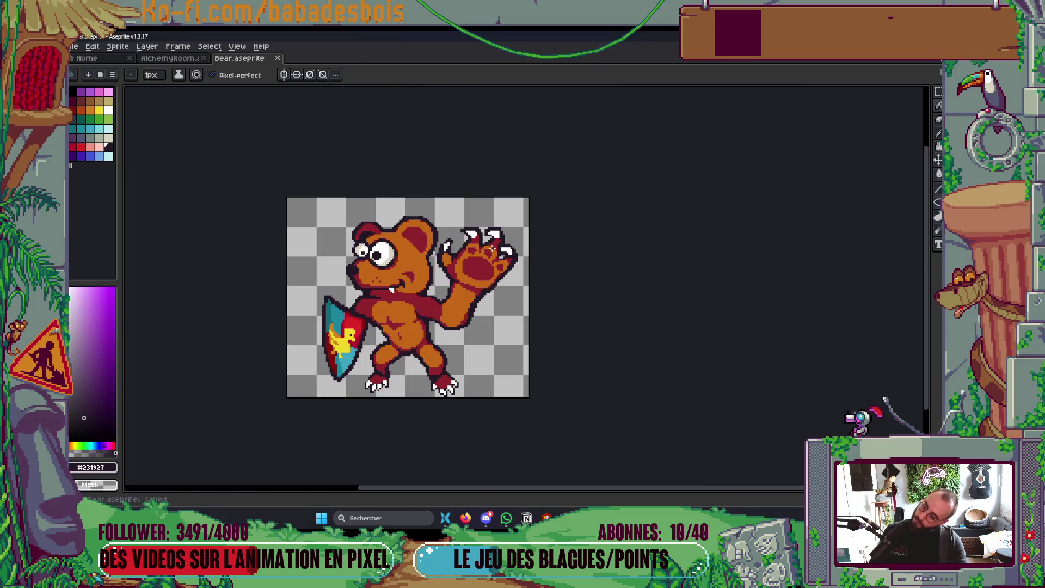
Pick the eye white's beige and add two beige pixels to the left eye.
scroll(374, 263, "up", 1)
scroll(378, 249, "up", 3)
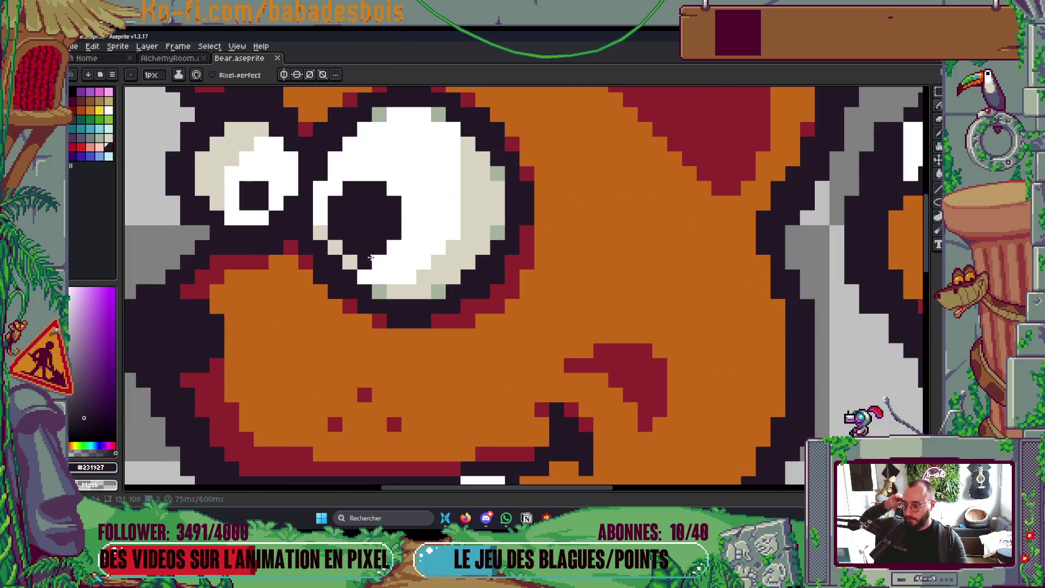
scroll(371, 257, "down", 4)
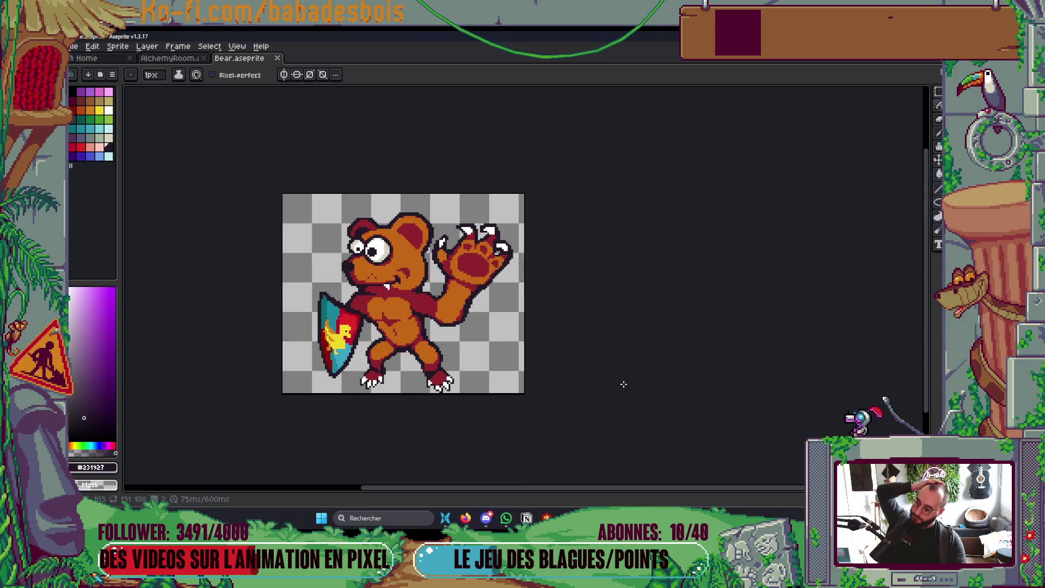
scroll(382, 251, "up", 6)
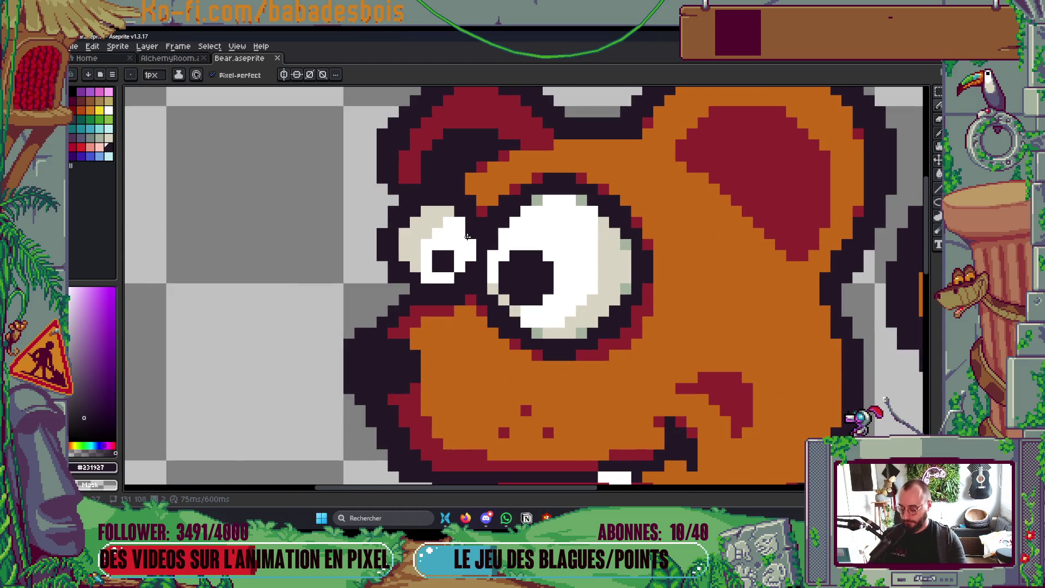
key("alt")
left_click(427, 223)
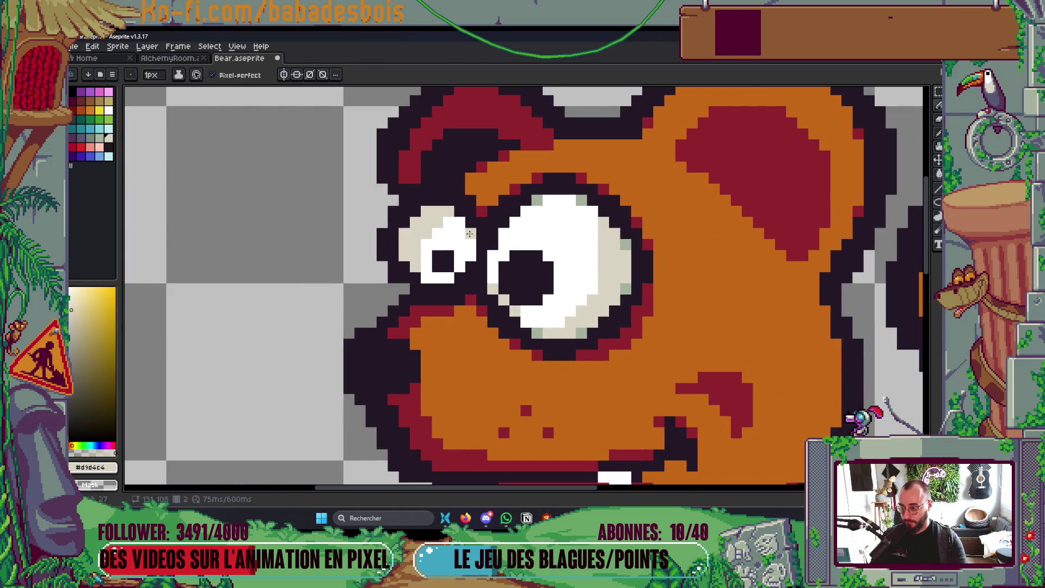
left_click(472, 262)
left_click(453, 284)
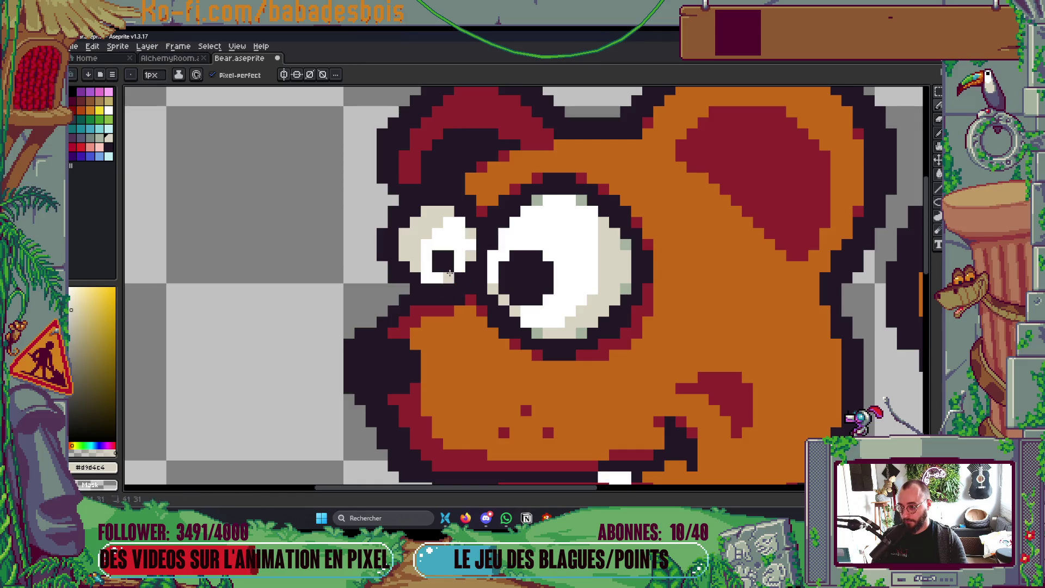
scroll(446, 266, "down", 8)
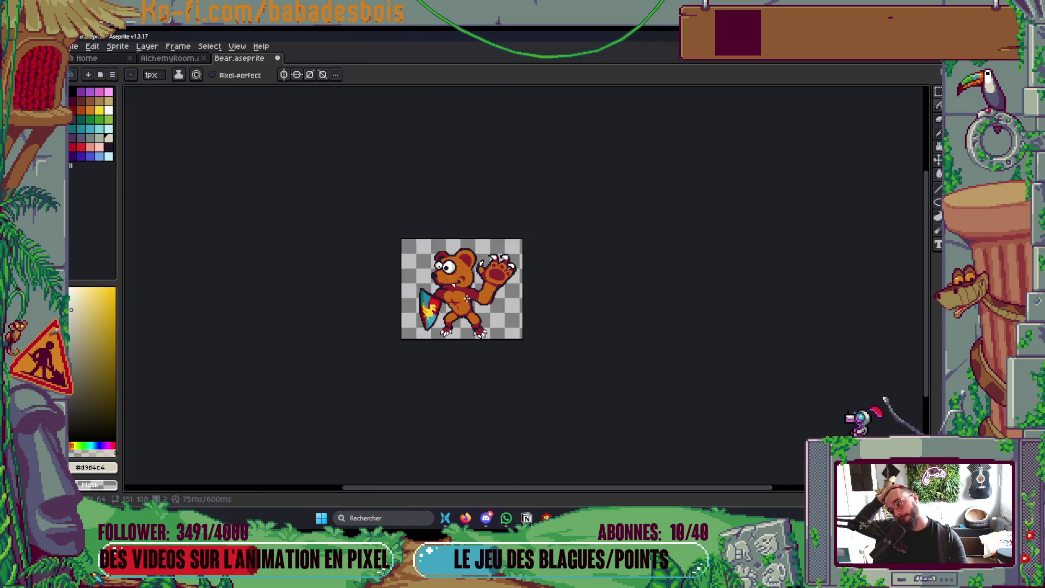
scroll(466, 297, "up", 8)
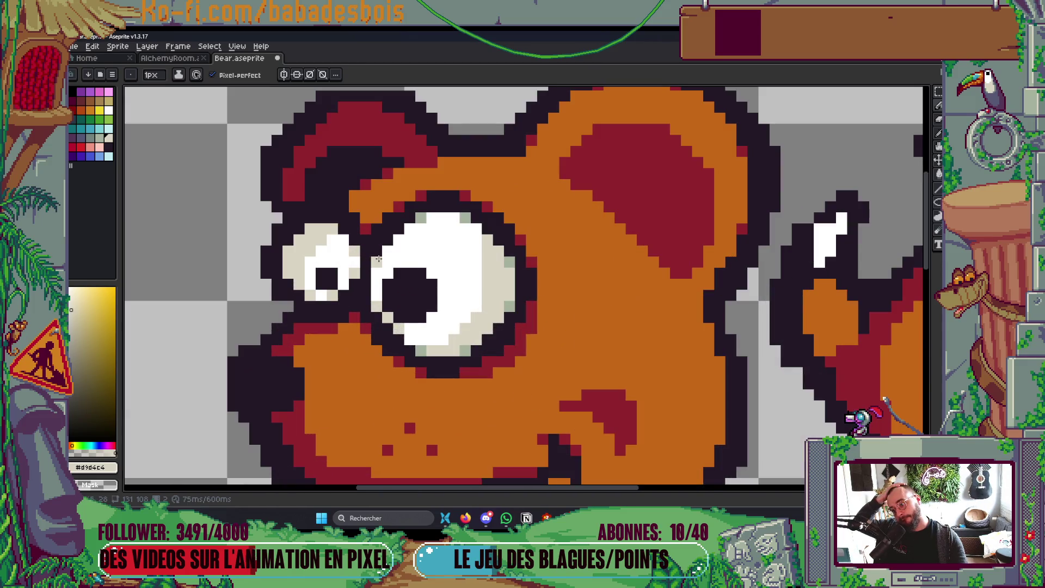
Eyedrop the eye's pale green shade, then re-pick the eye's beige colour.
key("i")
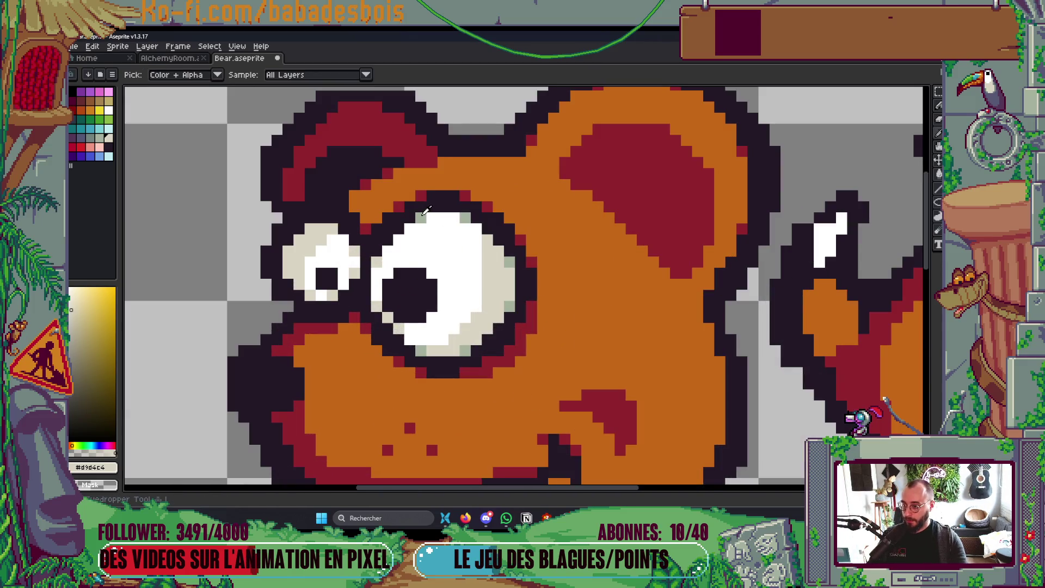
left_click(426, 211)
key("b")
scroll(383, 255, "down", 1)
scroll(490, 310, "down", 2)
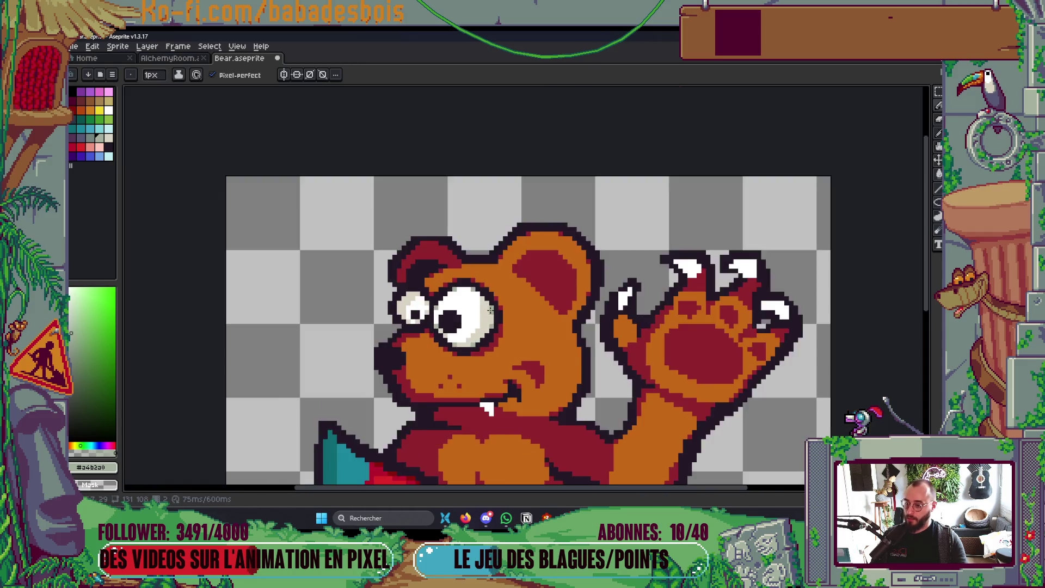
scroll(490, 311, "down", 3)
scroll(502, 303, "up", 4)
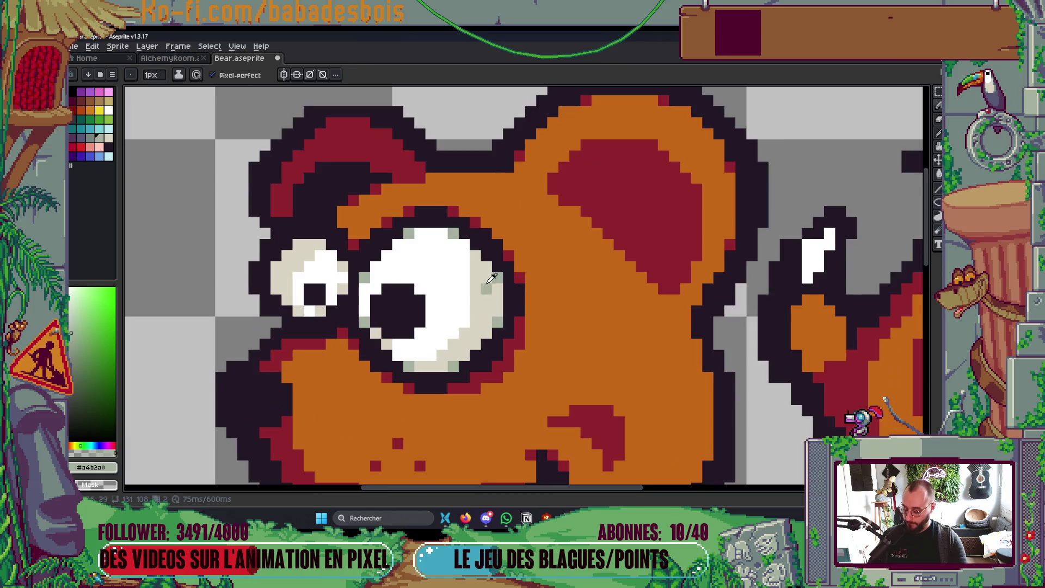
left_click(470, 255, "alt")
scroll(544, 330, "down", 4)
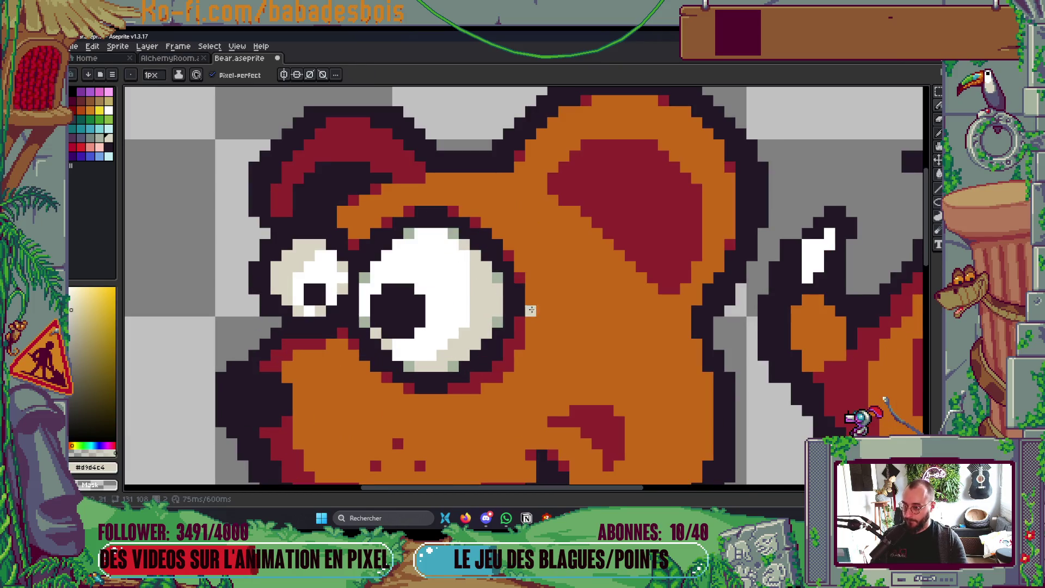
scroll(548, 403, "down", 2)
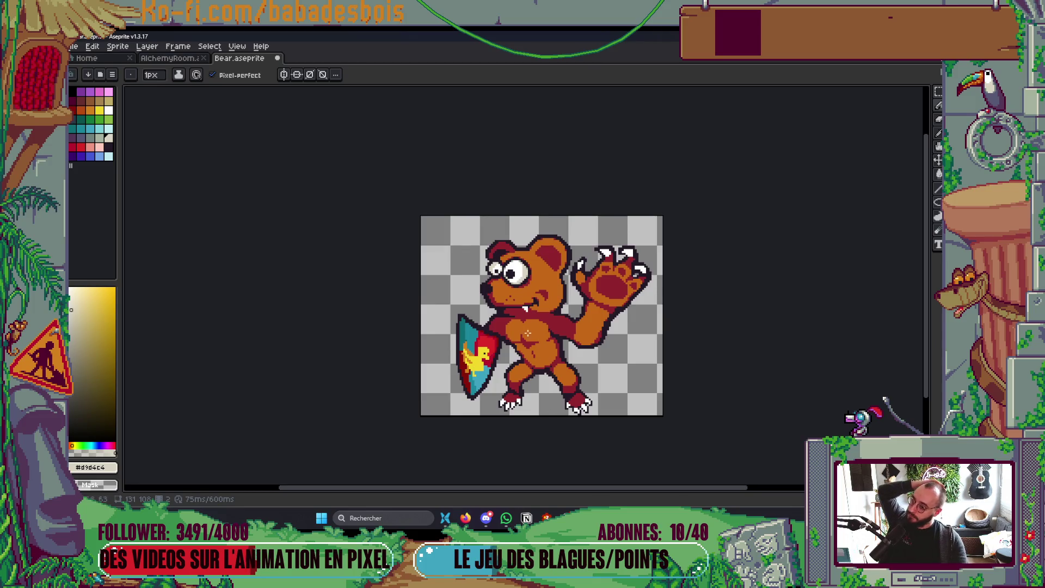
scroll(495, 267, "up", 4)
Marquee-select the area around both eyes, then clear the selection.
key("m")
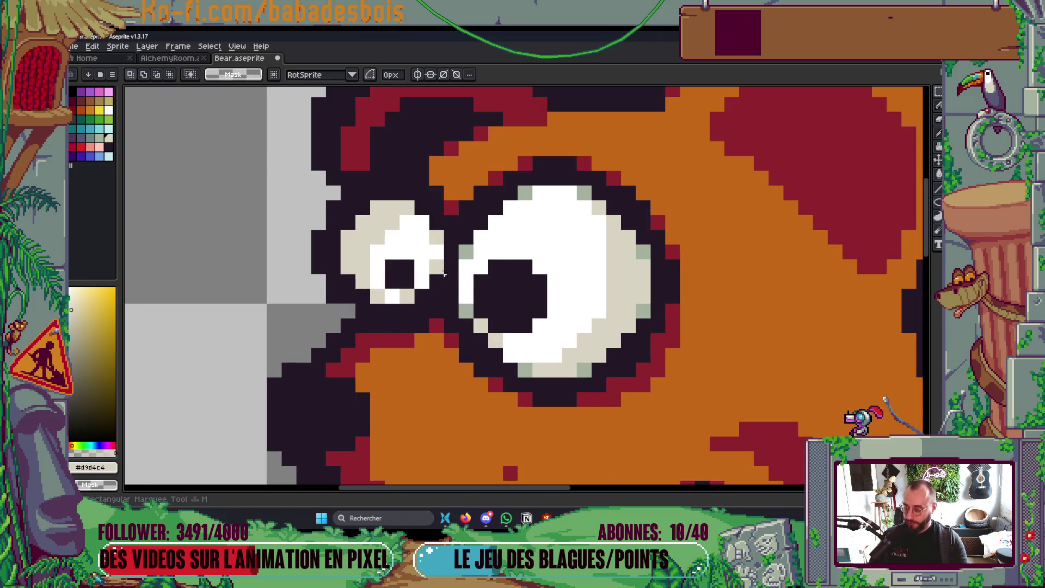
mouse_move(309, 184)
left_mouse_down()
mouse_move(425, 261)
mouse_move(608, 335)
left_mouse_up()
mouse_move(460, 154)
left_mouse_down()
mouse_move(611, 326)
mouse_move(677, 373)
mouse_move(680, 405)
left_mouse_up()
scroll(746, 338, "down", 1)
key("ctrl+d")
scroll(746, 323, "down", 2)
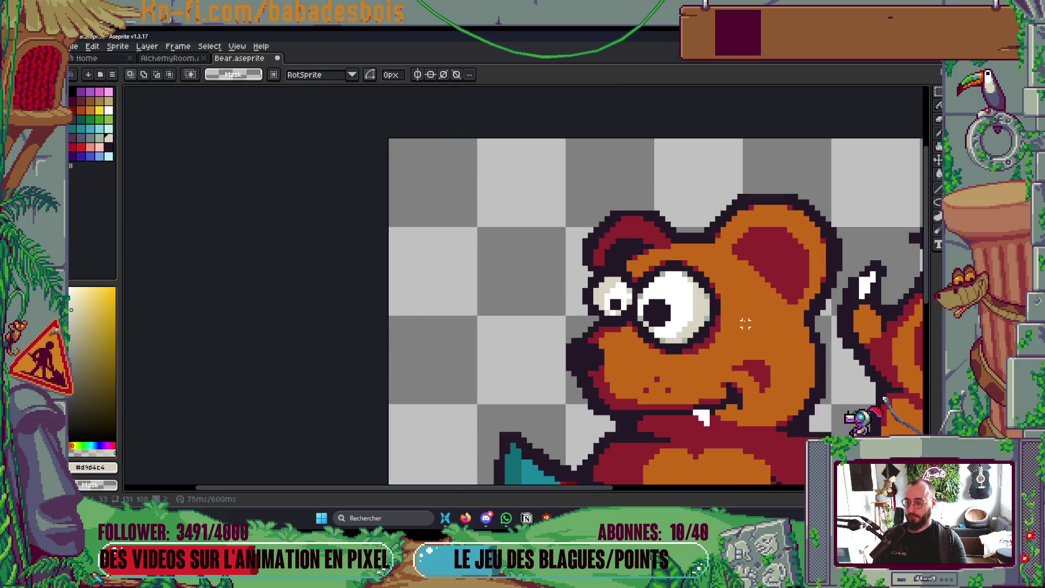
Step through the next animation frames checking the eyes, then start the animation playing.
key("period")
key("ctrl+shift+d")
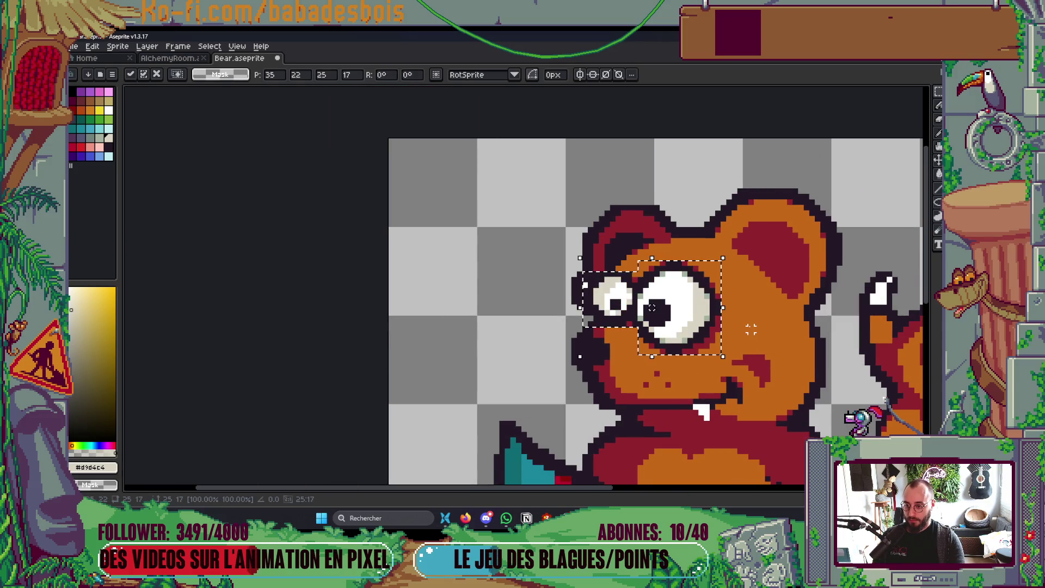
key("period")
key("period")
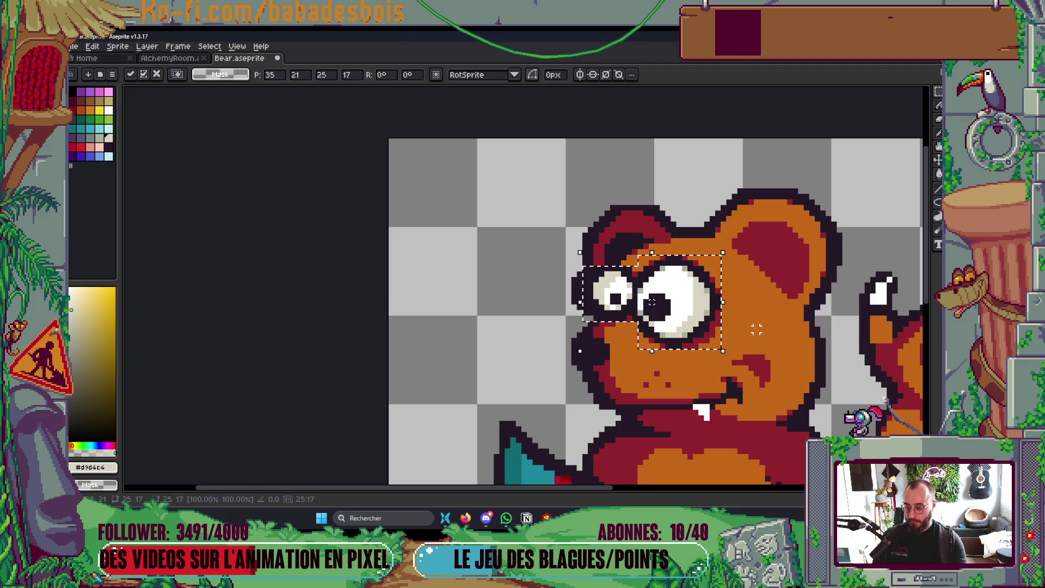
key("ctrl+d")
scroll(569, 289, "up", 2)
key("b")
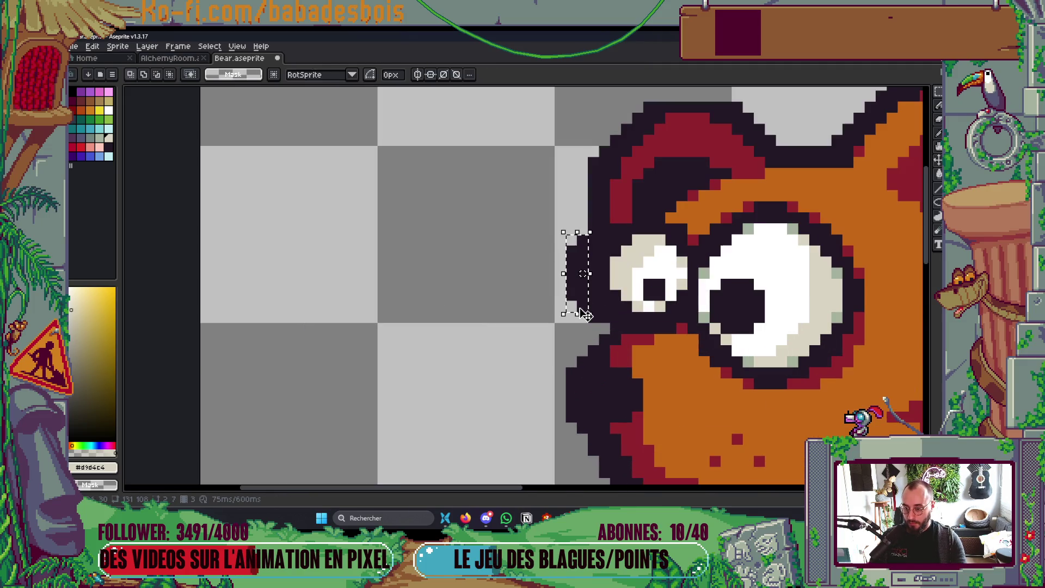
scroll(588, 308, "up", 2)
scroll(600, 324, "down", 2)
key("Return")
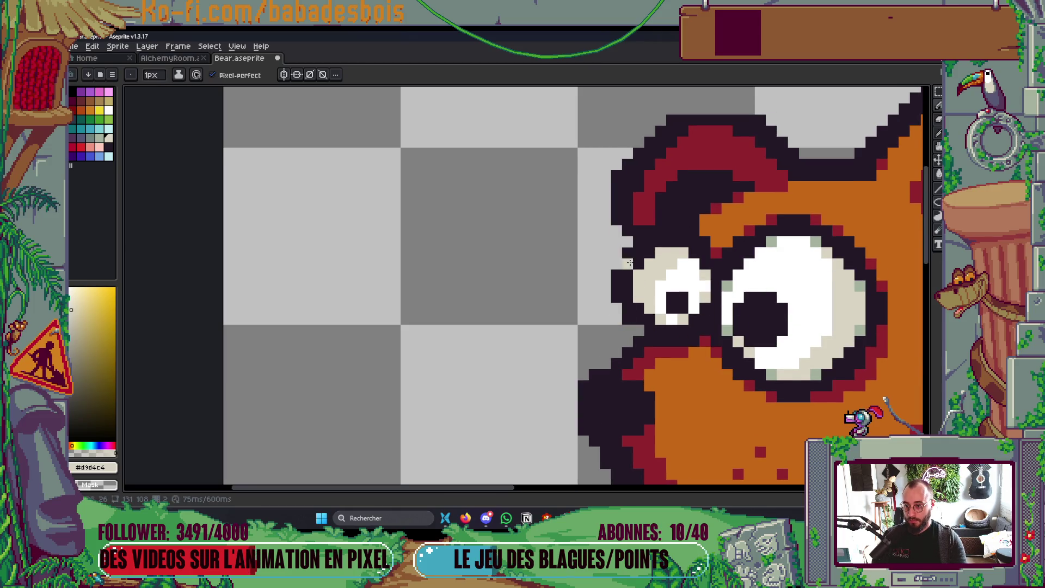
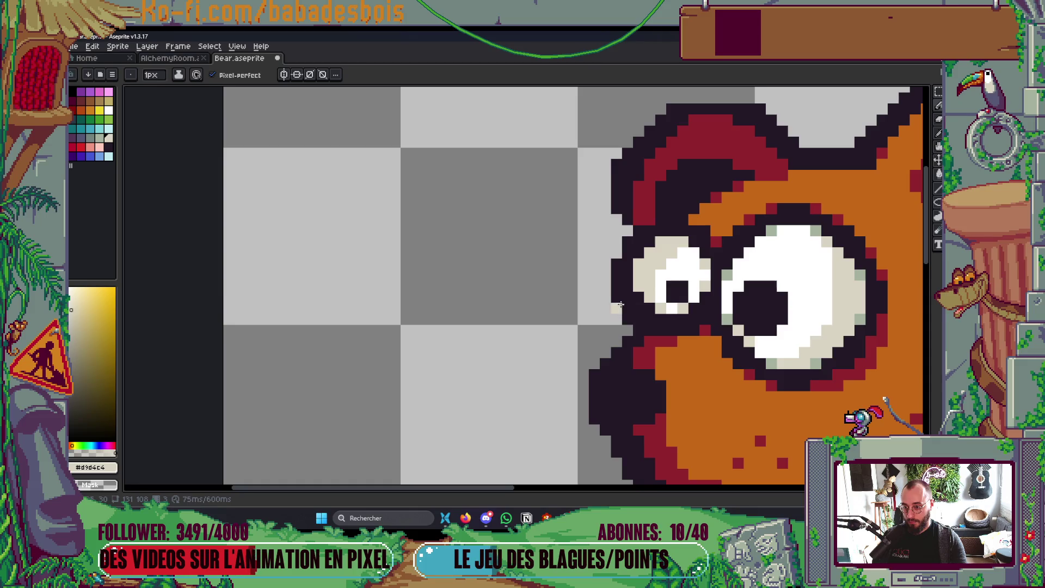
Erase a few stray outline pixels at the bear's left face edge.
left_click_drag(619, 301, 626, 319)
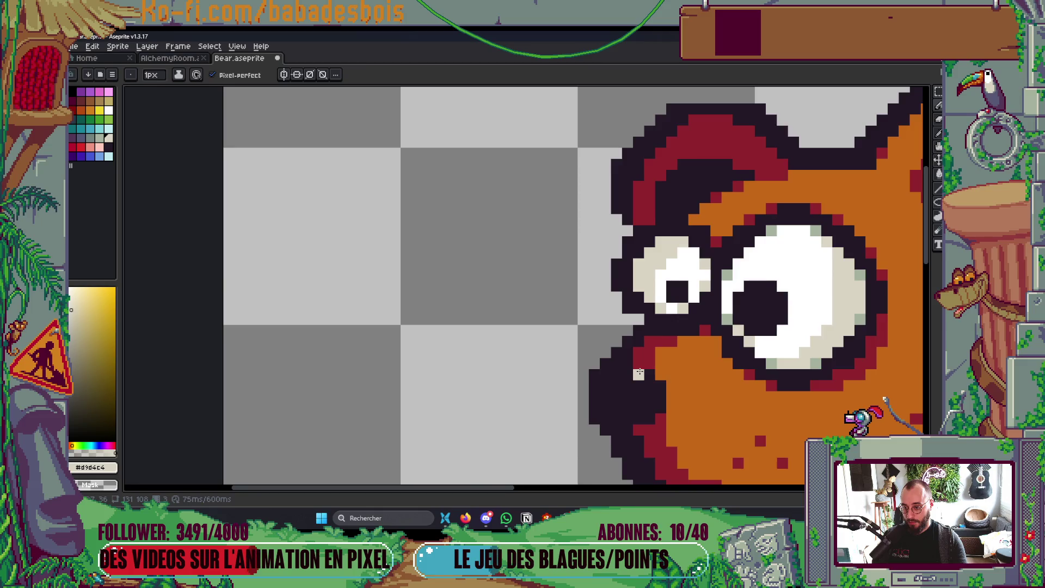
scroll(640, 323, "down", 3)
scroll(746, 323, "down", 2)
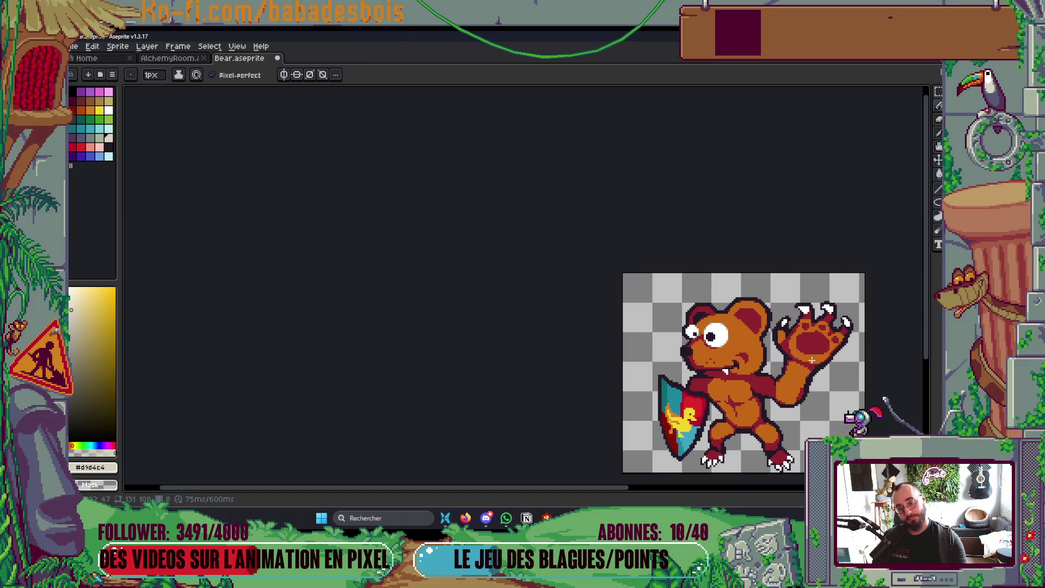
scroll(812, 360, "down", 2)
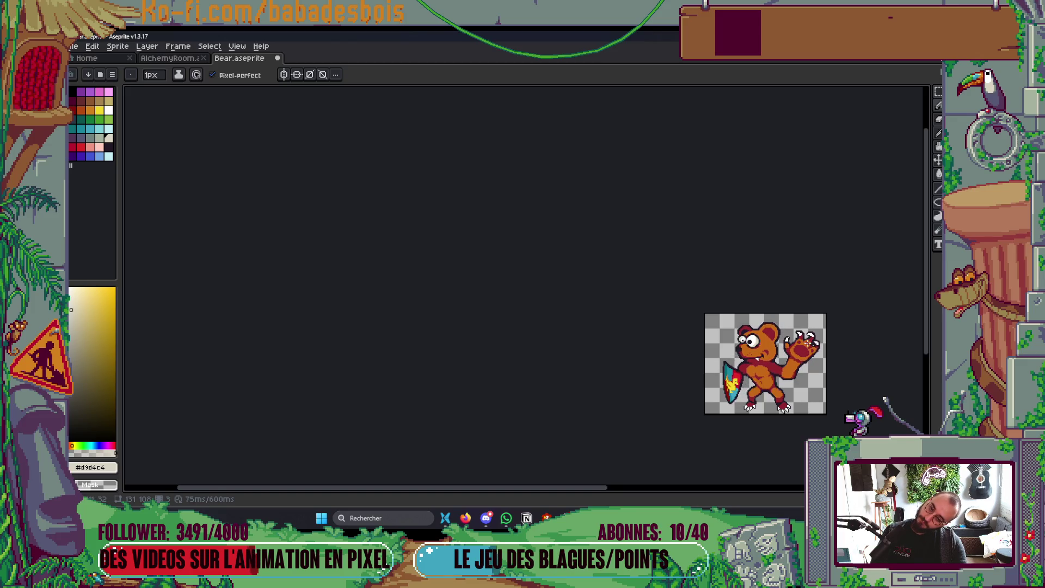
scroll(808, 343, "up", 2)
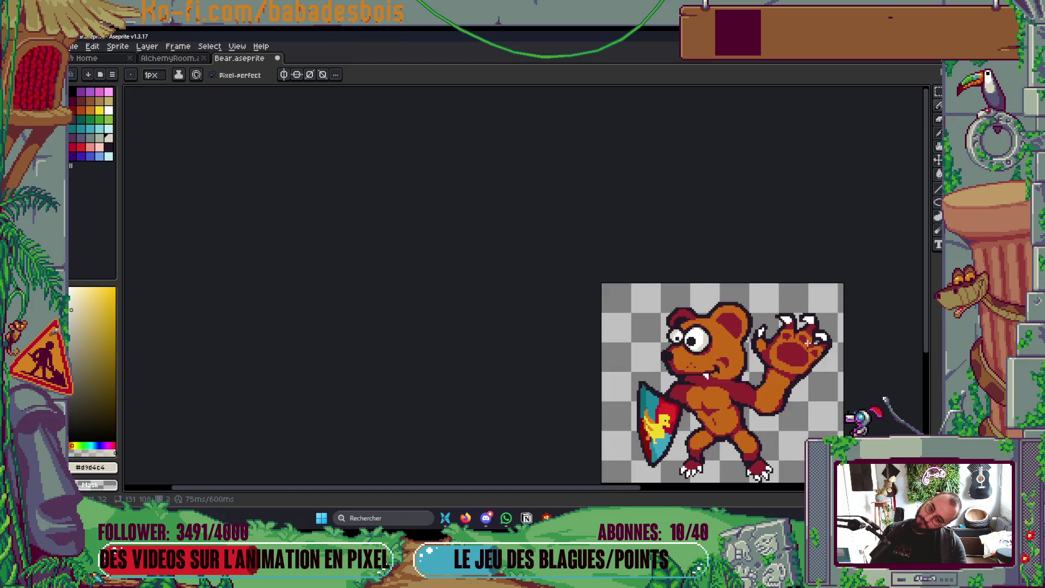
scroll(689, 347, "up", 5)
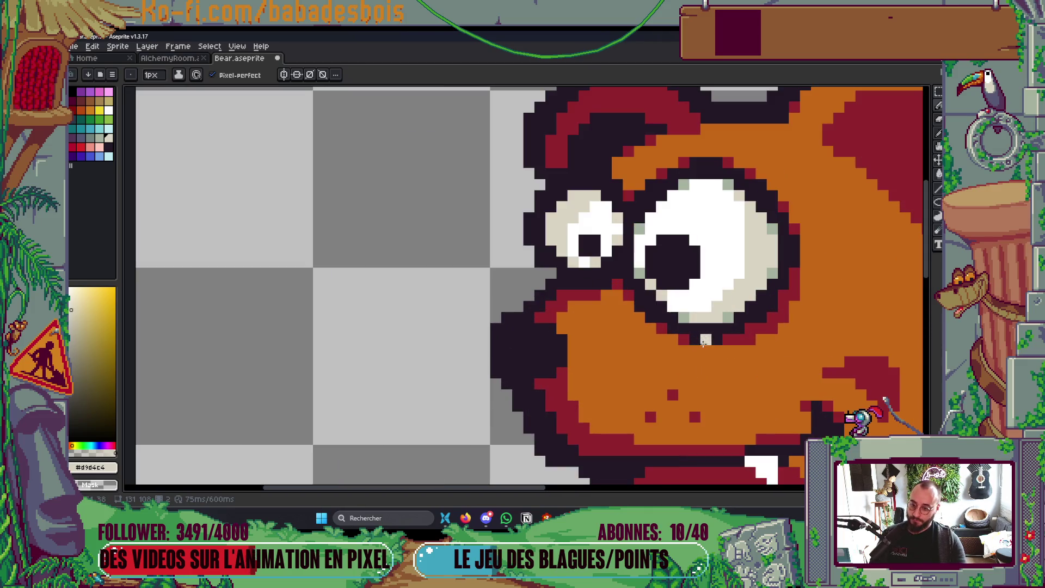
scroll(690, 347, "down", 4)
scroll(707, 343, "up", 5)
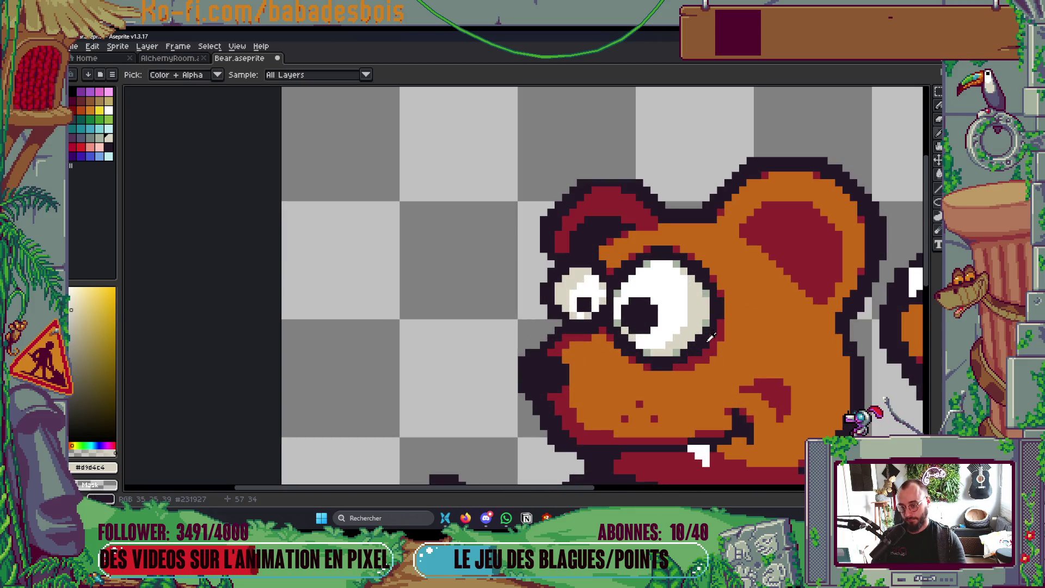
Try filling the dark outline with dark red picked from the sprite, then undo it.
left_click(713, 343, "alt")
left_click(691, 345)
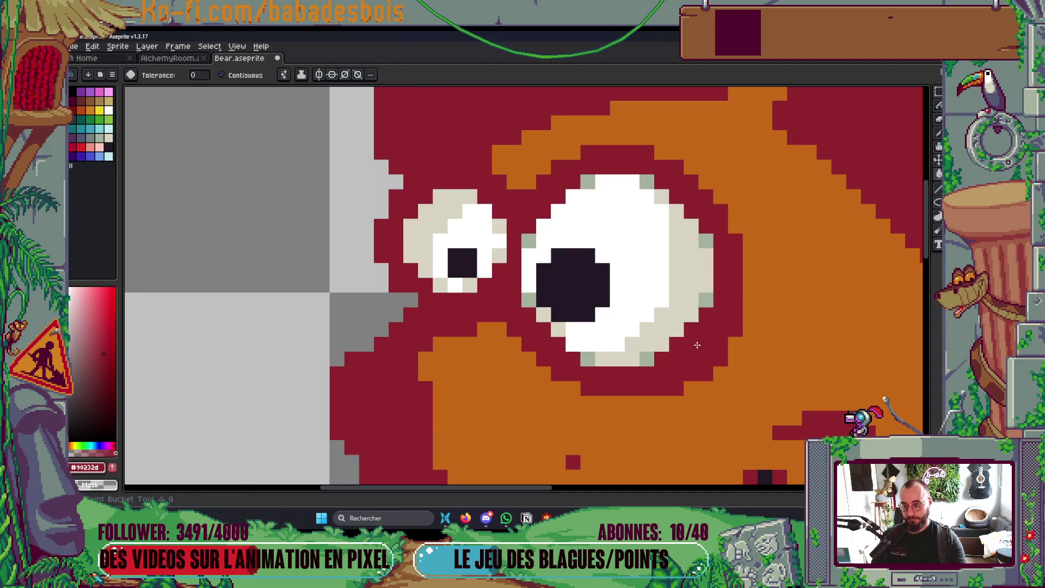
scroll(698, 345, "down", 3)
key("ctrl+z")
scroll(697, 345, "down", 1)
scroll(698, 345, "up", 2)
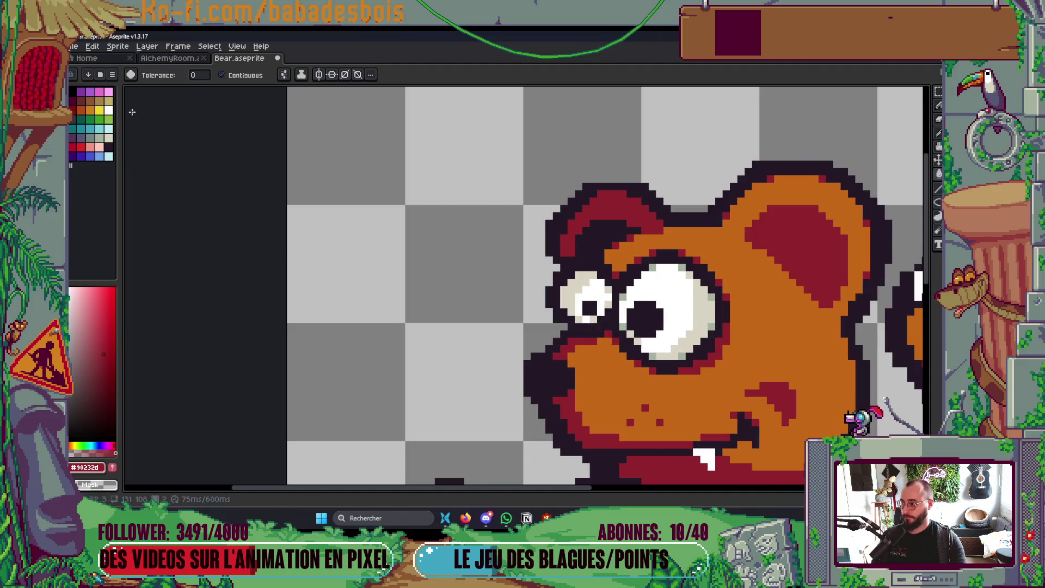
Paint Bucket the big eye's outline with red.
key("b")
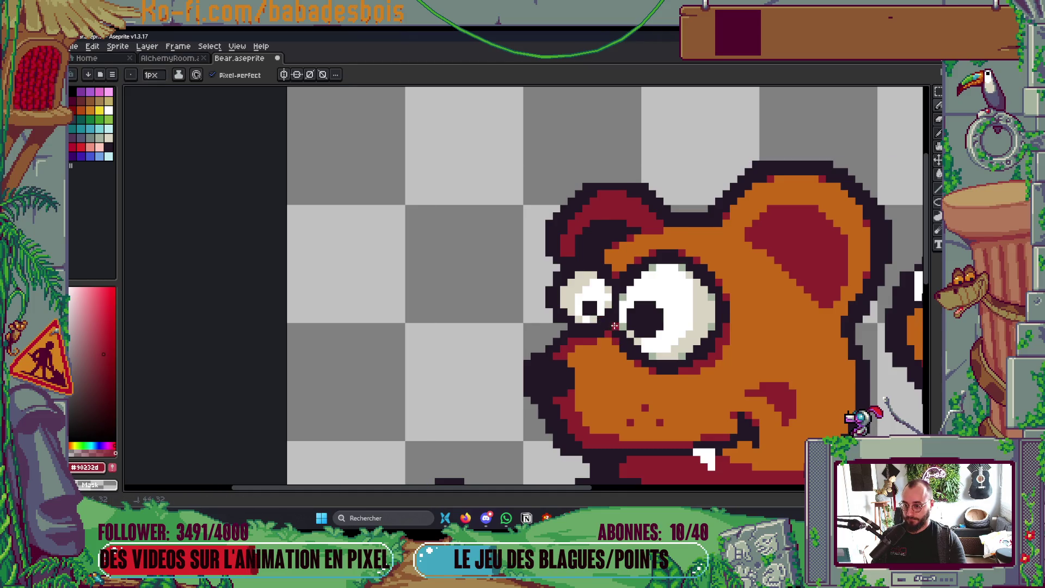
key("g")
left_click(624, 278)
scroll(626, 275, "down", 2)
scroll(631, 270, "down", 3)
scroll(637, 278, "up", 1)
Choose dark maroon from the palette and fill the outline around the big eye.
key("v")
scroll(651, 269, "up", 5)
key("g")
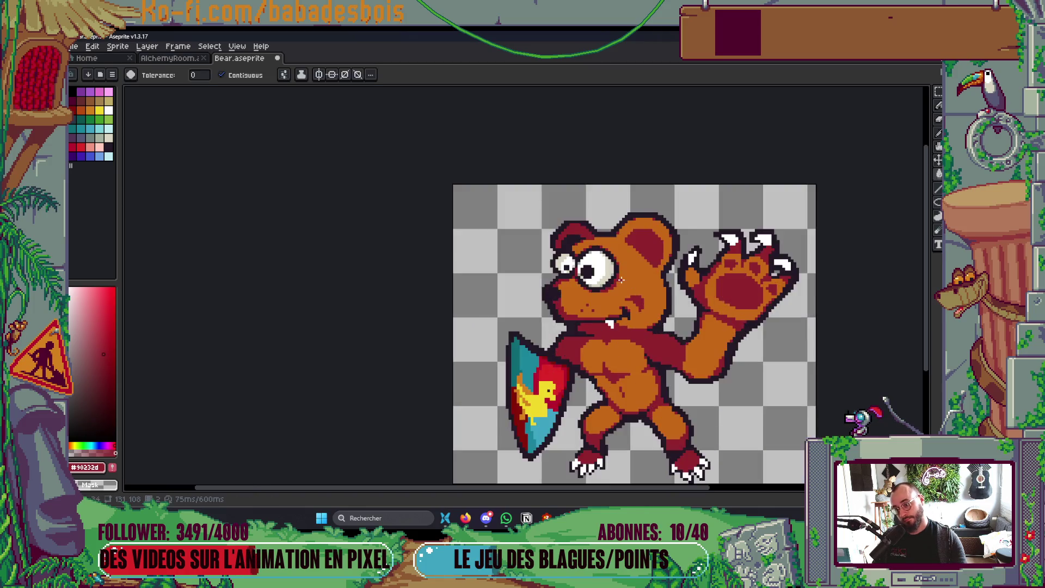
left_click(72, 108)
scroll(566, 285, "up", 3)
key("b")
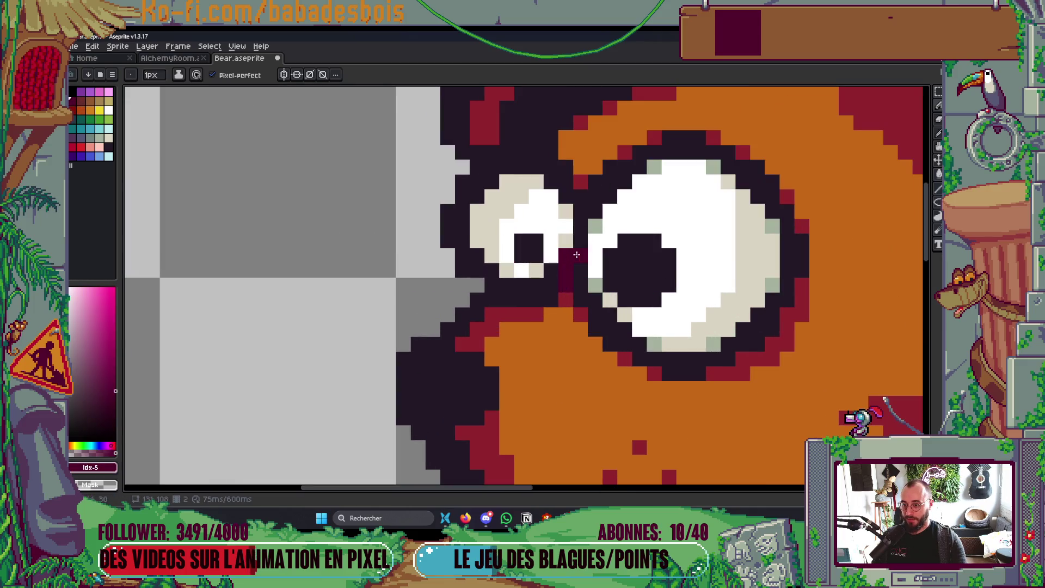
key("g")
left_click(590, 202)
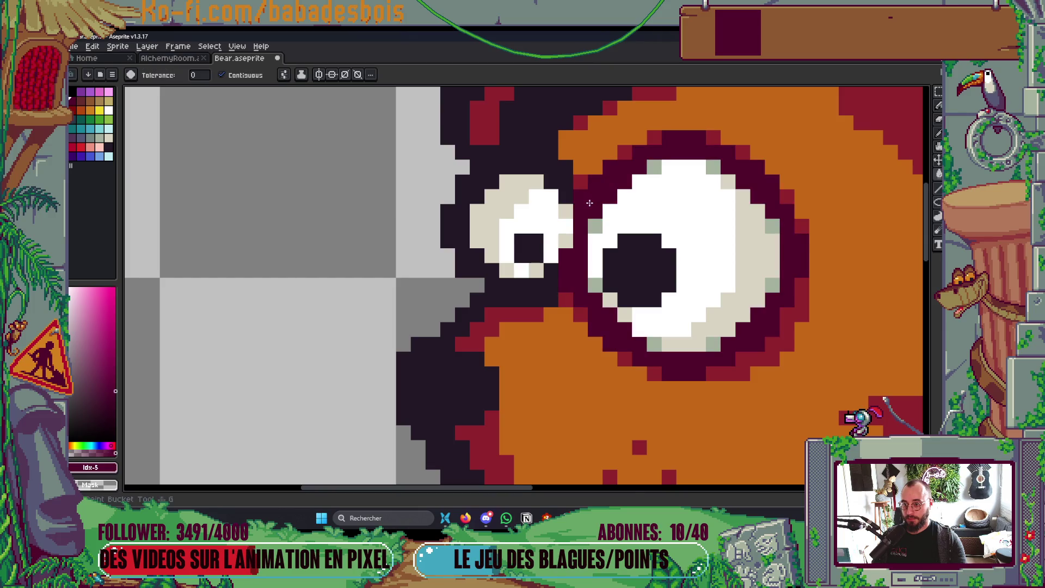
Draw a maroon outline along the small eye's top-left edge.
scroll(590, 203, "down", 8)
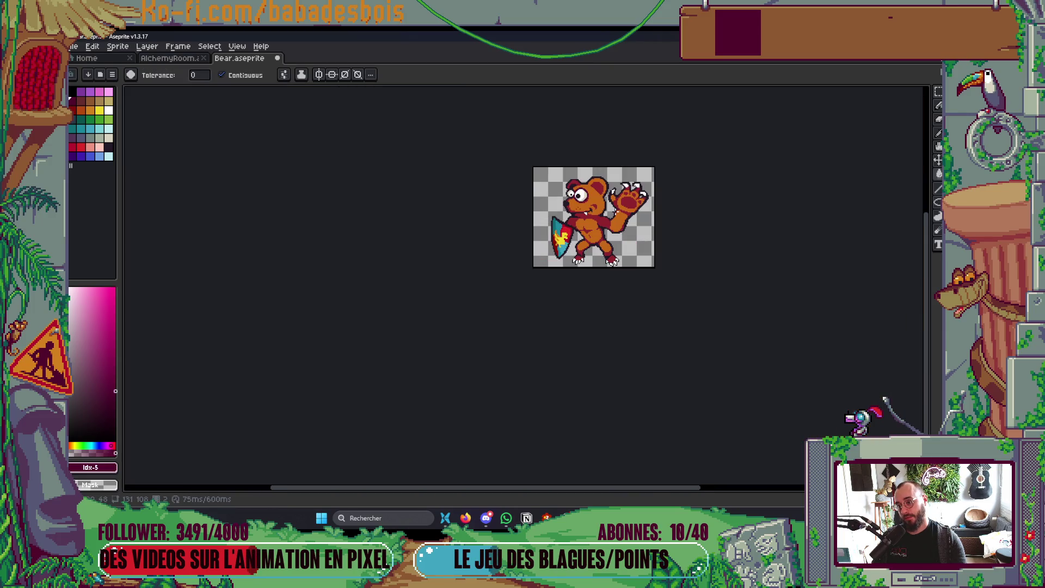
scroll(575, 188, "up", 6)
scroll(572, 200, "up", 2)
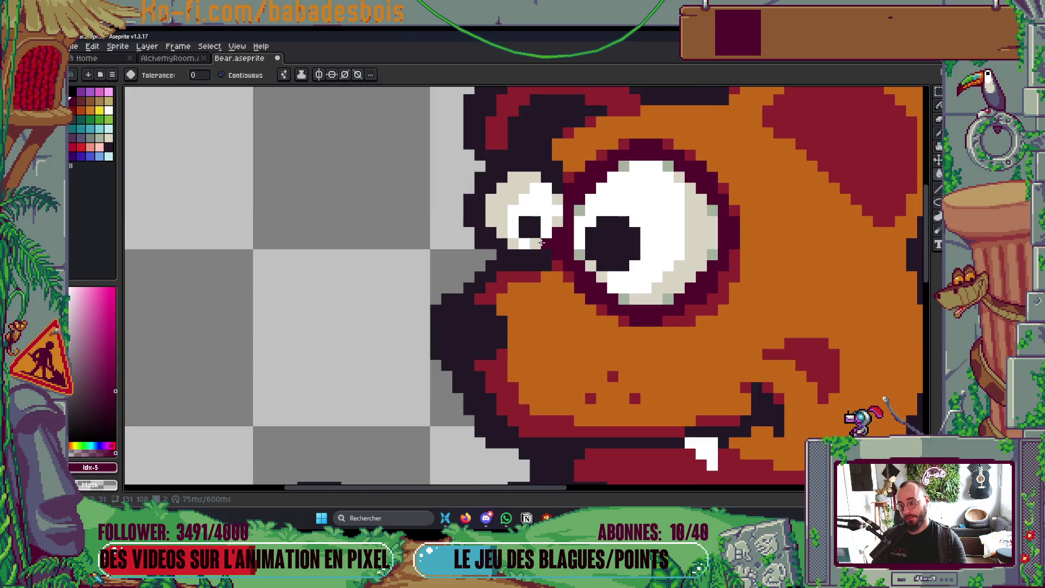
key("b")
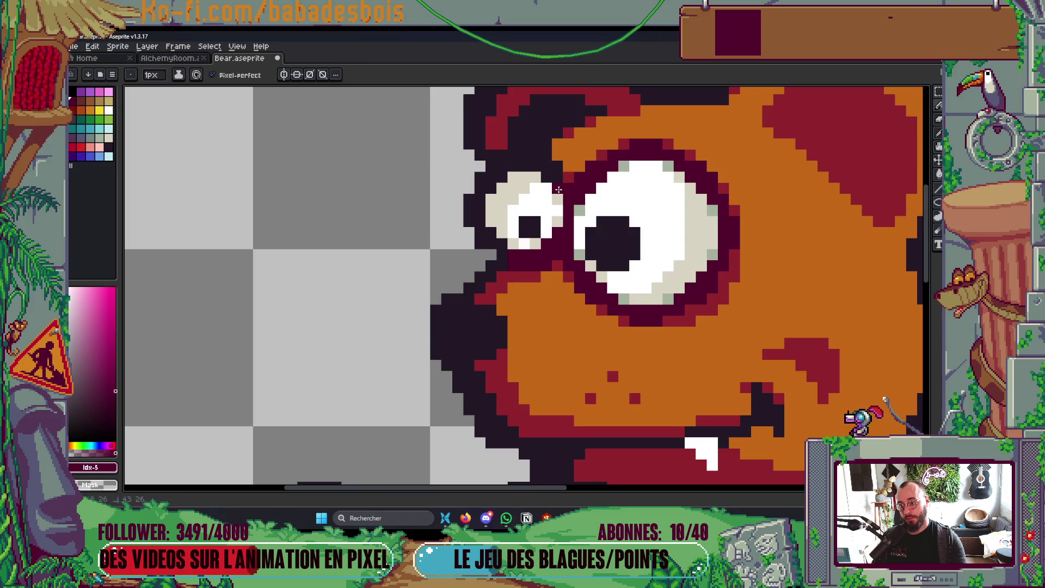
mouse_move(550, 170)
left_mouse_down()
mouse_move(514, 166)
mouse_move(485, 195)
left_mouse_up()
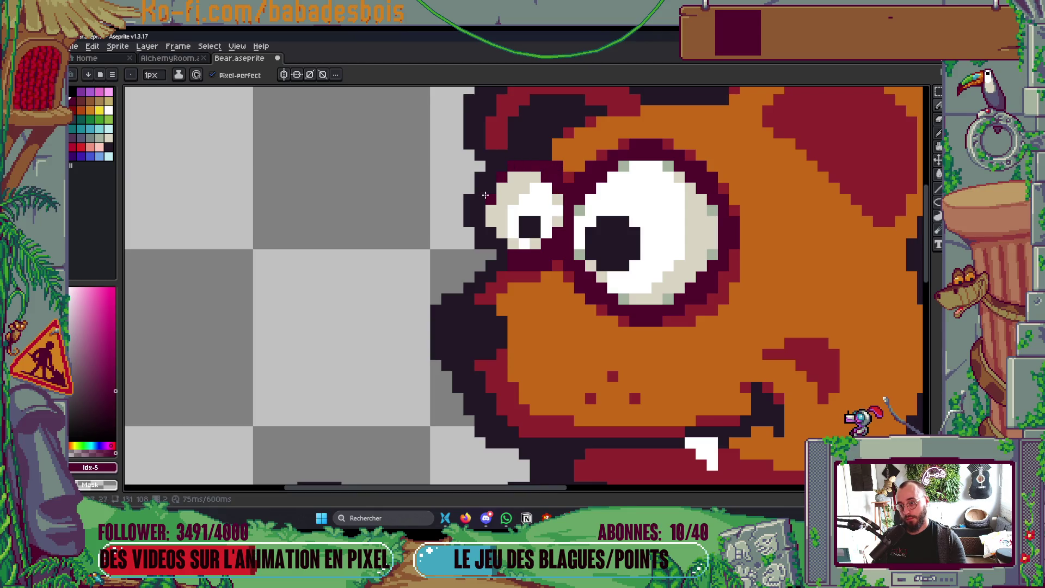
Sample the near-black outline colour #231927 from the canvas.
scroll(491, 184, "down", 6)
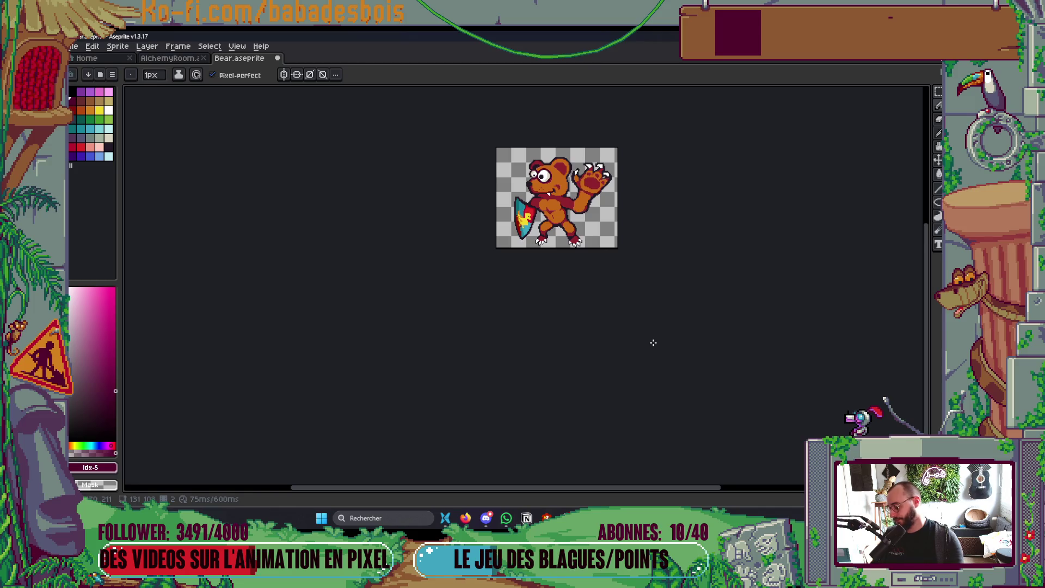
key("ctrl")
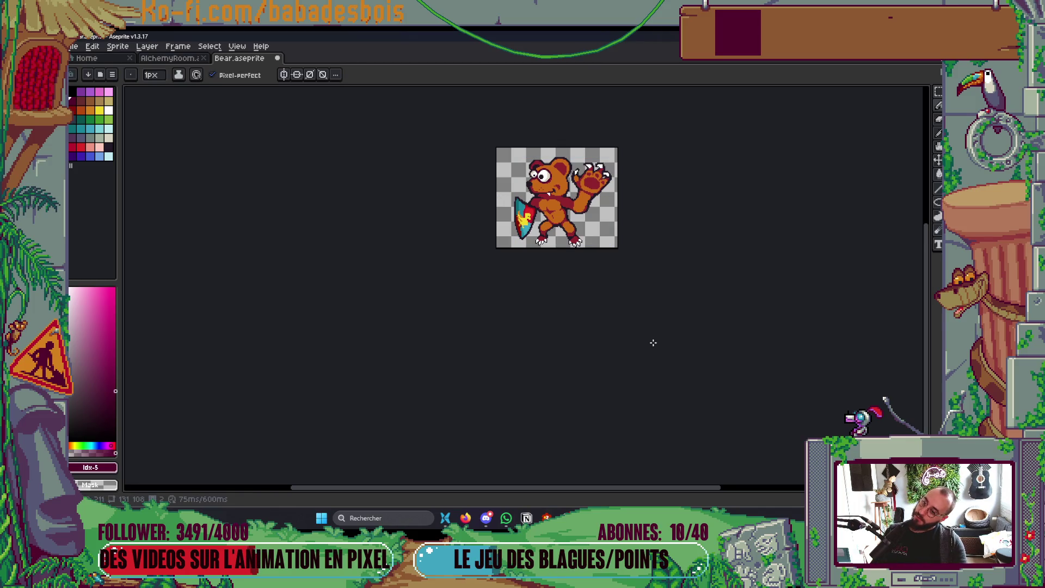
key("ctrl")
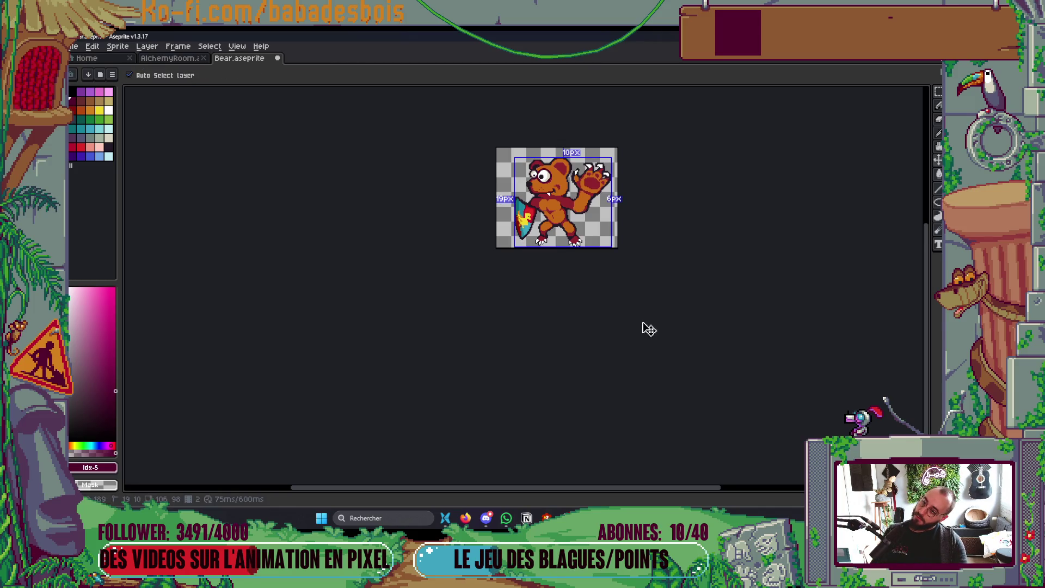
scroll(574, 164, "up", 3)
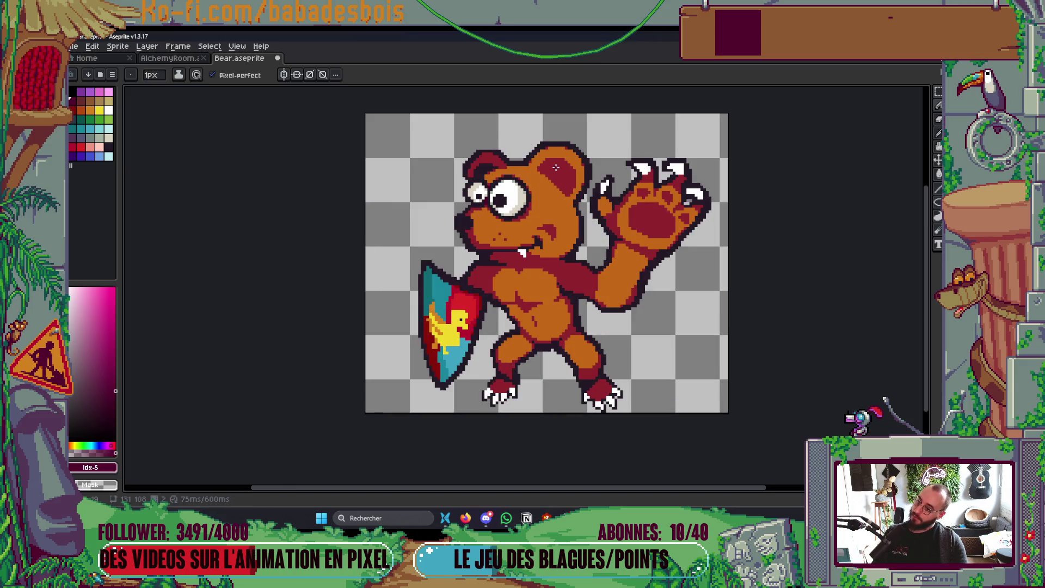
scroll(552, 167, "up", 4)
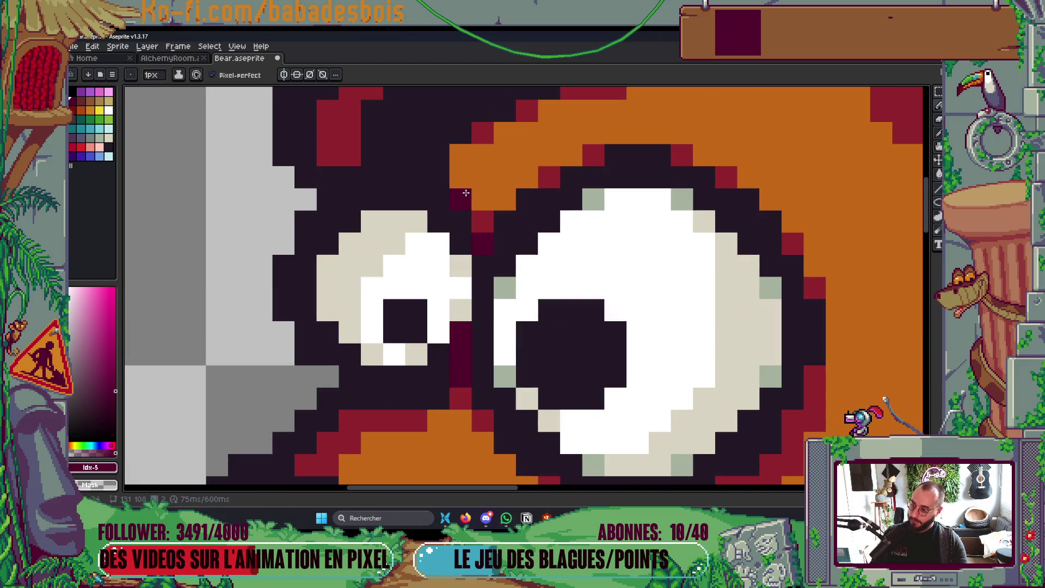
scroll(527, 214, "down", 4)
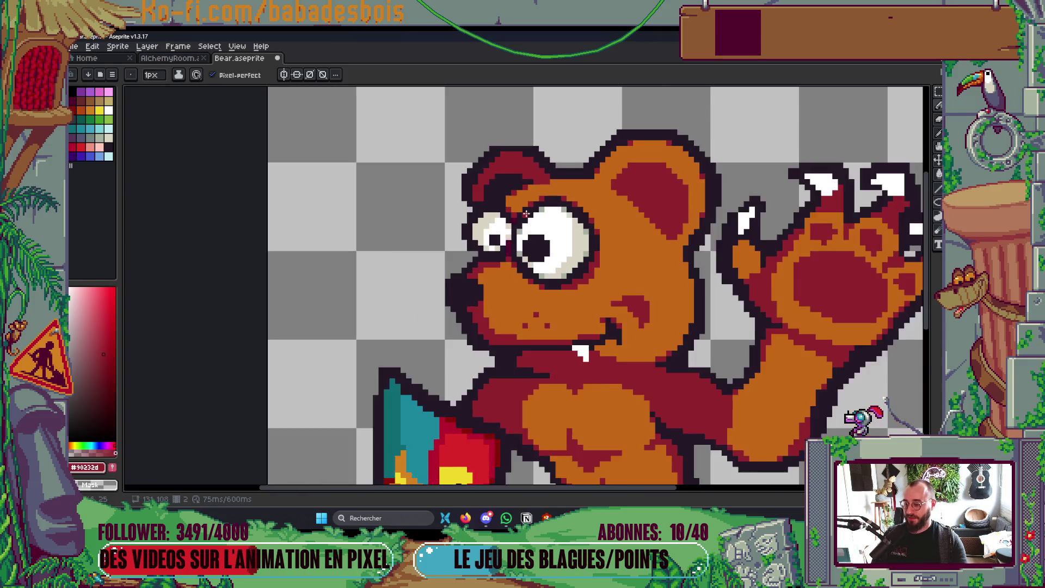
scroll(526, 214, "down", 2)
scroll(595, 233, "down", 5)
scroll(596, 228, "up", 8)
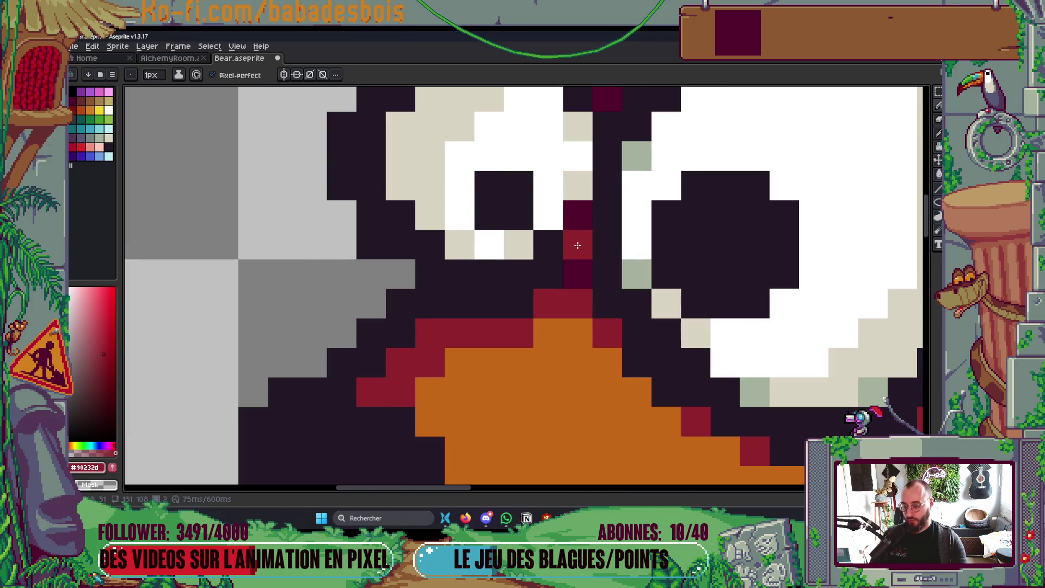
key("i")
left_click(556, 255)
key("b")
scroll(577, 232, "down", 4)
scroll(595, 229, "down", 4)
scroll(618, 220, "up", 6)
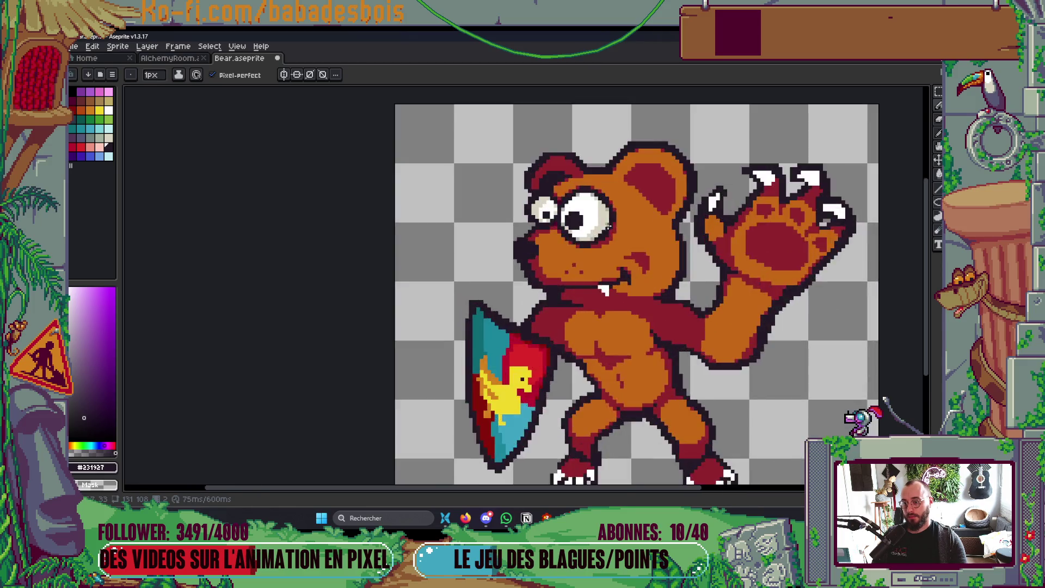
Repaint the dark pixels under the big eye in dark maroon.
left_click(74, 105)
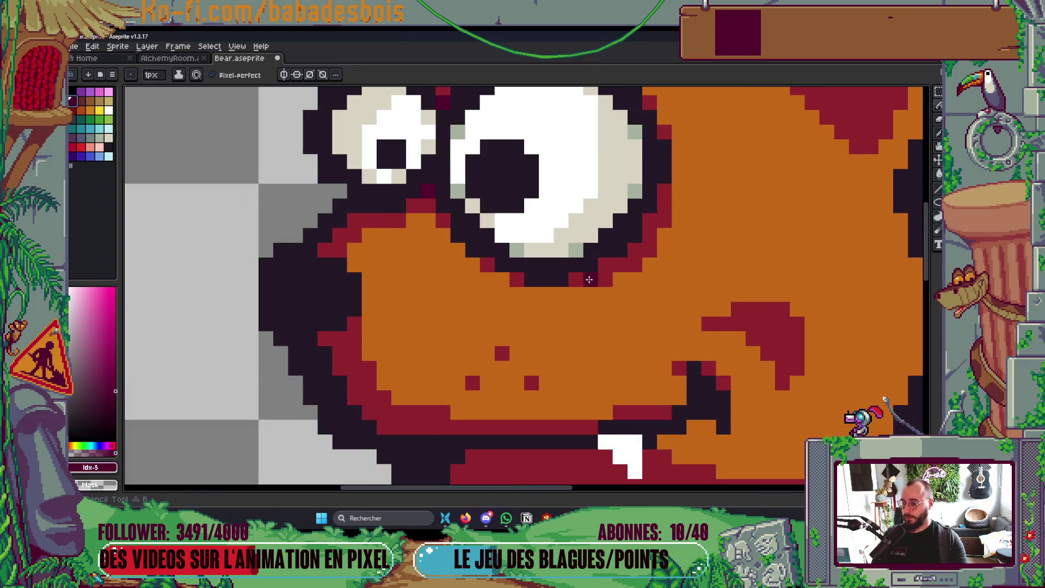
left_click_drag(561, 279, 529, 272)
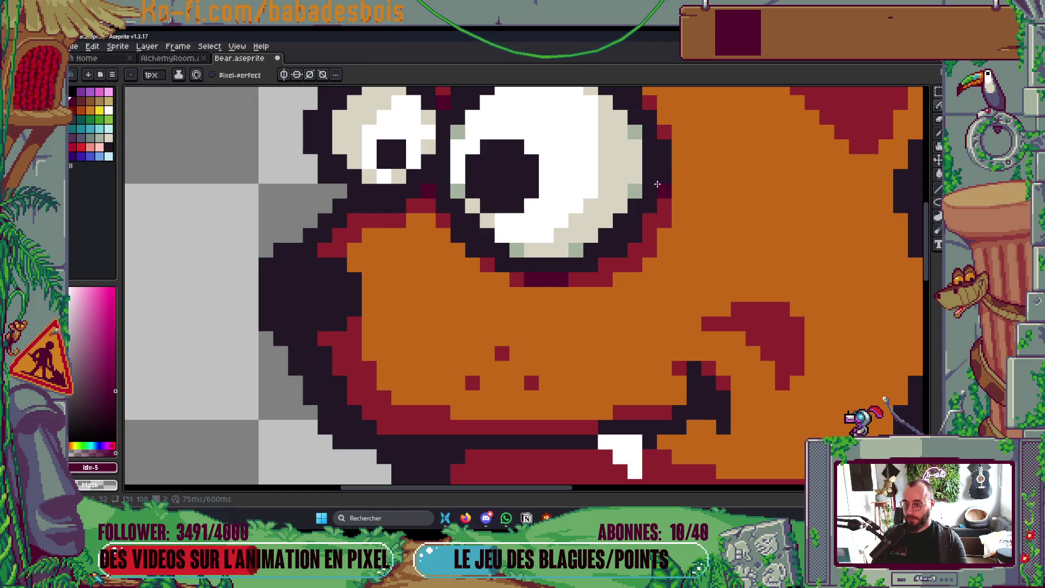
scroll(675, 162, "down", 4)
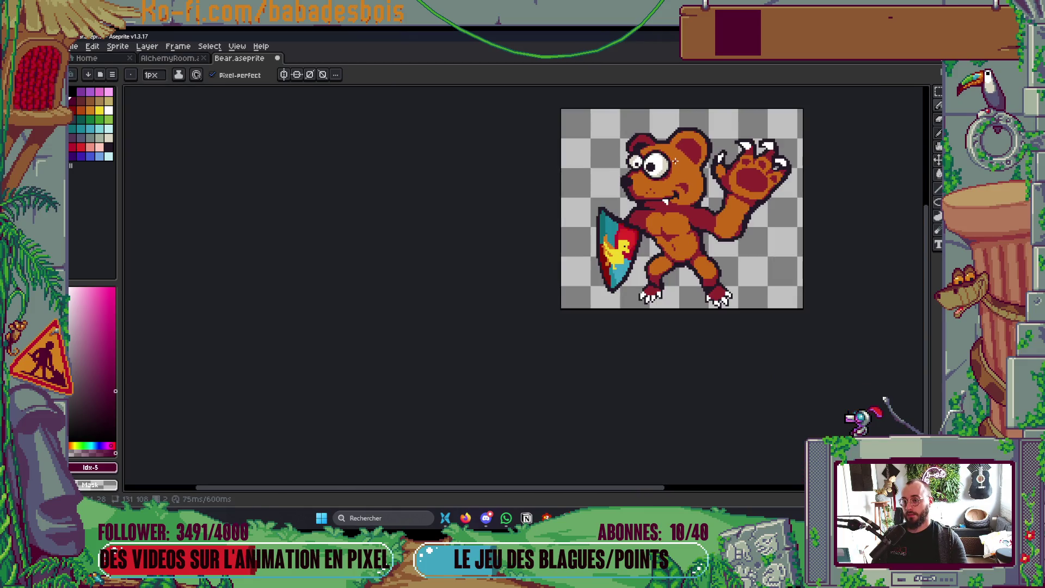
scroll(675, 161, "up", 5)
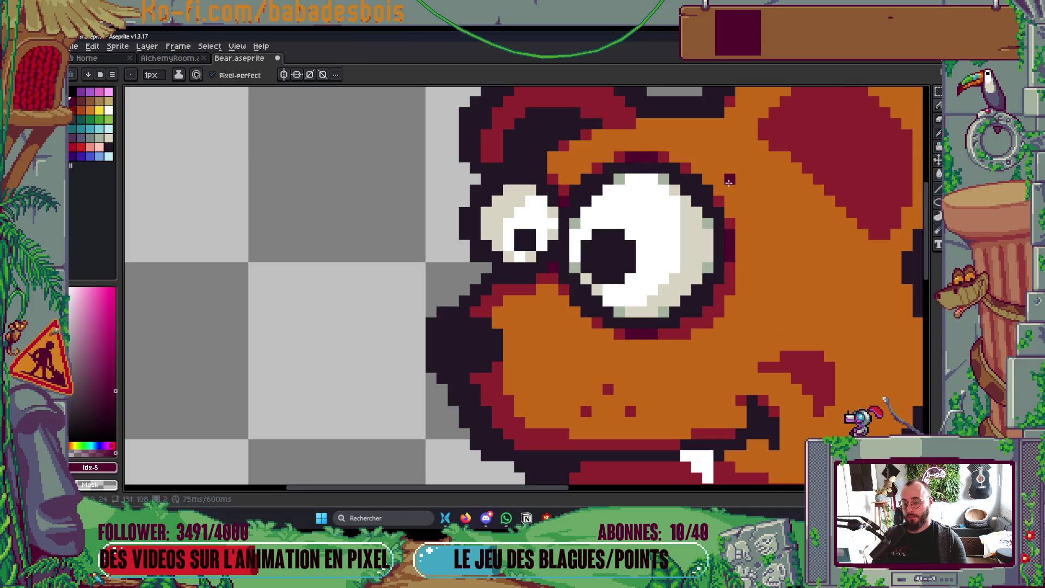
scroll(733, 179, "down", 5)
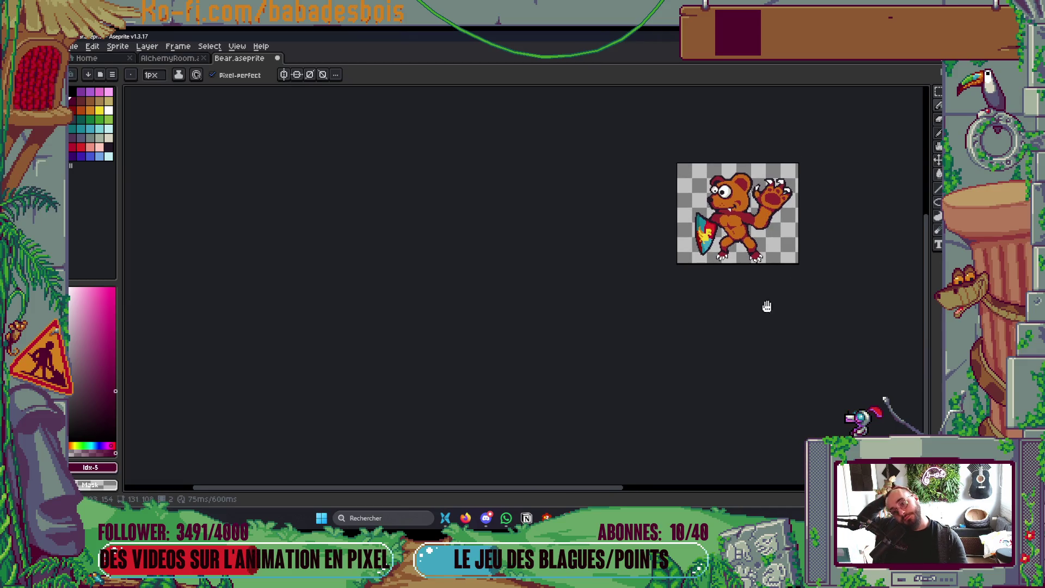
Set the drawing colour to the bear's orange and save Bear.aseprite.
left_click_drag(767, 307, 729, 316)
scroll(675, 295, "up", 5)
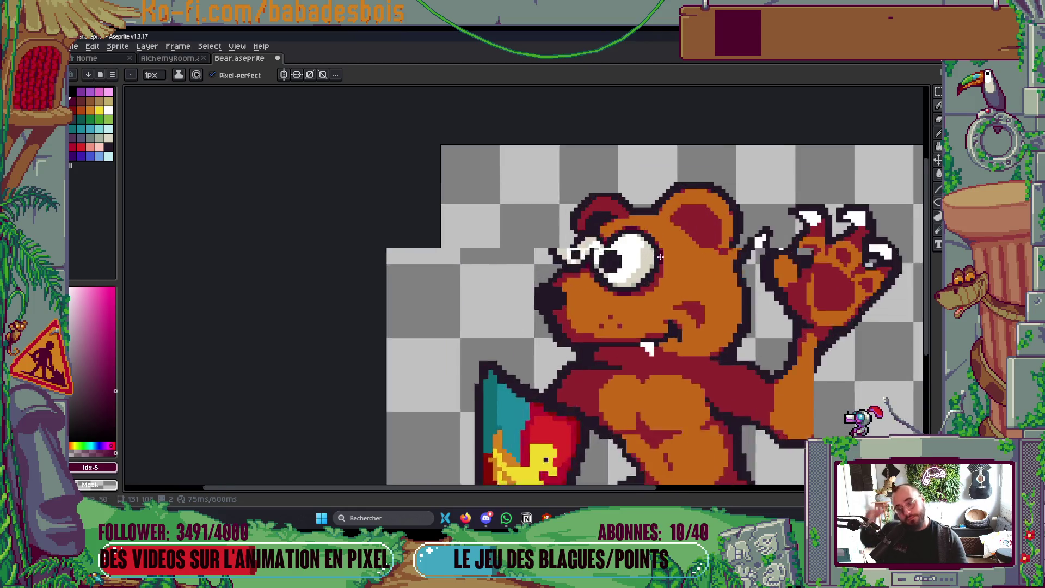
left_click(680, 297, "alt")
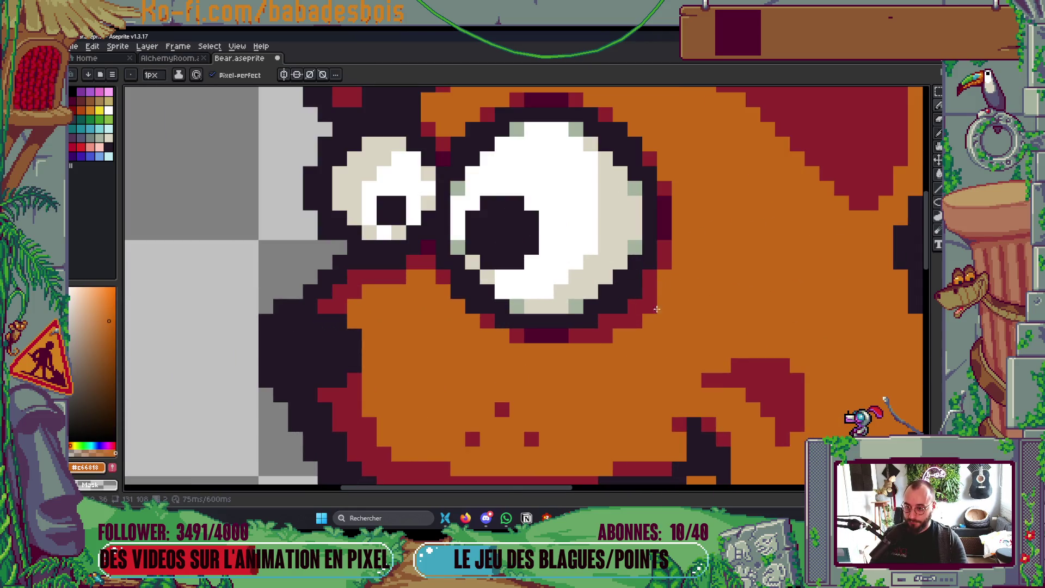
scroll(649, 320, "down", 3)
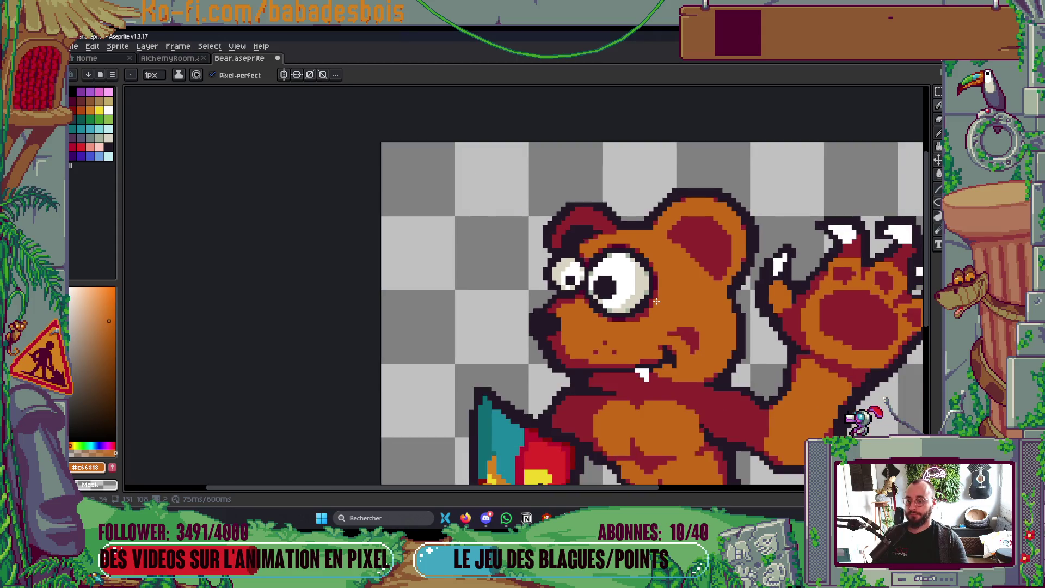
scroll(657, 302, "down", 3)
key("ctrl+s")
scroll(666, 295, "down", 1)
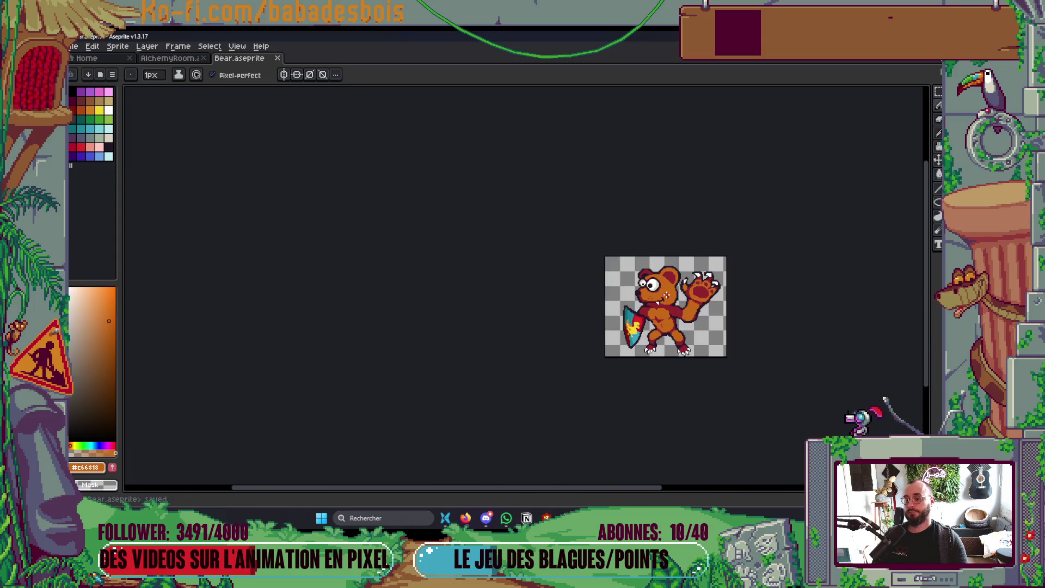
Sample the dark red #52002d from around the eye for the Pencil.
scroll(652, 283, "up", 5)
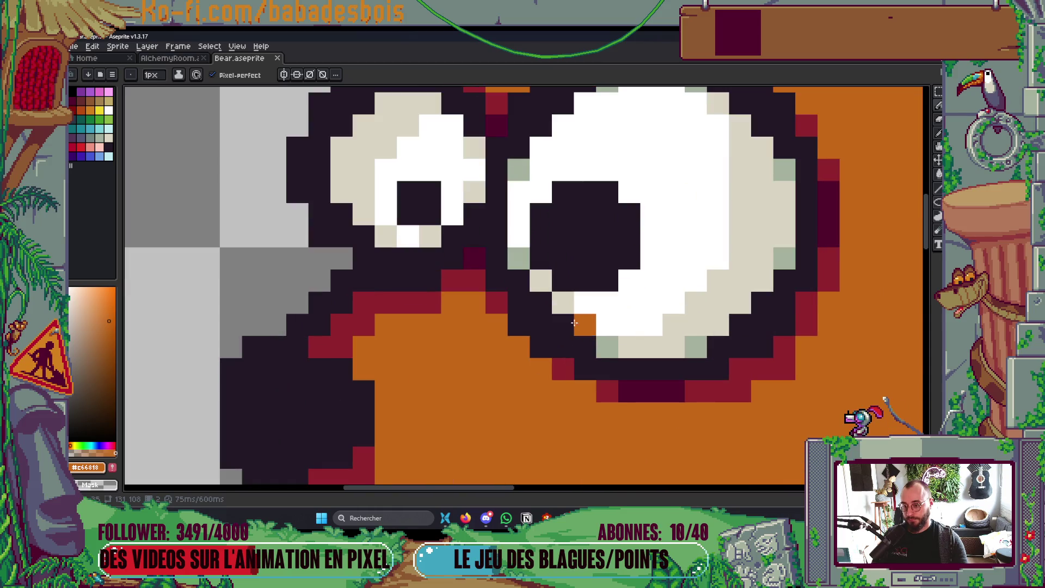
scroll(652, 283, "down", 3)
scroll(575, 282, "up", 4)
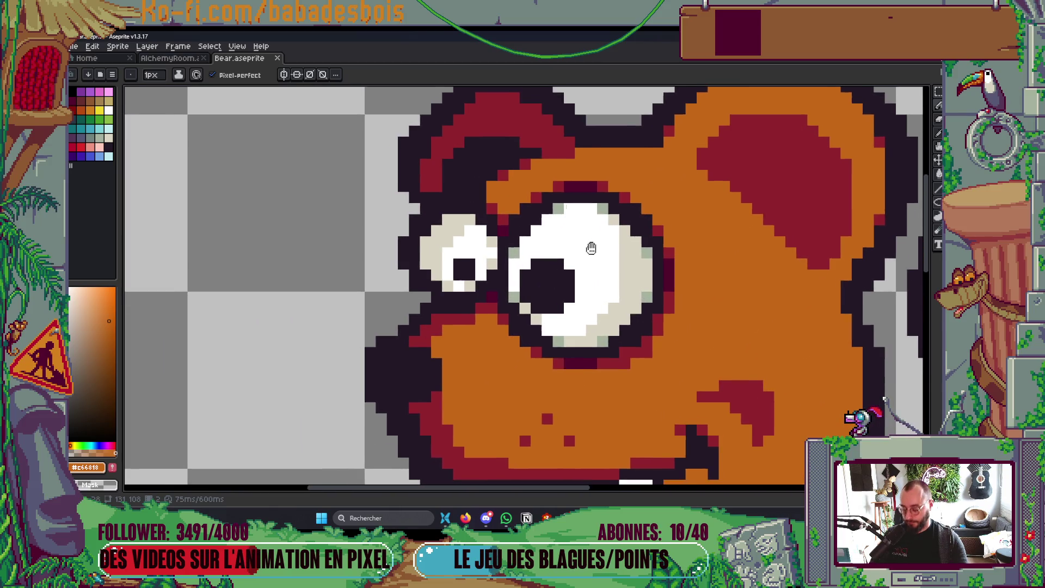
key("i")
left_click(579, 185)
left_click(582, 183)
key("b")
Paint three dark-red pixels around the big eye's rim, then view the whole bear.
left_click(530, 208)
left_click(522, 217)
left_click(617, 229)
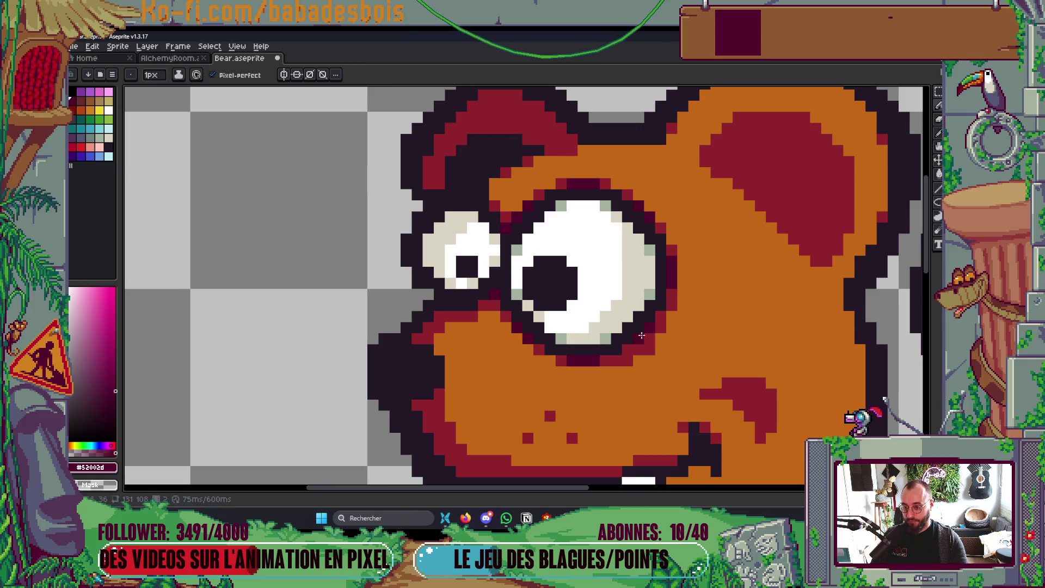
scroll(642, 336, "down", 10)
scroll(642, 336, "up", 1)
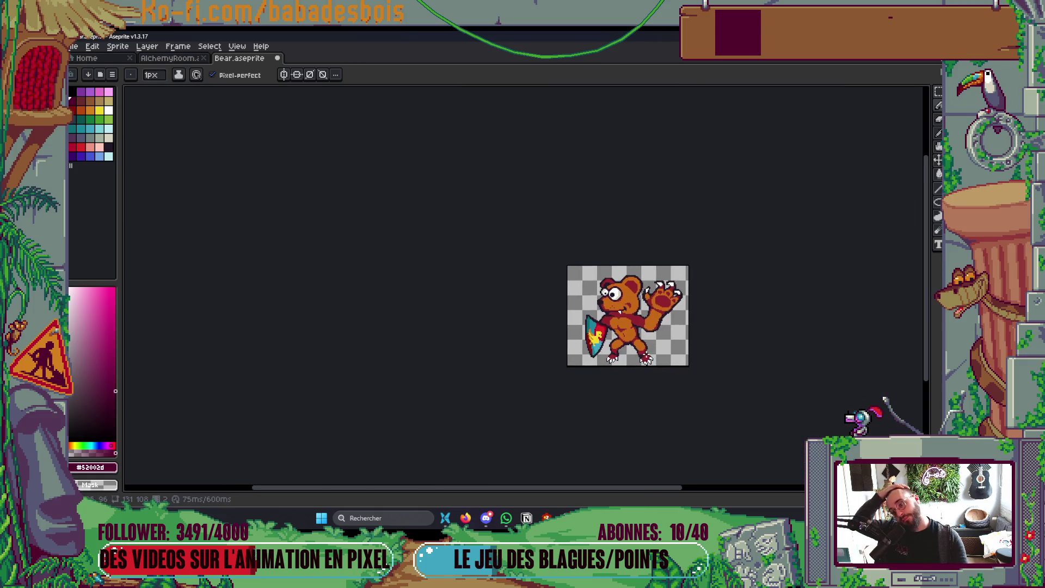
scroll(645, 384, "up", 3)
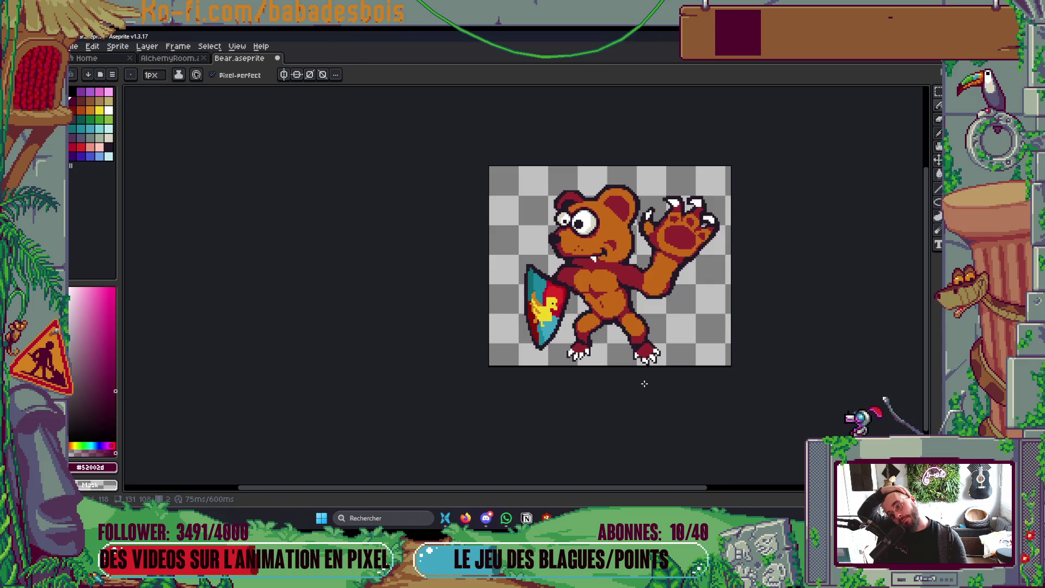
left_click_drag(644, 383, 639, 430)
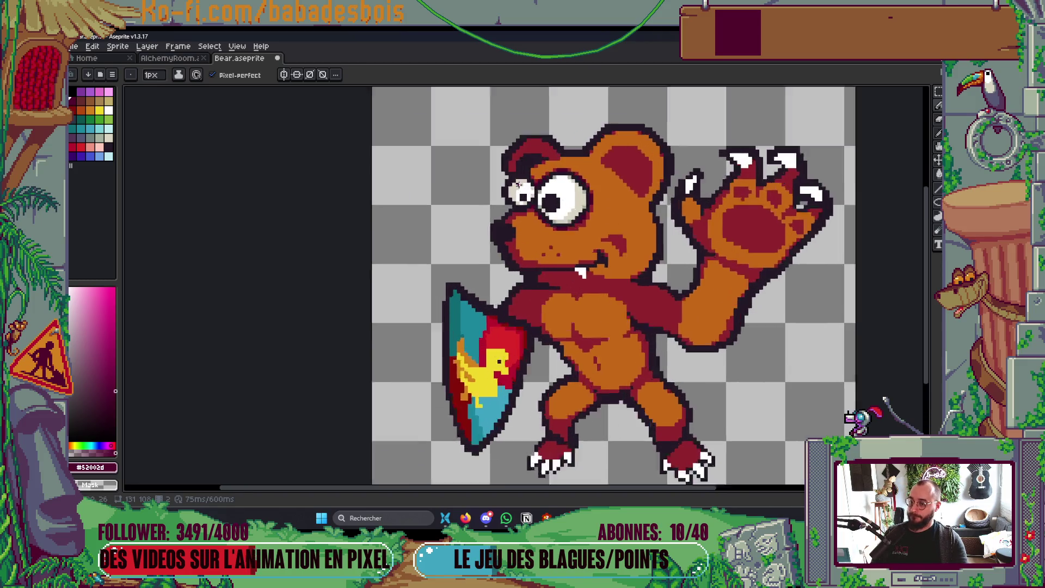
scroll(521, 193, "up", 5)
Rectangle-select both eyes as one area, then drop the selection.
key("m")
left_click_drag(373, 215, 566, 319)
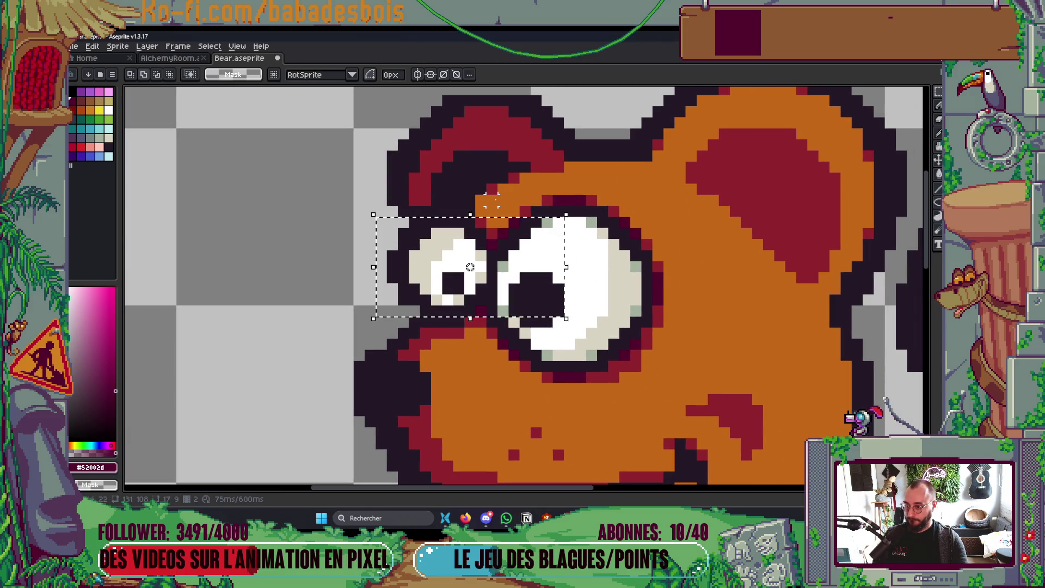
mouse_move(499, 195)
left_mouse_down()
mouse_move(630, 369)
mouse_move(664, 384)
left_mouse_up()
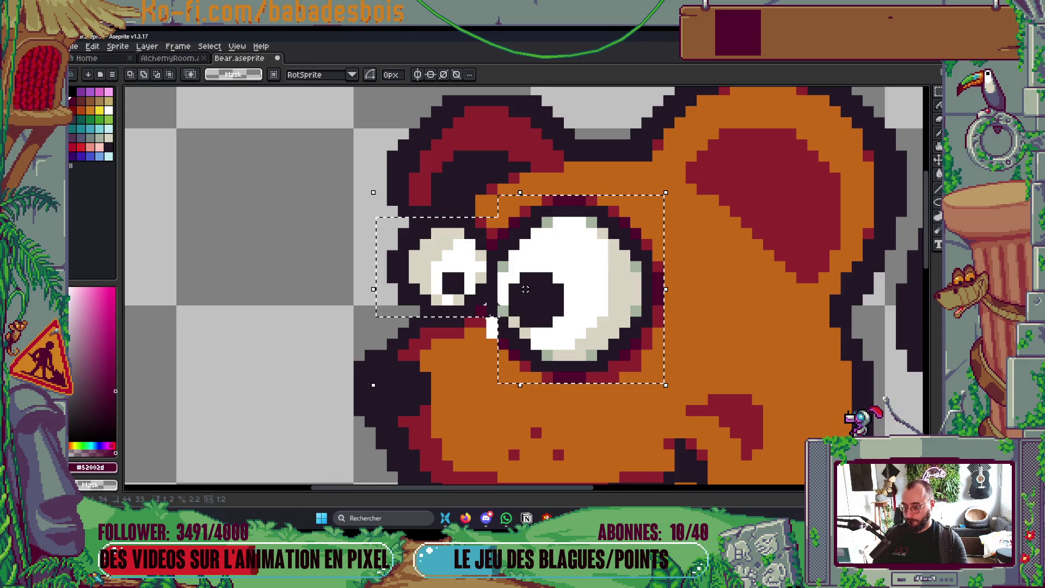
left_click_drag(466, 319, 497, 339)
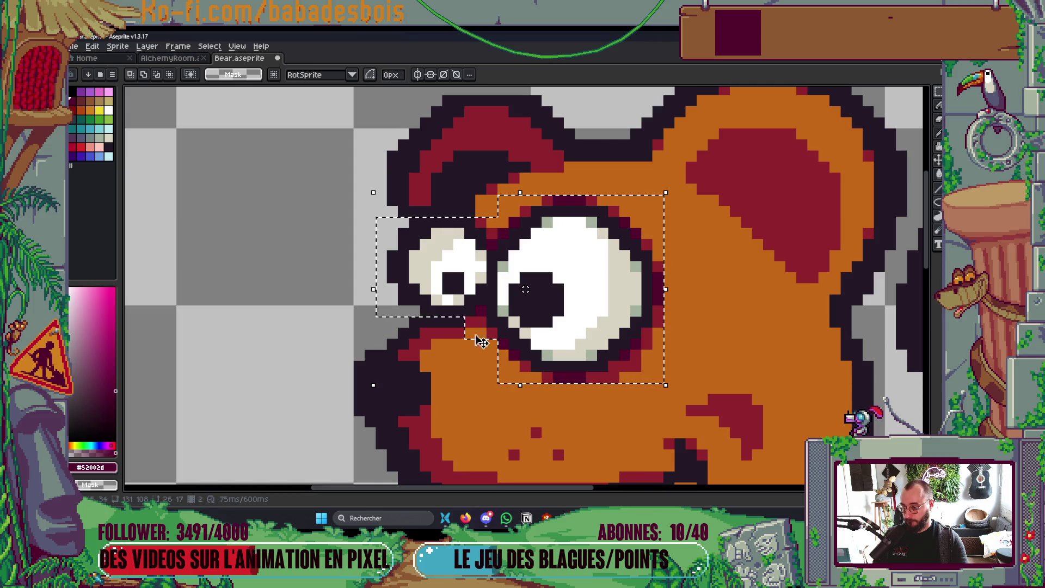
key("ctrl+d")
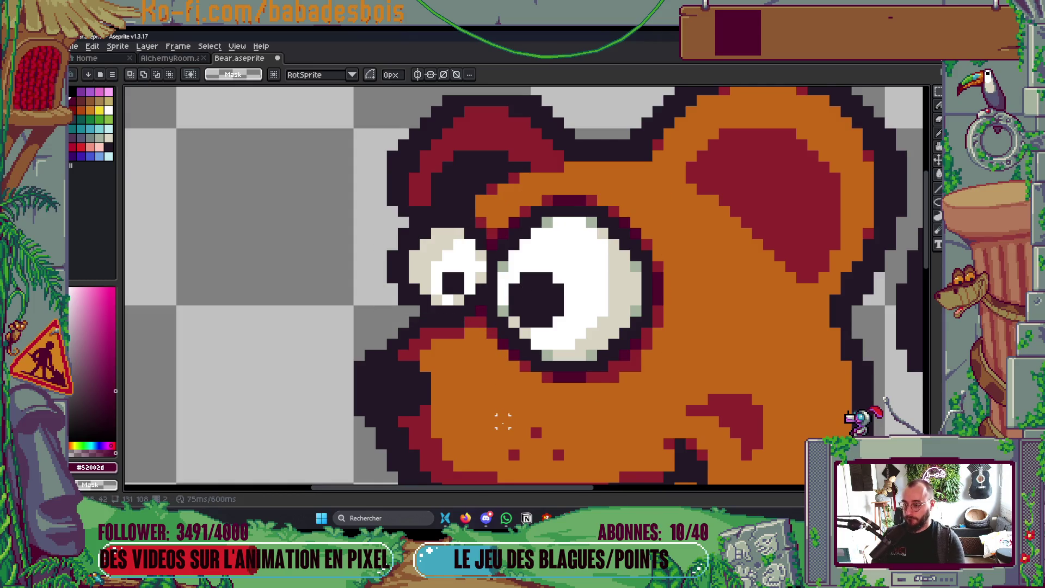
key("ctrl+z")
key("ctrl+z")
key("ctrl+z")
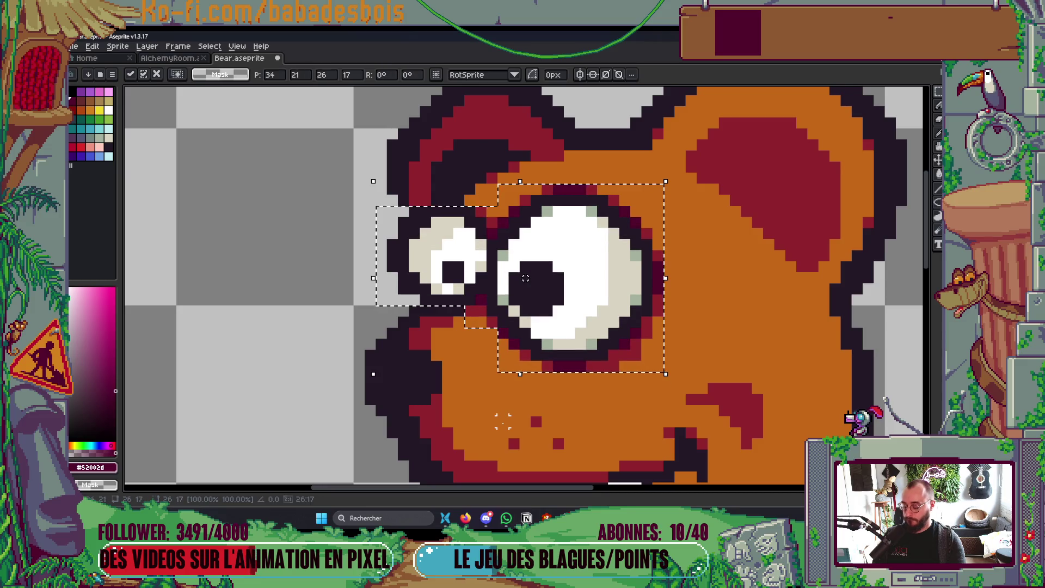
key("ctrl+d")
key("ctrl+z")
key("ctrl+z")
key("ctrl+z")
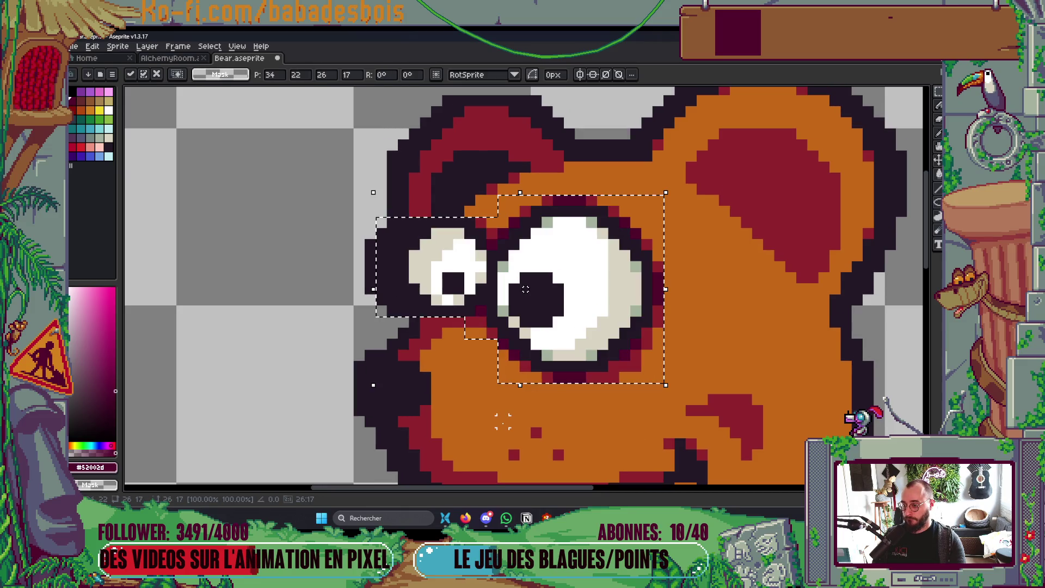
key("ctrl+d")
Flip between frames 3 and 4 to compare the bear's eyes.
key("b")
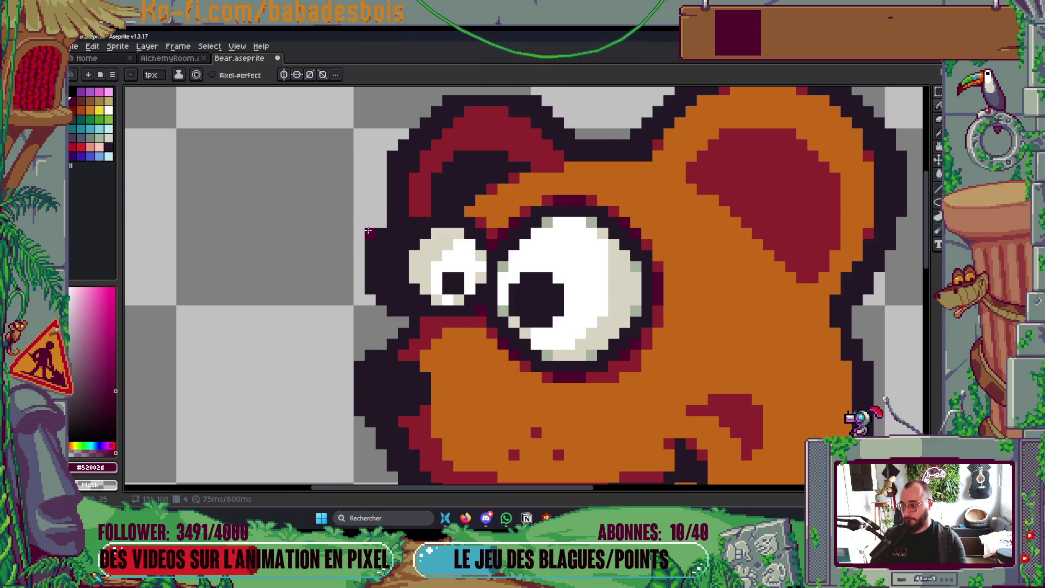
key(".")
key("comma")
key("comma")
key("period")
key("comma")
key("period")
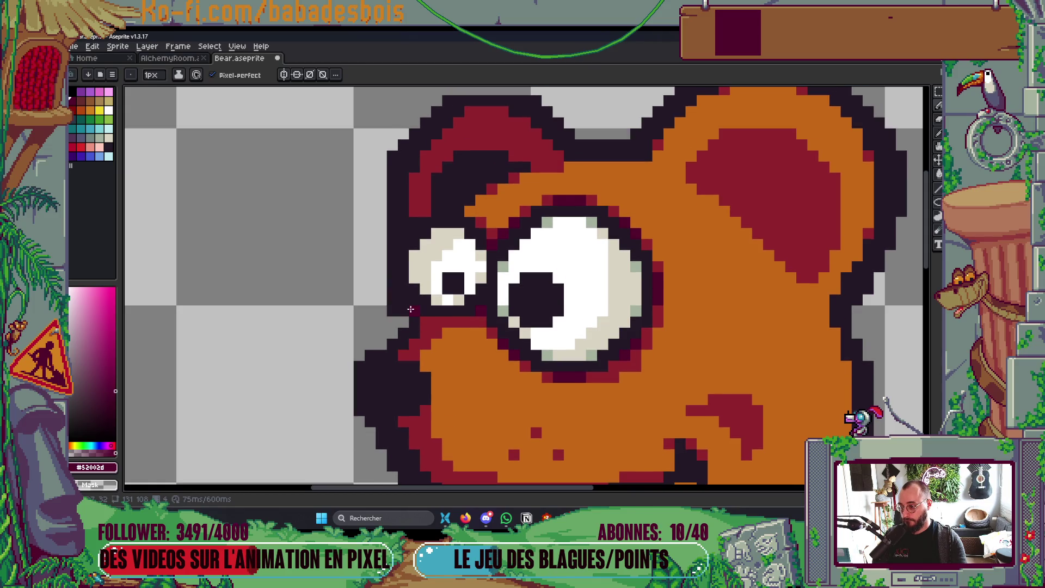
key("comma")
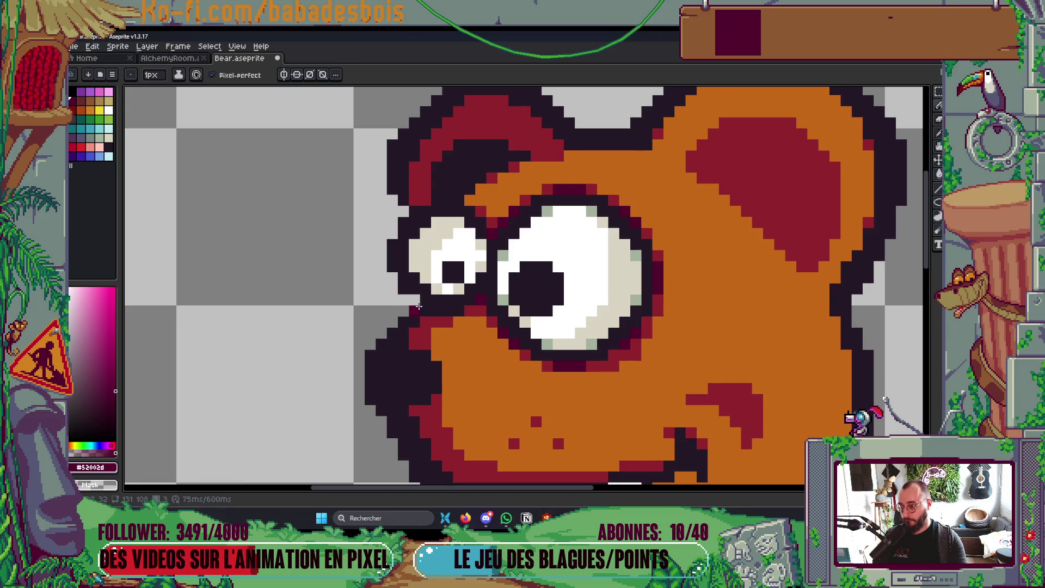
key("period")
key("comma")
key("period")
key("comma")
key("period")
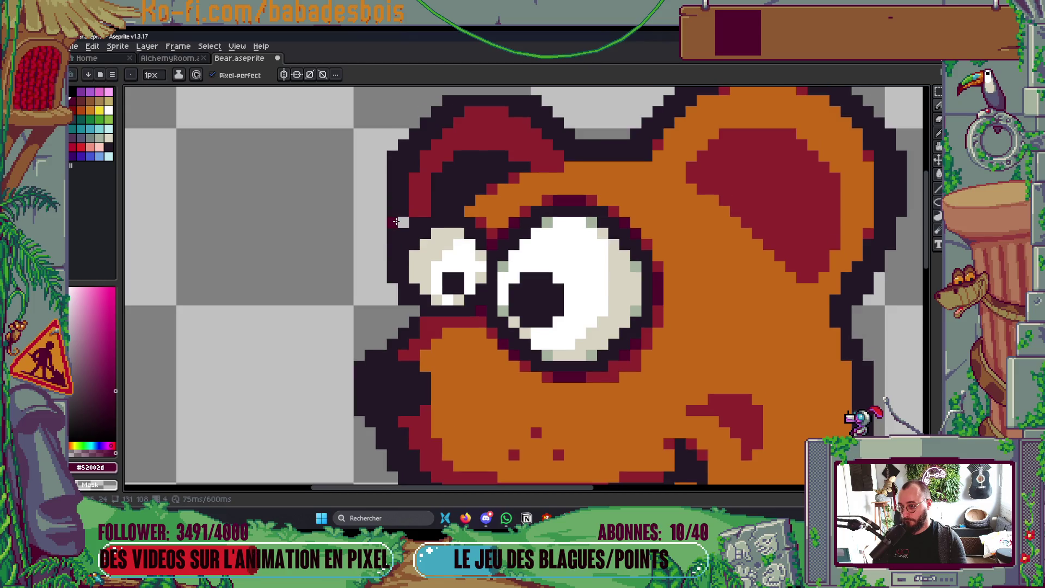
Touch up the face's left-edge outline with dark maroon pixels.
left_click(403, 222)
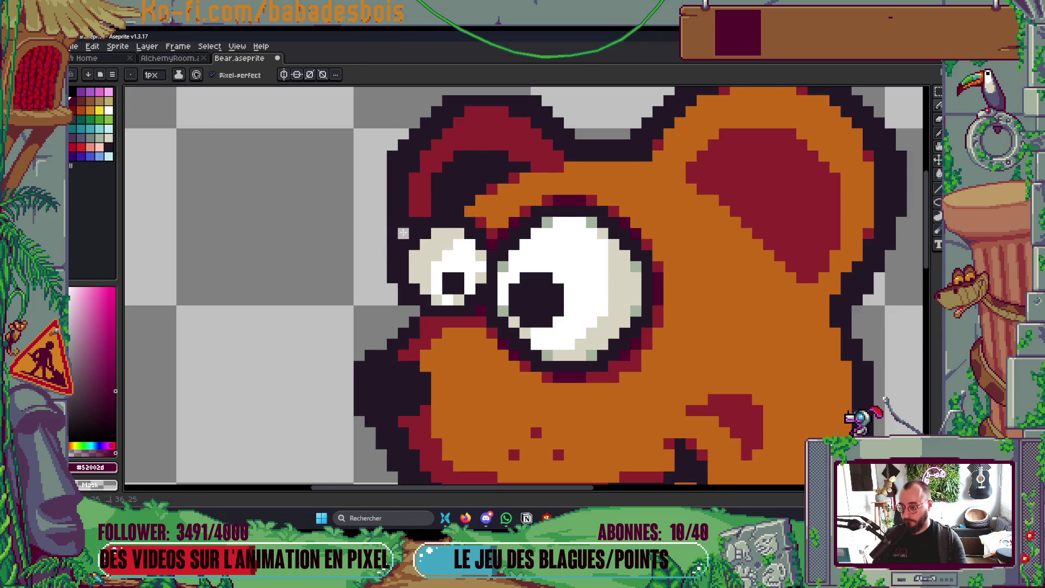
left_click_drag(392, 221, 391, 251)
left_click(394, 245)
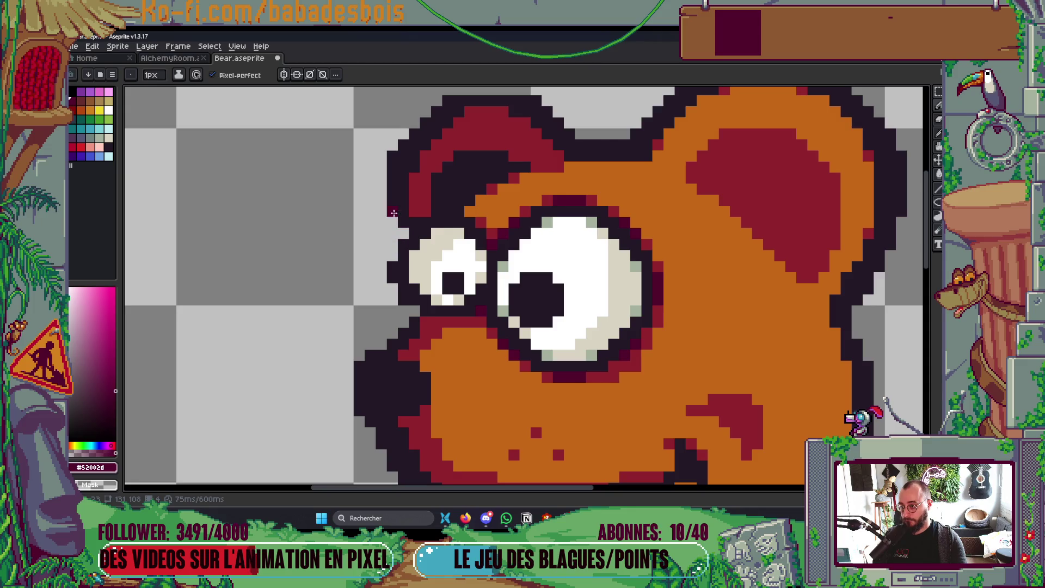
left_click(395, 252, "alt")
scroll(485, 246, "down", 5)
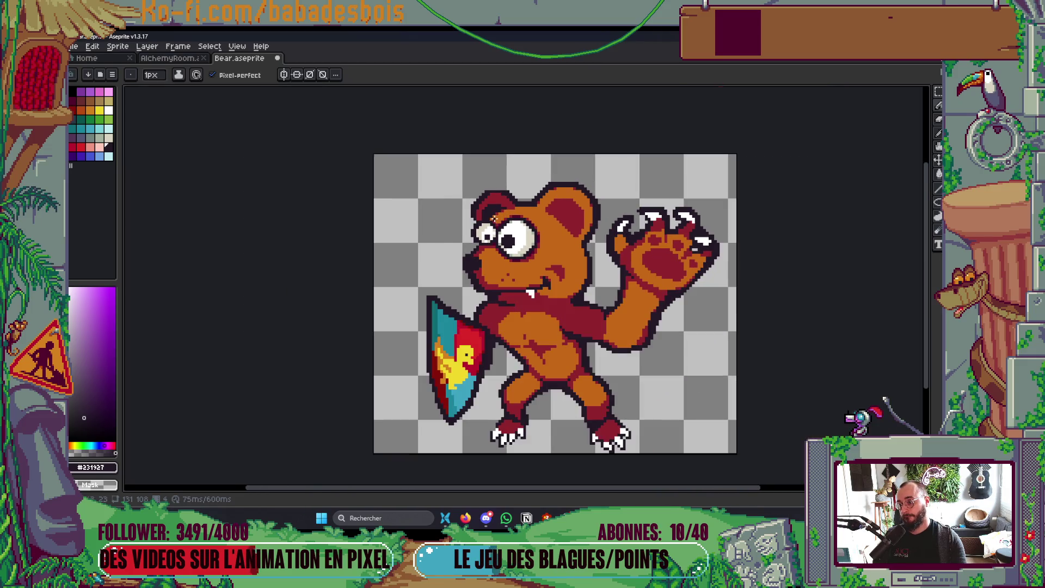
scroll(494, 218, "down", 3)
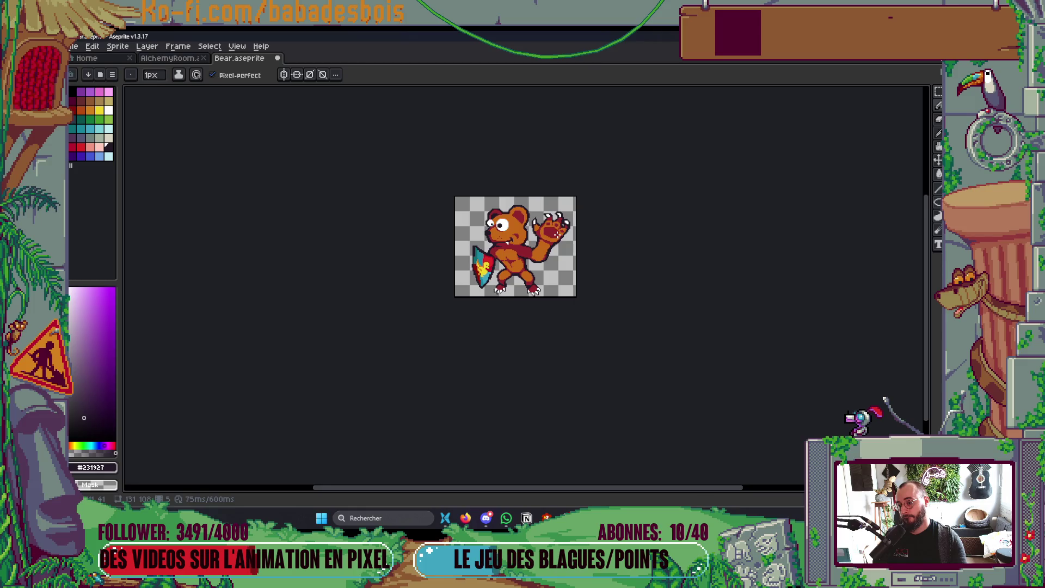
scroll(508, 236, "up", 5)
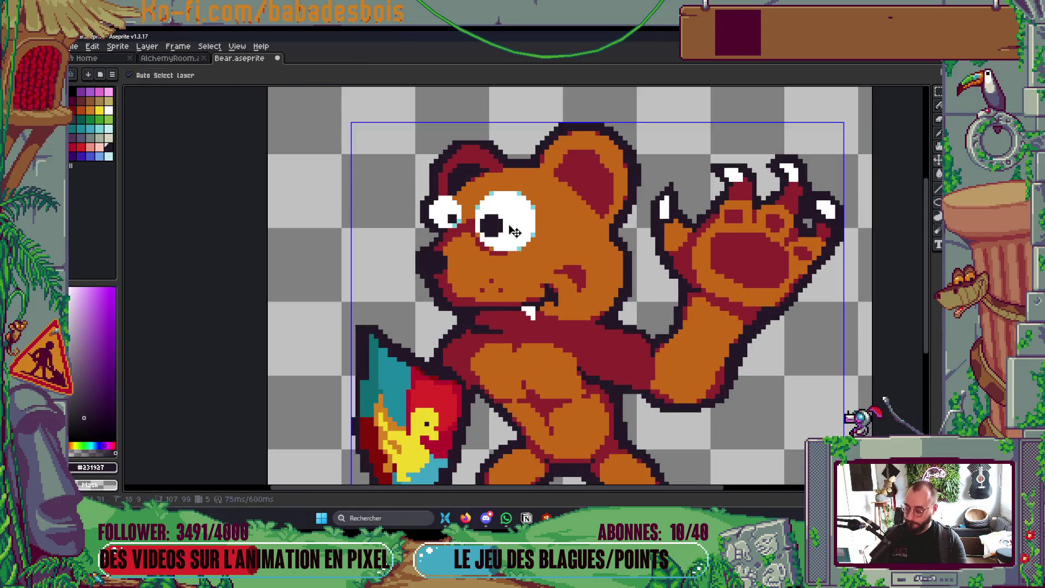
Start a transform on the selected eyes and commit it.
left_click(515, 233)
scroll(515, 233, "up", 2)
key("b")
scroll(450, 140, "up", 2)
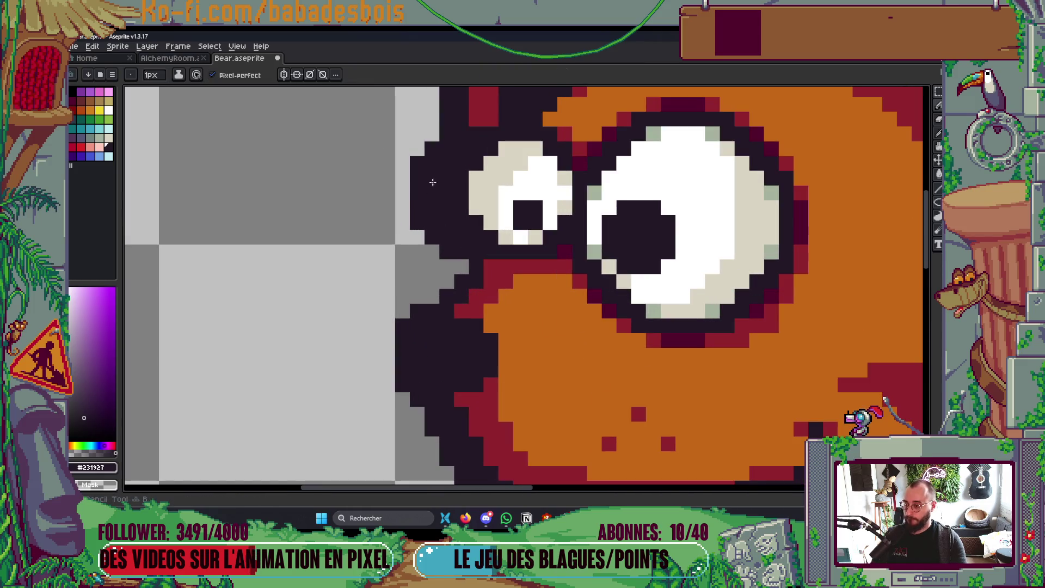
Erase outline pixels along the bear's left edge, then reselect both eyes.
left_click(450, 140)
mouse_move(436, 148)
left_mouse_down()
mouse_move(420, 160)
mouse_move(418, 228)
left_mouse_up()
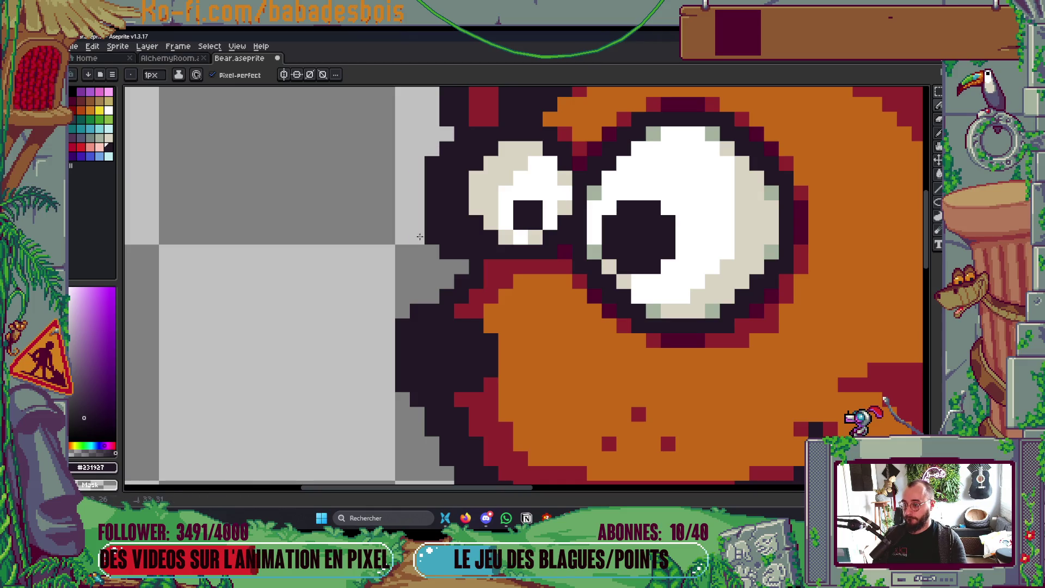
scroll(435, 239, "down", 4)
scroll(468, 214, "up", 4)
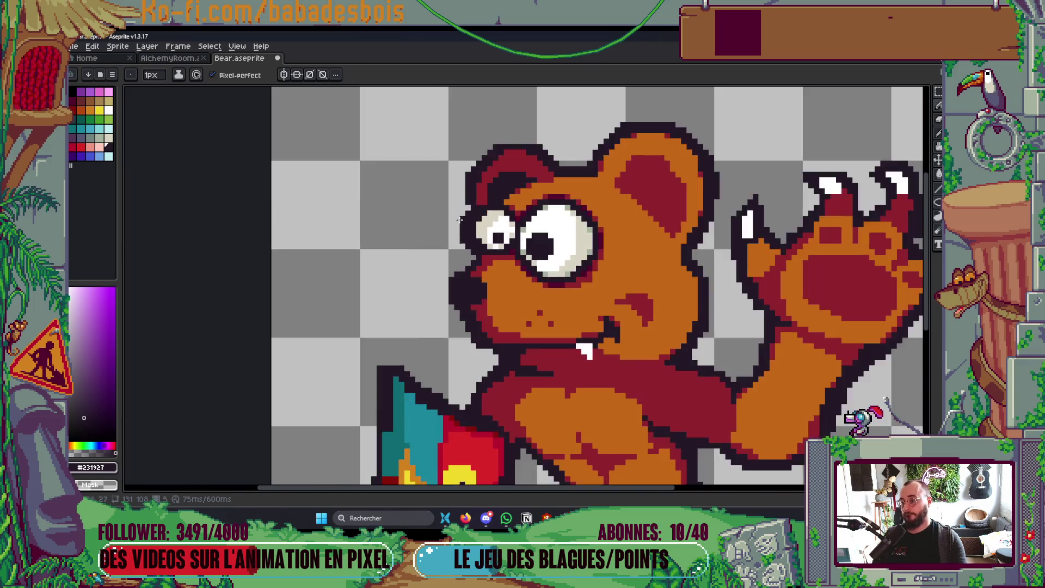
left_click_drag(469, 215, 472, 279)
left_click(497, 297)
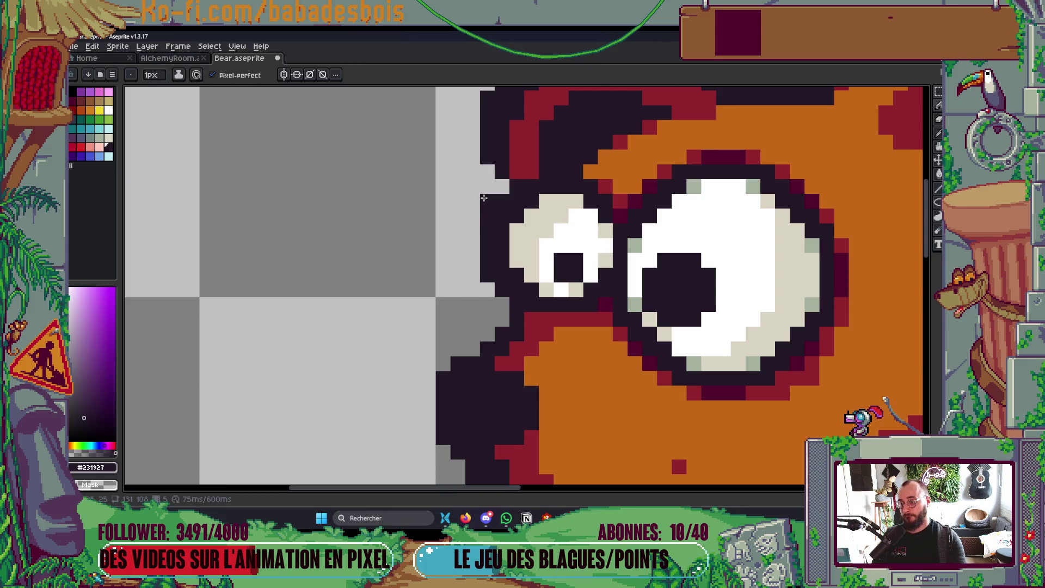
left_click(498, 277)
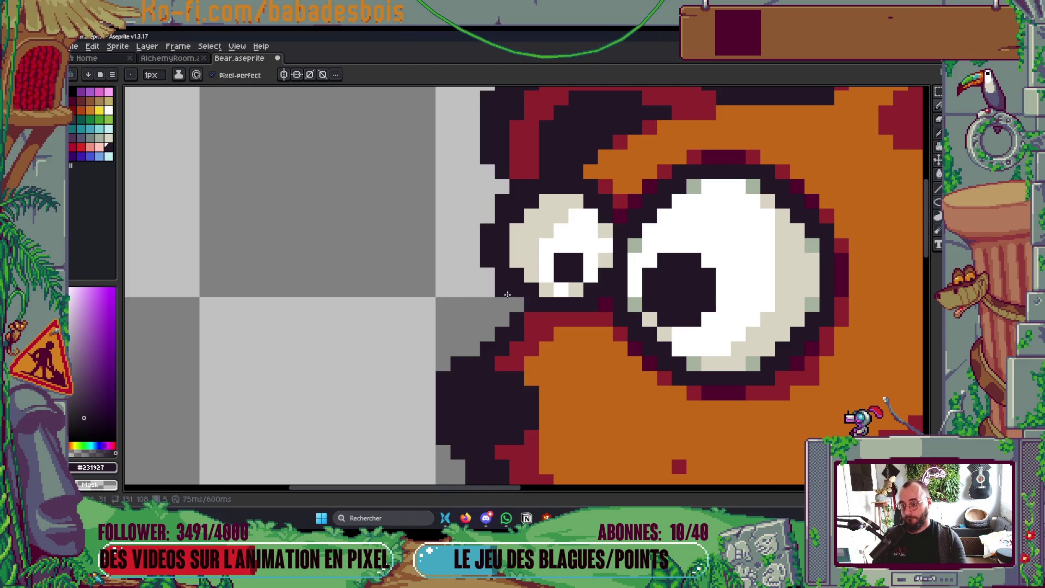
scroll(531, 279, "down", 5)
scroll(539, 273, "down", 3)
scroll(562, 262, "up", 2)
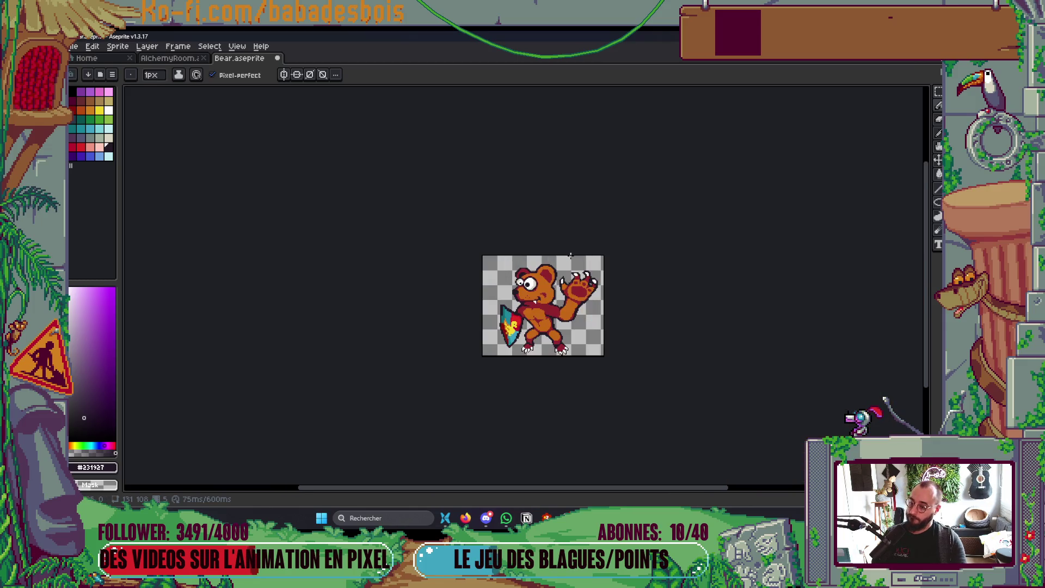
scroll(560, 264, "up", 4)
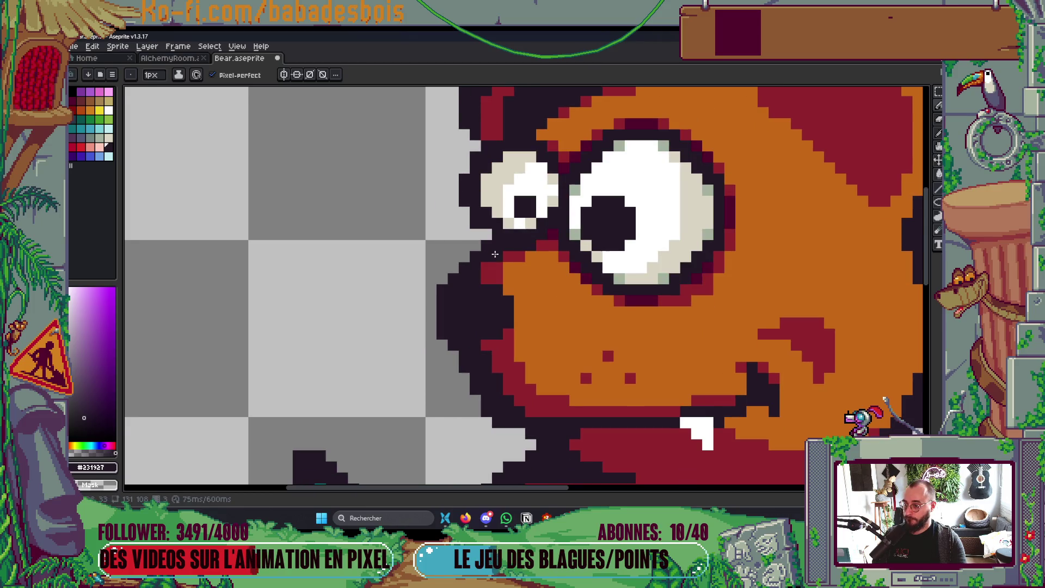
scroll(489, 233, "down", 3)
scroll(572, 221, "up", 1)
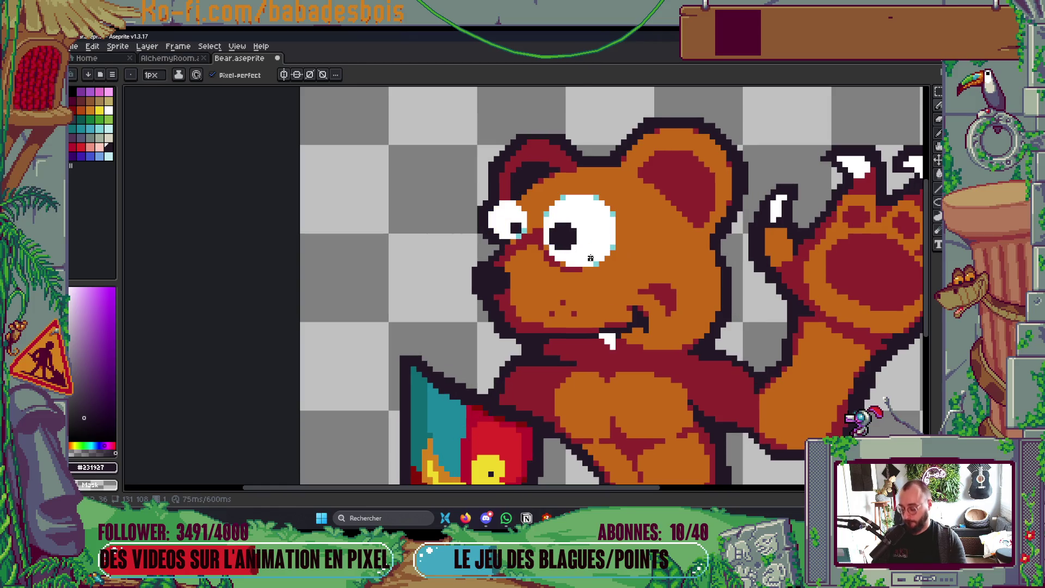
key("ctrl+shift+d")
Nudge the transformed eyes one pixel left and down and commit the move.
left_click_drag(595, 238, 593, 244)
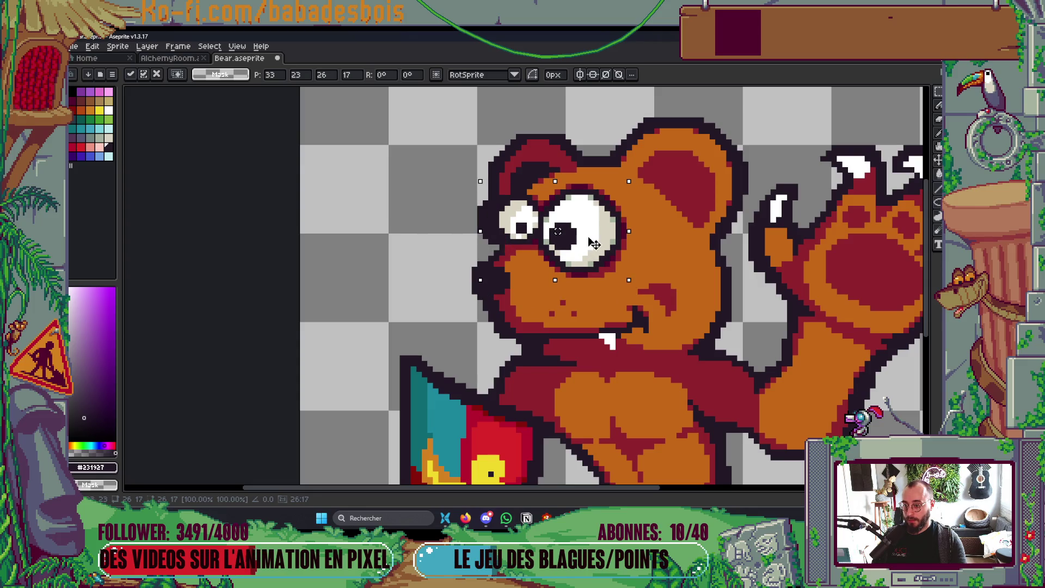
scroll(596, 246, "down", 1)
key("Return")
scroll(486, 203, "up", 5)
key("v")
Erase the stray dark outline pixels above and around the eyes, then play the animation.
key("e")
mouse_move(583, 297)
left_mouse_down()
mouse_move(532, 273)
mouse_move(524, 146)
mouse_move(536, 240)
mouse_move(513, 249)
mouse_move(513, 226)
mouse_move(550, 180)
mouse_move(501, 205)
left_mouse_up()
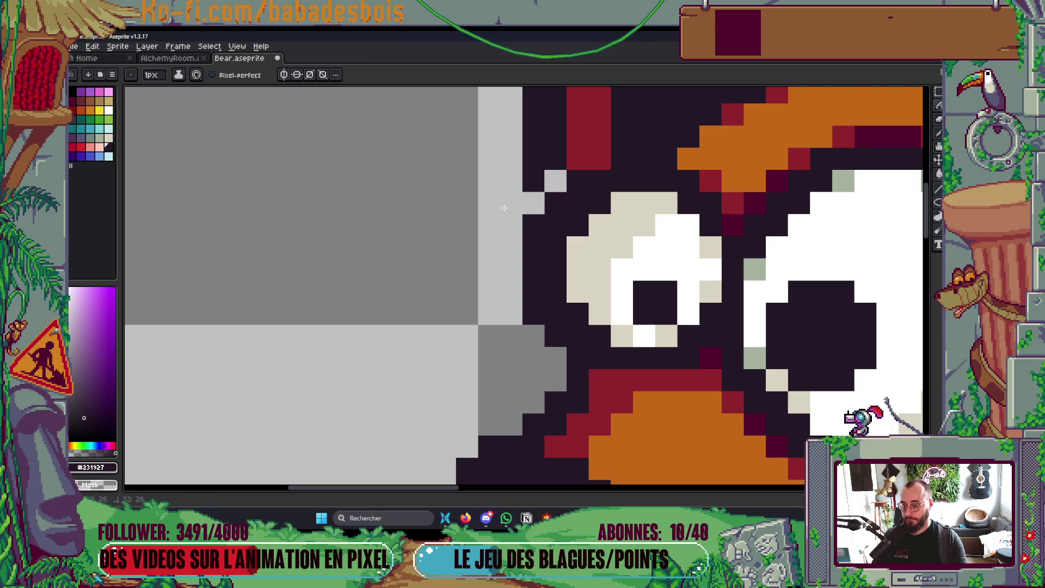
left_click(534, 180)
left_click(534, 225)
left_click(534, 158)
scroll(624, 164, "down", 3)
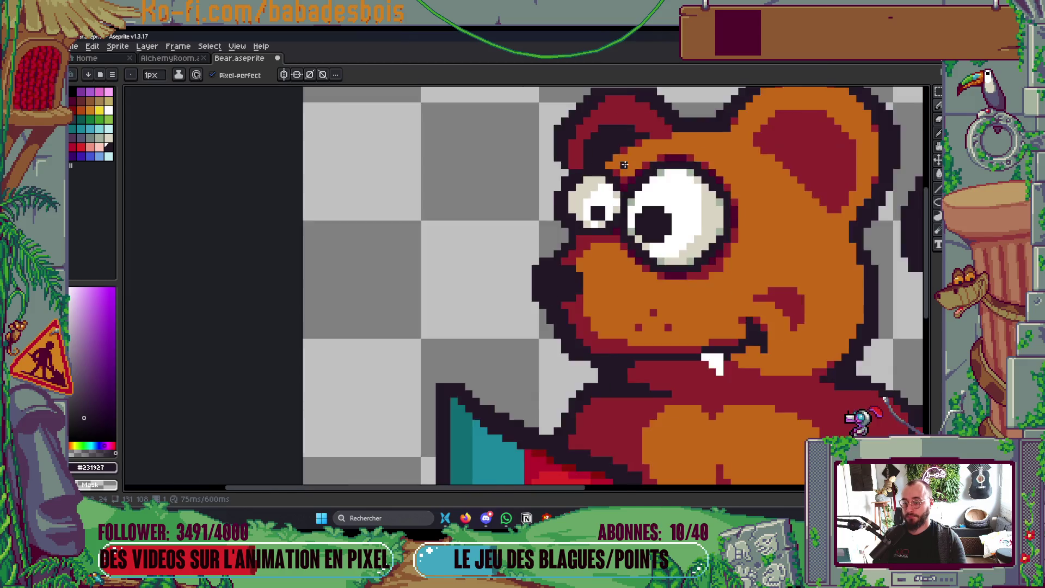
scroll(625, 164, "down", 2)
key("Return")
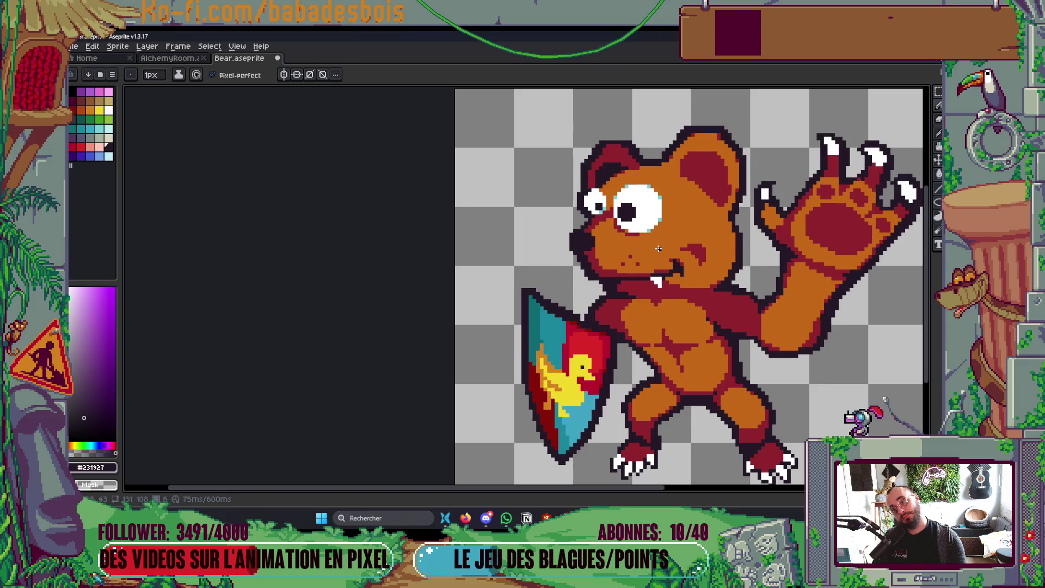
Lift the eyes again and move them down one pixel.
scroll(649, 286, "up", 1)
scroll(648, 286, "up", 1)
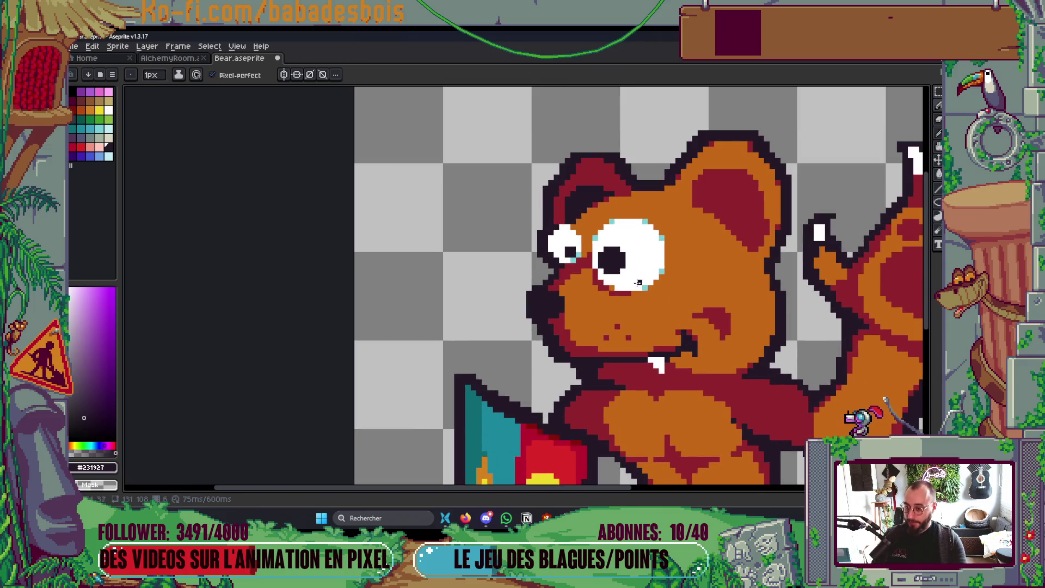
key("ctrl+t")
left_click_drag(637, 280, 640, 283)
key("Return")
scroll(547, 239, "up", 1)
Flip between animation frames to compare the eyes, then paste the redrawn larger eyes.
key("b")
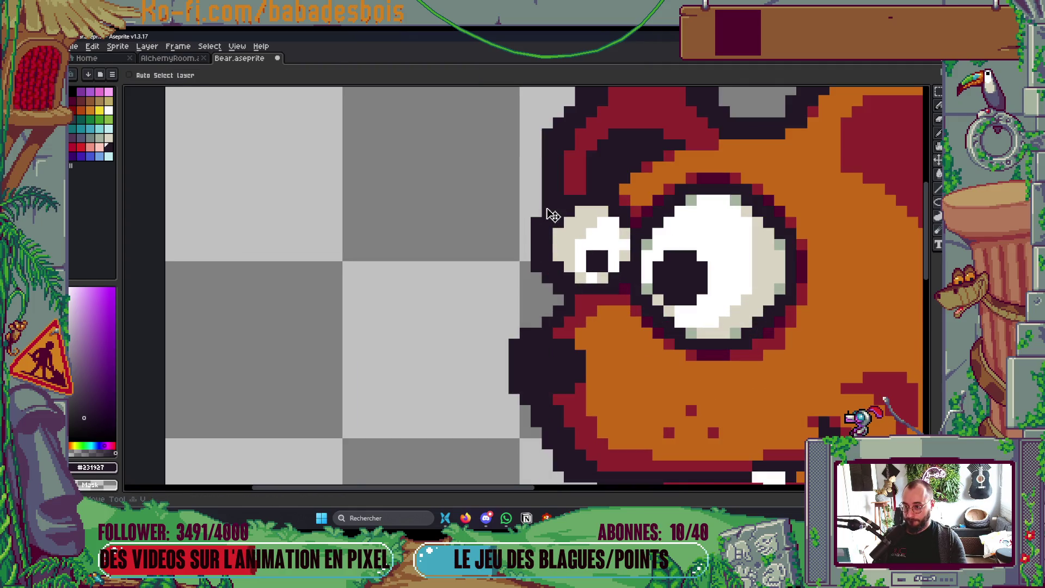
scroll(588, 260, "down", 3)
scroll(590, 257, "up", 4)
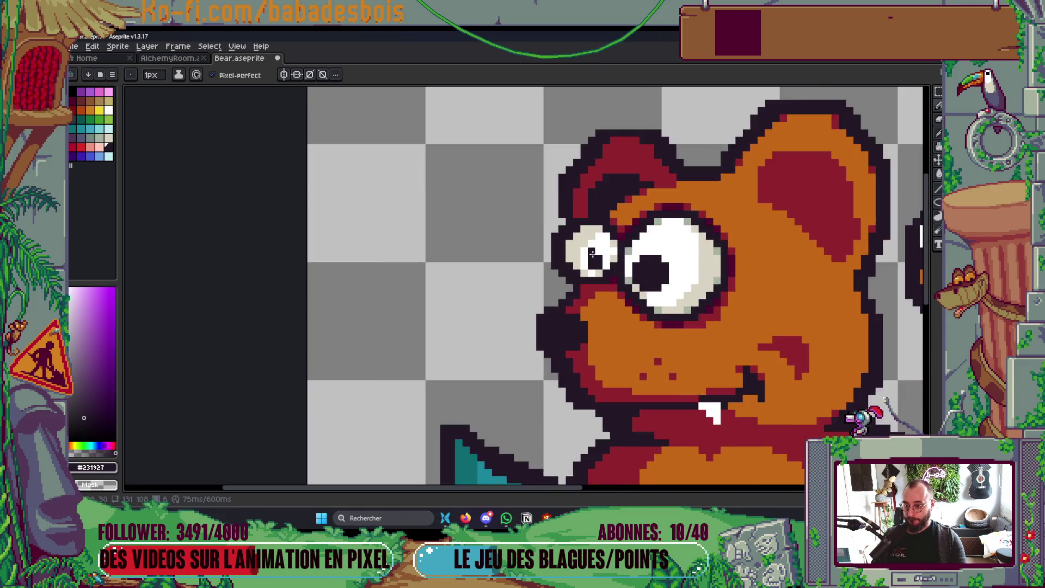
key("Right")
key("Left")
key("Right")
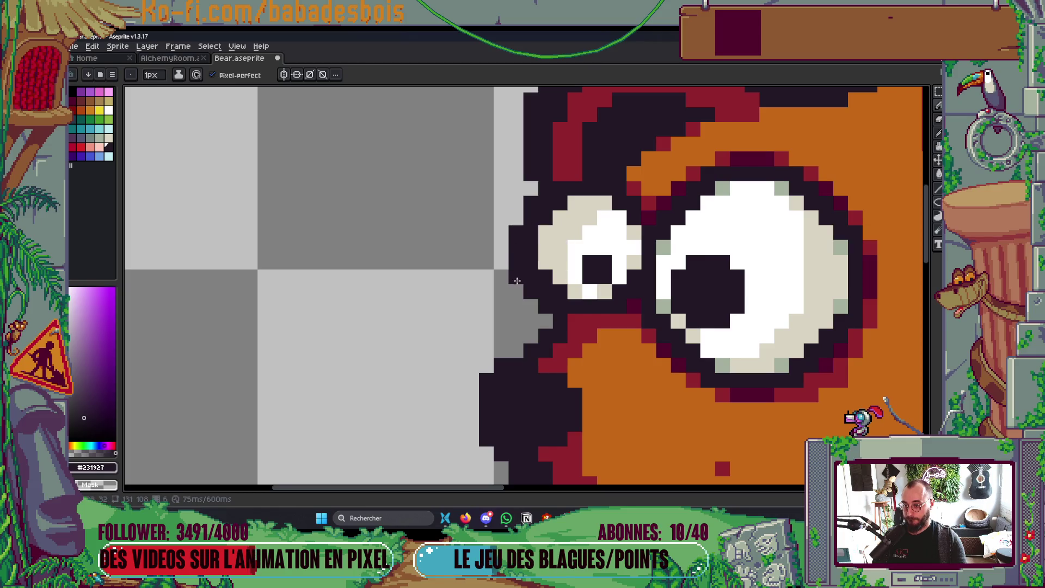
key("Left")
scroll(603, 249, "down", 3)
key("Right")
key("Left")
key("Right")
key("Left")
key("Right")
scroll(662, 212, "down", 2)
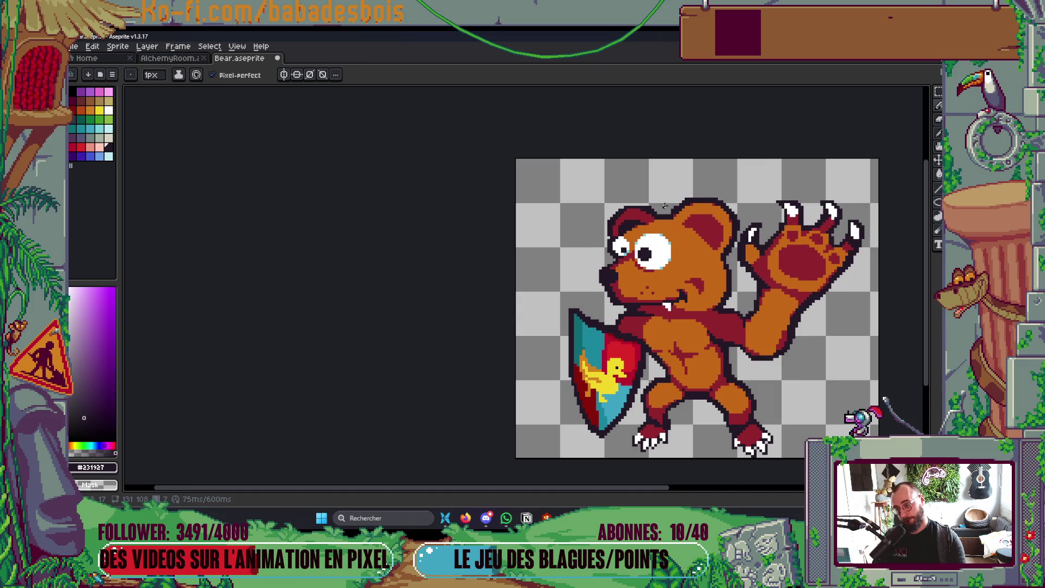
scroll(655, 256, "up", 3)
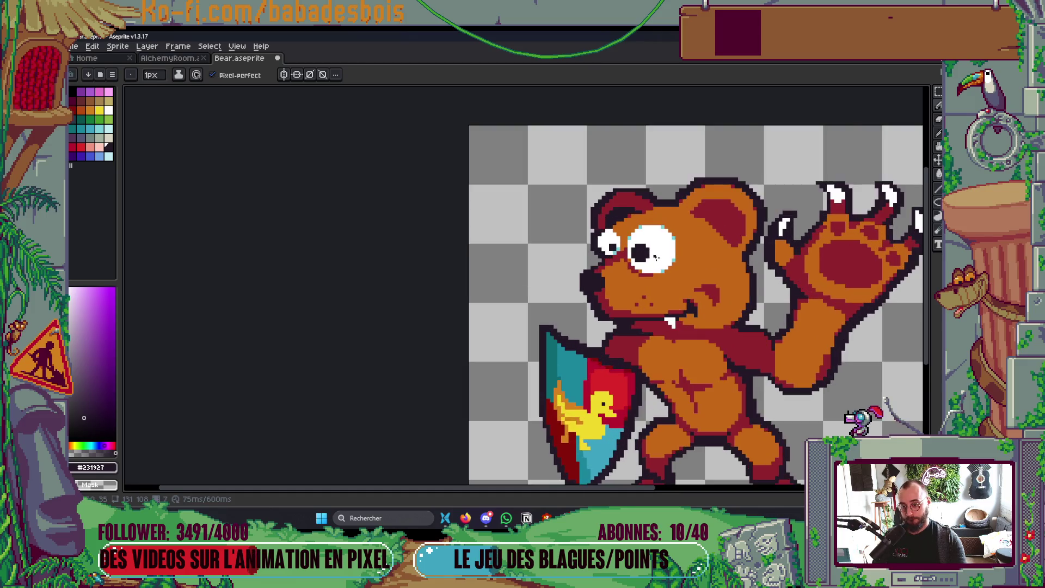
key("ctrl+v")
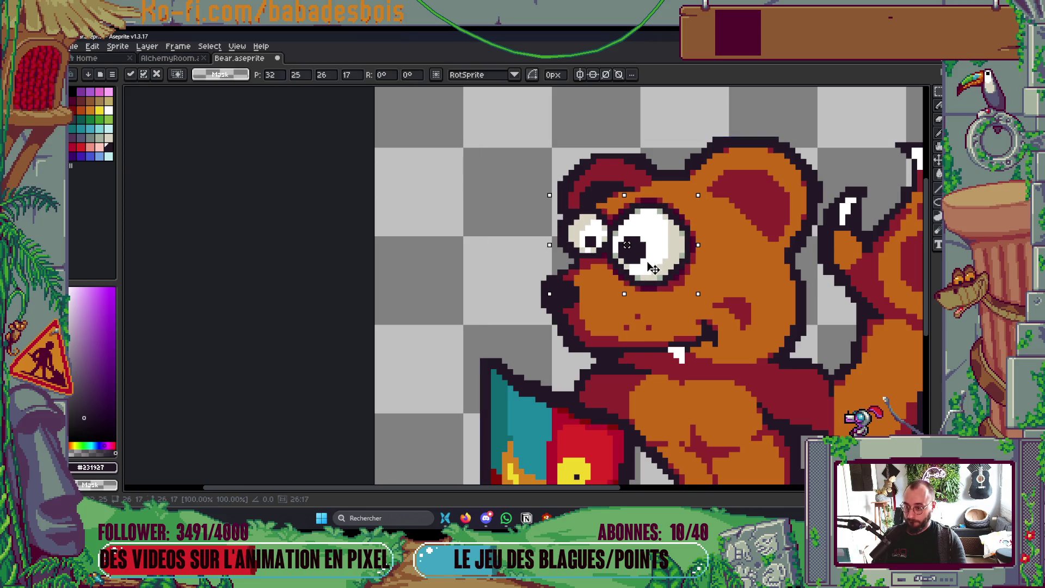
Re-paste the larger eyes and place them slightly left and down.
left_click(688, 310)
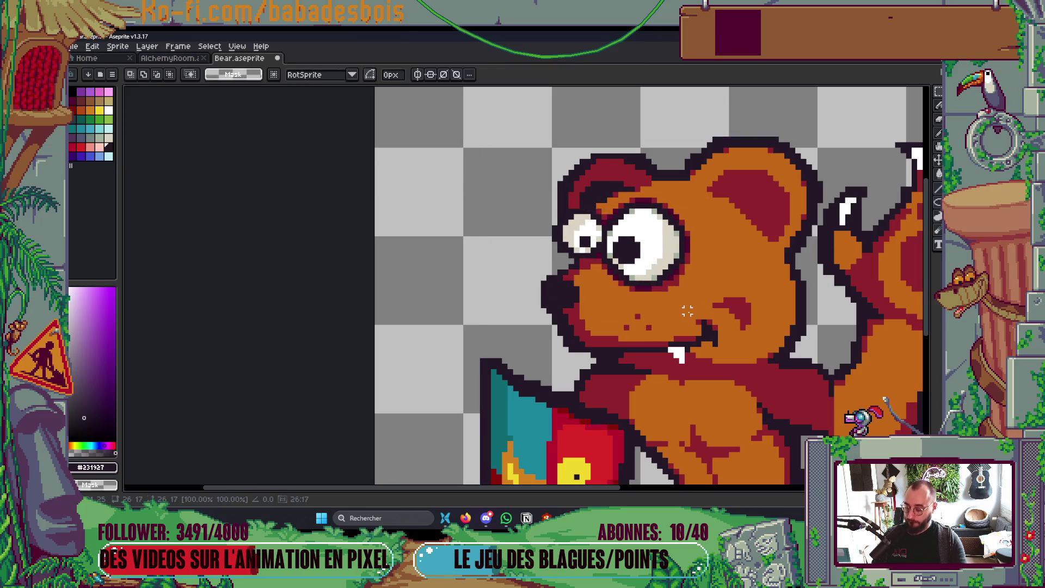
key("ctrl+z")
key("ctrl+v")
left_click_drag(692, 233, 677, 253)
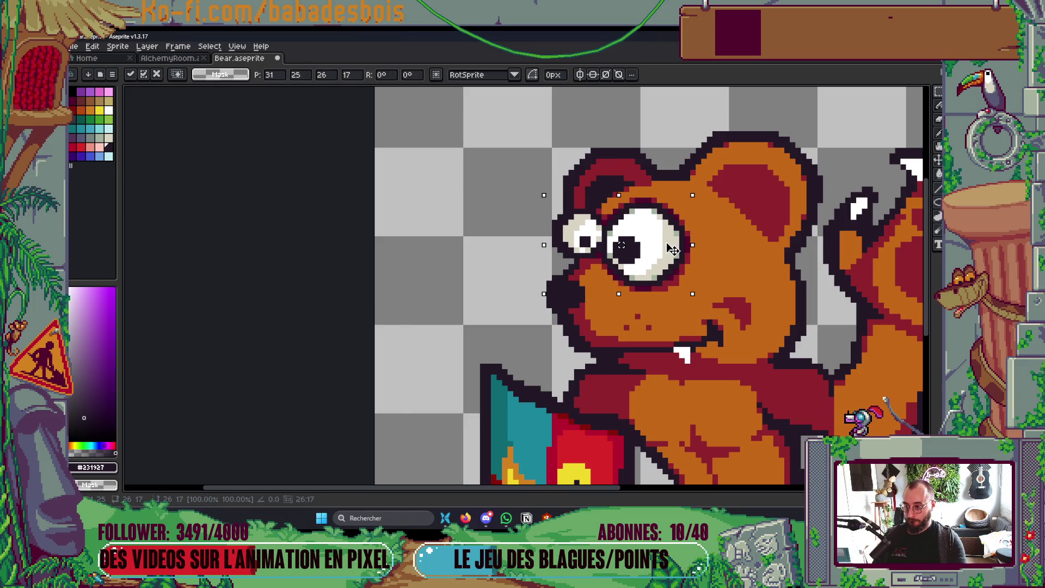
left_click(709, 288)
scroll(708, 287, "up", 1)
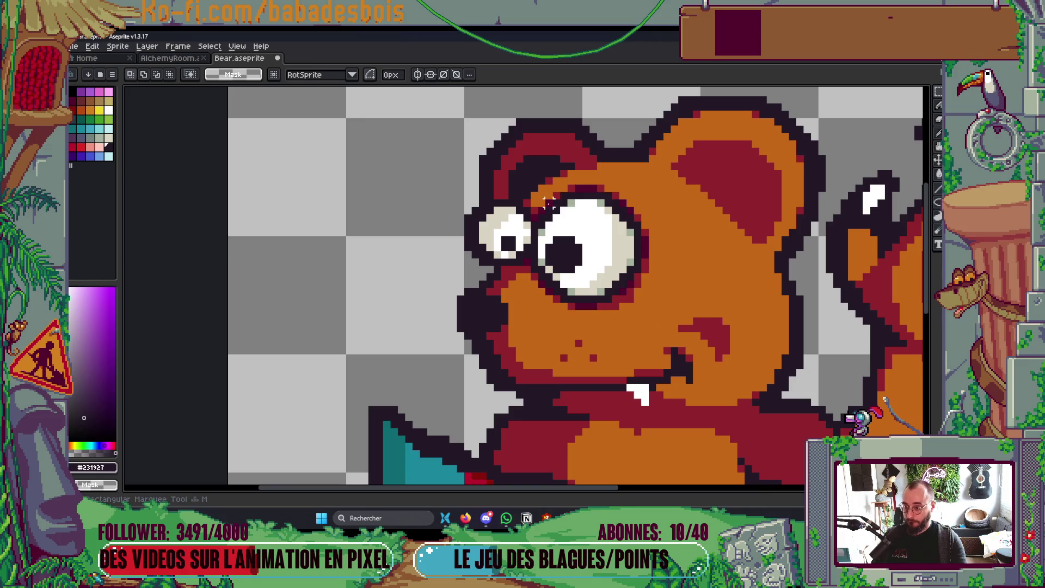
Stretch the larger eye one pixel wider and one pixel taller.
left_click_drag(539, 194, 658, 311)
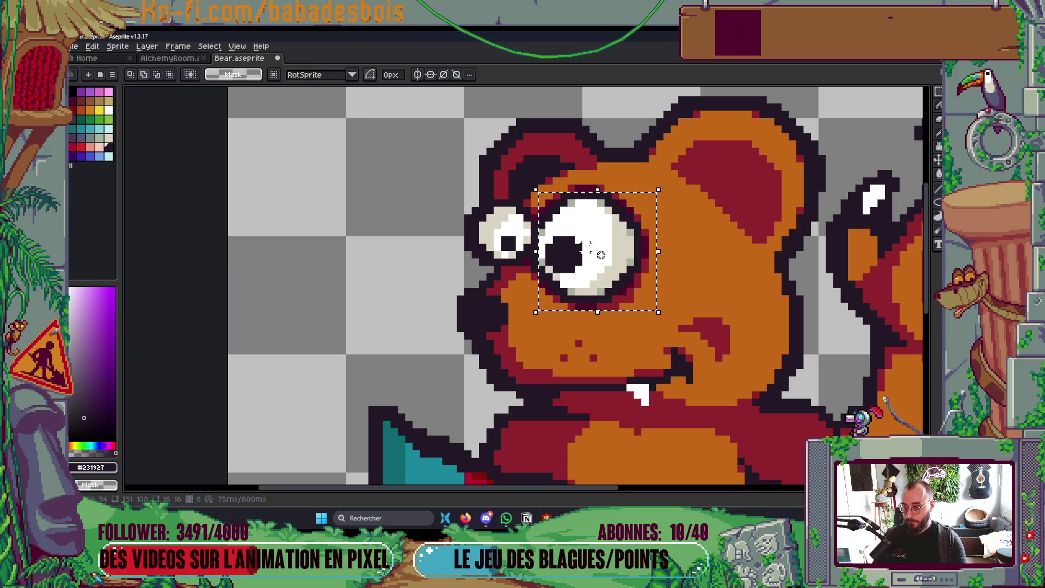
left_click_drag(536, 251, 528, 252)
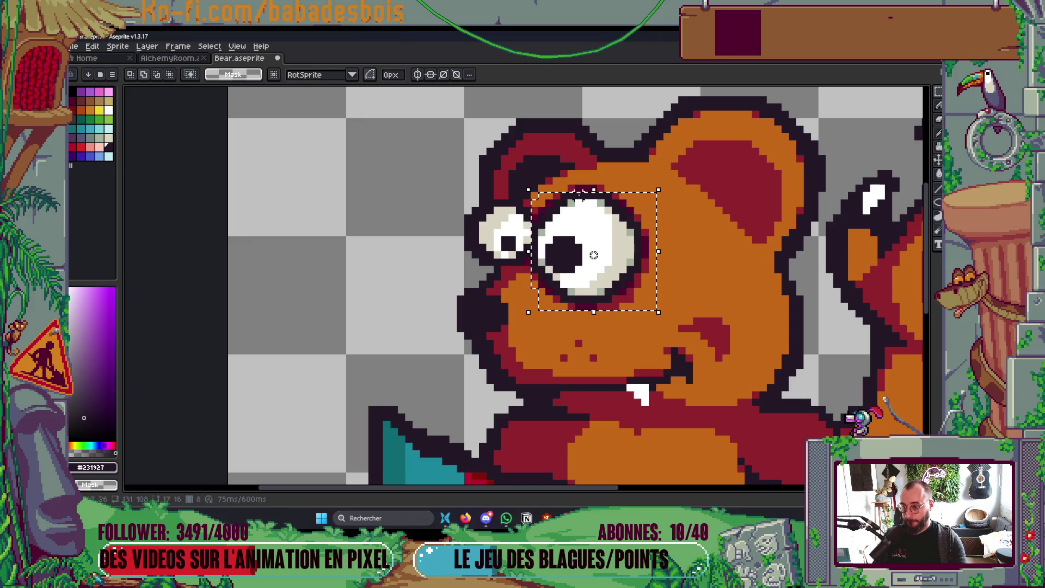
left_click_drag(599, 210, 605, 203)
key("Return")
scroll(604, 203, "up", 2)
Fill the grey gap and leftover grey pixels between the eyes with orange fur.
key("g")
left_click(469, 450, "alt")
left_click(432, 420)
left_click(455, 469)
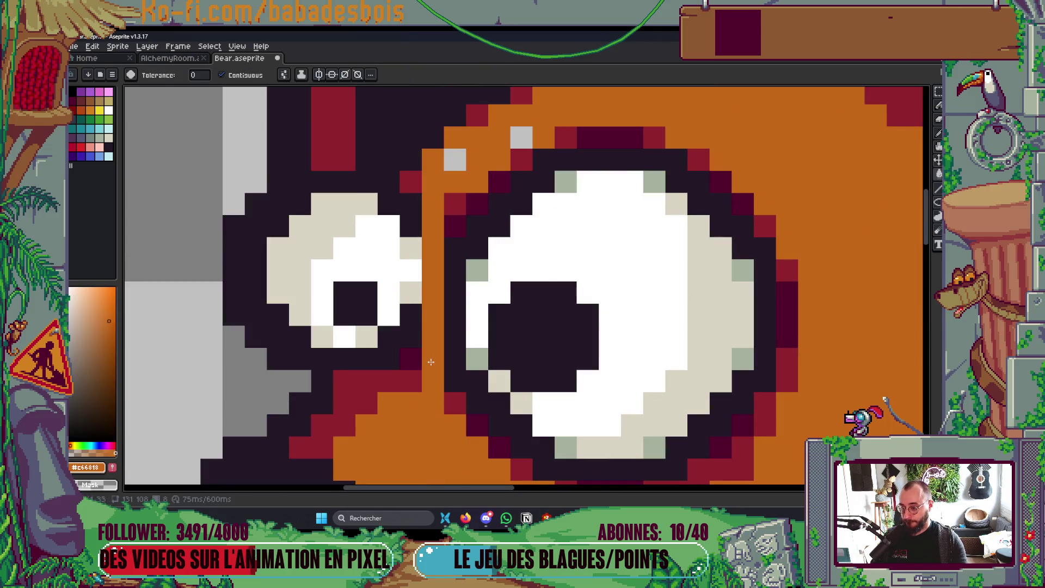
key("b")
left_click(454, 160)
left_click(521, 137)
Add a dark outline and red shading pixels beside the small eye, then save Bear.aseprite.
left_click_drag(454, 231, 493, 199)
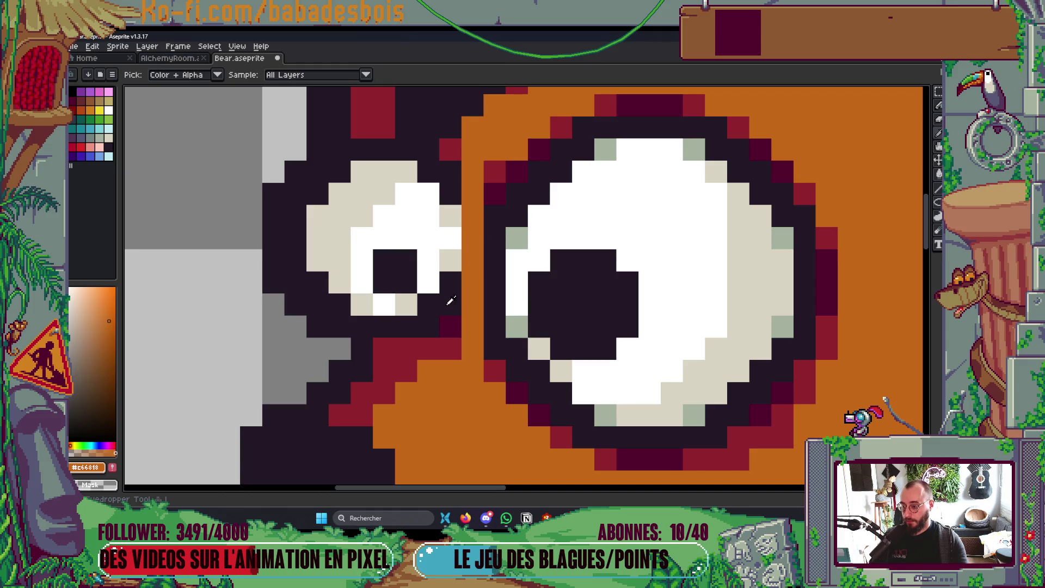
left_click(484, 243, "alt")
mouse_move(469, 284)
left_mouse_down()
mouse_move(466, 194)
mouse_move(469, 288)
left_mouse_up()
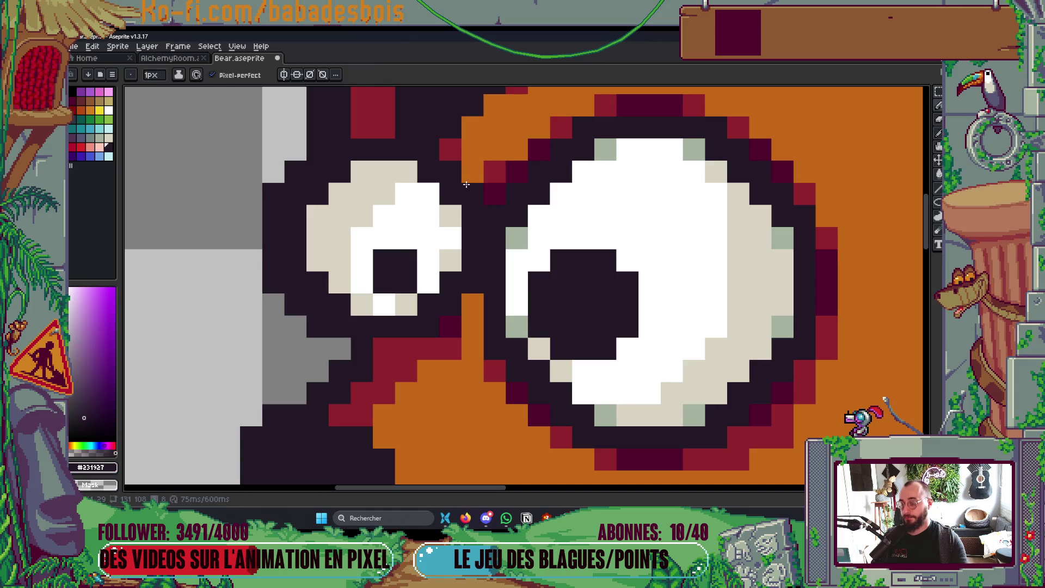
left_click(452, 343, "alt")
left_click(472, 304)
left_click(472, 169)
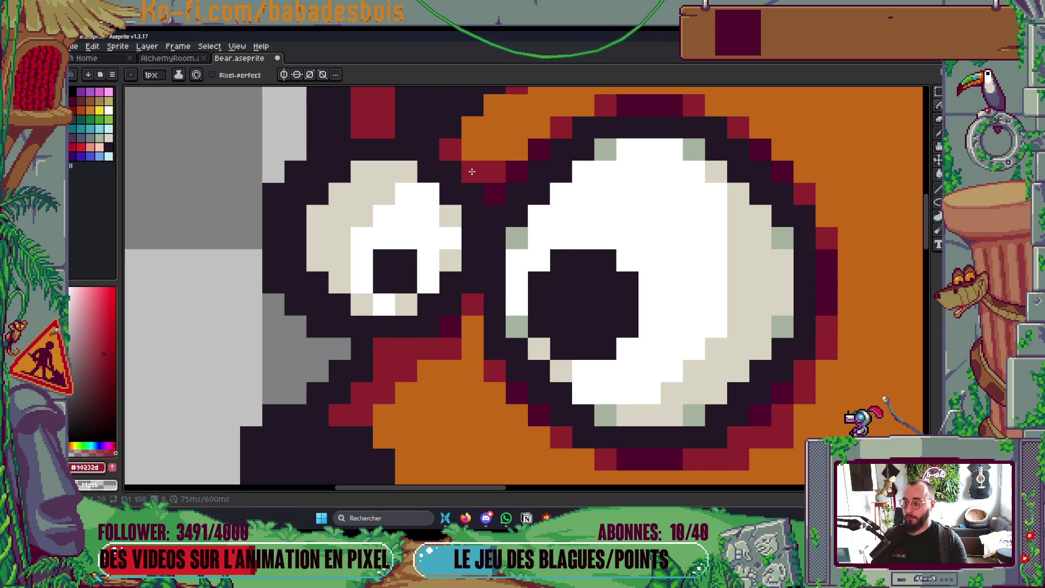
scroll(472, 163, "down", 6)
scroll(615, 200, "down", 3)
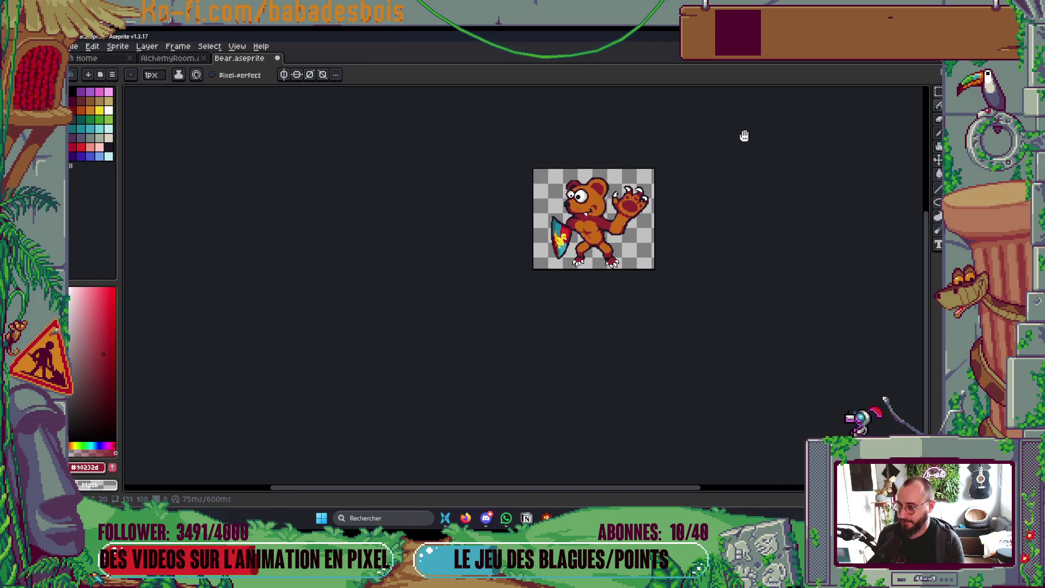
key("ctrl+s")
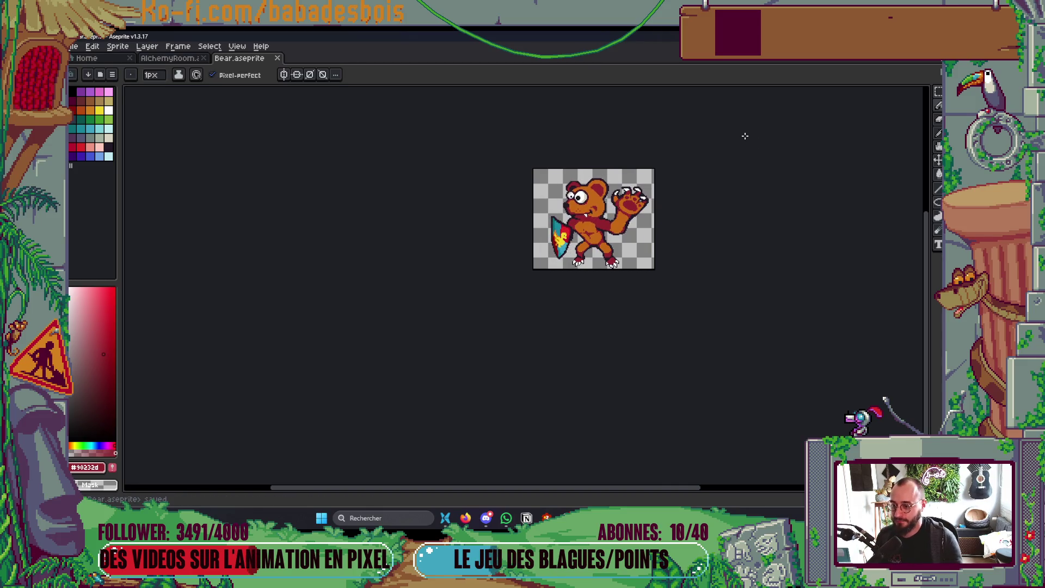
Switch to Godot and open ActorVue.tscn through a quick scene search for 'Bear'.
key("alt+Tab")
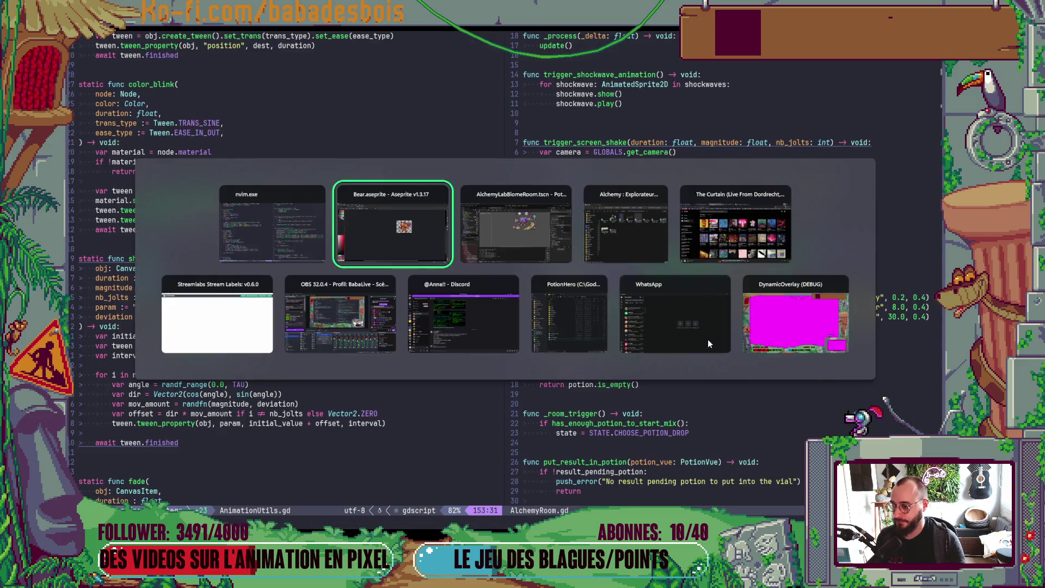
key("alt+Tab")
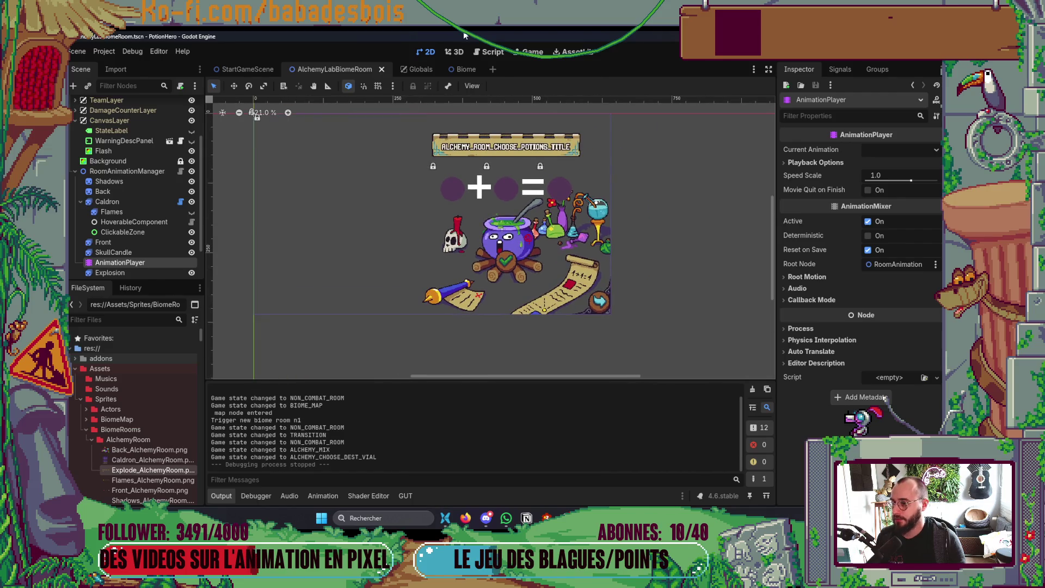
key("ctrl+shift+o")
type("Bear")
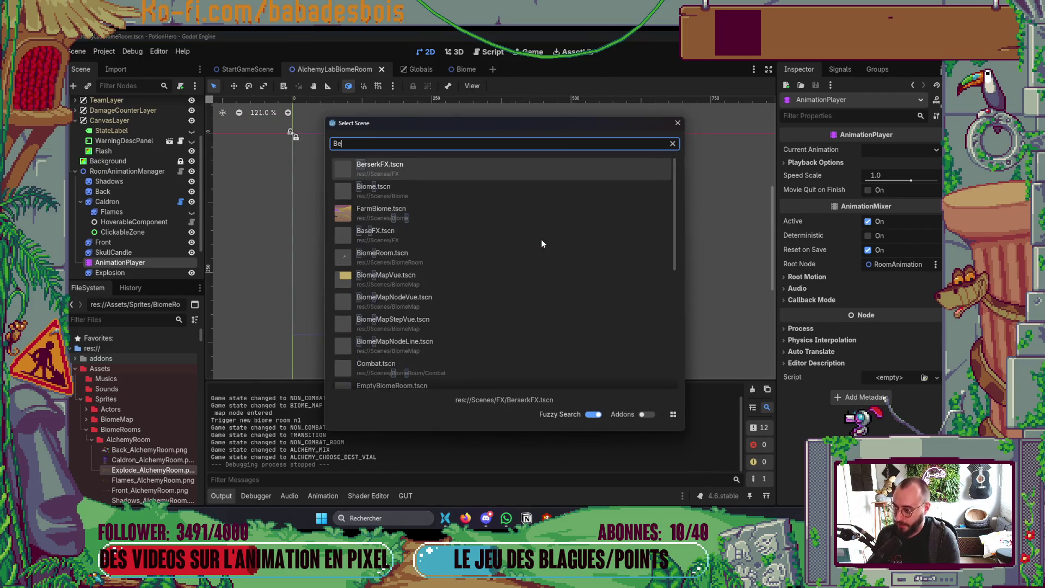
key("Down")
key("Return")
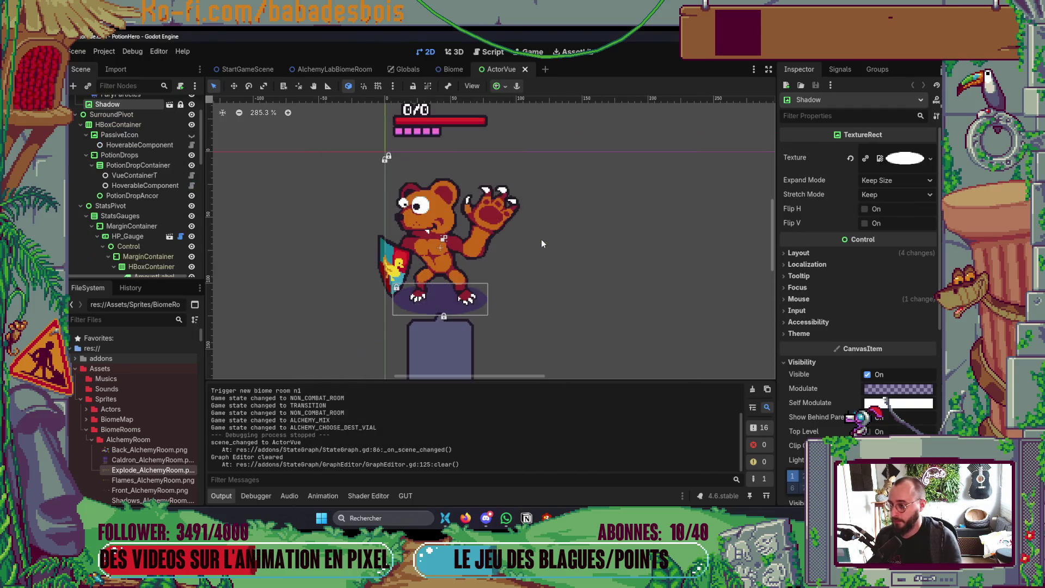
scroll(133, 169, "up", 3)
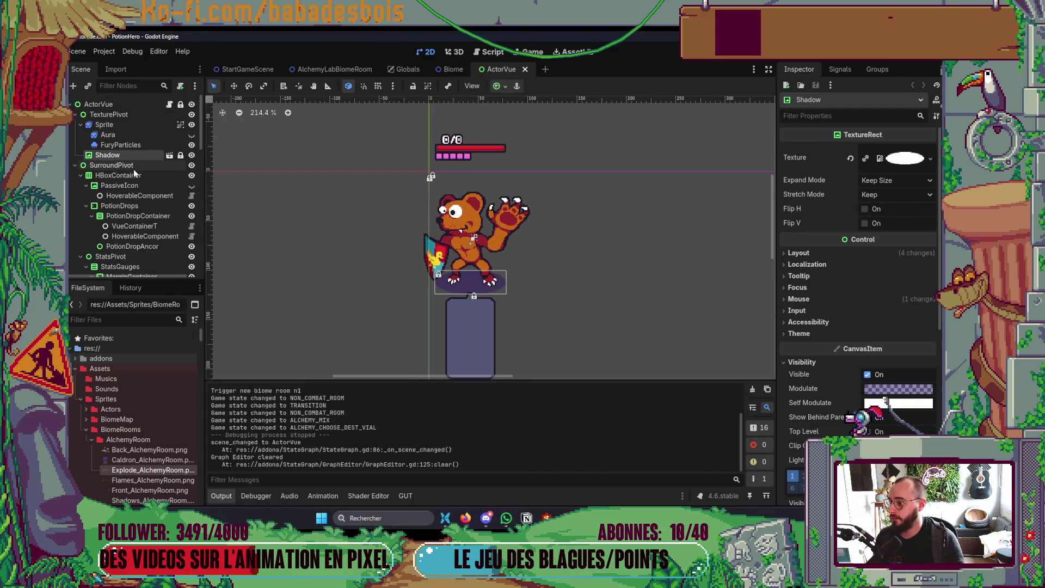
Select the bear's Sprite node and filter the FileSystem for 'Bear'.
left_click(104, 125)
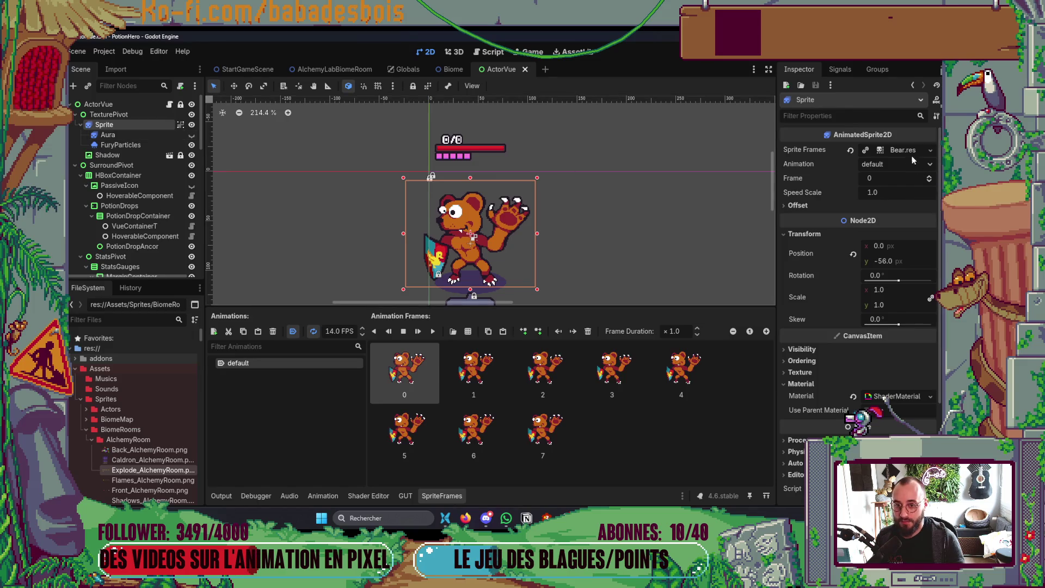
left_click(104, 51)
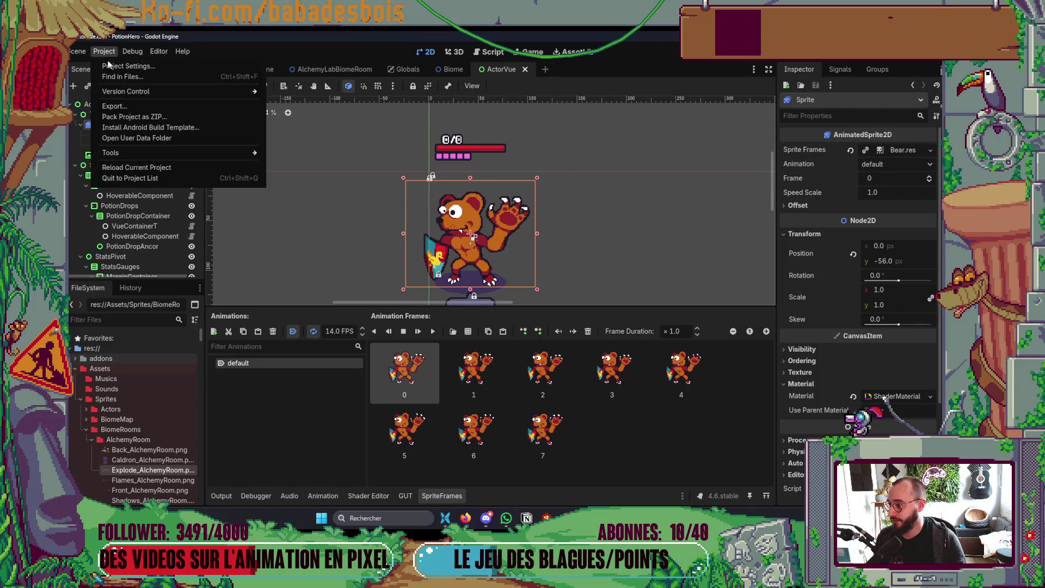
left_click(435, 217)
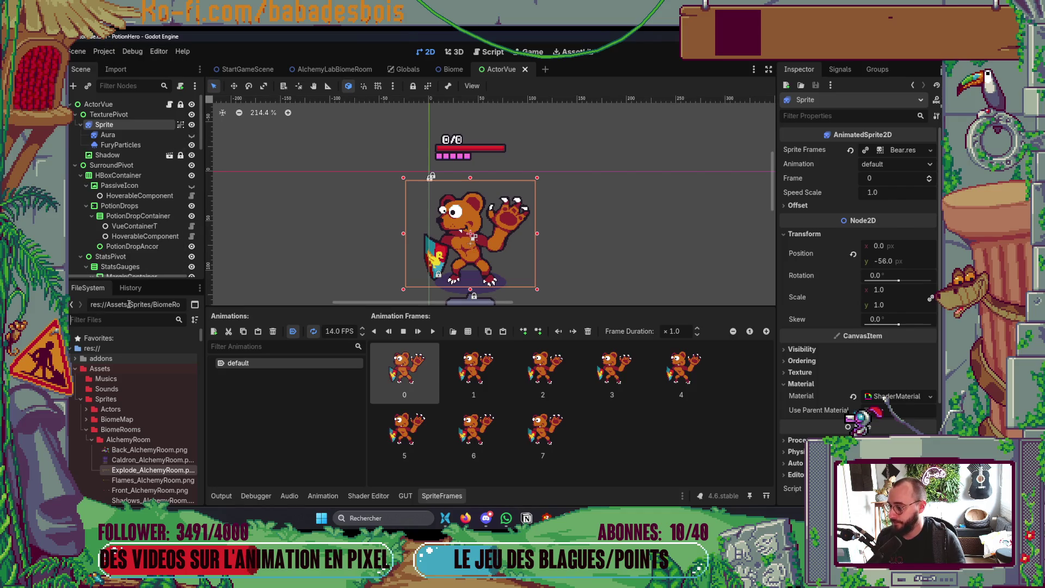
type("Bear")
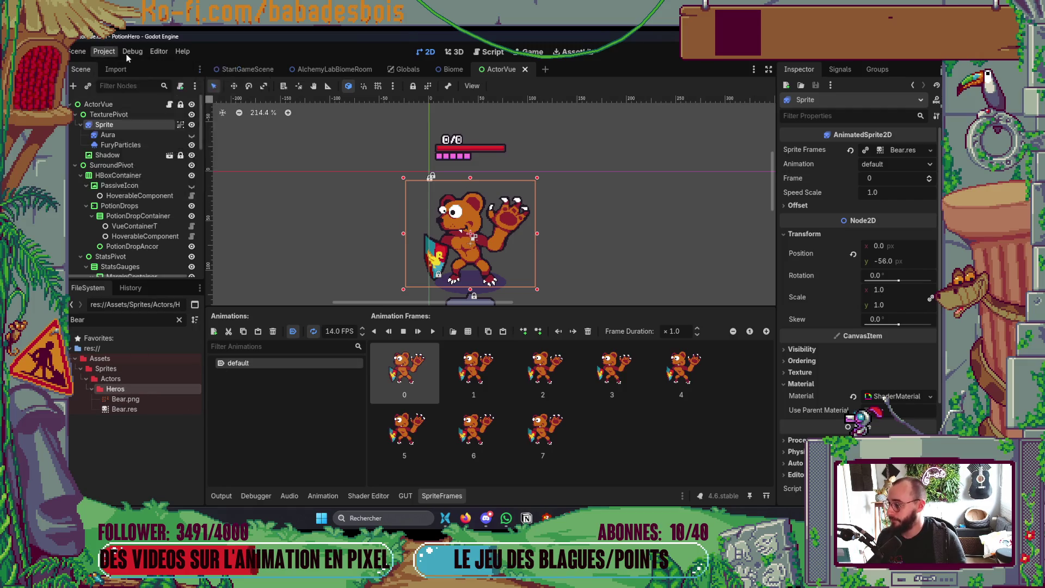
Open the Aseprite Wizard Spritesheet Wizard Dock and check its Imported Resources.
left_click(101, 52)
mouse_move(155, 154)
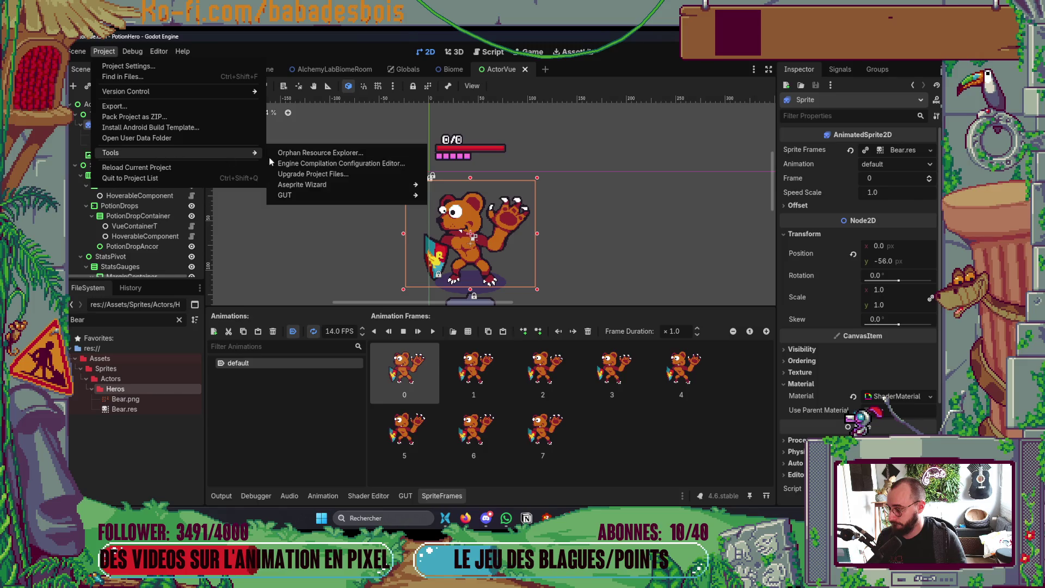
mouse_move(420, 186)
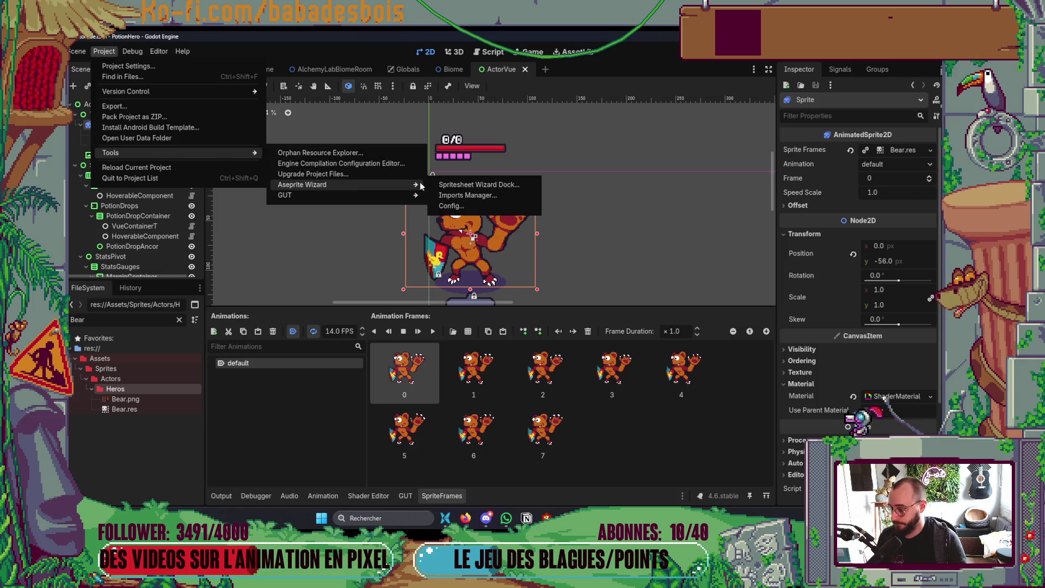
left_click(522, 188)
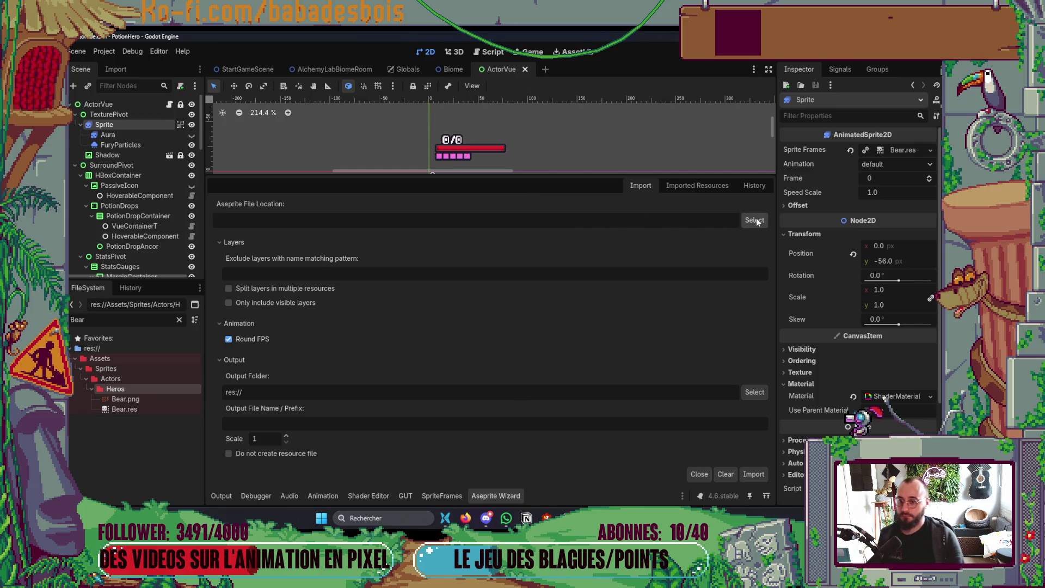
left_click(711, 185)
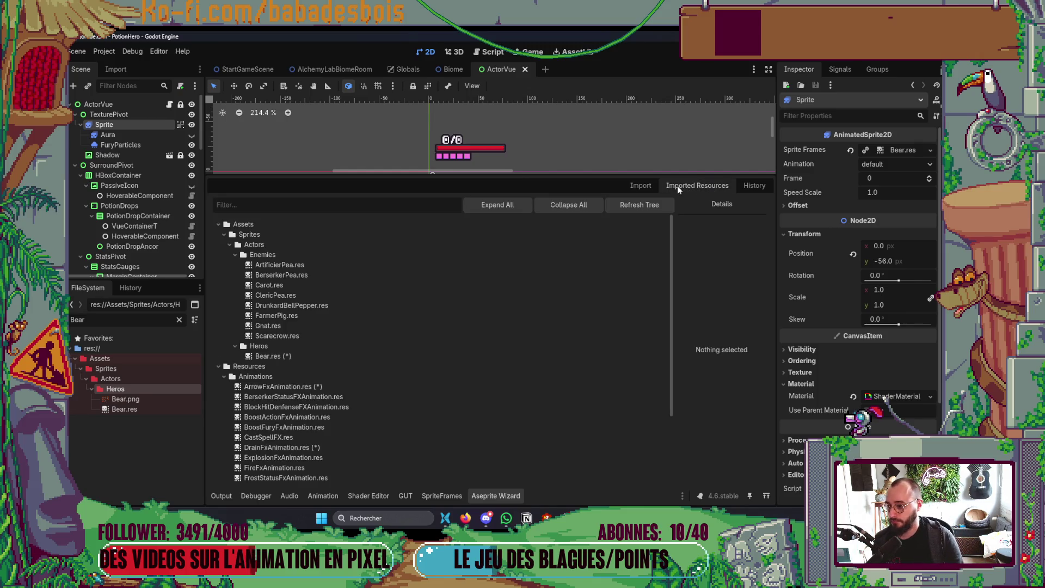
scroll(479, 322, "down", 3)
scroll(481, 317, "up", 3)
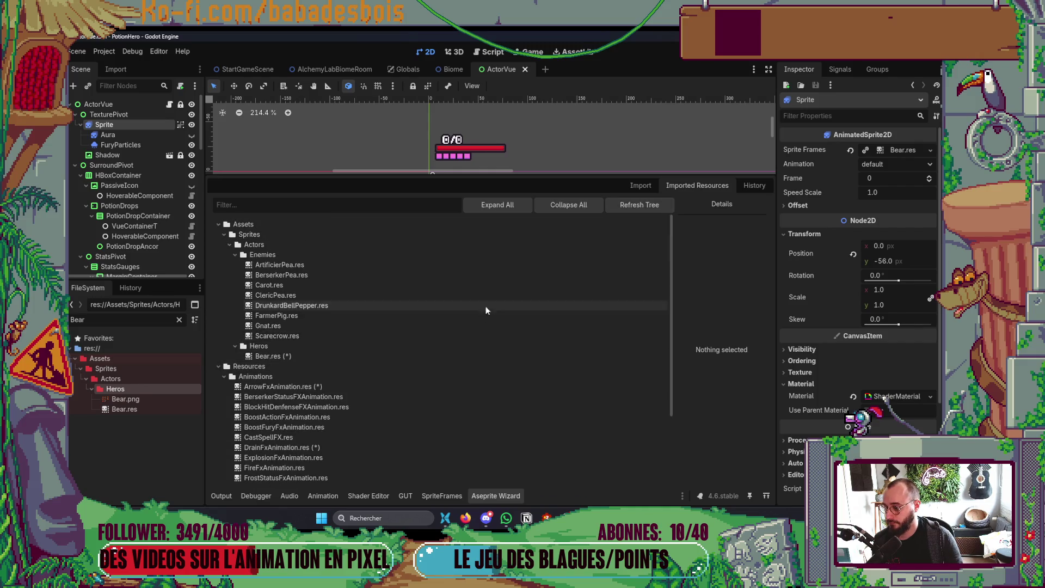
left_click(656, 184)
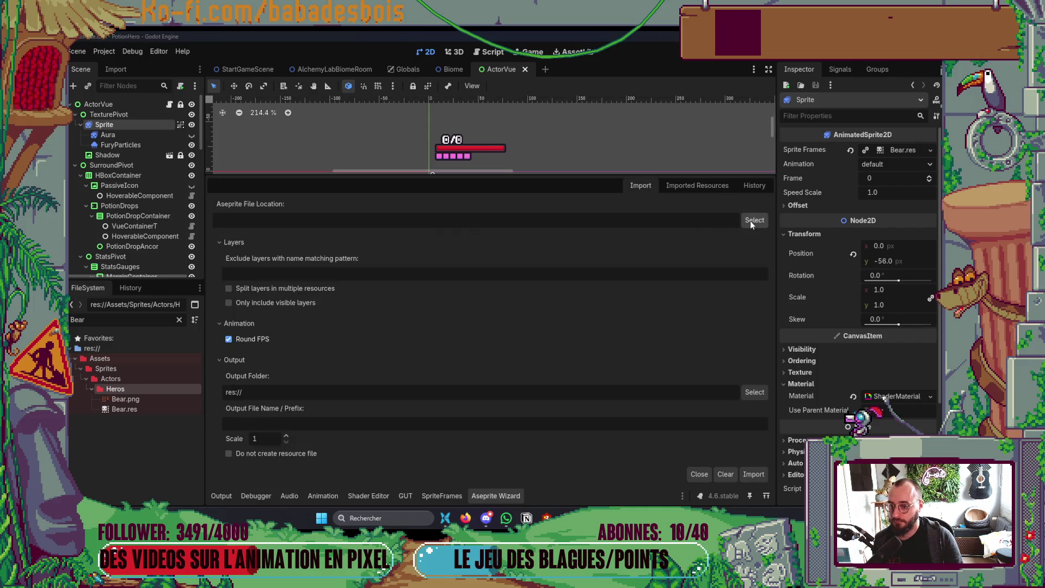
Browse for the Aseprite source file, cancel, and switch to Aseprite.
left_click(751, 221)
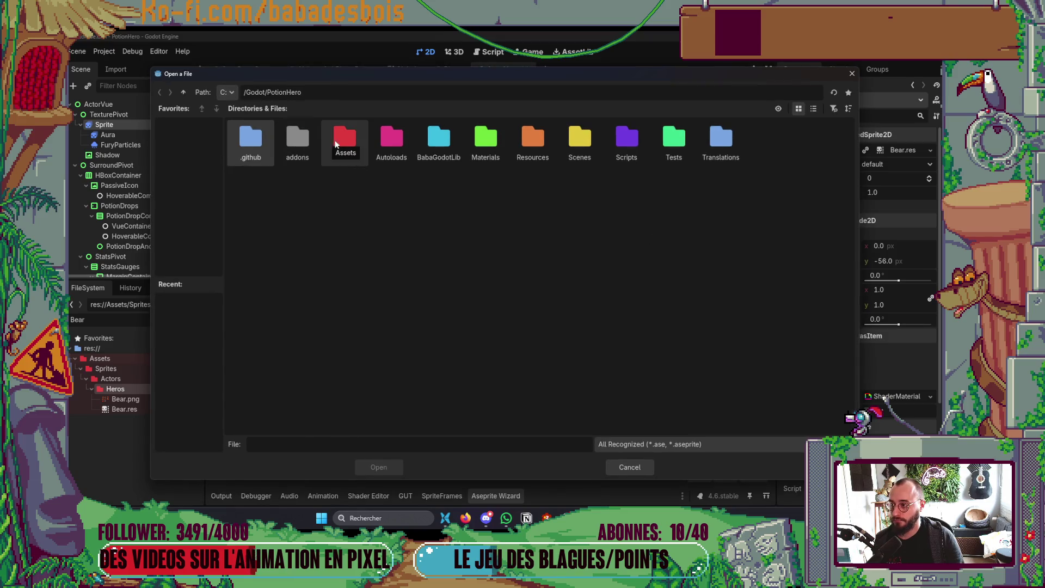
left_click(853, 74)
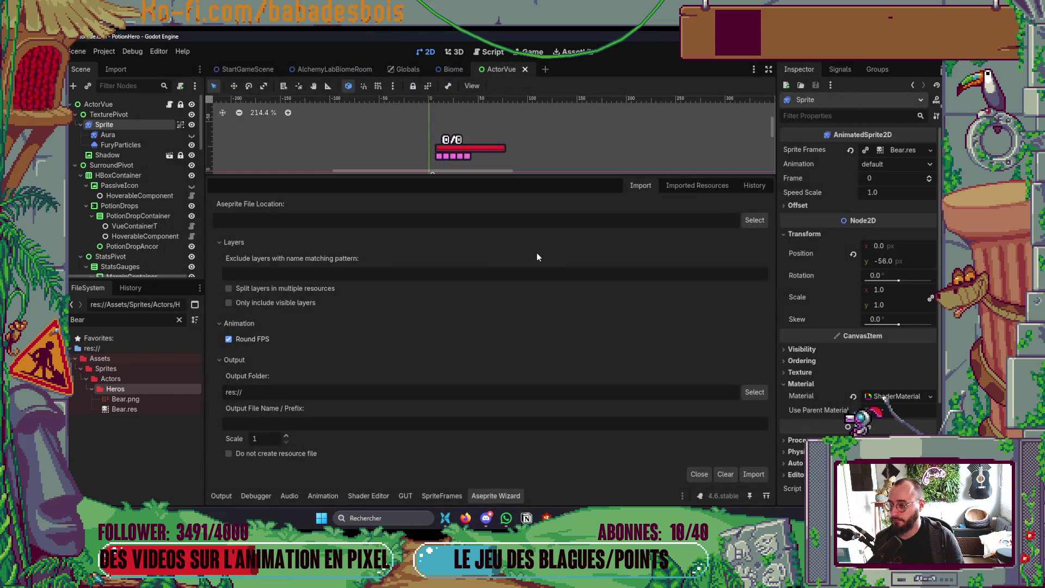
key("alt+Tab")
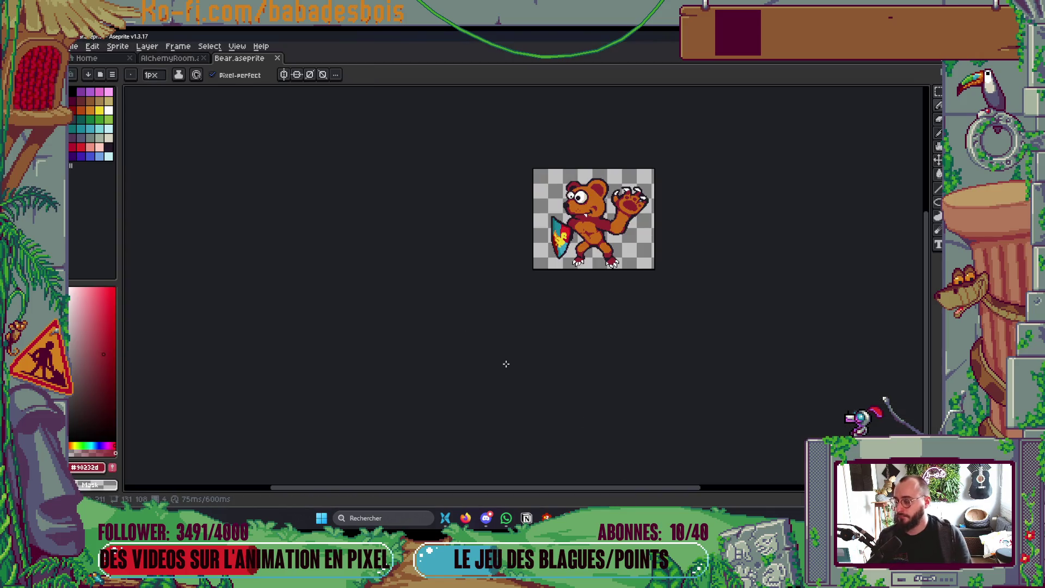
Copy Bear.aseprite's full path from the Hero folder and return to Godot.
right_click(240, 70)
left_click(293, 107)
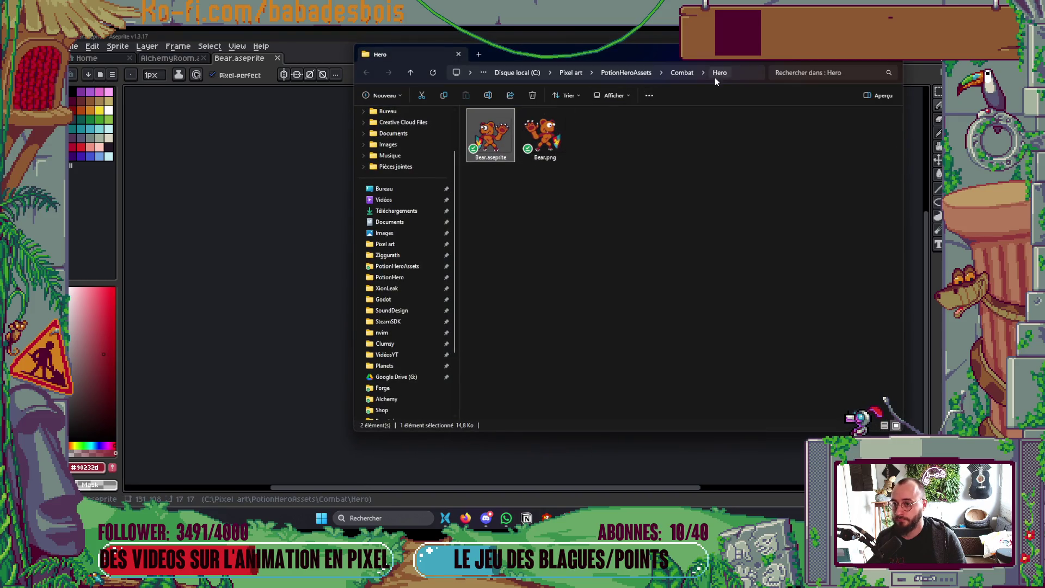
left_click(732, 76)
key("Escape")
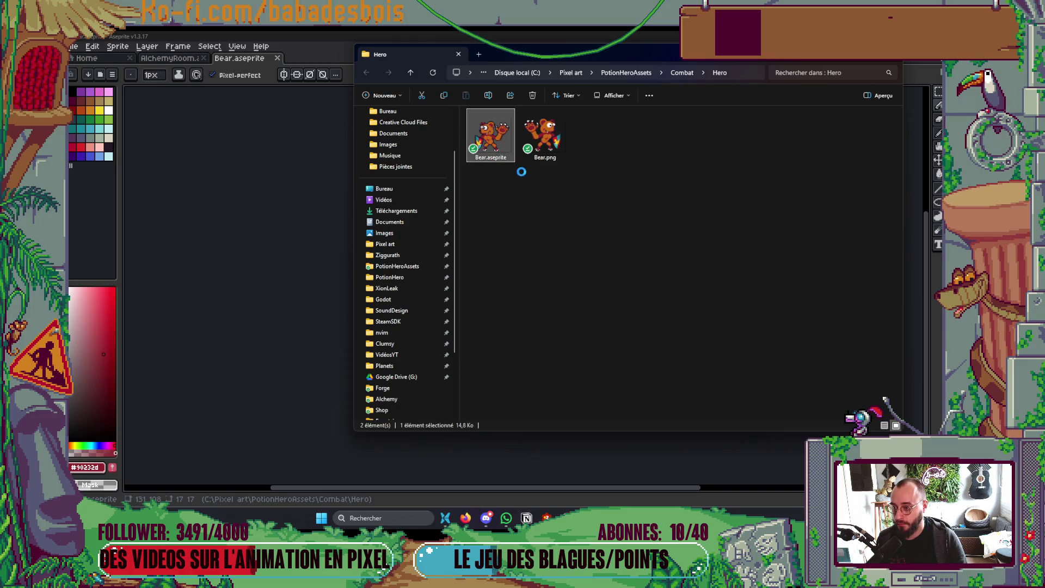
right_click(497, 147)
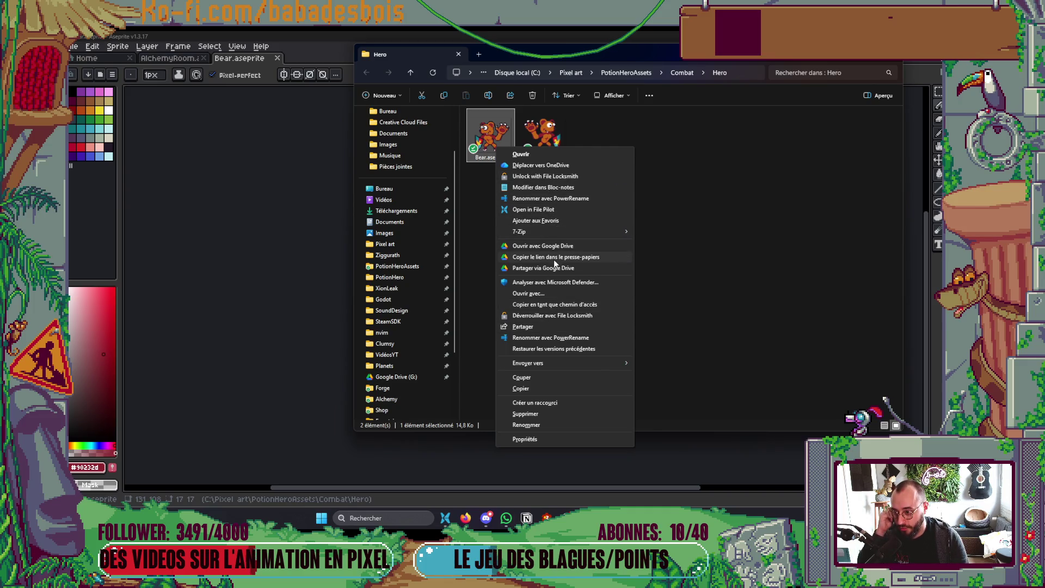
left_click(554, 306)
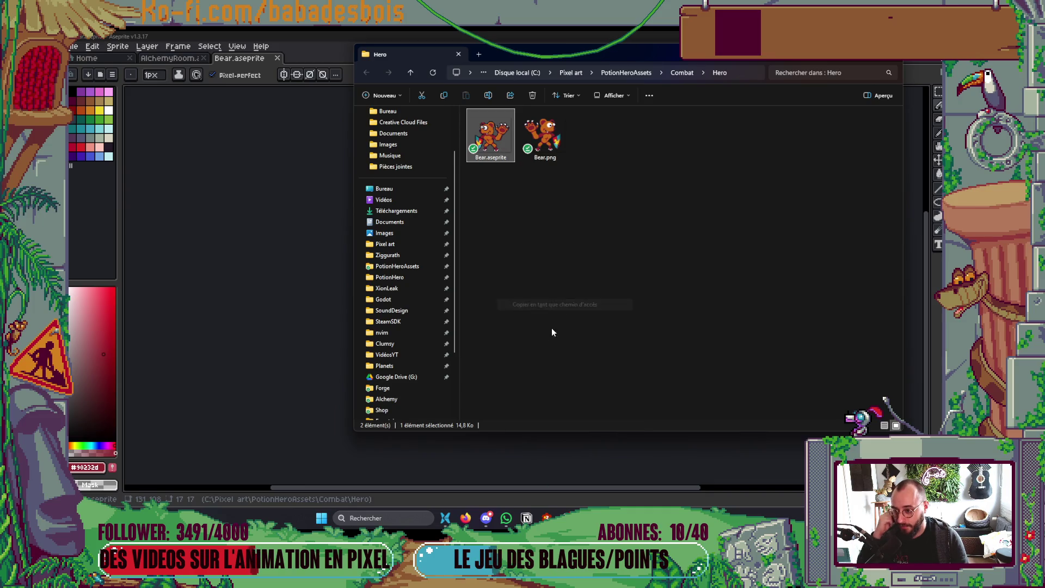
left_click(648, 518)
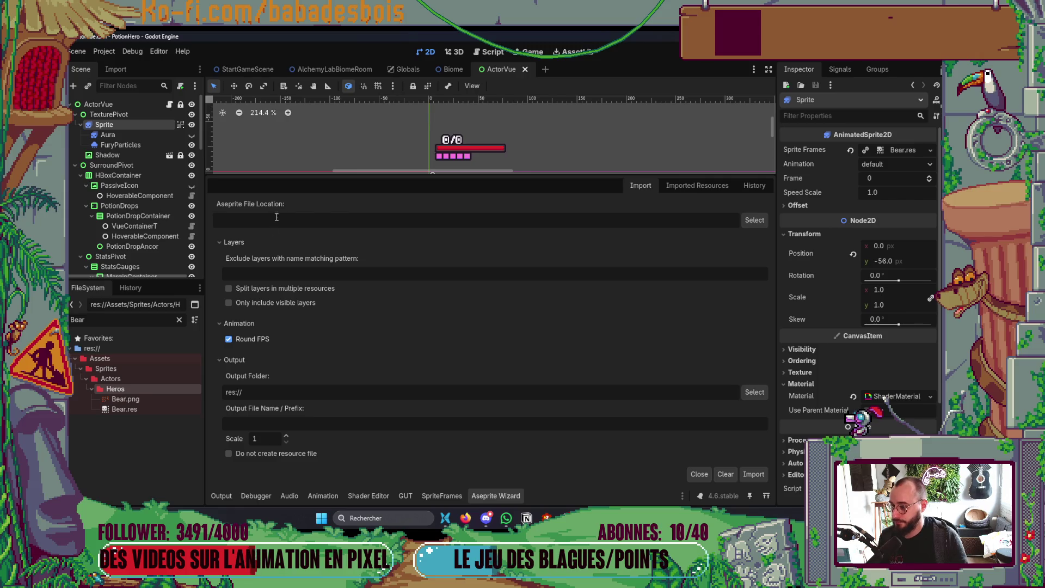
Import the pasted Bear.aseprite path into output folder res://Assets/Sprites/Actors/Heros.
type("\"C:\\Pixel art\\PotionHeroAssets\\Combat\\Hero\\Bear.aseprite\"")
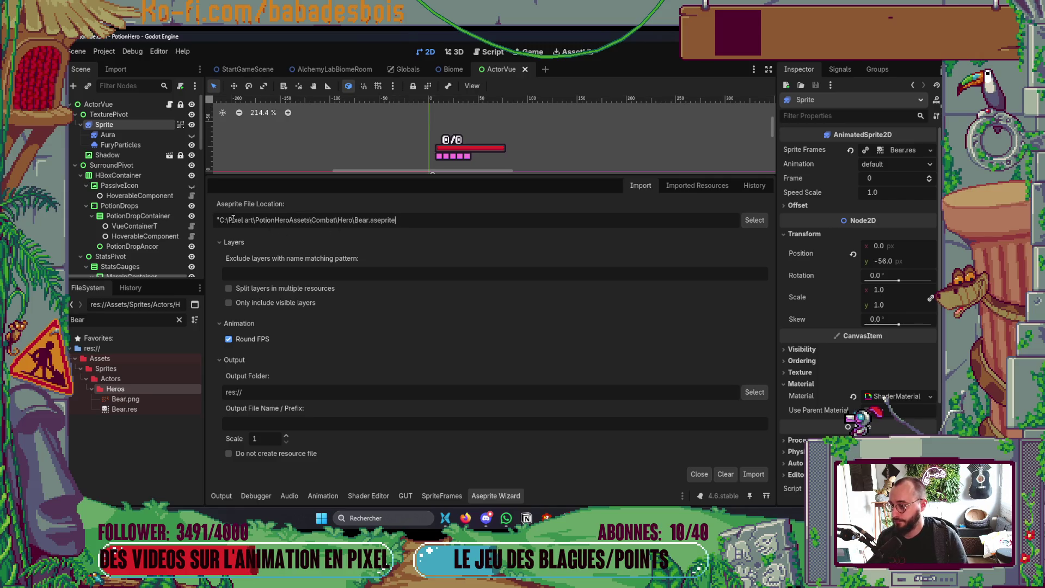
key("BackSpace")
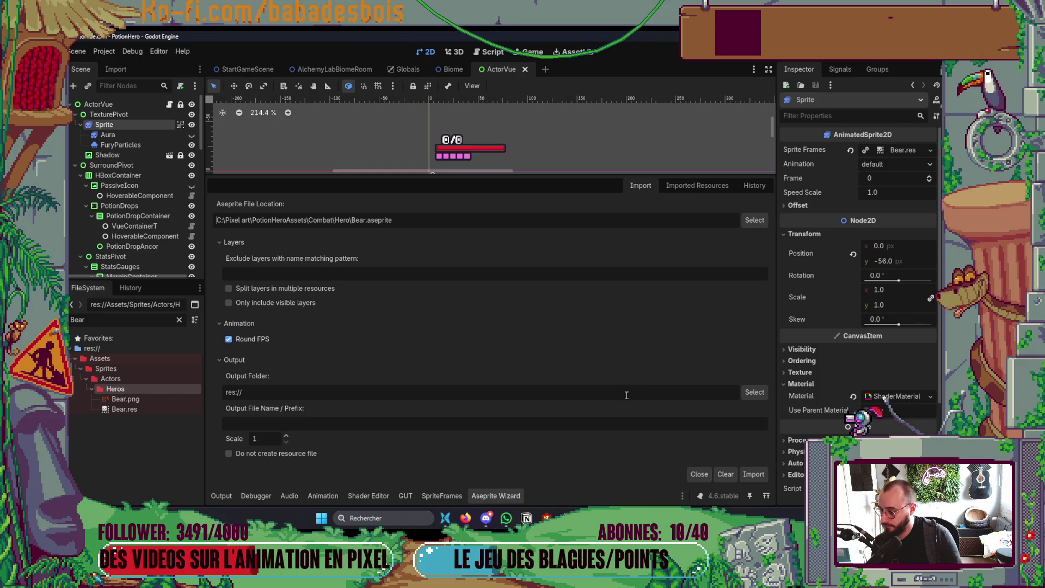
left_click(755, 392)
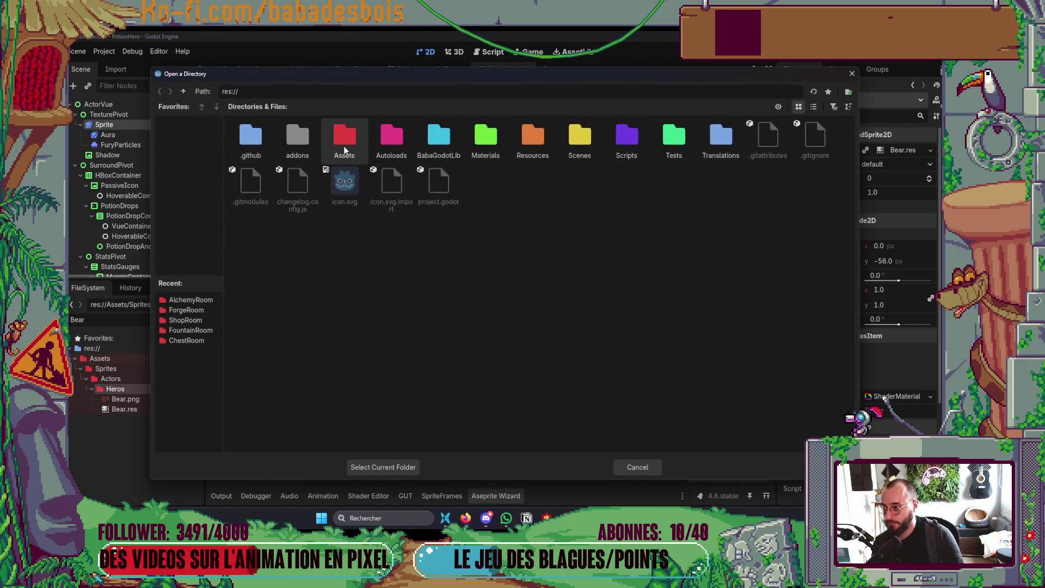
double_click(344, 150)
double_click(331, 152)
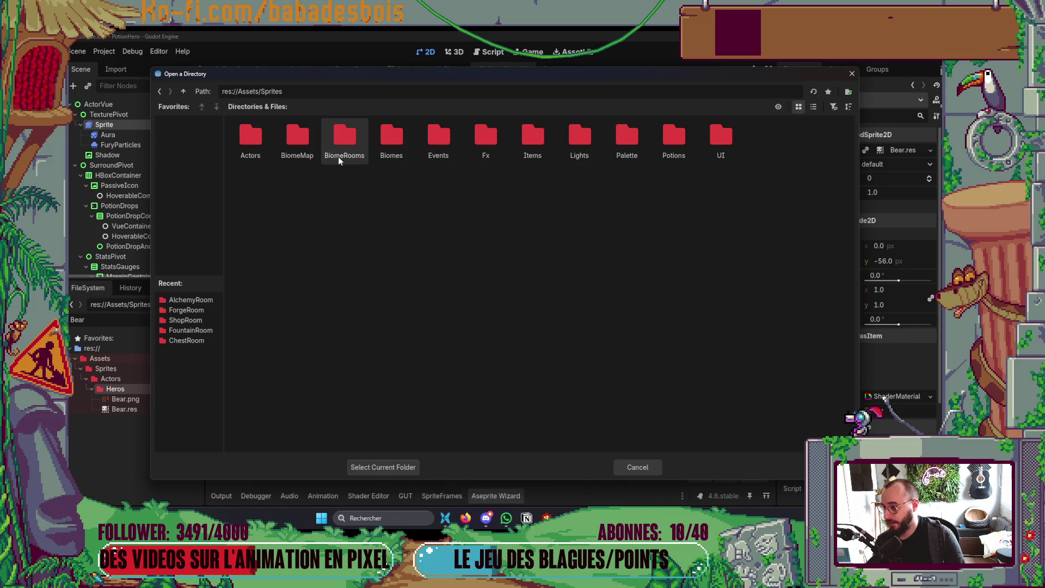
double_click(267, 145)
double_click(300, 142)
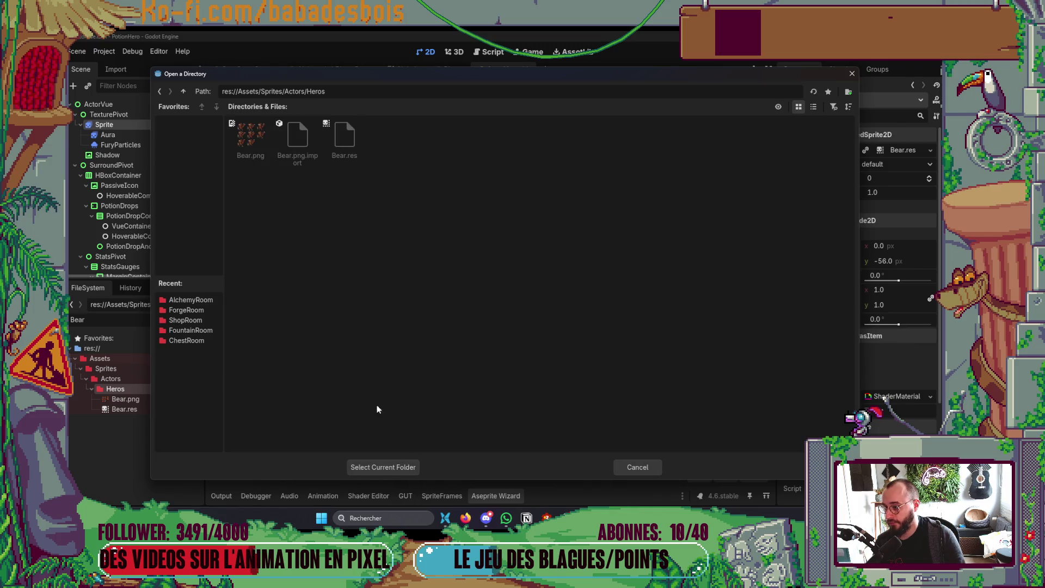
left_click(400, 464)
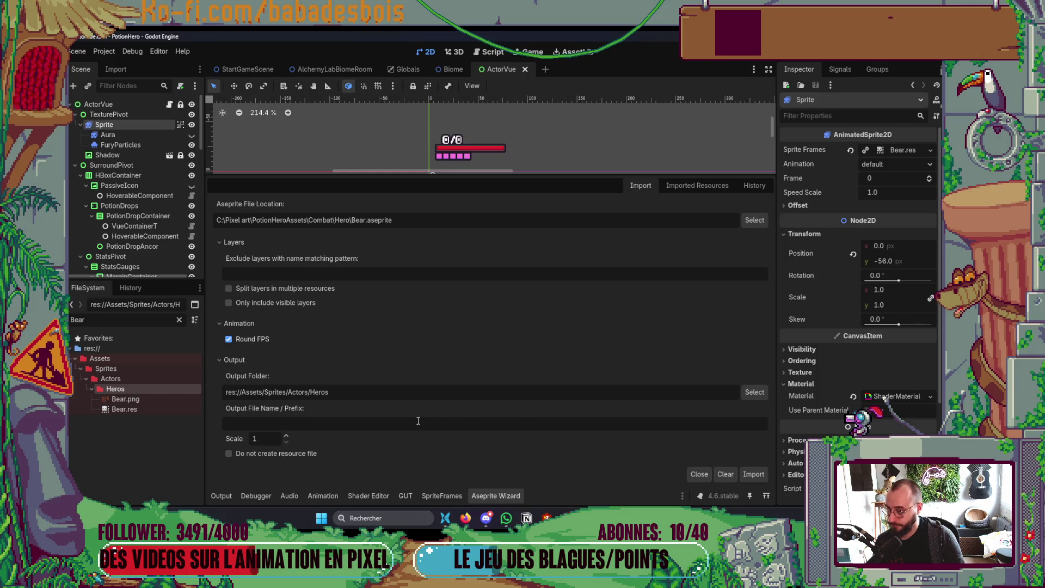
left_click(749, 475)
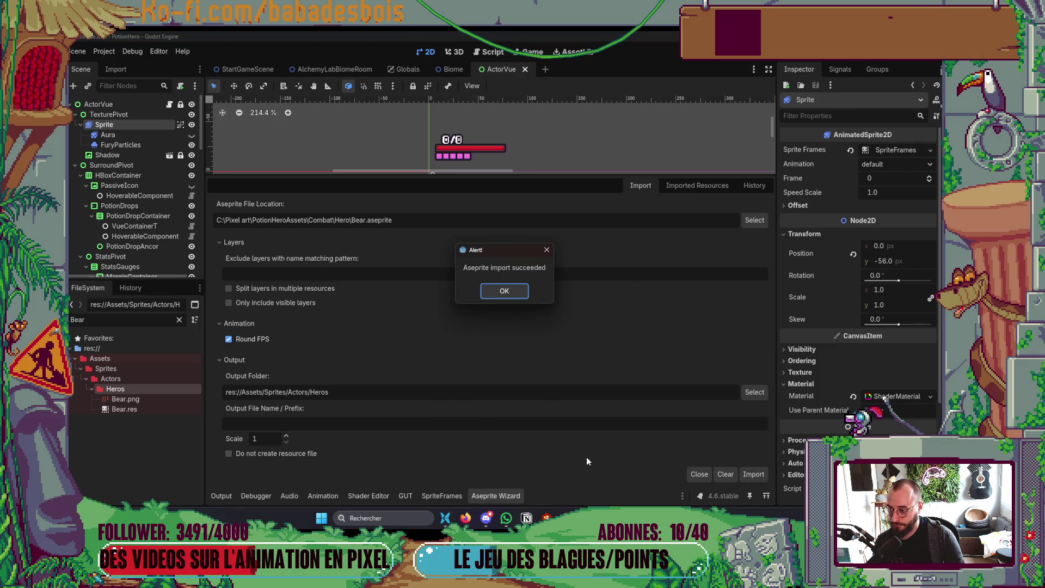
Close the import alert and wizard panel, run the game with F5, and open the map.
left_click(504, 291)
left_click(495, 496)
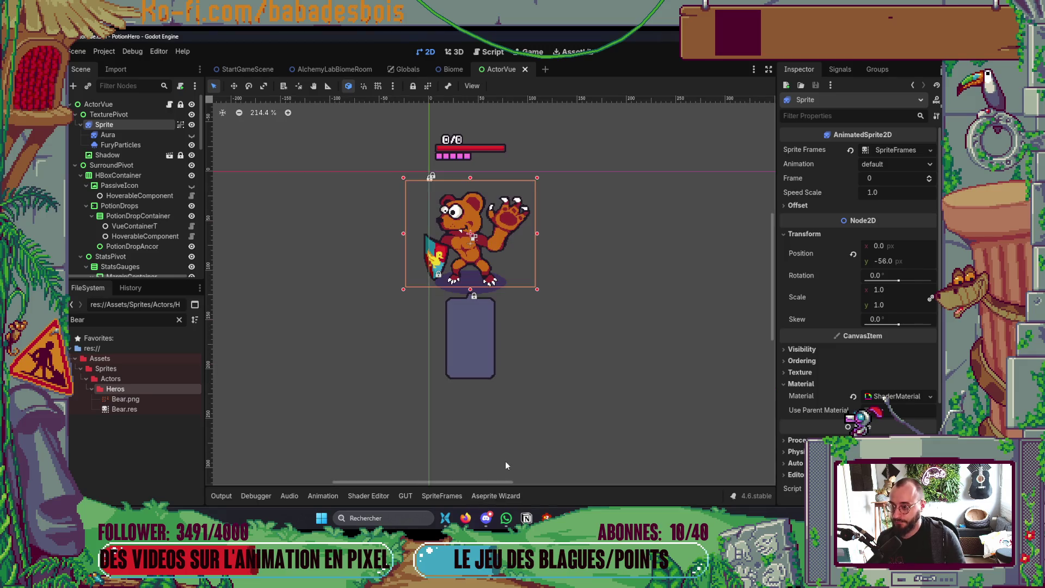
key("F5")
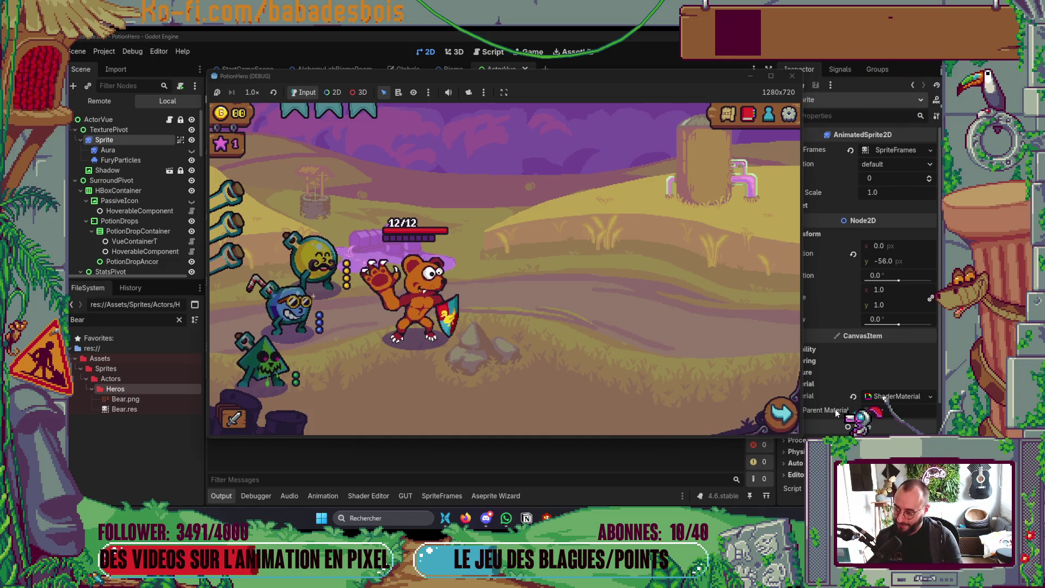
left_click(781, 414)
Travel to the farm room in the running game, then return to Aseprite.
left_click(321, 311)
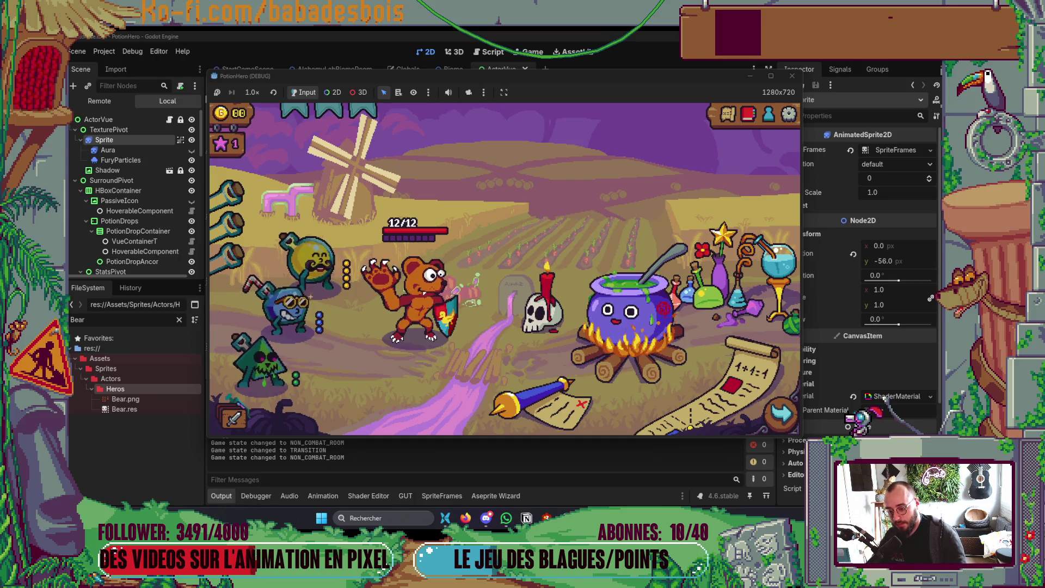
key("alt+Tab")
scroll(573, 331, "up", 3)
scroll(572, 331, "up", 4)
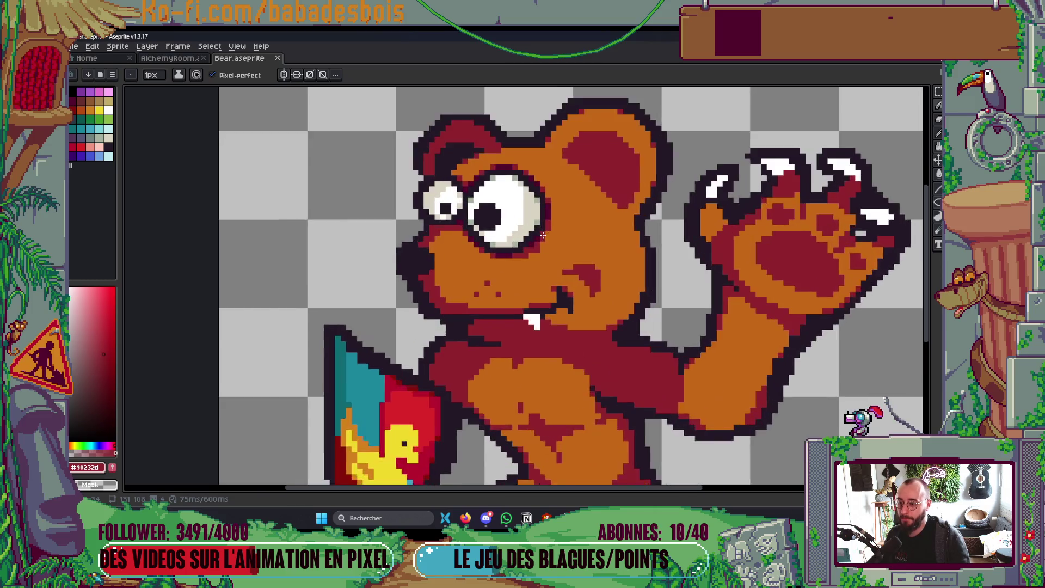
Repaint the small eye's edge pixels maroon and beige, then save.
key("g")
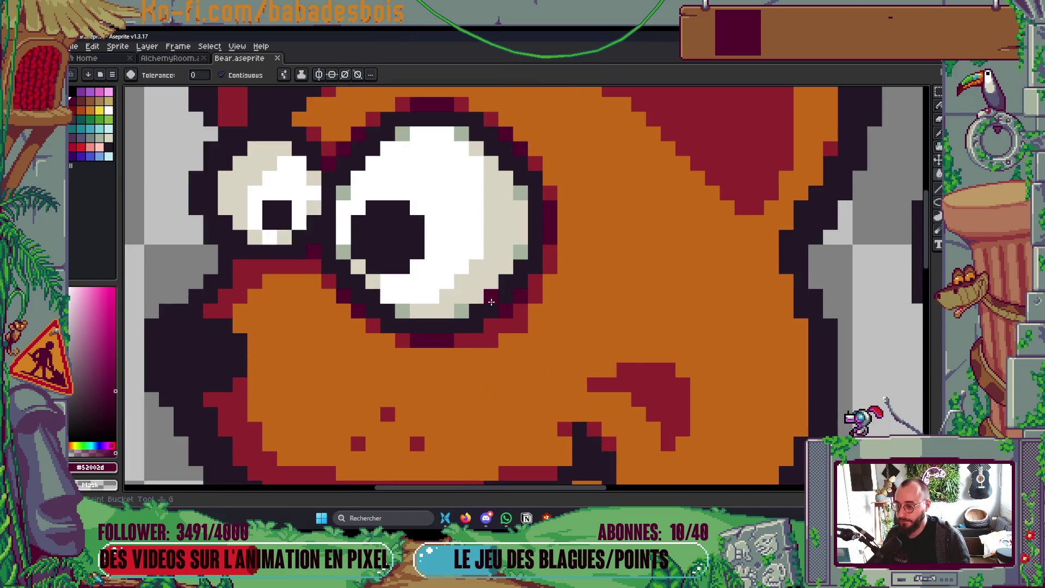
key("b")
right_click(284, 238)
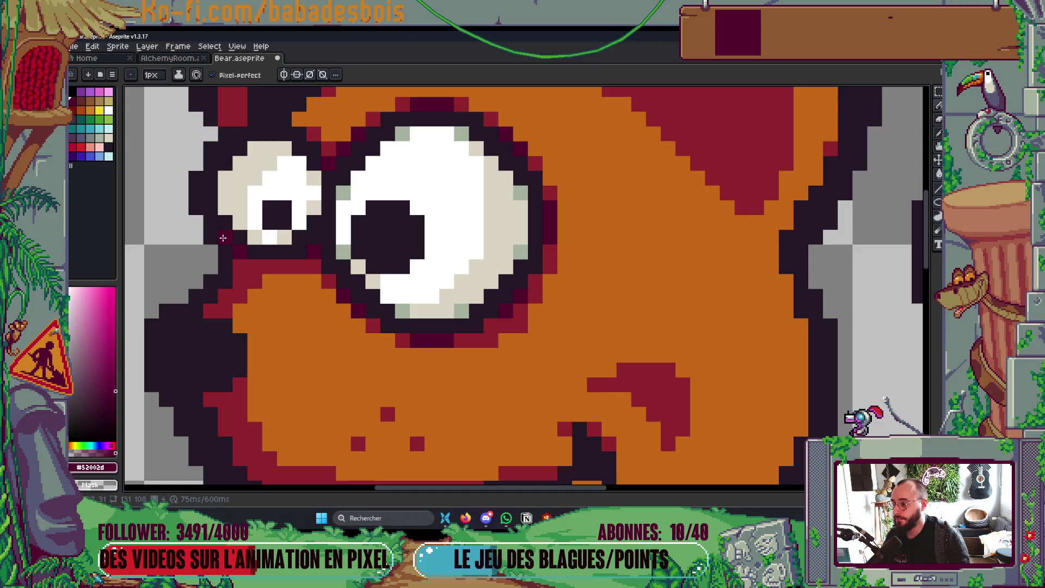
left_click_drag(223, 134, 287, 136)
key("g")
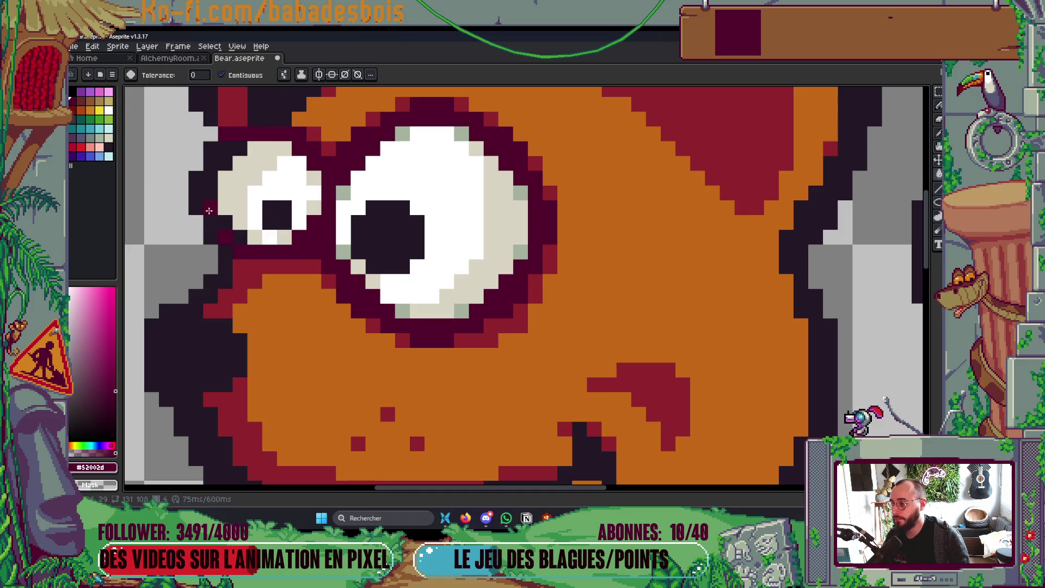
key("b")
left_click(232, 165)
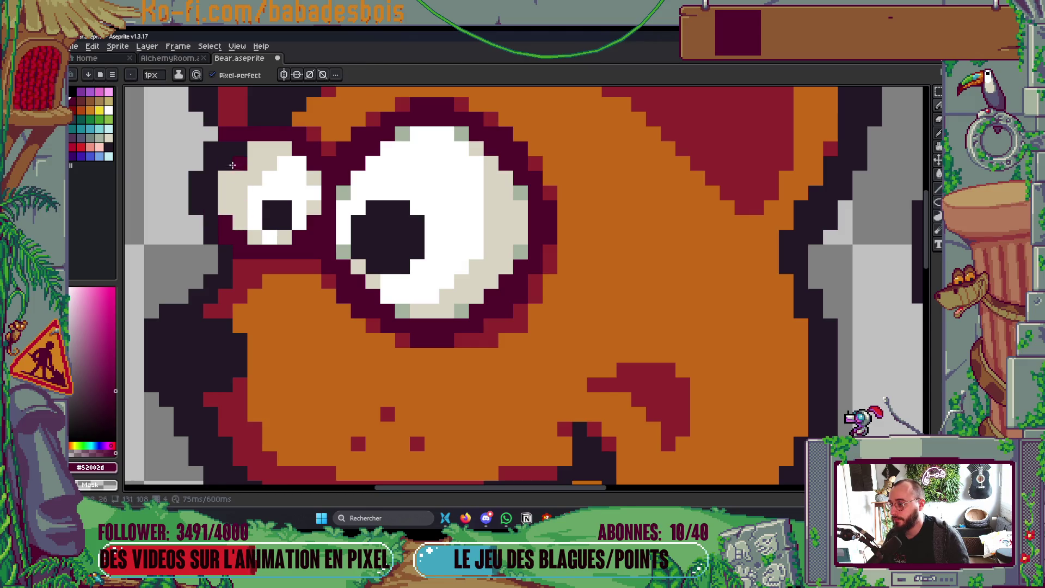
scroll(224, 152, "down", 5)
key("ctrl+s")
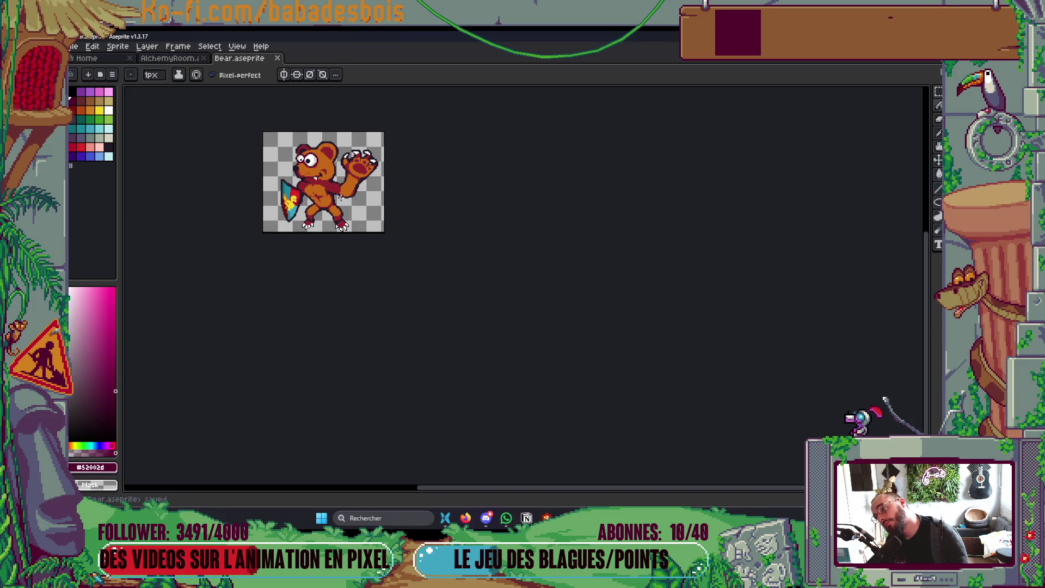
Sample dark red and paint outline pixels between the eyes and above the right eye.
scroll(393, 209, "up", 8)
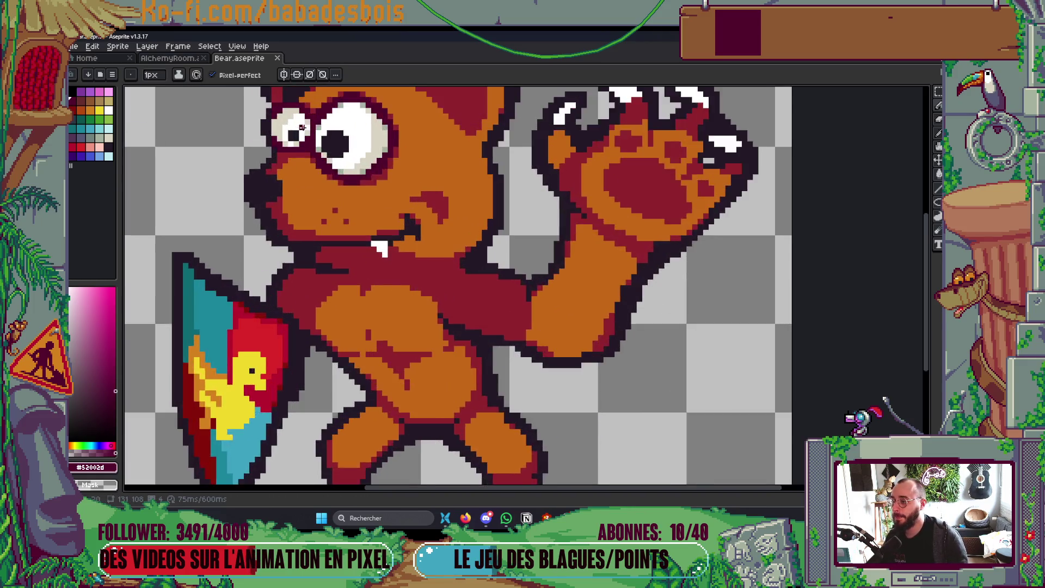
key("ctrl+z")
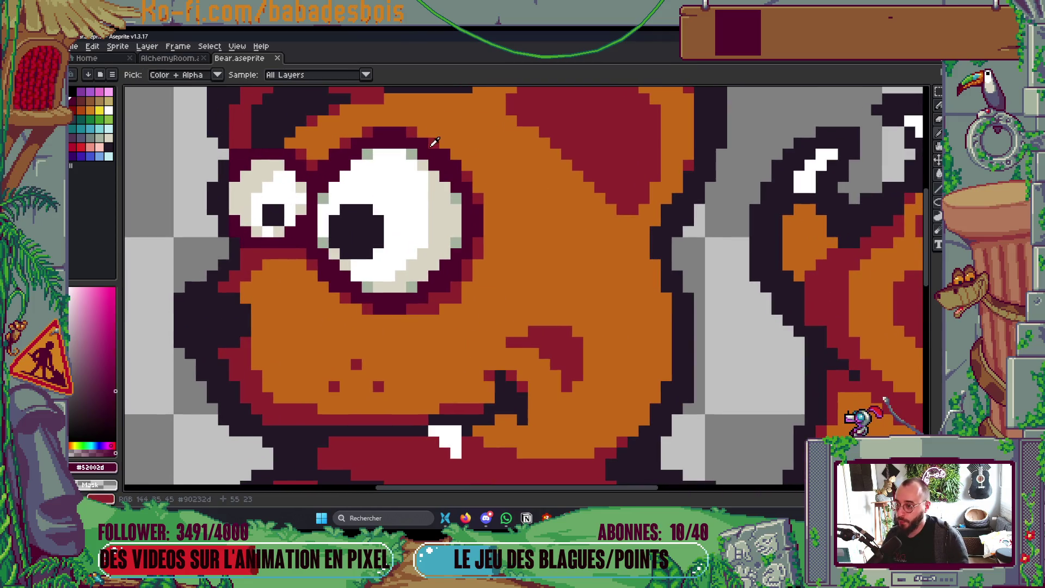
left_click(430, 141, "alt")
left_click(326, 173)
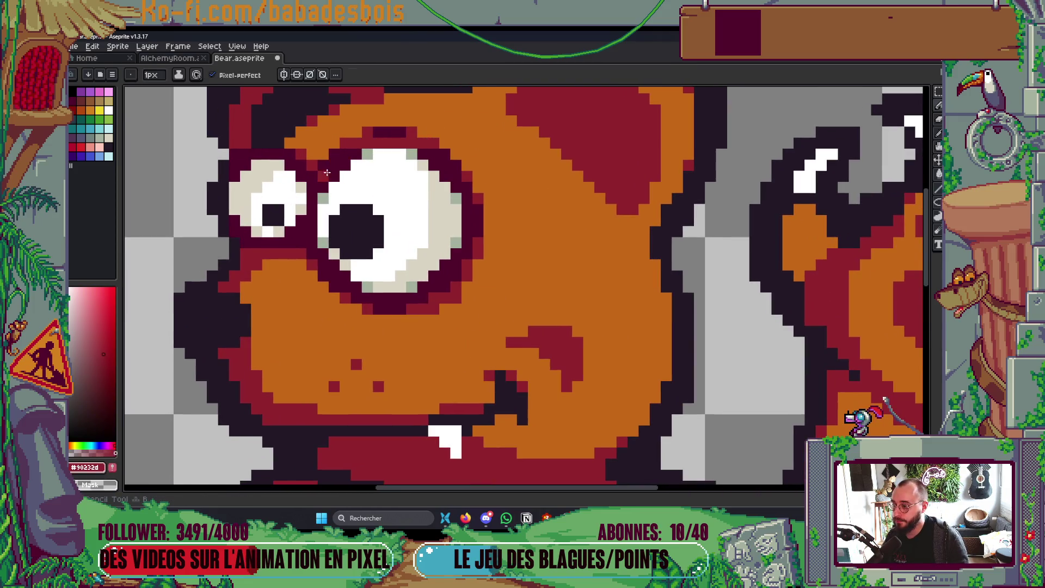
mouse_move(313, 185)
left_mouse_down()
mouse_move(376, 133)
mouse_move(417, 135)
left_mouse_up()
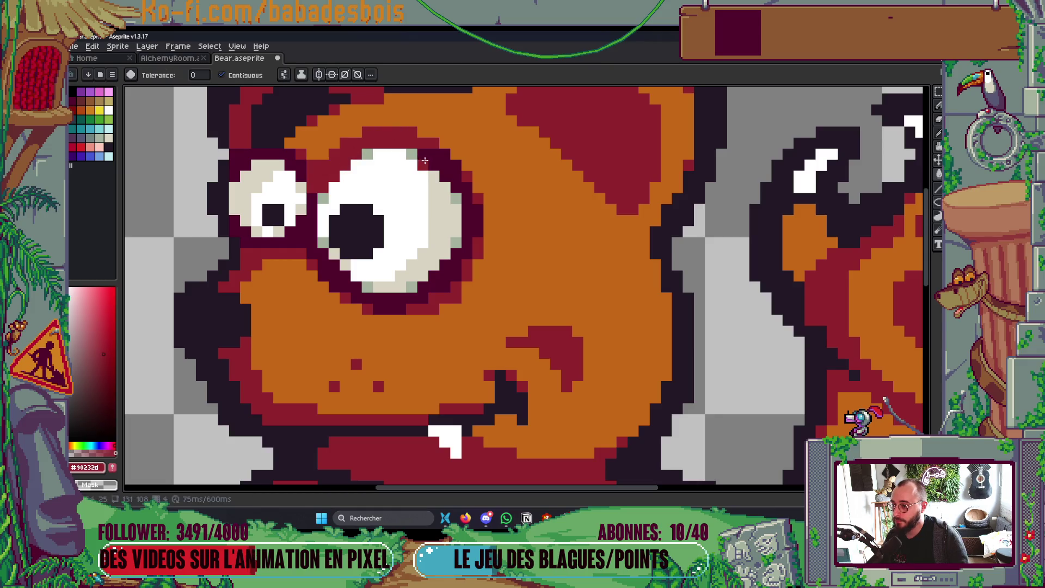
Sample the orange fur and paint over the outline between the eyes, then save.
key("g")
scroll(471, 202, "down", 8)
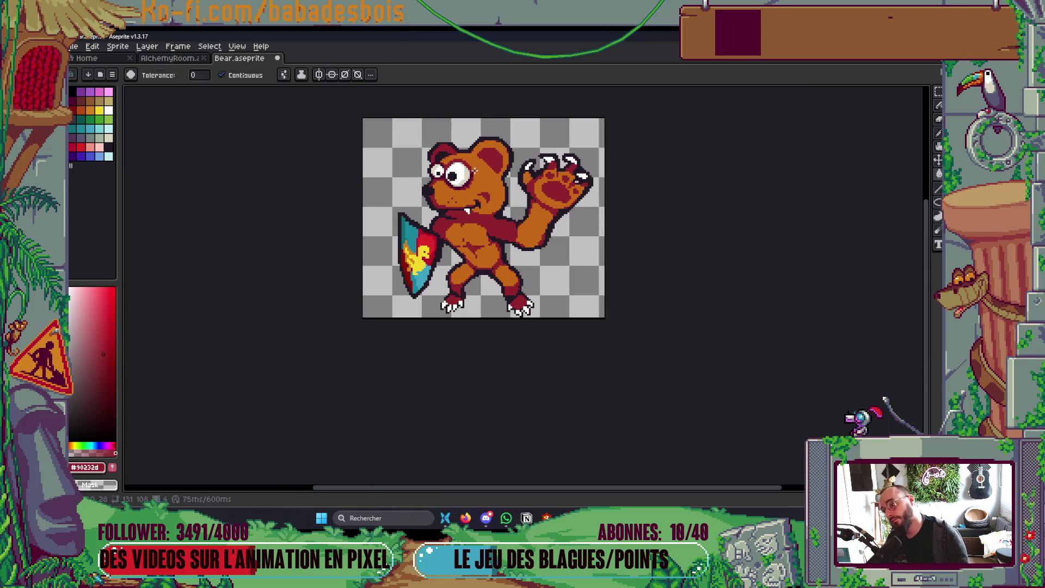
scroll(474, 168, "up", 3)
scroll(474, 167, "up", 3)
left_click(459, 147, "alt")
key("b")
mouse_move(364, 164)
left_mouse_down()
mouse_move(394, 139)
mouse_move(442, 148)
left_mouse_up()
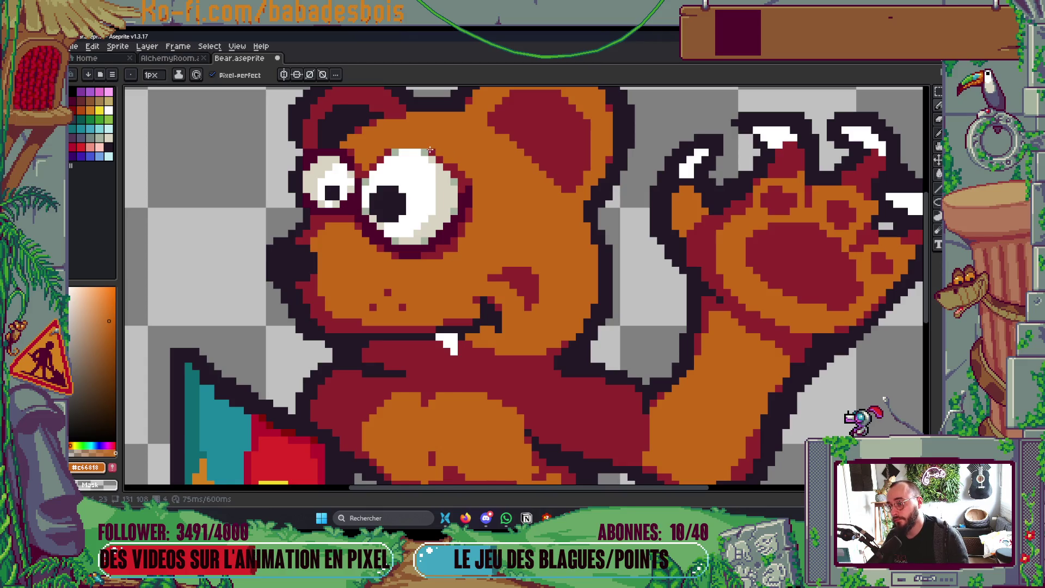
scroll(458, 230, "down", 5)
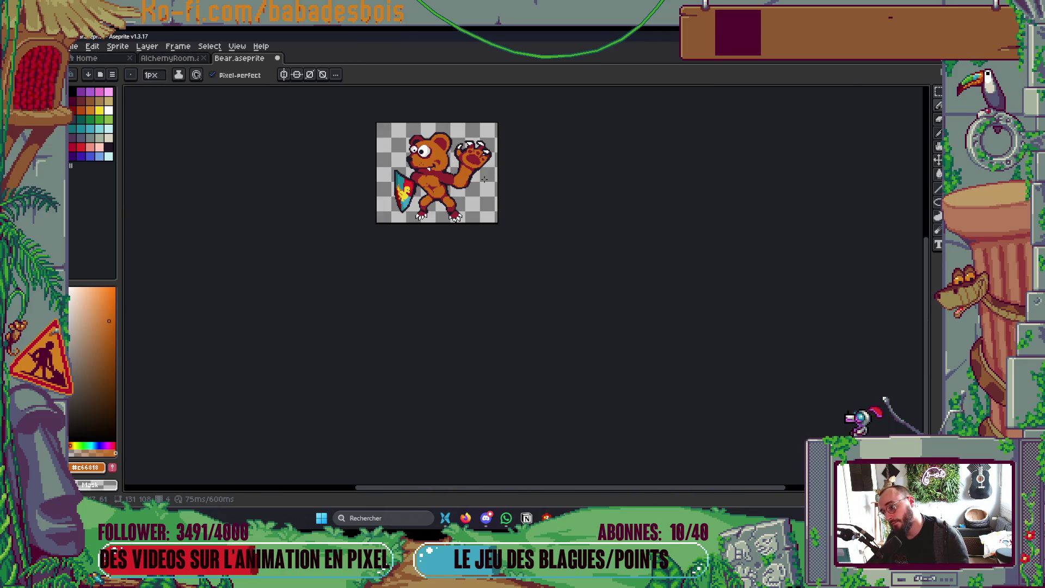
key("ctrl+s")
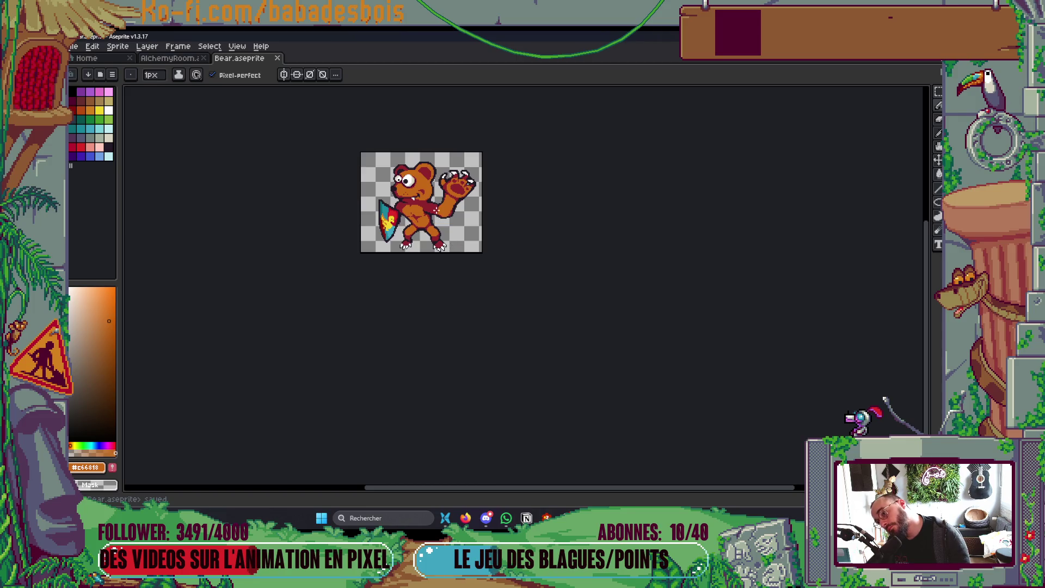
Paint the edge pixels right of the eye orange and sample dark red near the left eye.
scroll(431, 178, "up", 4)
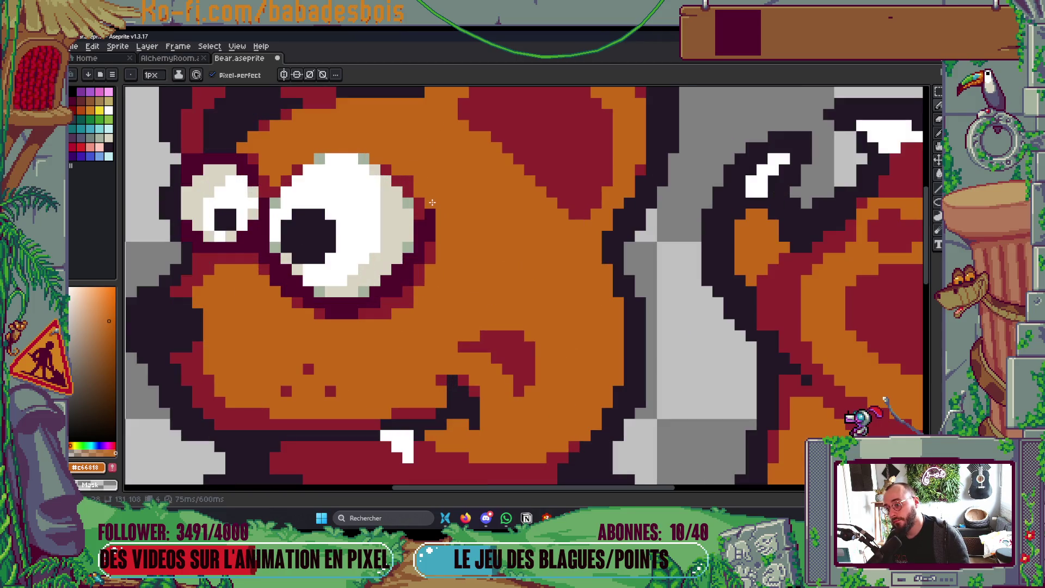
left_click_drag(434, 266, 428, 221)
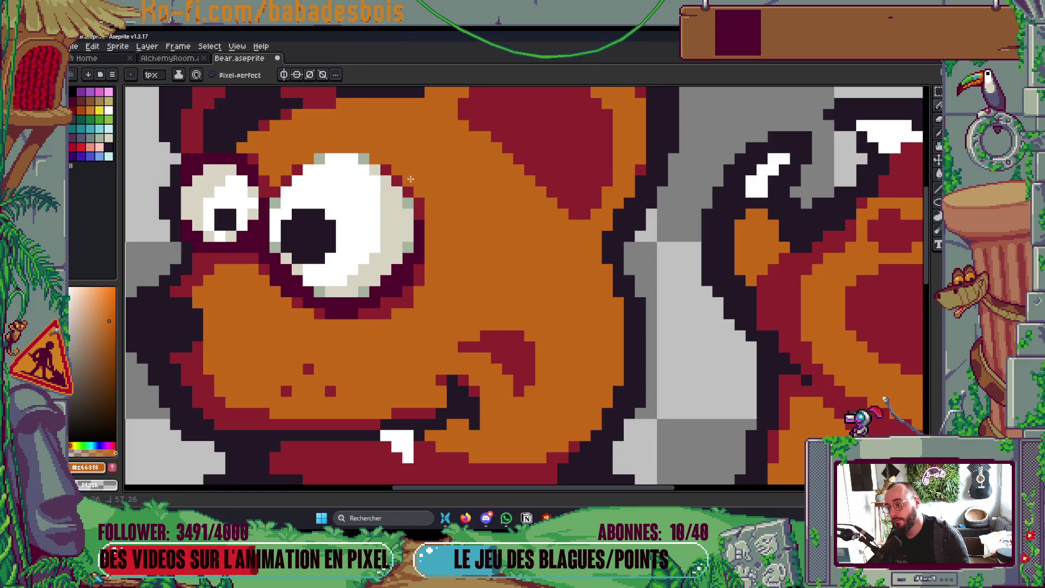
left_click(308, 190)
left_click_drag(308, 190, 457, 226)
scroll(404, 197, "up", 1)
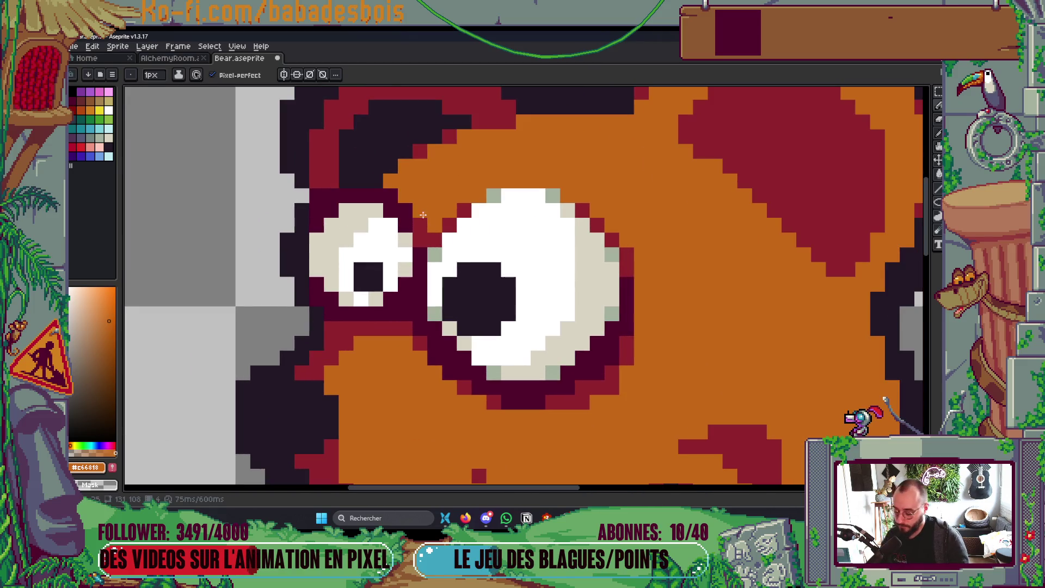
left_click(412, 225, "alt")
scroll(405, 217, "down", 8)
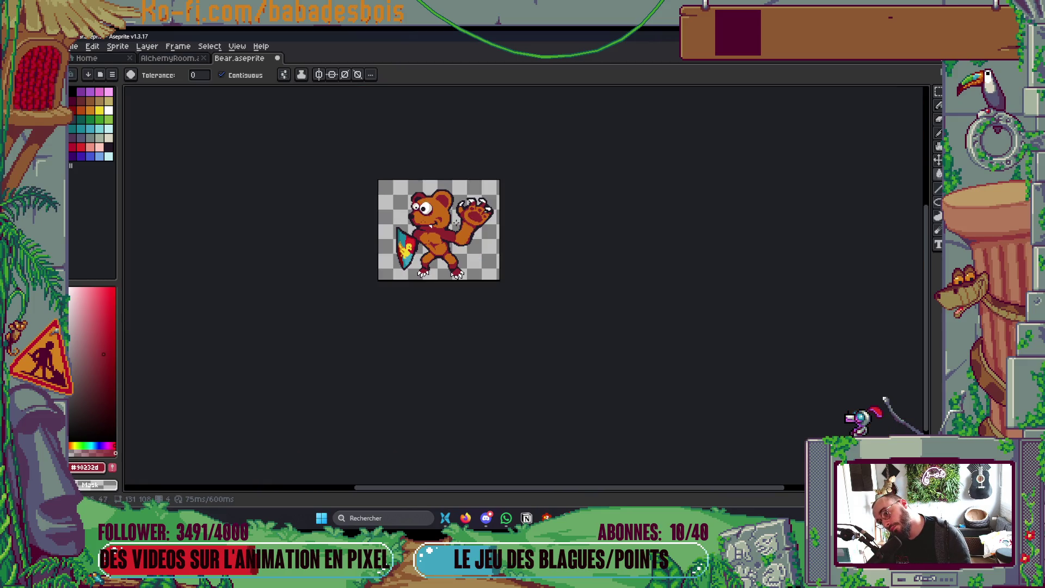
Paint the dark-red fur above the left eye orange and save Bear.aseprite.
scroll(408, 199, "up", 8)
key("b")
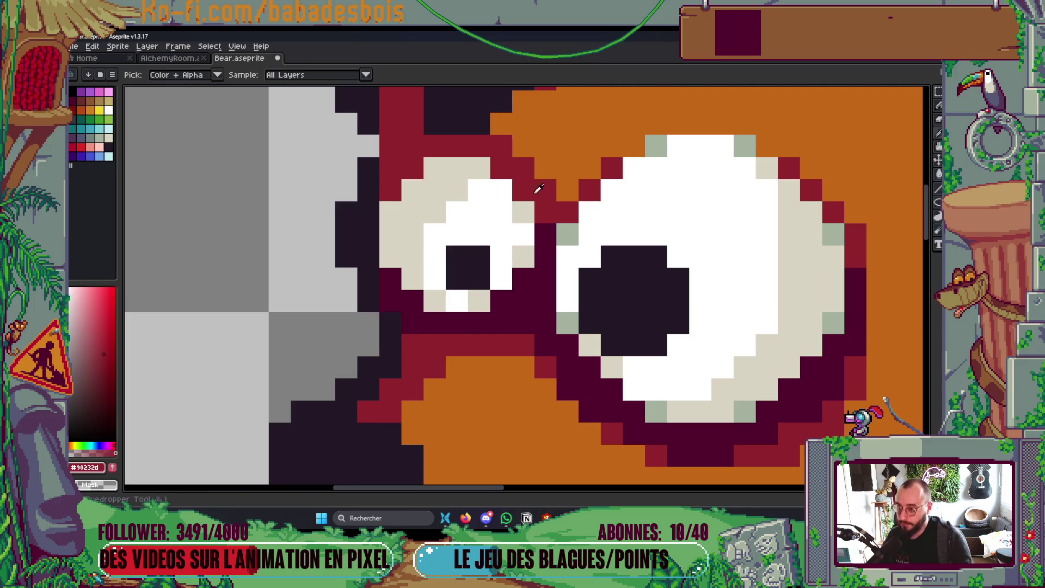
left_click(555, 195, "alt")
mouse_move(534, 180)
left_mouse_down()
mouse_move(500, 145)
mouse_move(433, 145)
left_mouse_up()
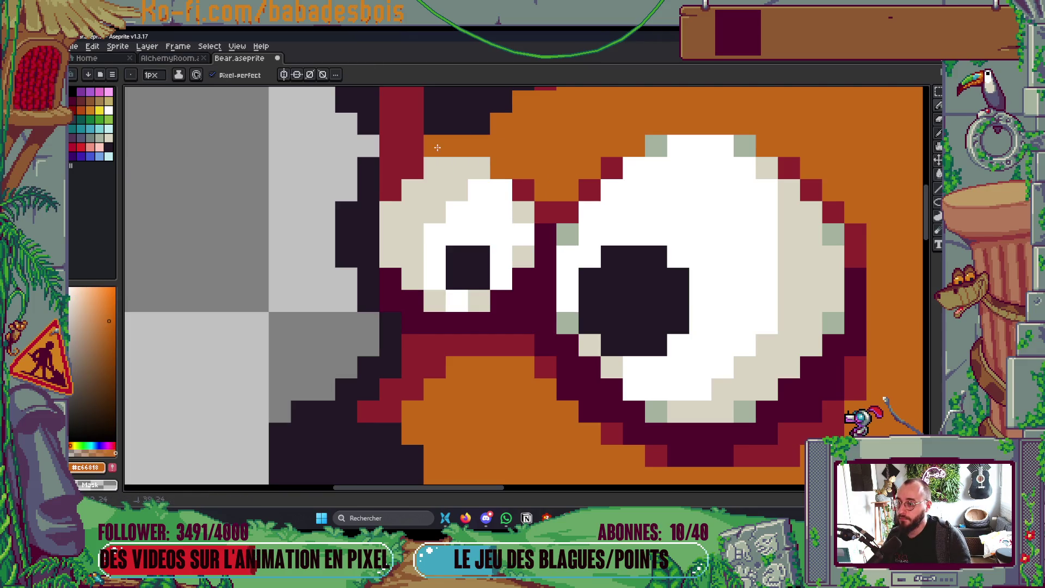
scroll(566, 157, "down", 8)
scroll(583, 154, "up", 1)
key("ctrl+s")
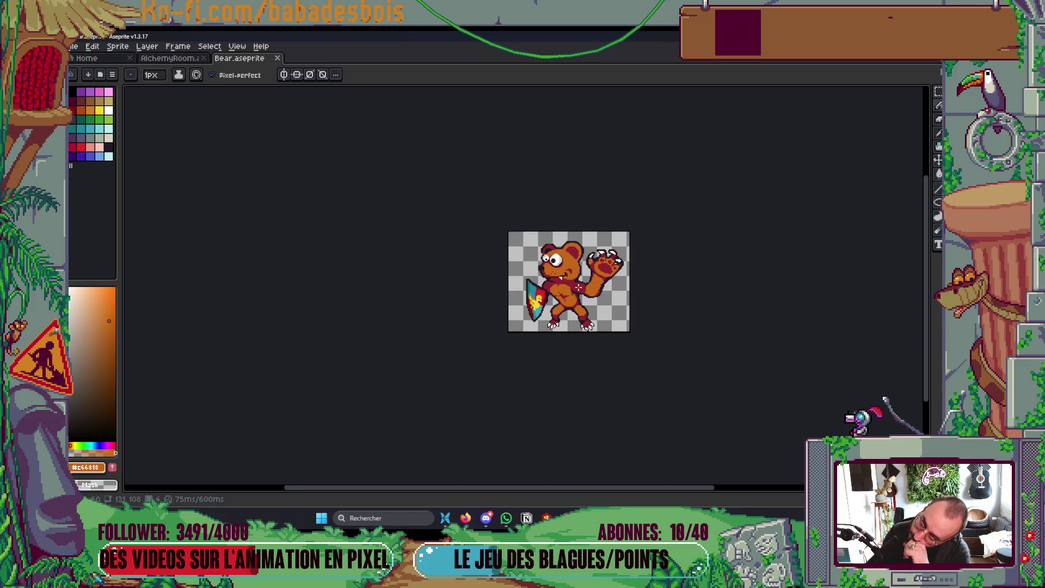
Play the bear animation to preview the fur change.
key("Return")
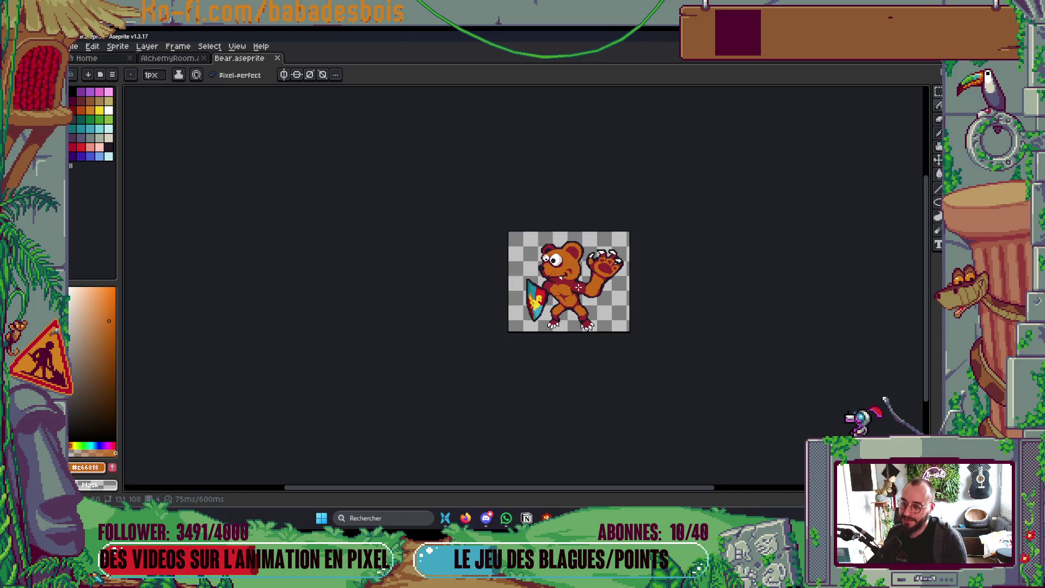
key("v")
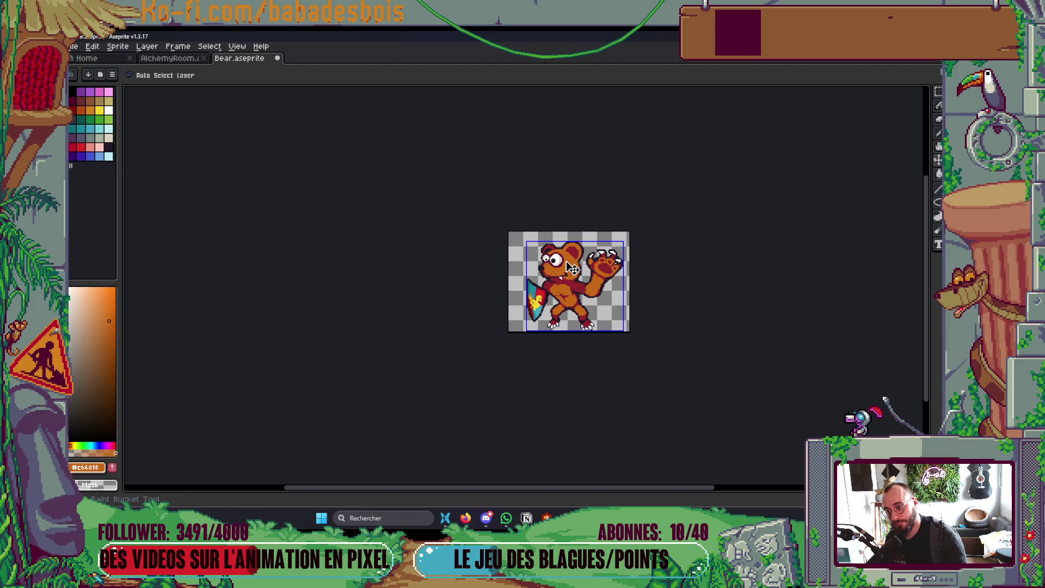
scroll(571, 267, "up", 2)
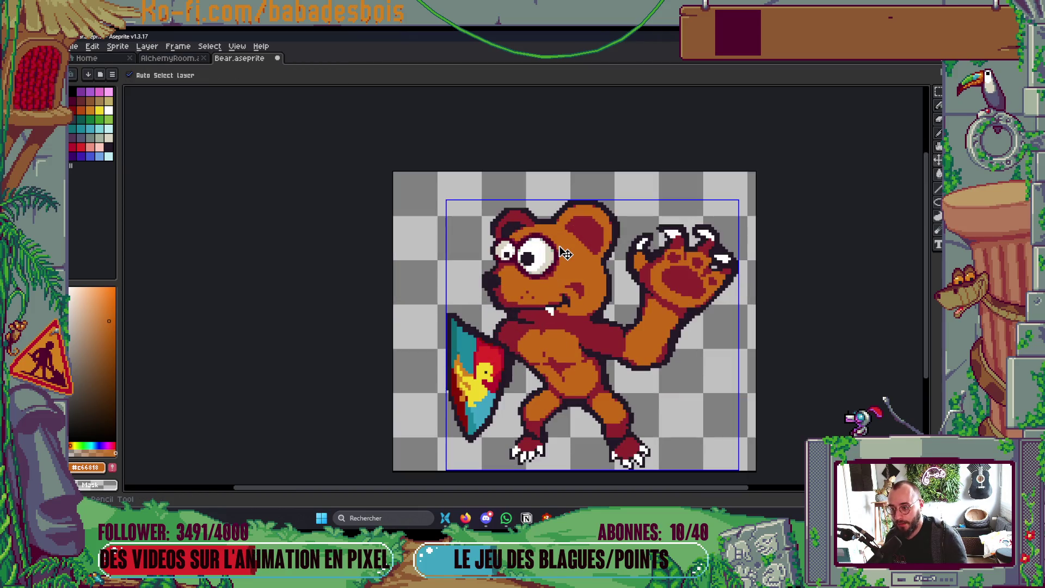
scroll(550, 256, "up", 1)
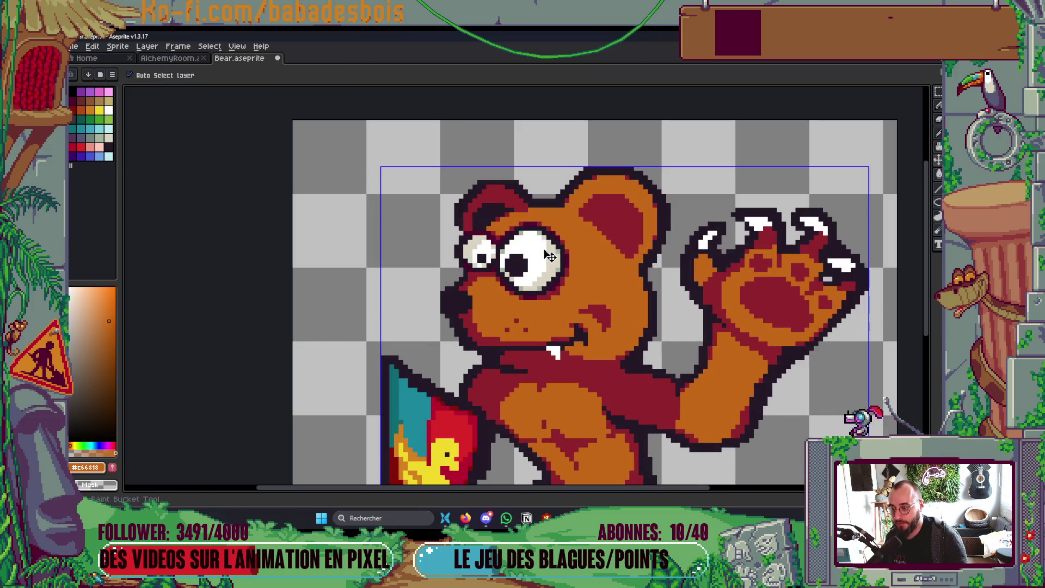
Fill the whites of the large and small eyes with light cyan.
key("b")
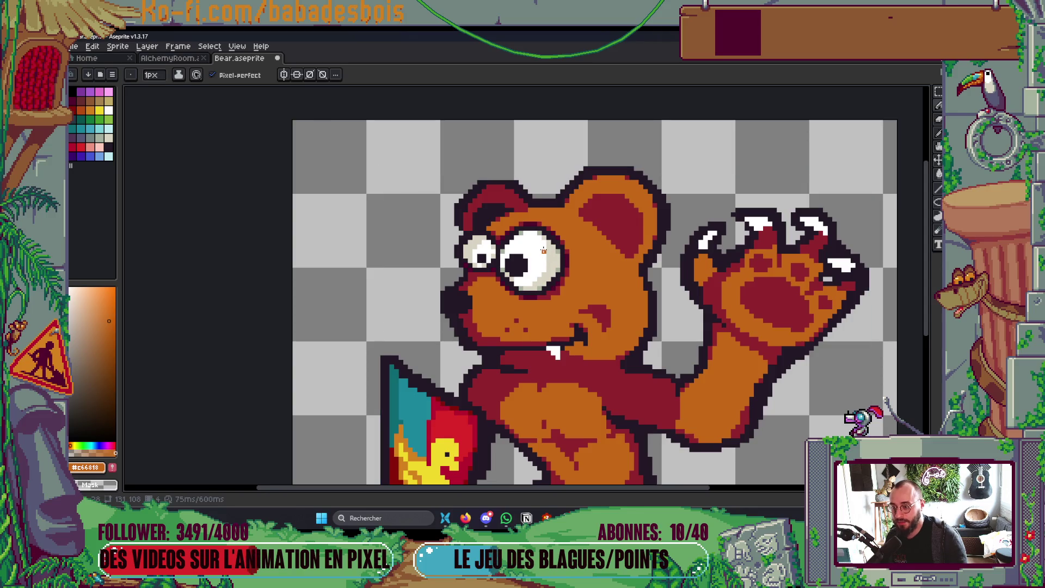
scroll(539, 254, "up", 2)
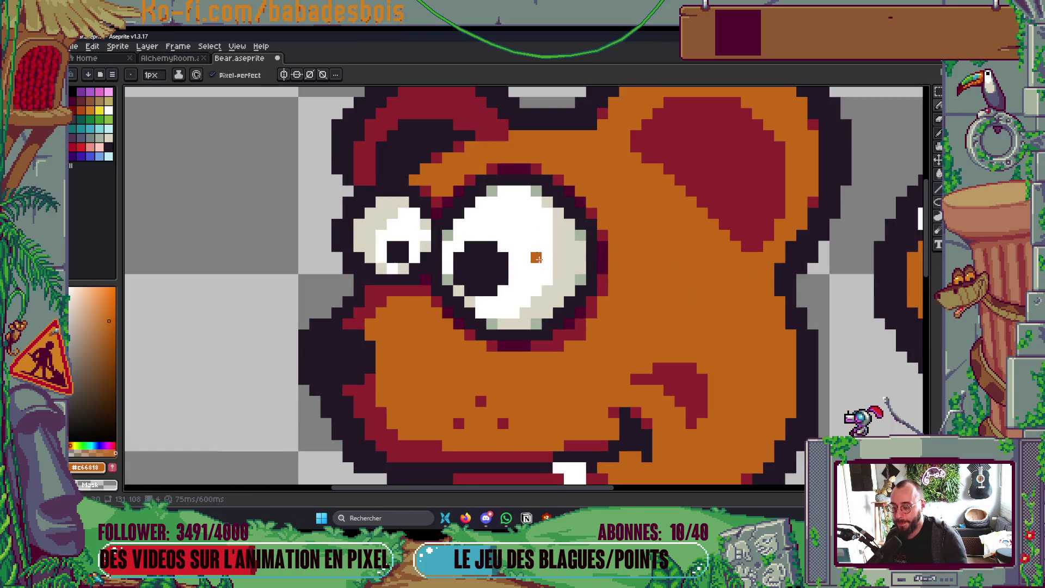
scroll(544, 253, "left", 1)
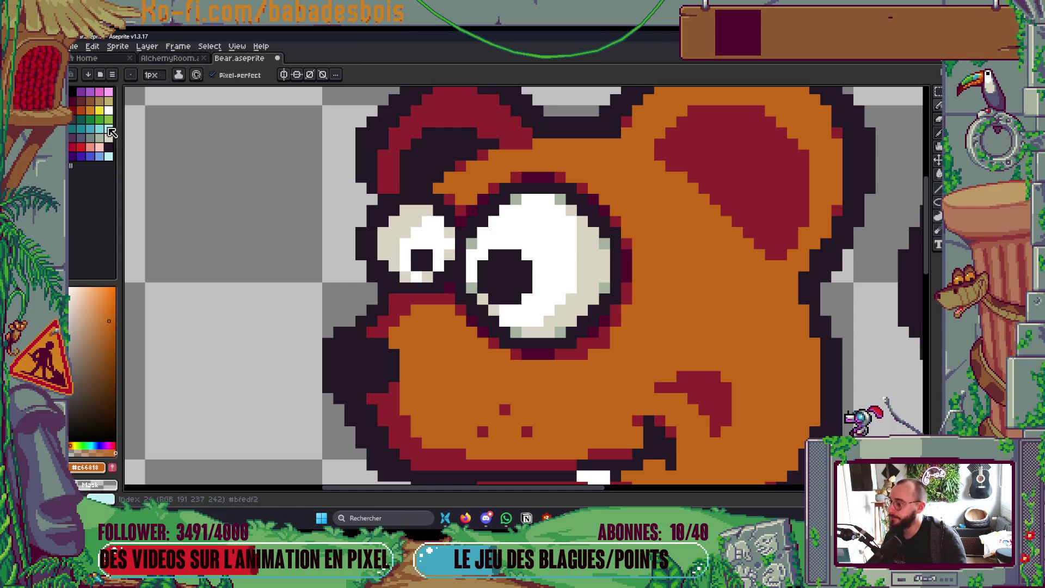
left_click(109, 129)
key("g")
left_click(588, 245)
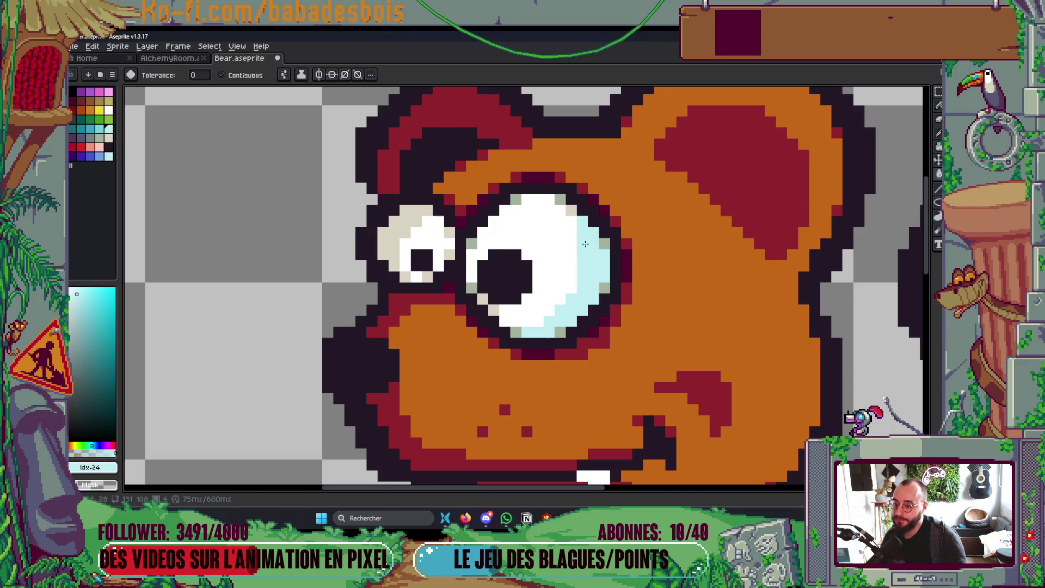
left_click(389, 225)
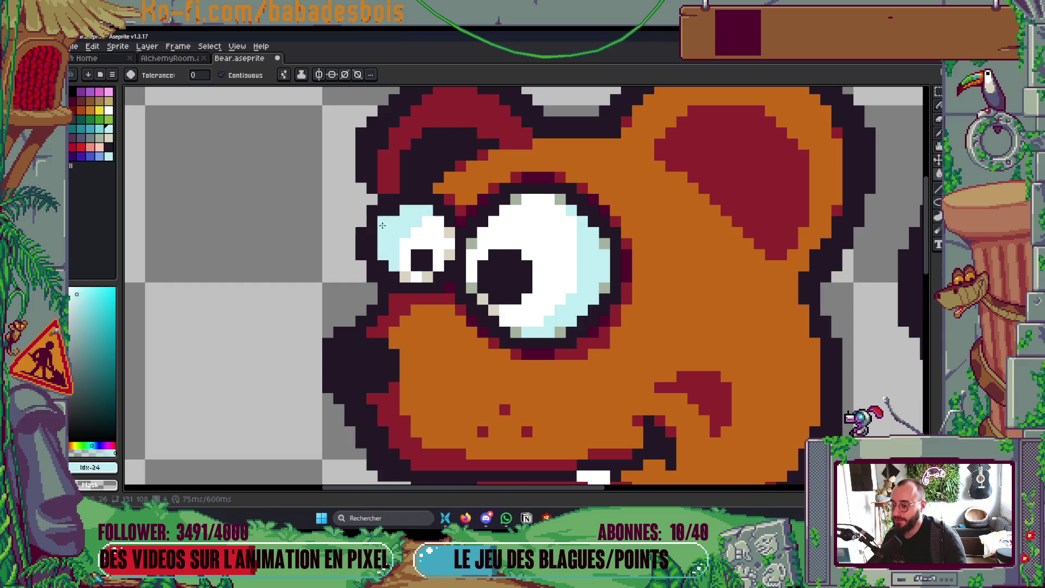
Cover leftover beige pixels on the big eye with the neighbouring cyan shade, then save.
key("[")
key("b")
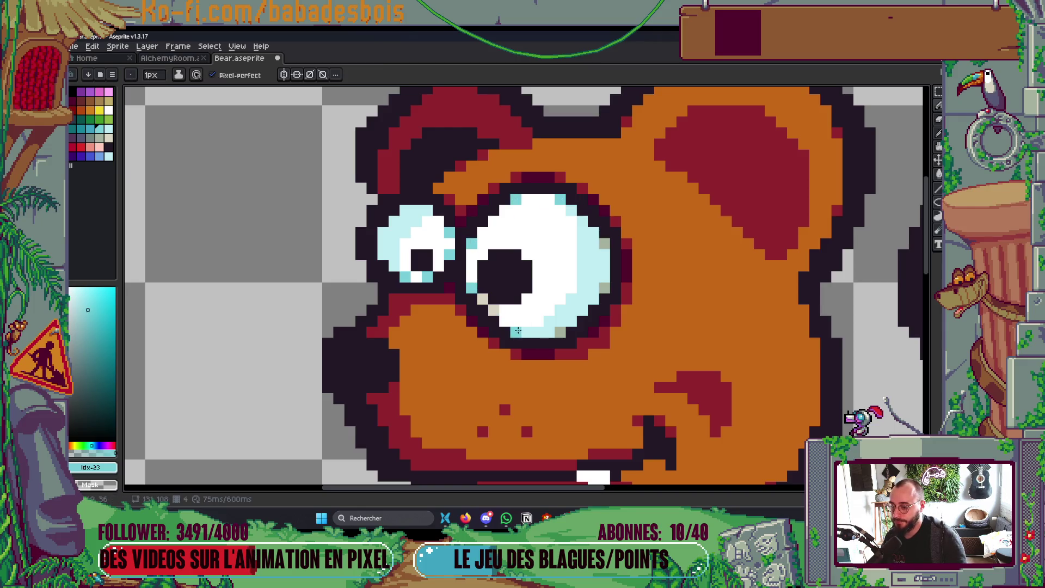
left_click(609, 289)
left_click(601, 247)
key("g")
key("bracketright")
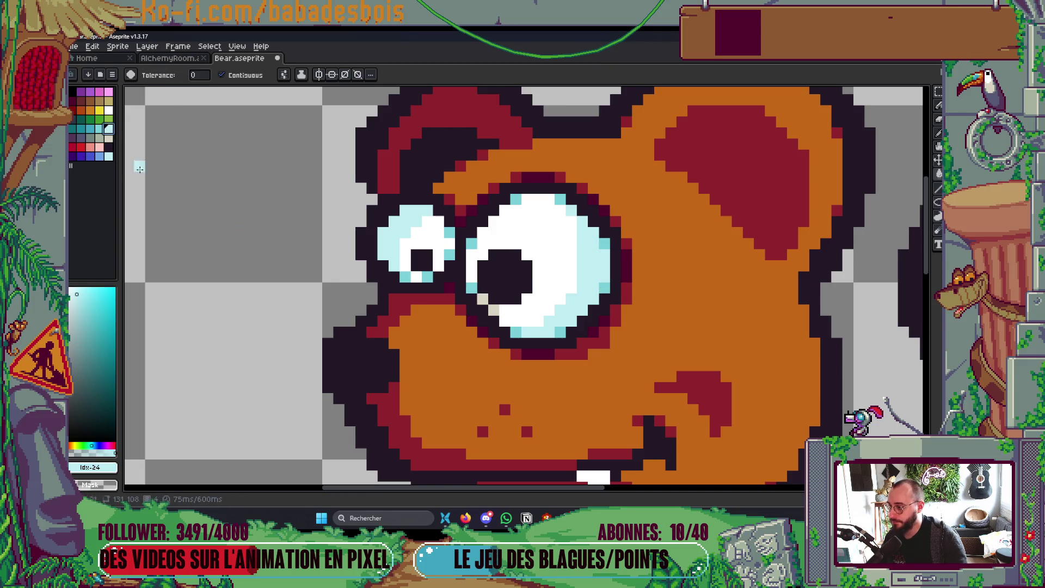
key("ctrl+s")
Step to another frame and draw a rectangle marquee around both eyes.
scroll(483, 298, "down", 9)
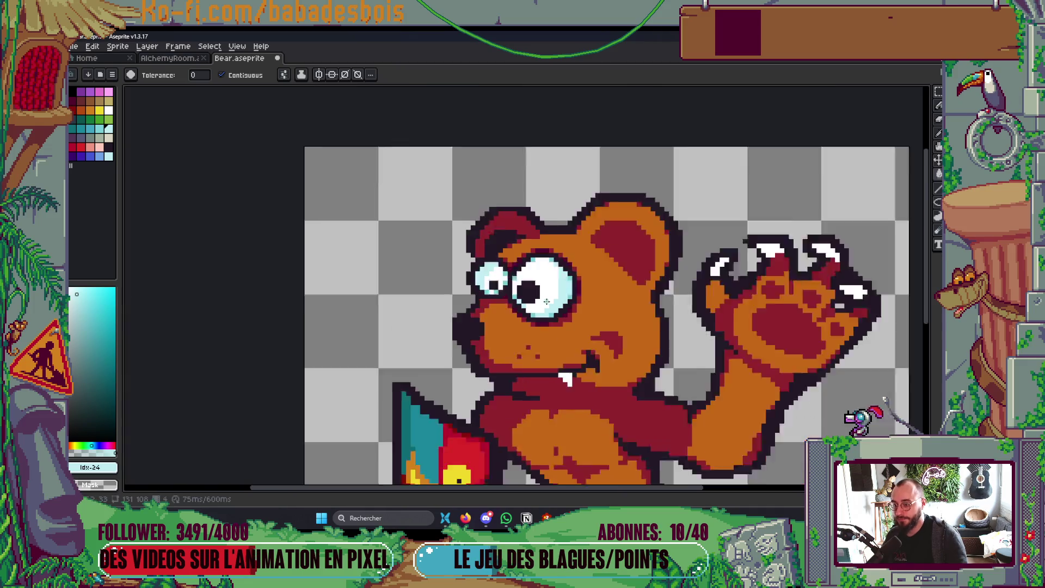
scroll(483, 298, "up", 2)
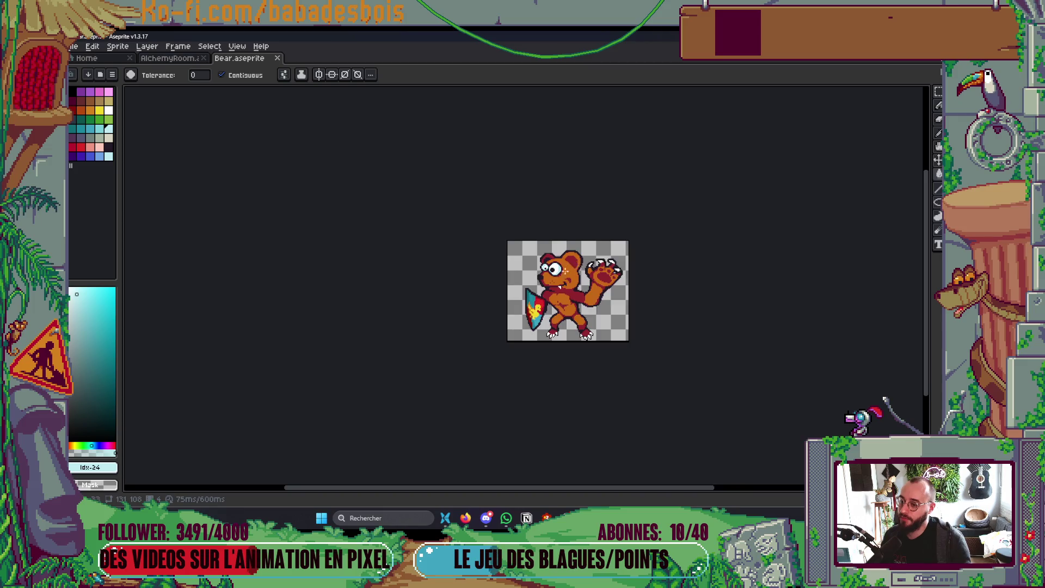
scroll(566, 271, "up", 2)
scroll(562, 271, "up", 2)
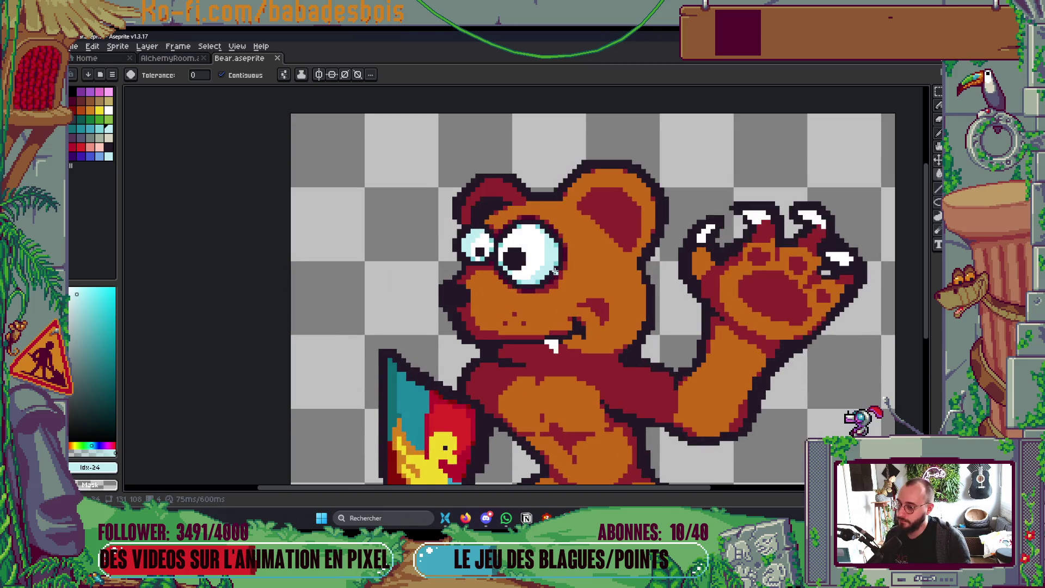
scroll(555, 270, "up", 3)
key("Right")
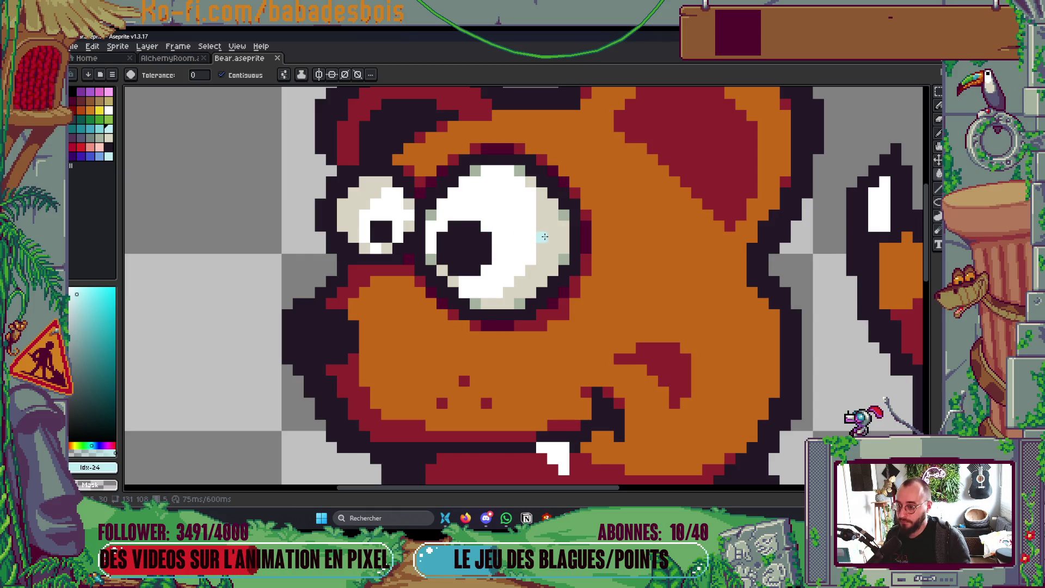
scroll(544, 237, "down", 2)
key("m")
left_click_drag(420, 175, 589, 292)
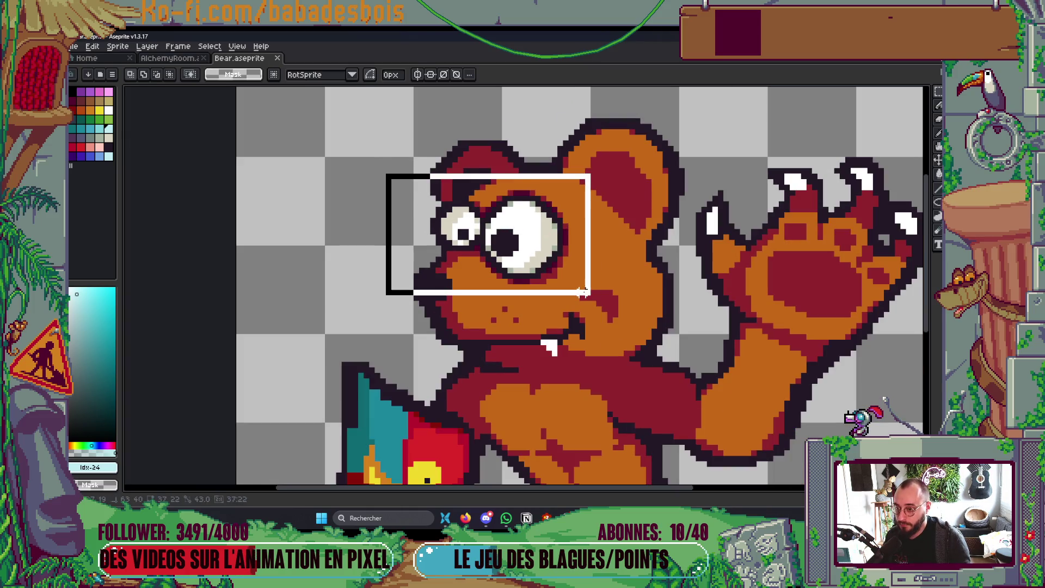
Flood-fill the off-white eye pixels light cyan, turn corner pixels teal, and deselect.
scroll(586, 272, "up", 1)
key("f")
key("ctrl+z")
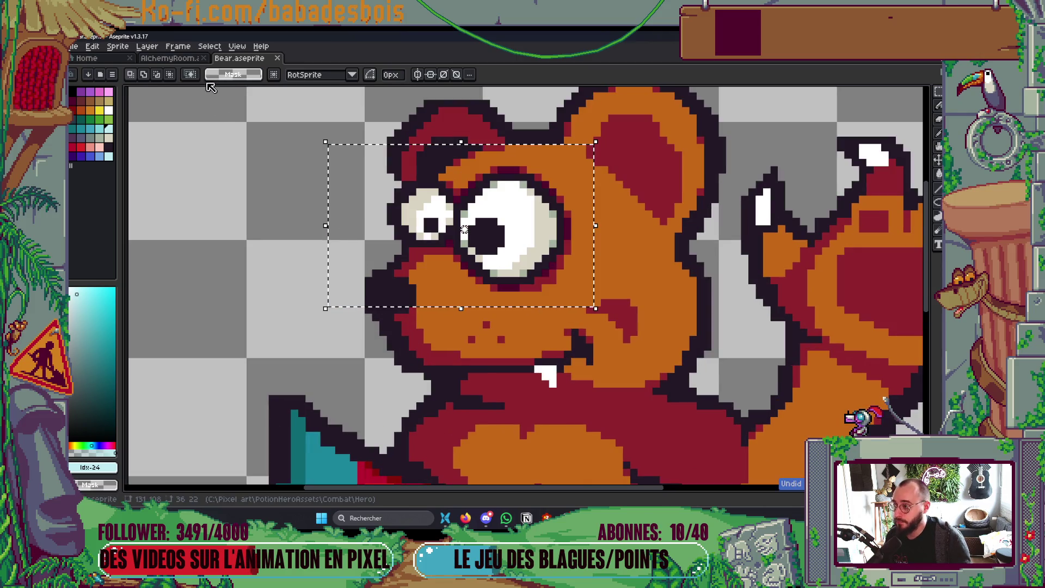
key("g")
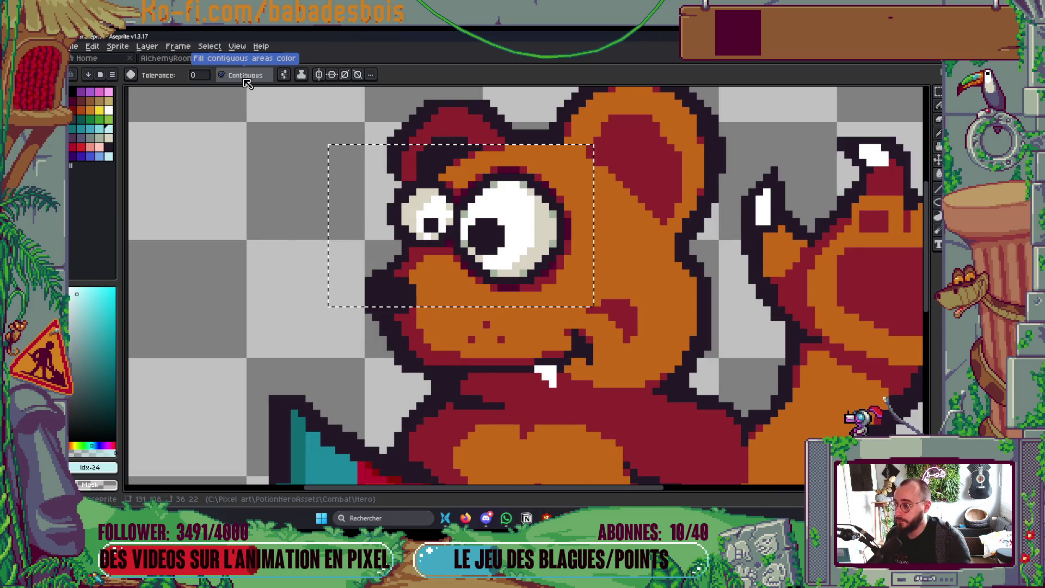
left_click(550, 223)
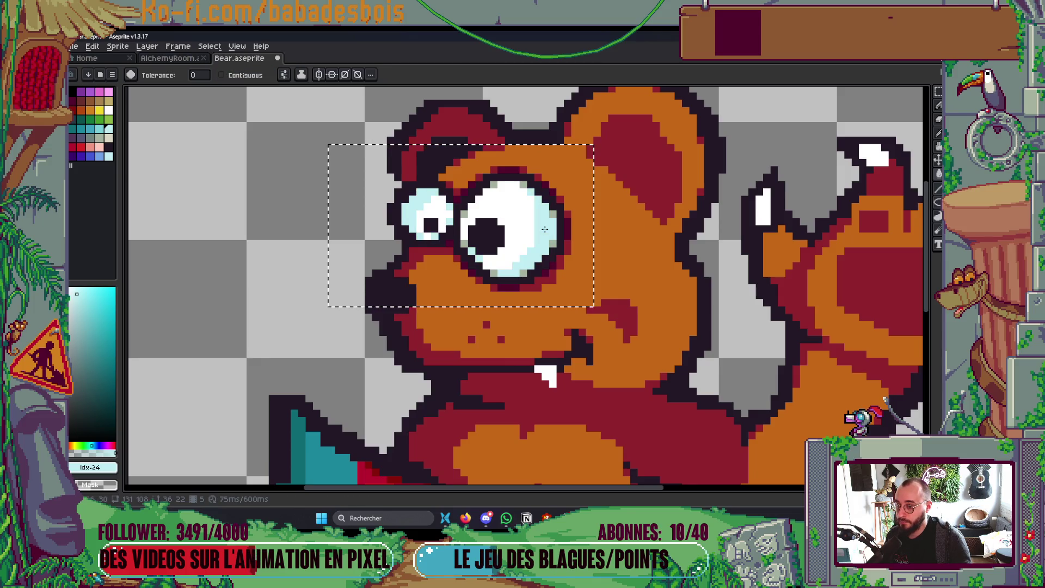
scroll(566, 225, "up", 1)
left_click(99, 129)
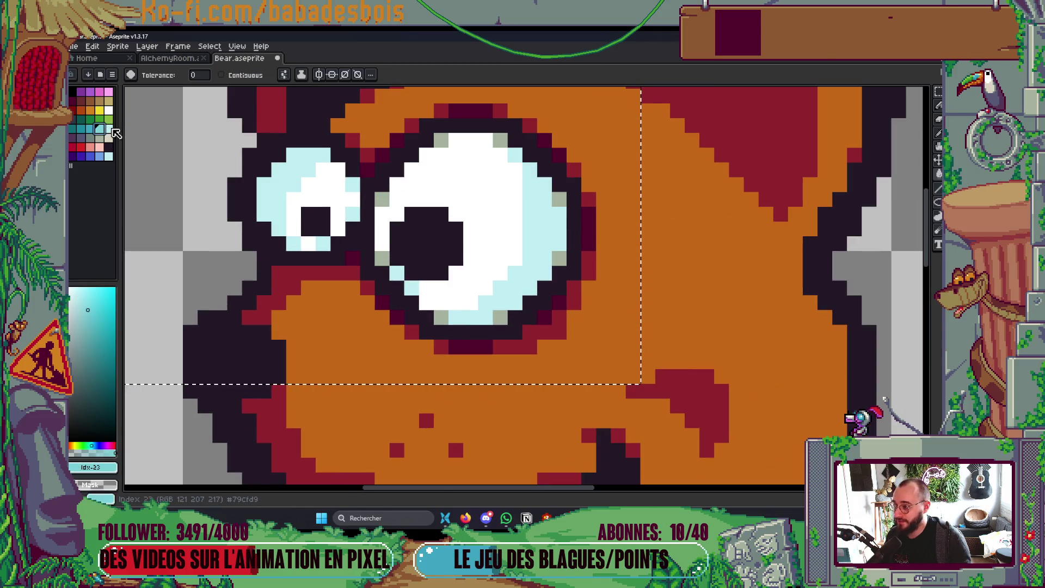
left_click(500, 140)
left_click(333, 203)
scroll(422, 327, "down", 4)
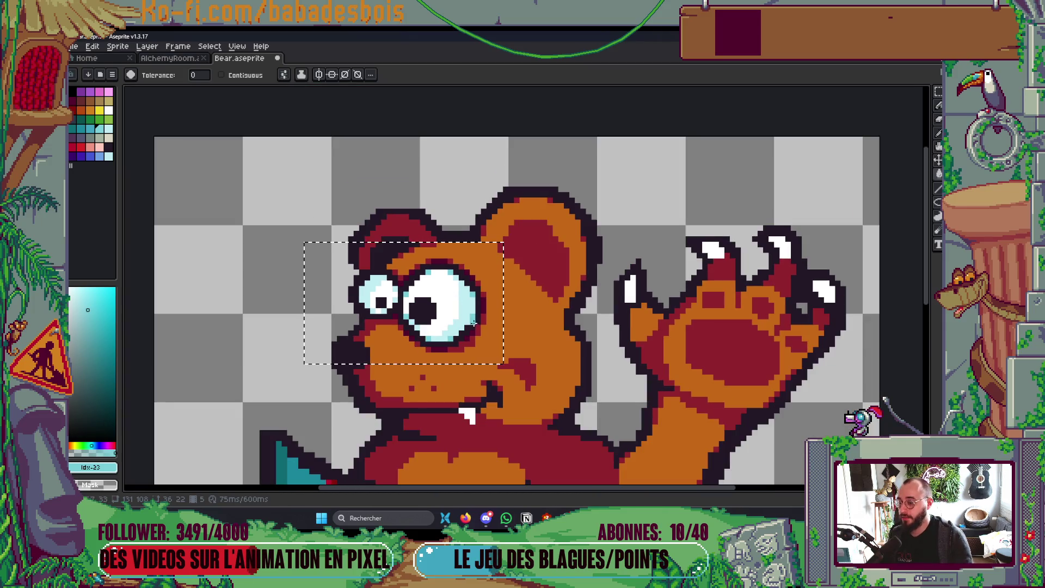
key("ctrl+d")
Advance to the next frame and select around the eyes for filling.
key("Right")
scroll(490, 327, "down", 1)
scroll(496, 327, "up", 1)
key("m")
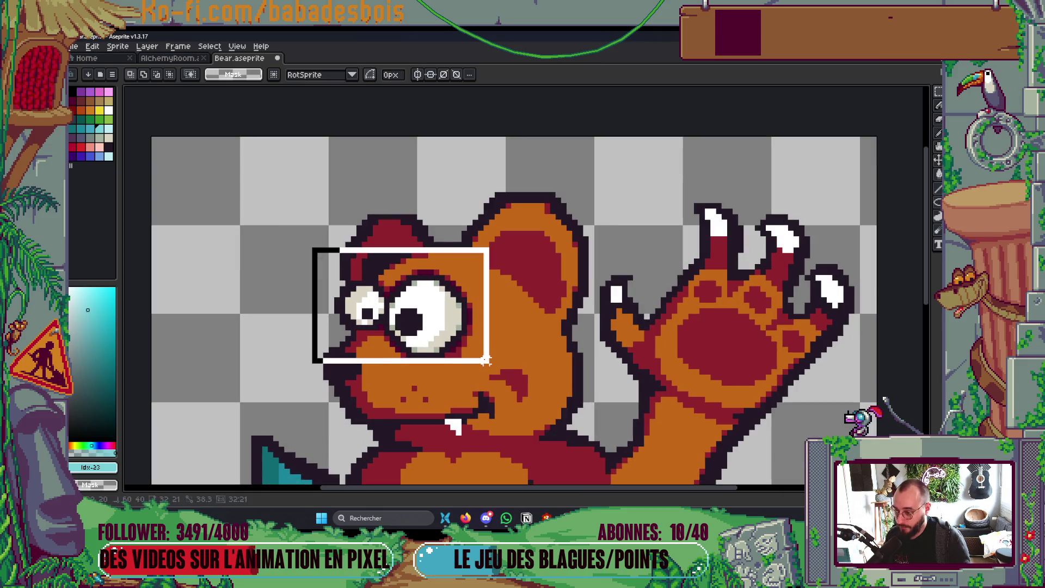
left_click_drag(487, 359, 487, 360)
scroll(487, 363, "up", 2)
key("g")
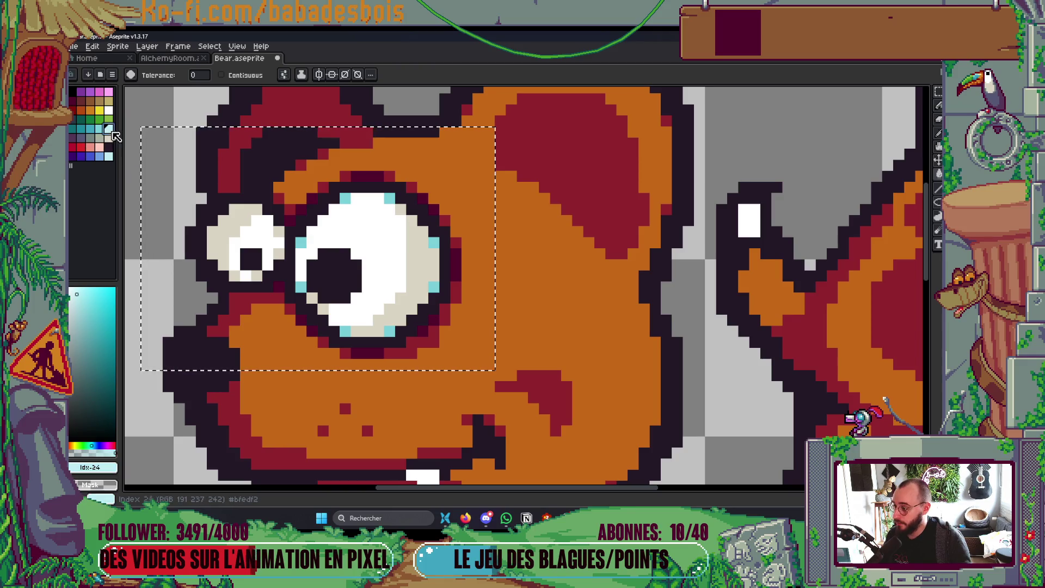
key("Return")
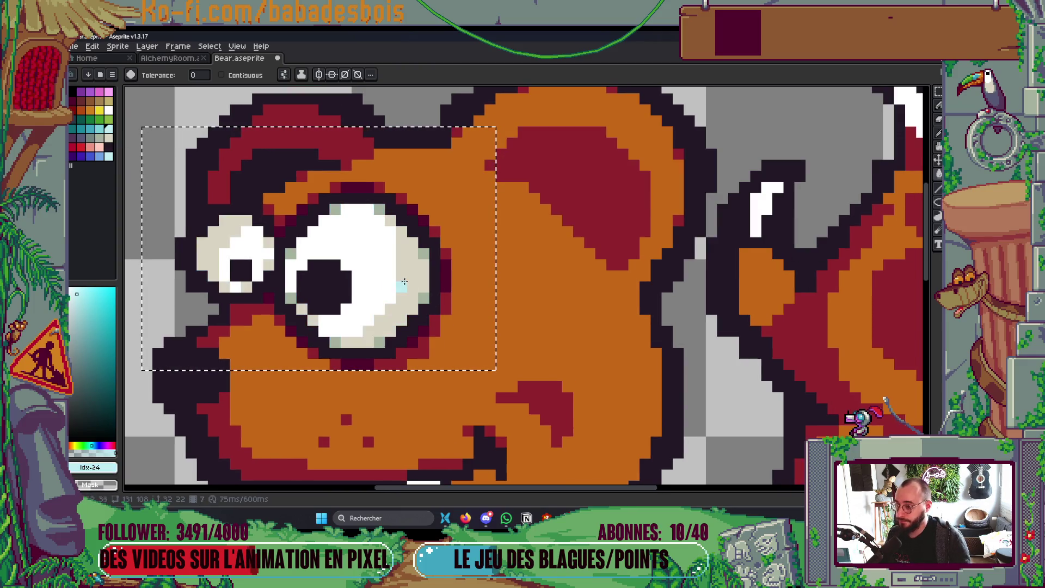
Fill this frame's beige eye whites light cyan and touch up with teal and cyan pixels.
left_click(102, 133)
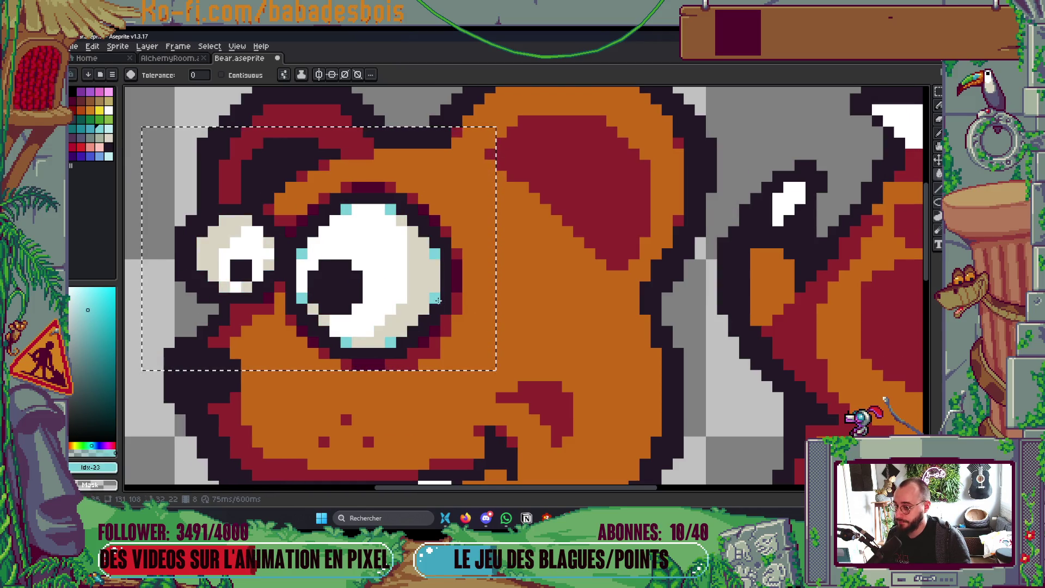
key("]")
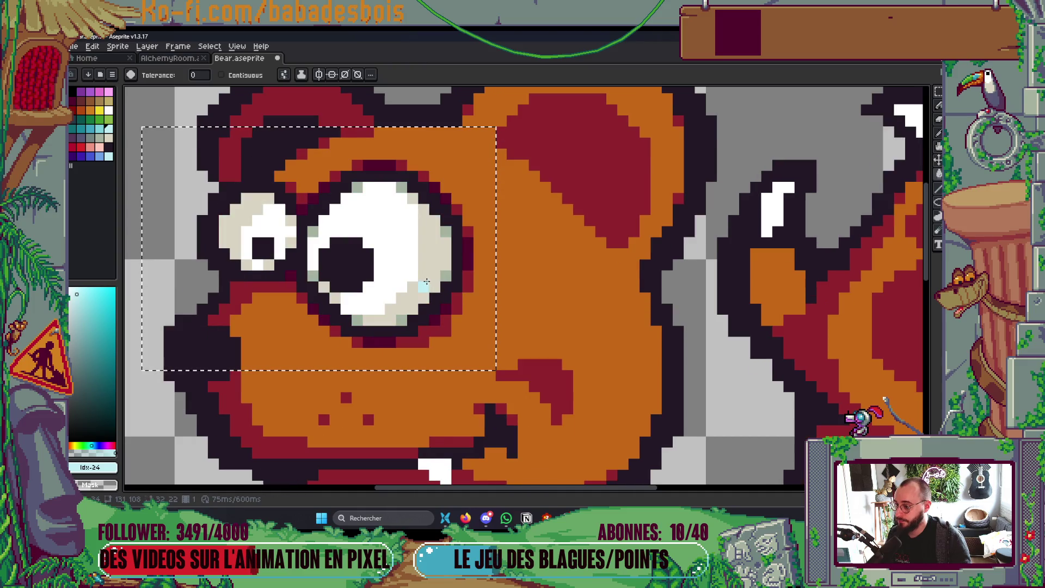
key("[")
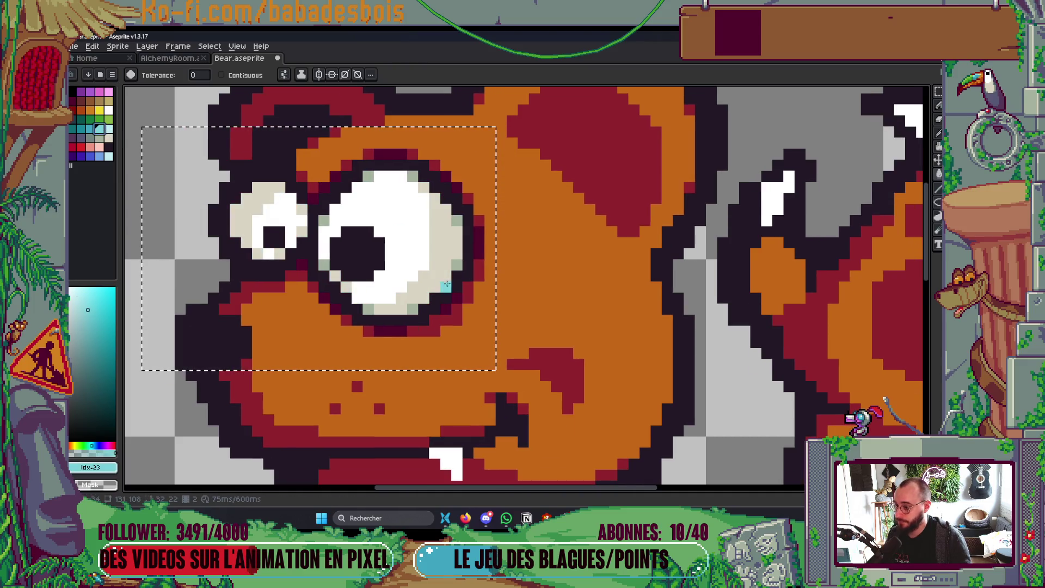
left_click(449, 267)
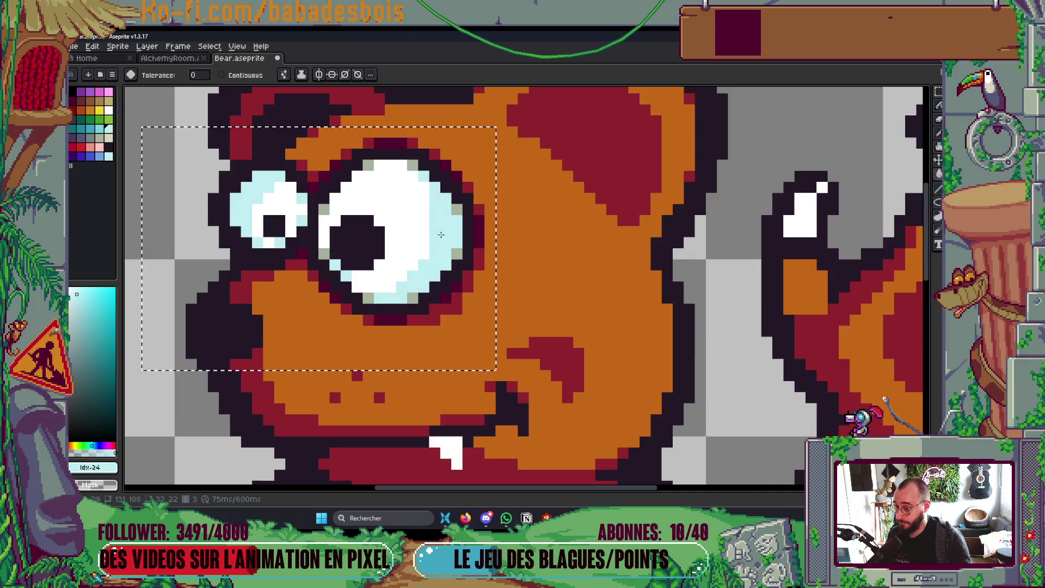
left_click(101, 129)
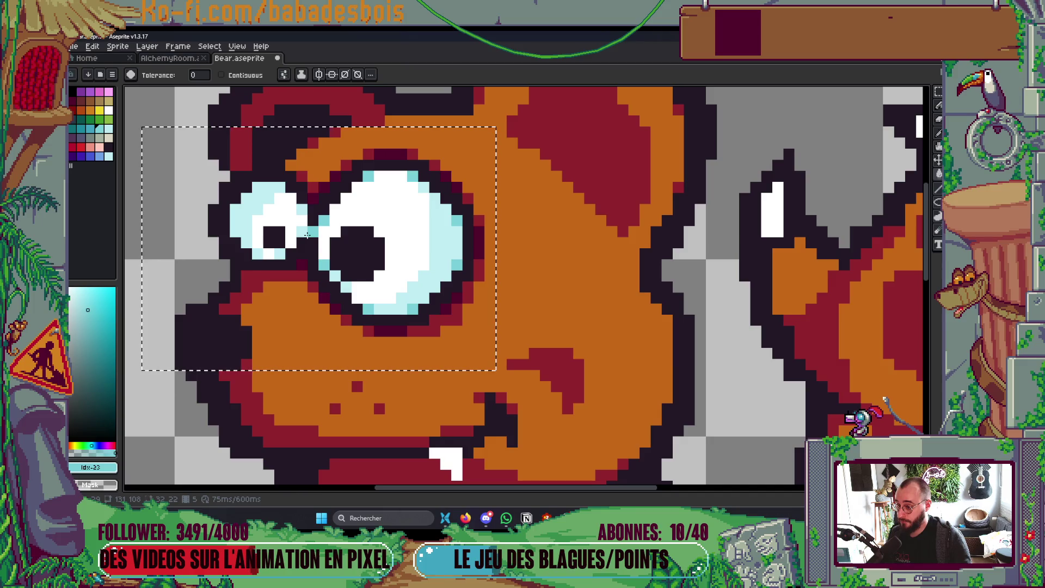
key("b")
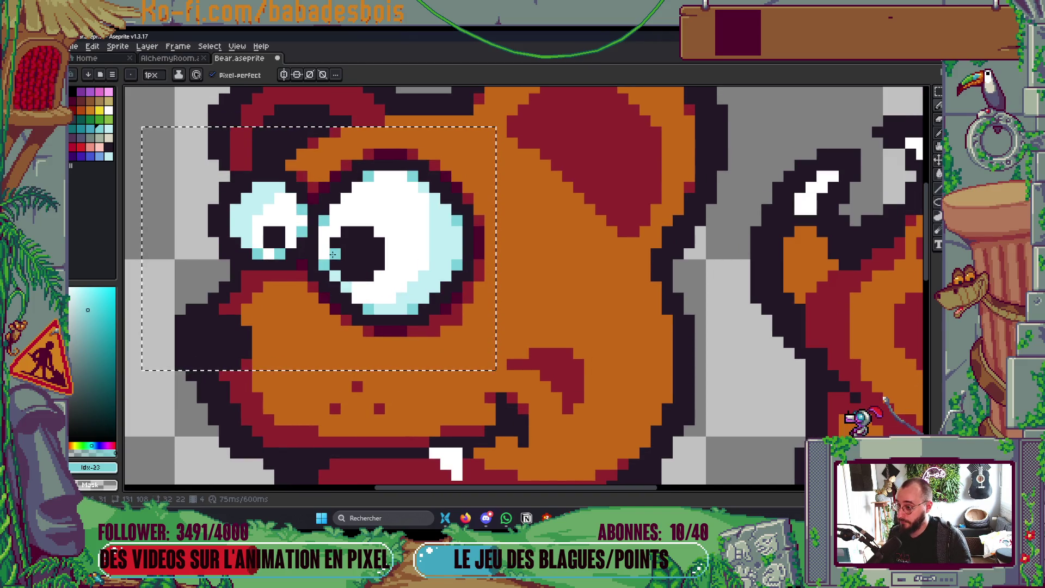
key("v")
key("b")
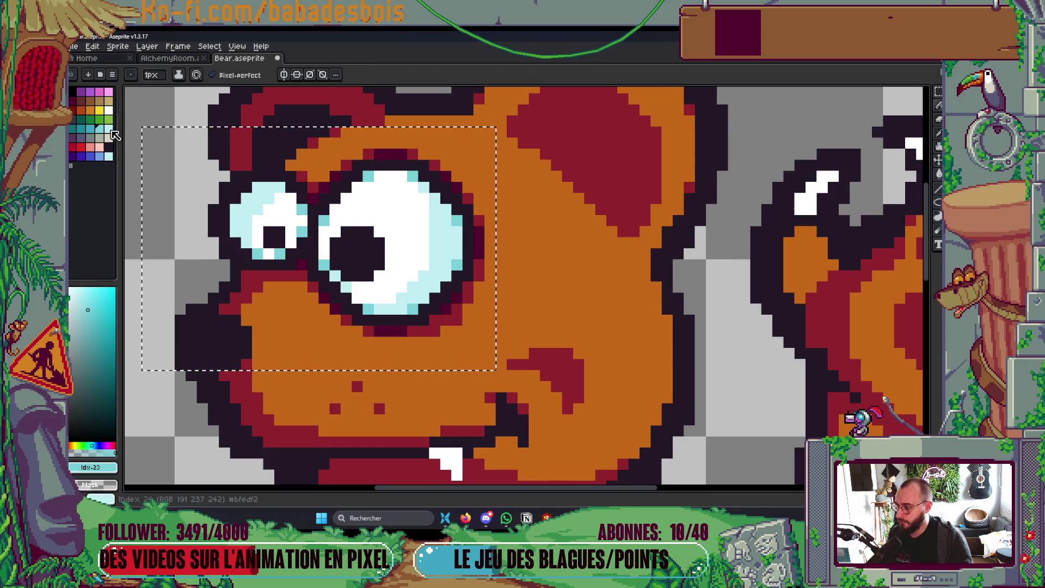
left_click(109, 128)
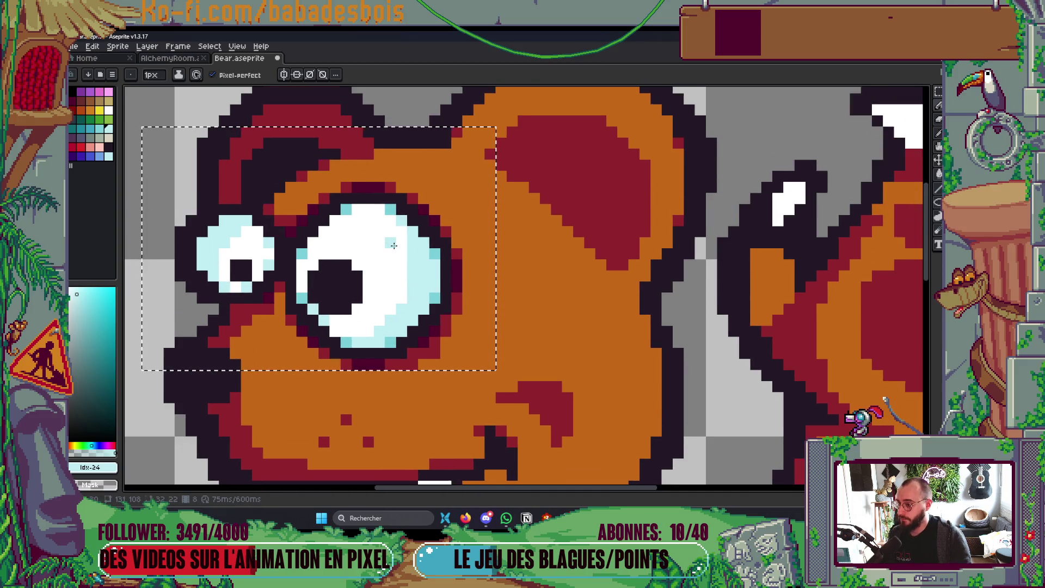
Stop playback, clear the selection, save Bear.aseprite, and close the running game window.
scroll(393, 245, "down", 6)
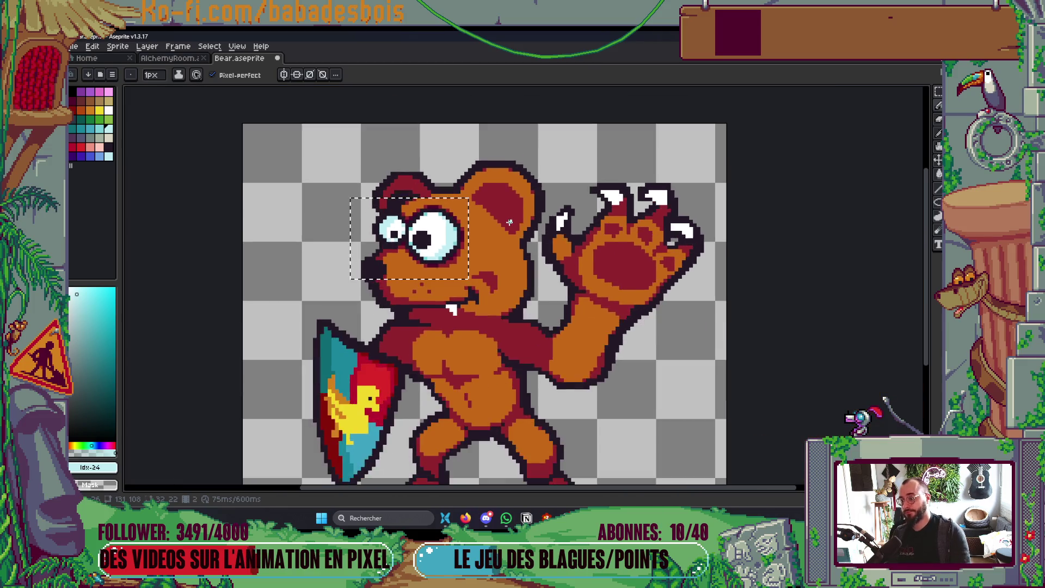
key("Return")
key("ctrl+d")
scroll(526, 223, "down", 1)
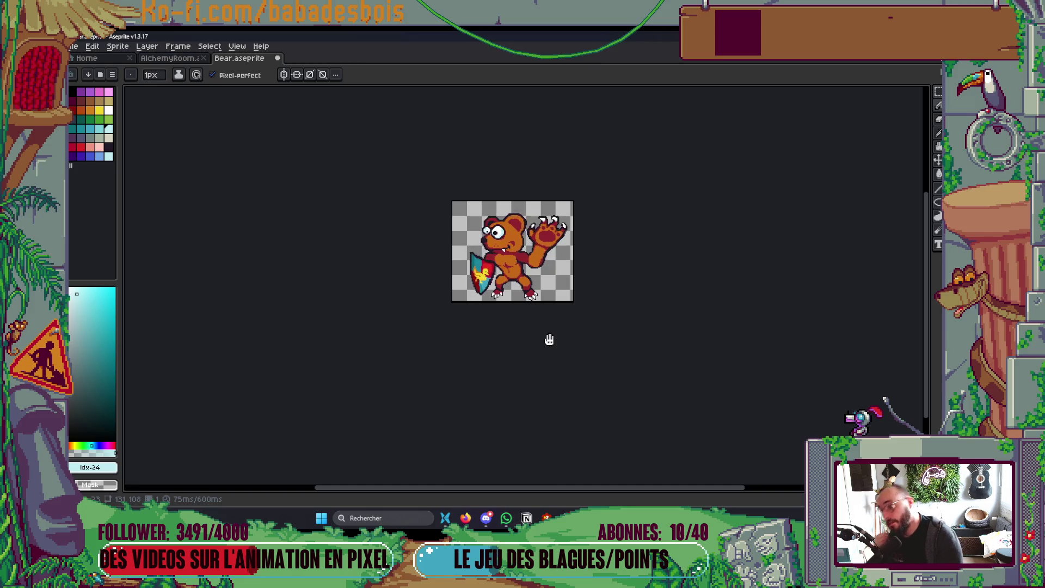
key("ctrl+s")
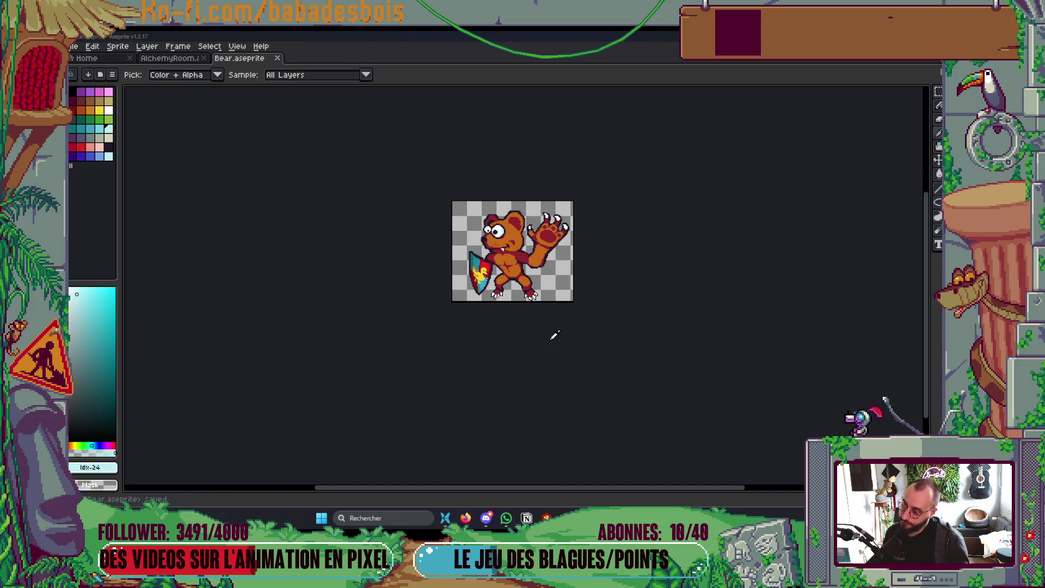
key("alt+Tab")
key("alt+F4")
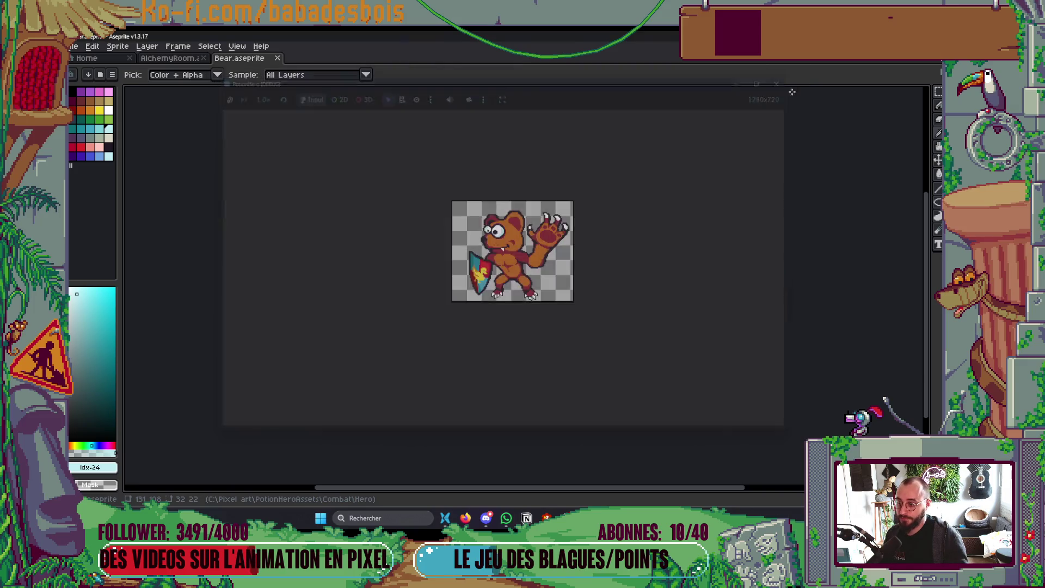
Enter the farm room and mix a potion from yellow and blue lichette.
key("alt+Tab")
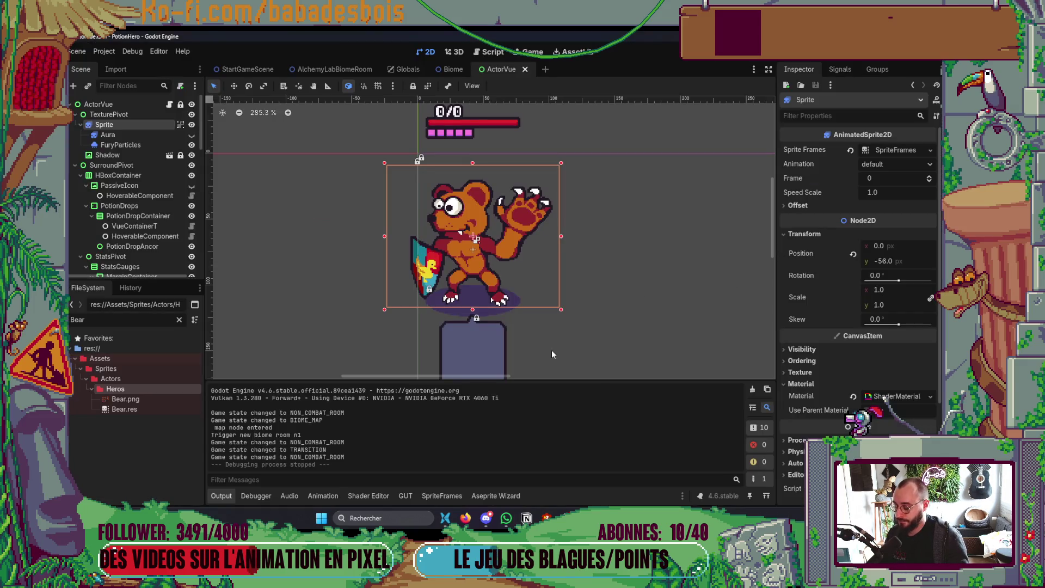
left_click(496, 496)
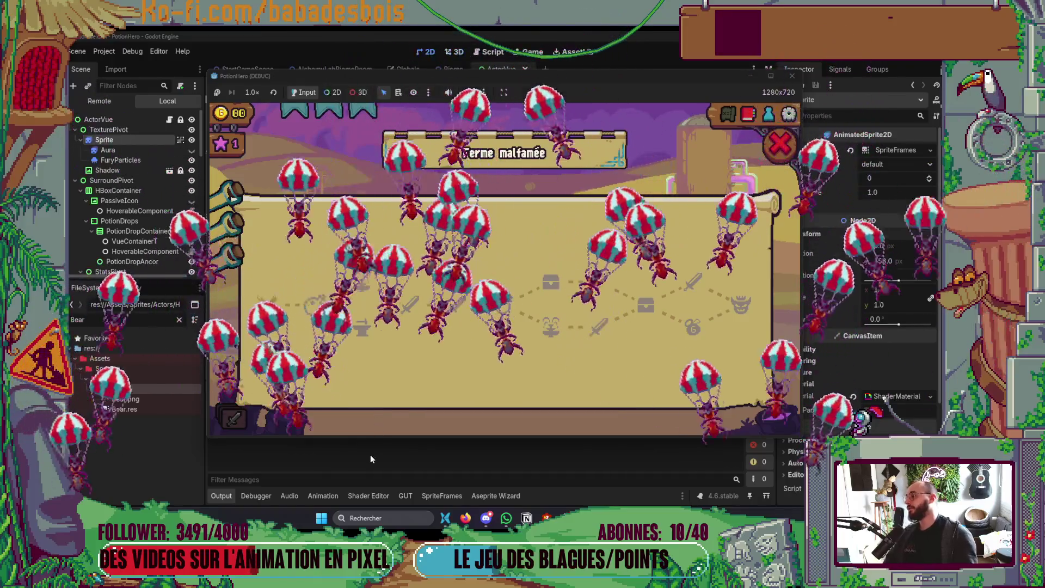
left_click(316, 307)
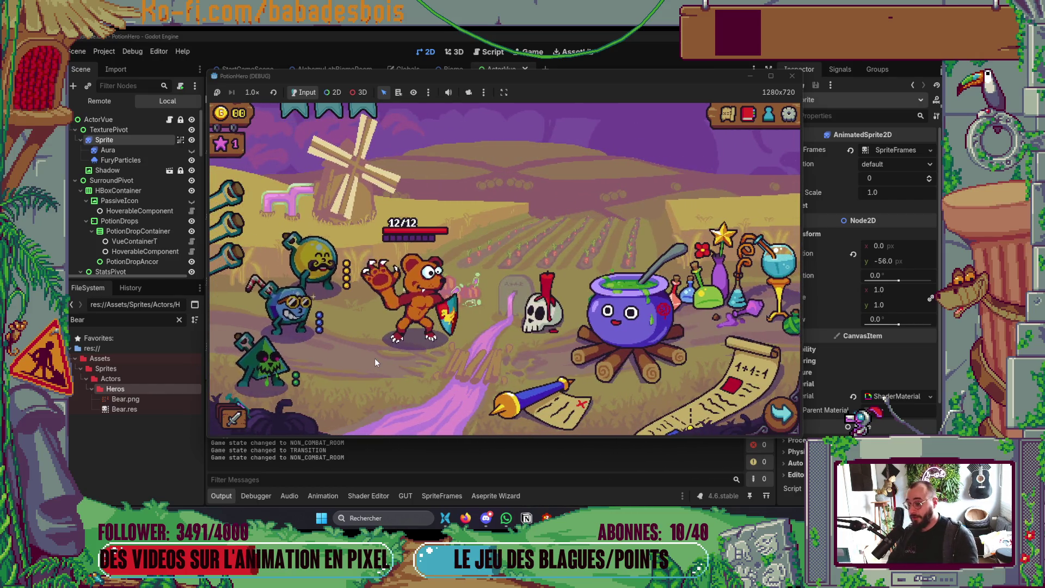
left_click(653, 345)
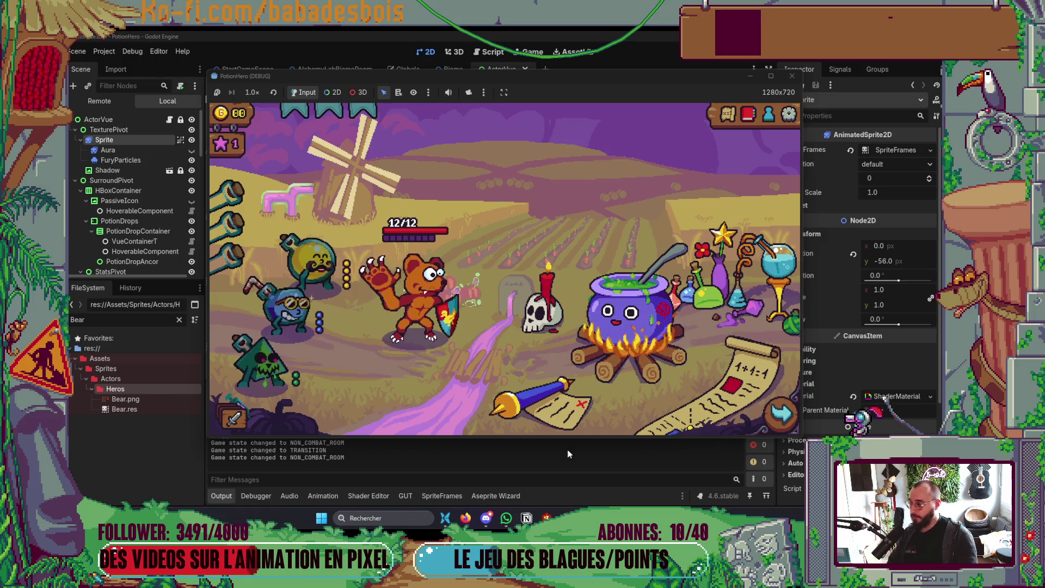
left_click(315, 264)
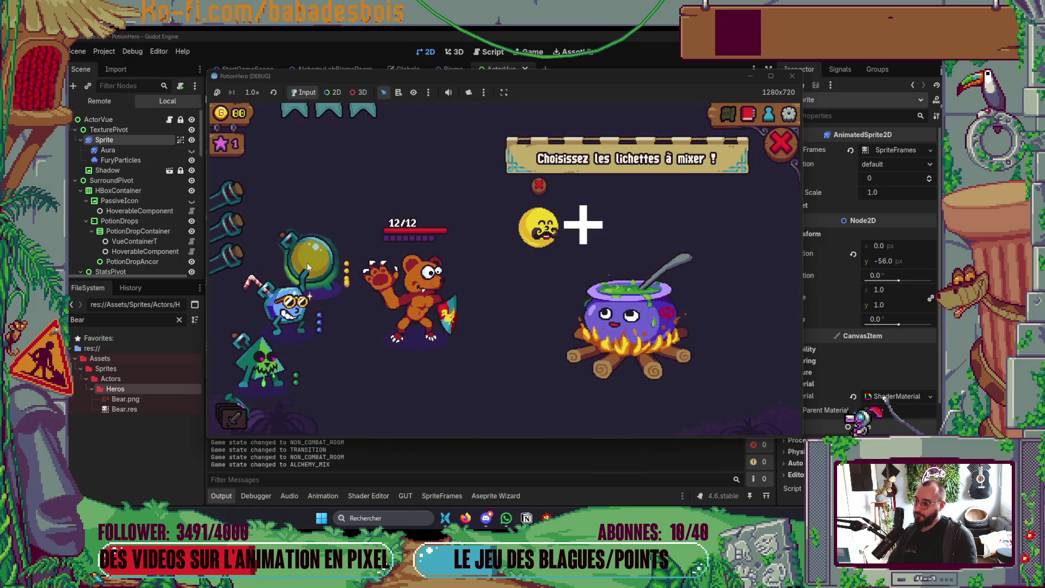
left_click(291, 307)
left_click(626, 349)
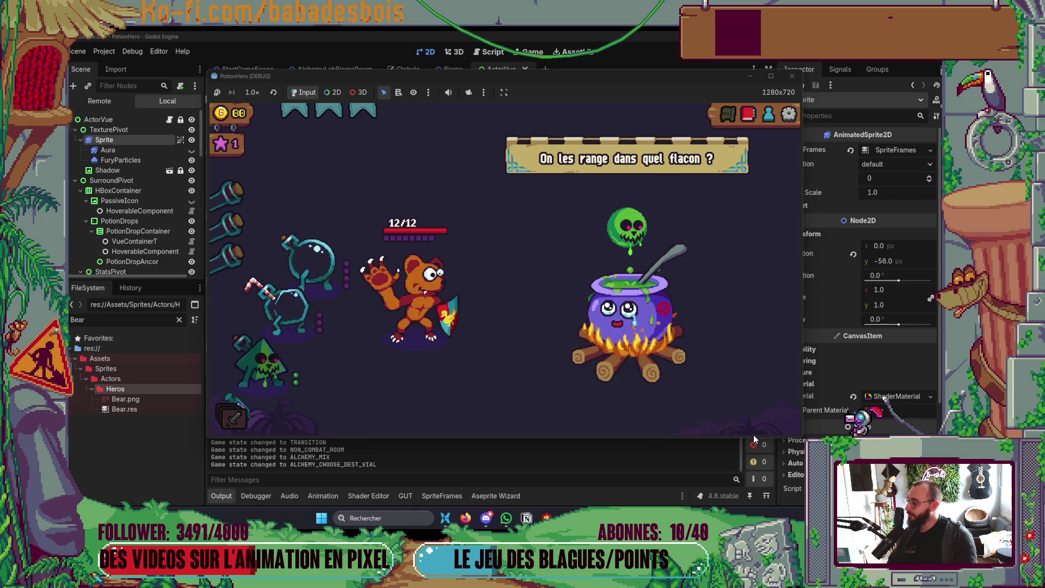
Dismiss the vial question, leave the biome map, and close the running game.
left_click(729, 113)
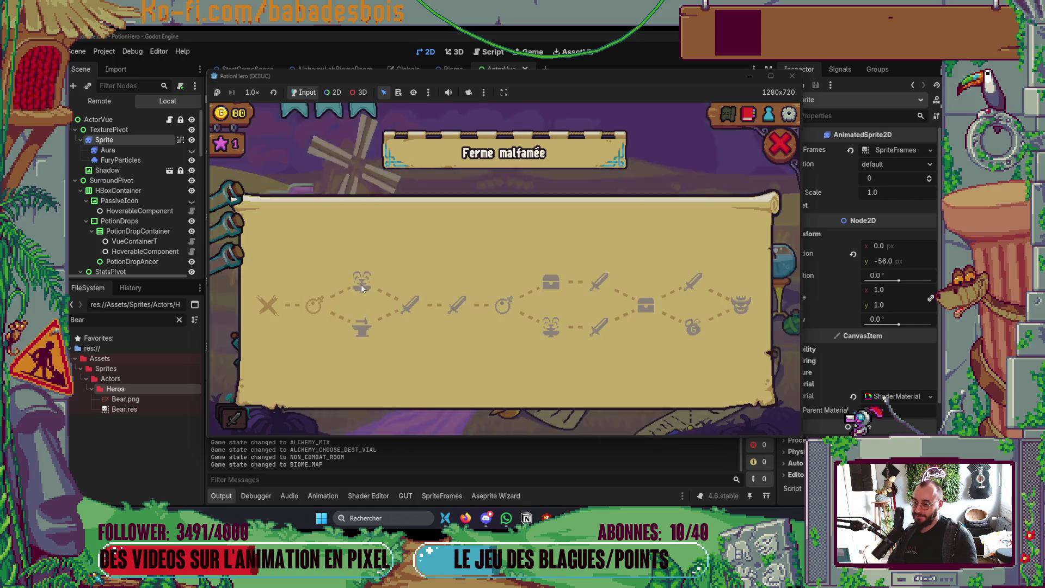
left_click(782, 145)
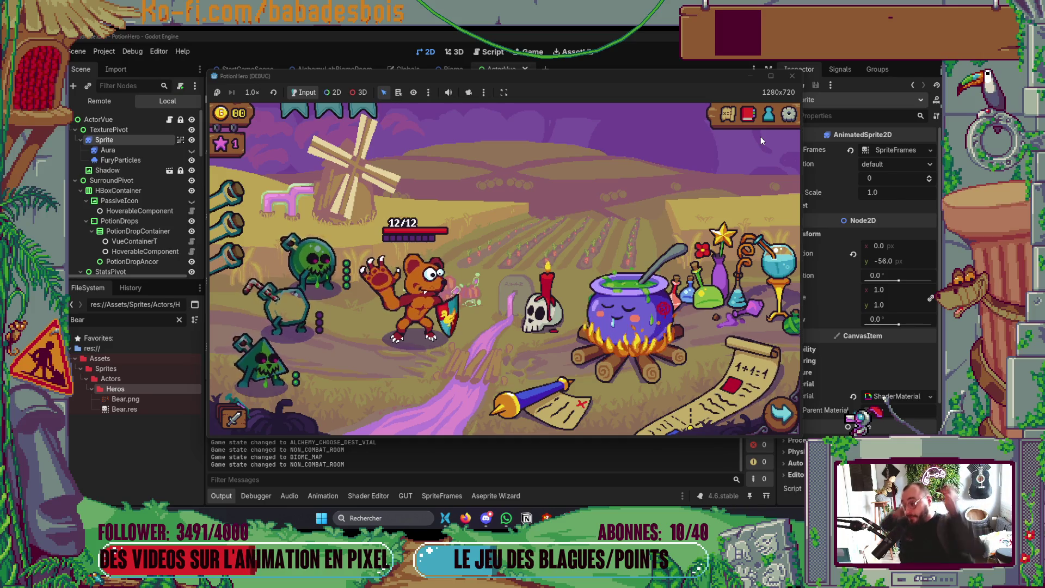
left_click(792, 77)
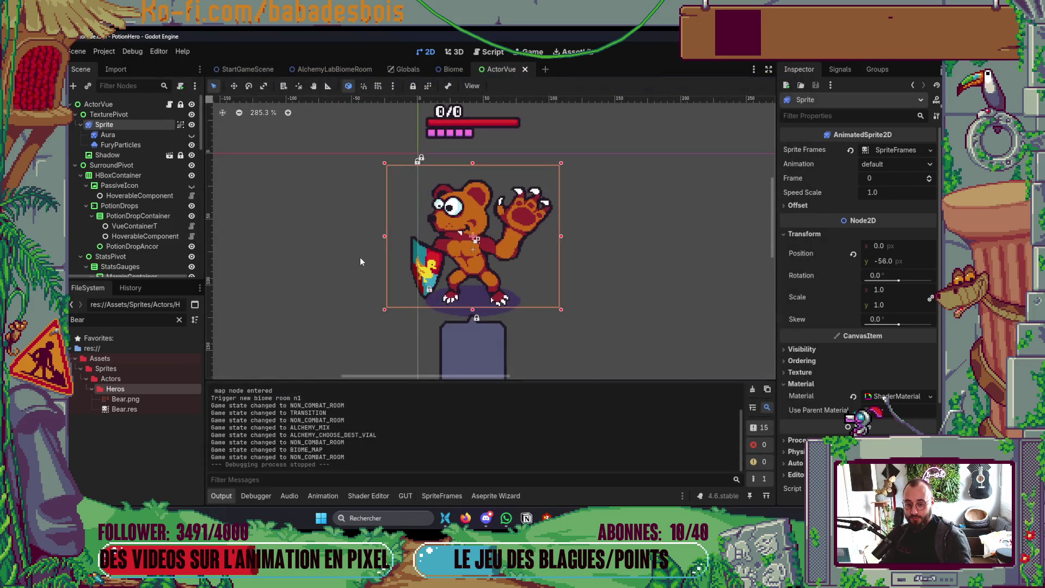
key("F5")
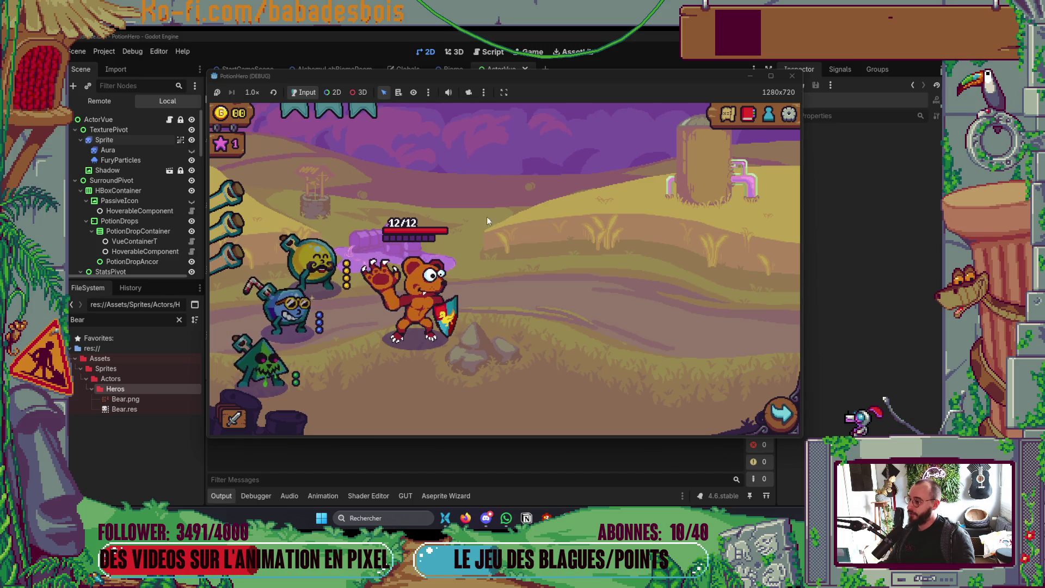
left_click(784, 428)
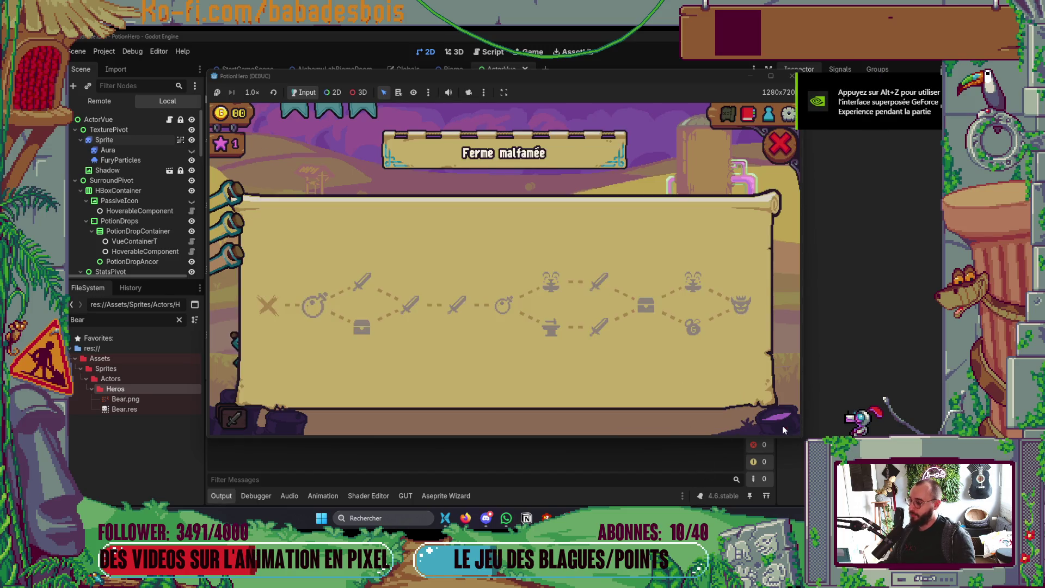
left_click(314, 304)
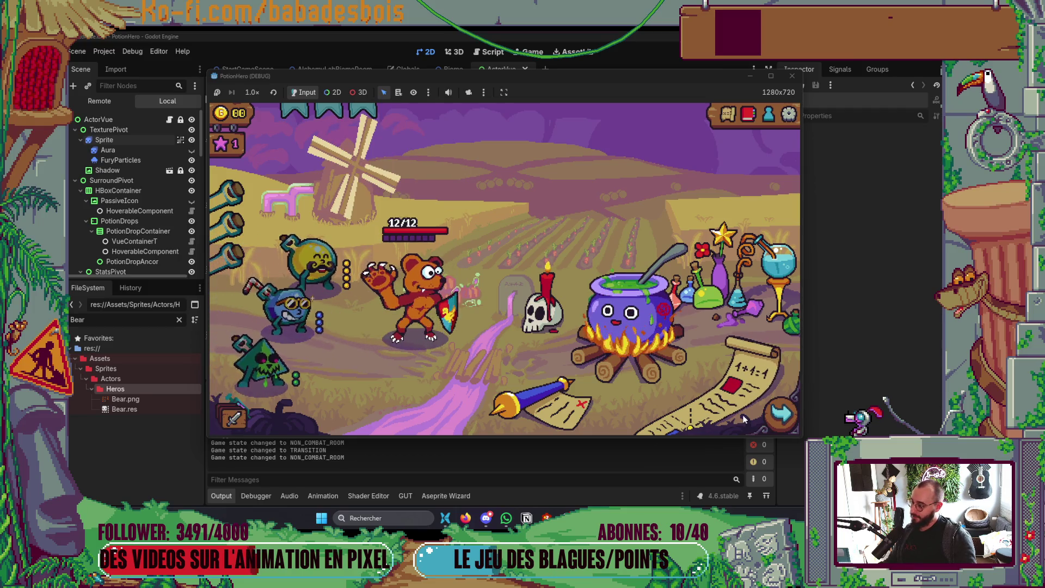
left_click(643, 344)
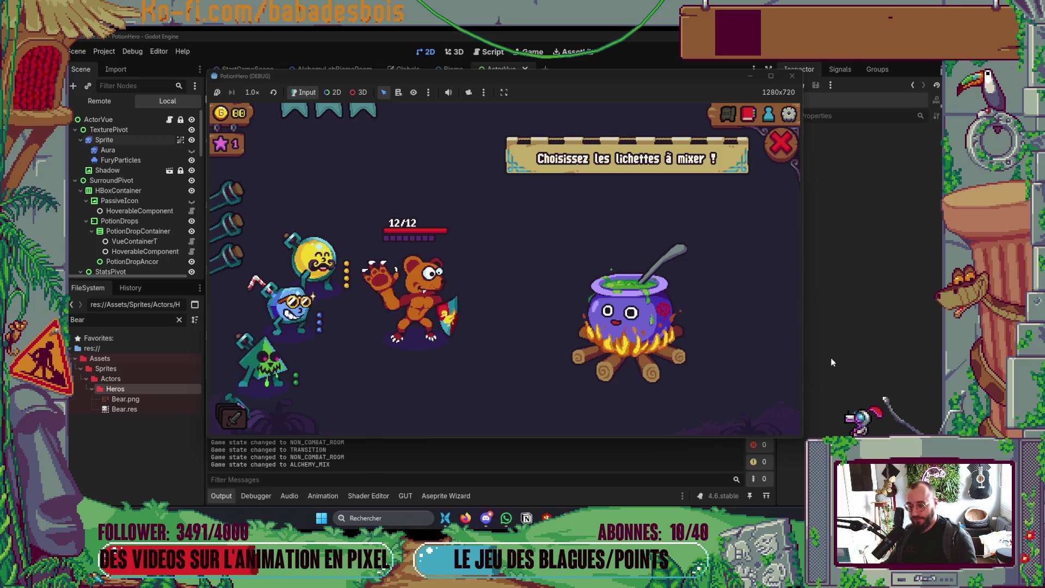
left_click(313, 264)
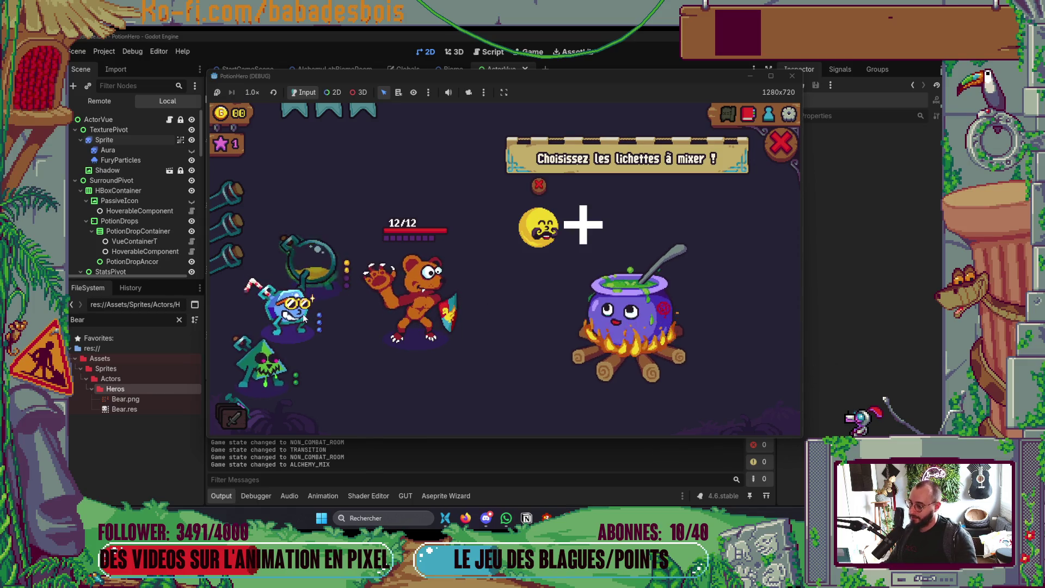
left_click(307, 317)
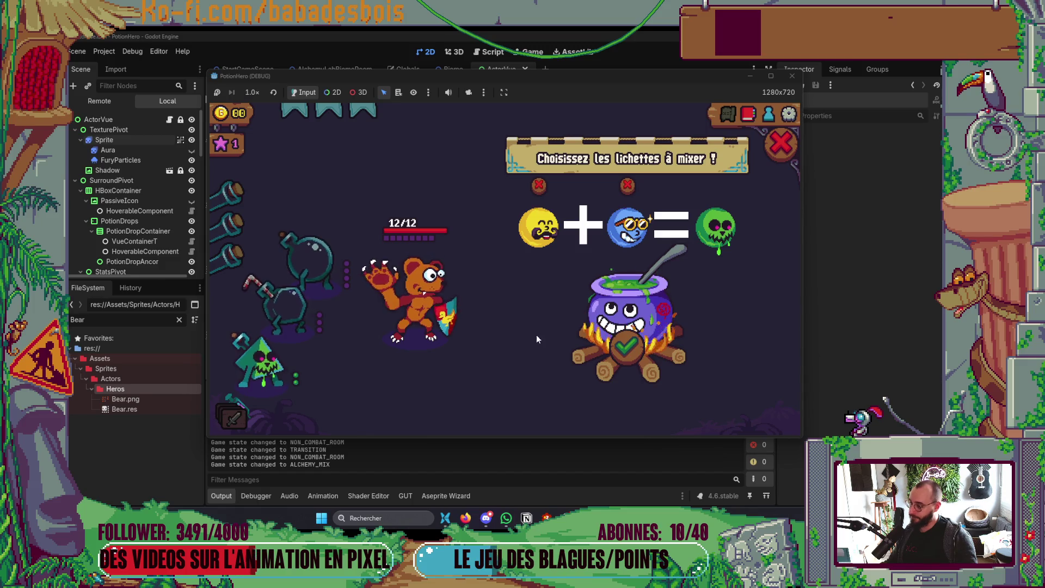
left_click(625, 349)
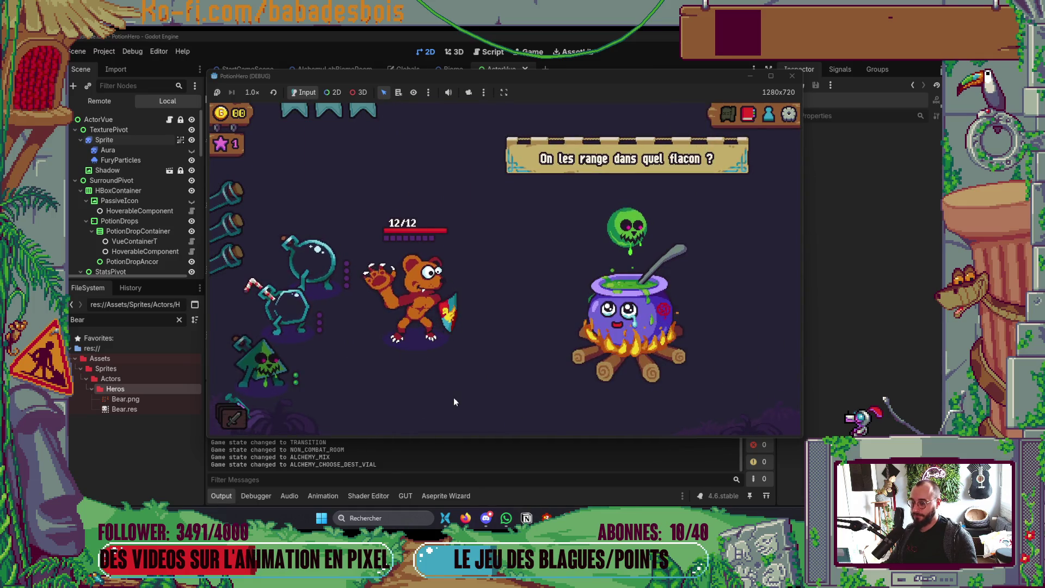
left_click(299, 260)
left_click(531, 280)
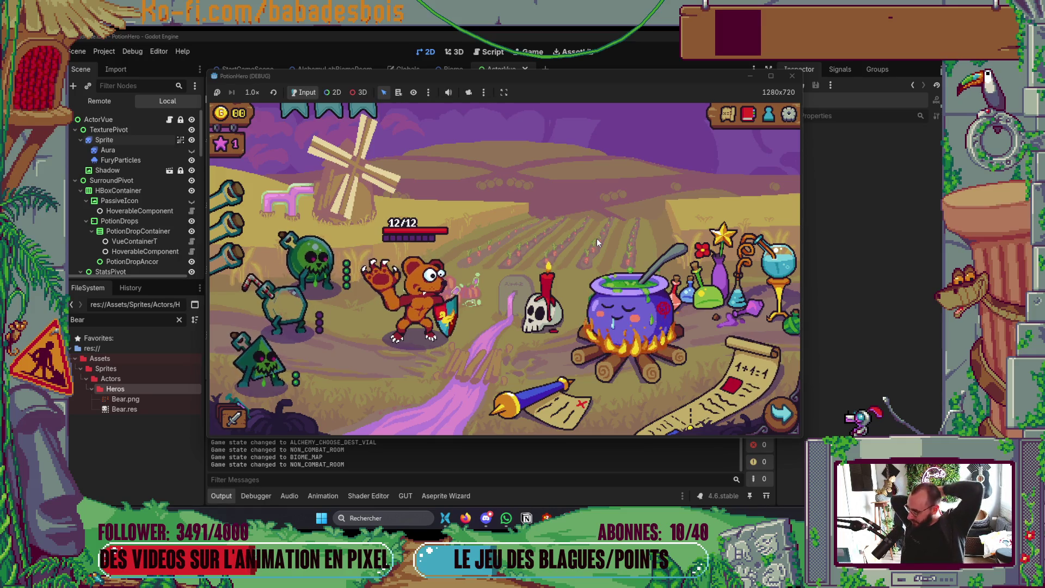
mouse_move(628, 374)
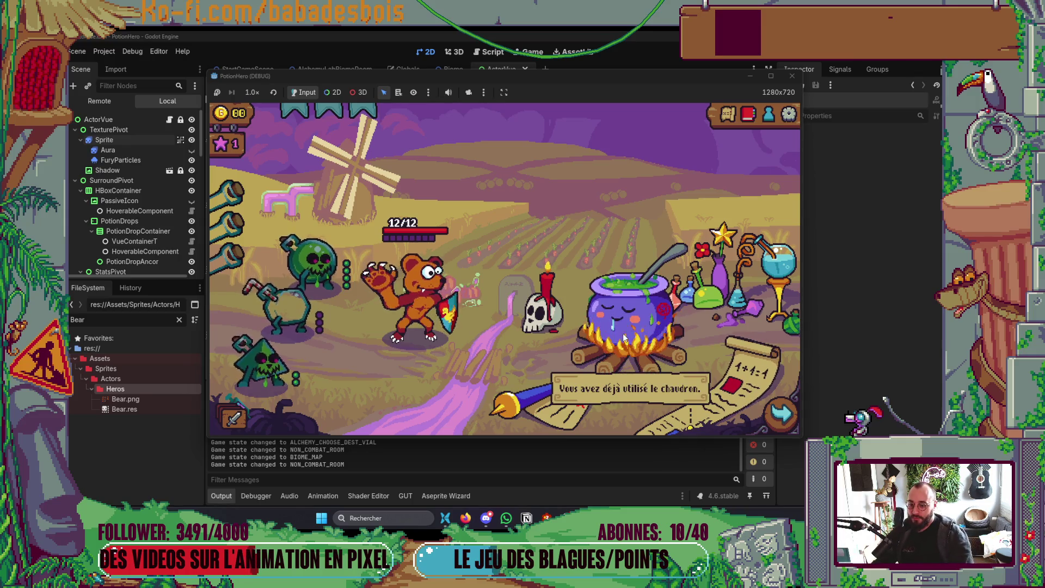
left_click(783, 423)
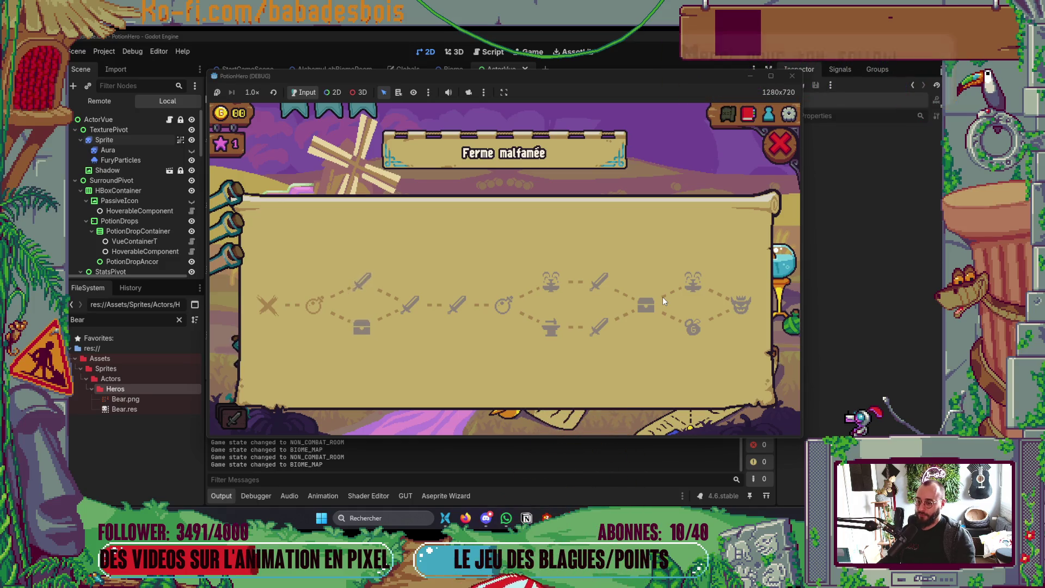
left_click(780, 144)
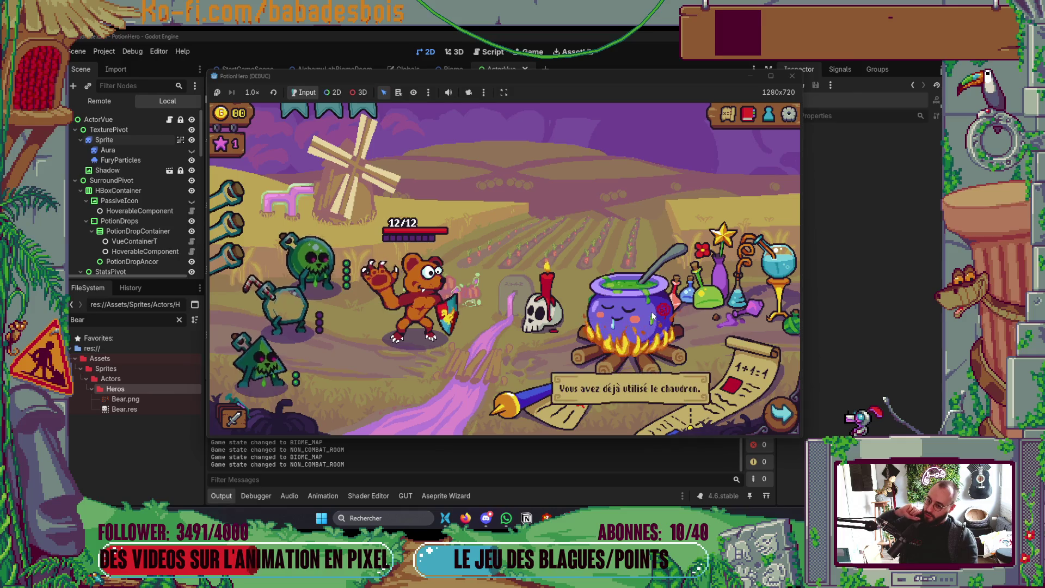
left_click(768, 418)
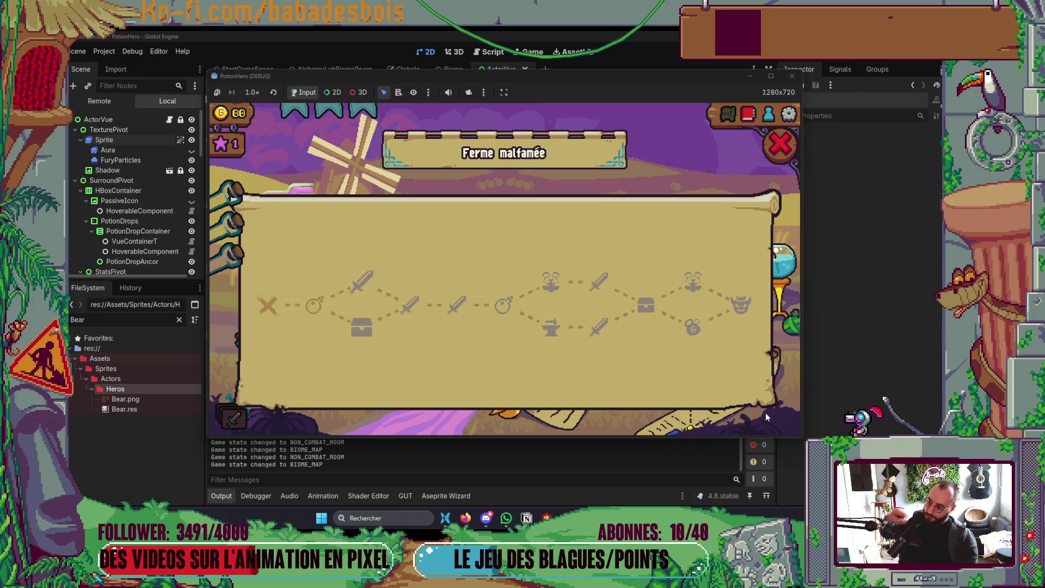
left_click(782, 142)
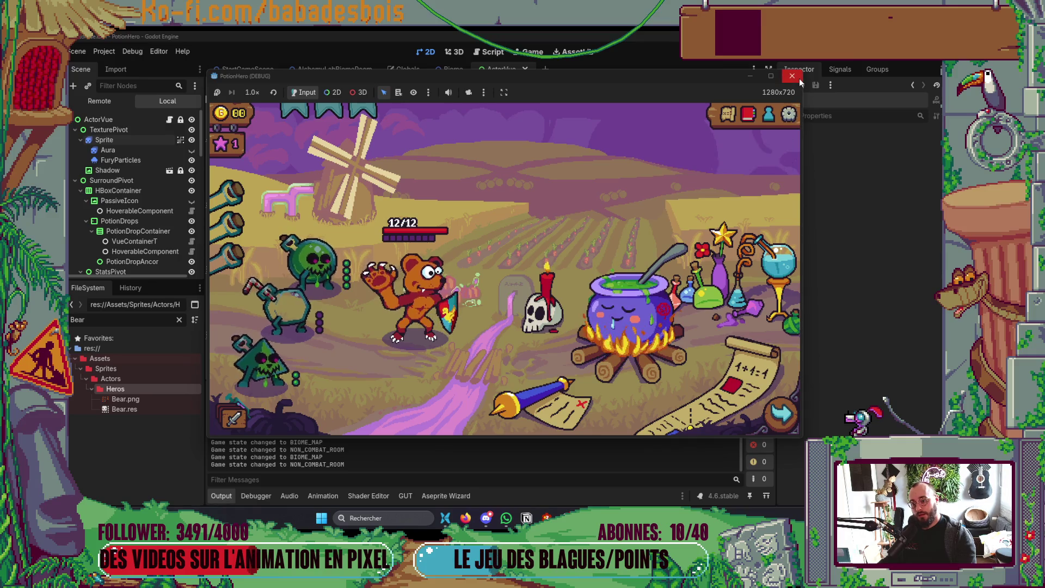
left_click(794, 76)
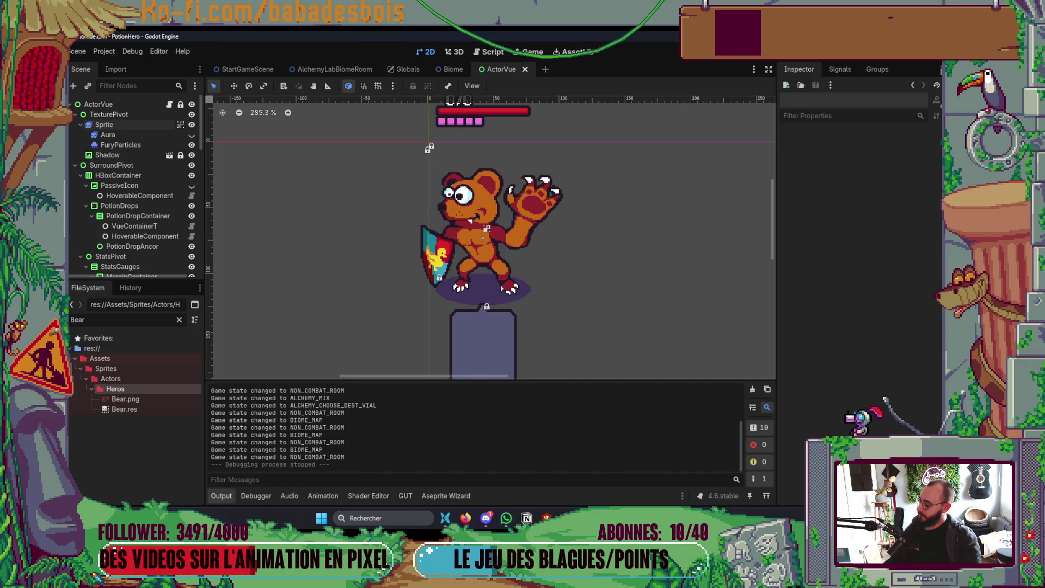
left_click(486, 518)
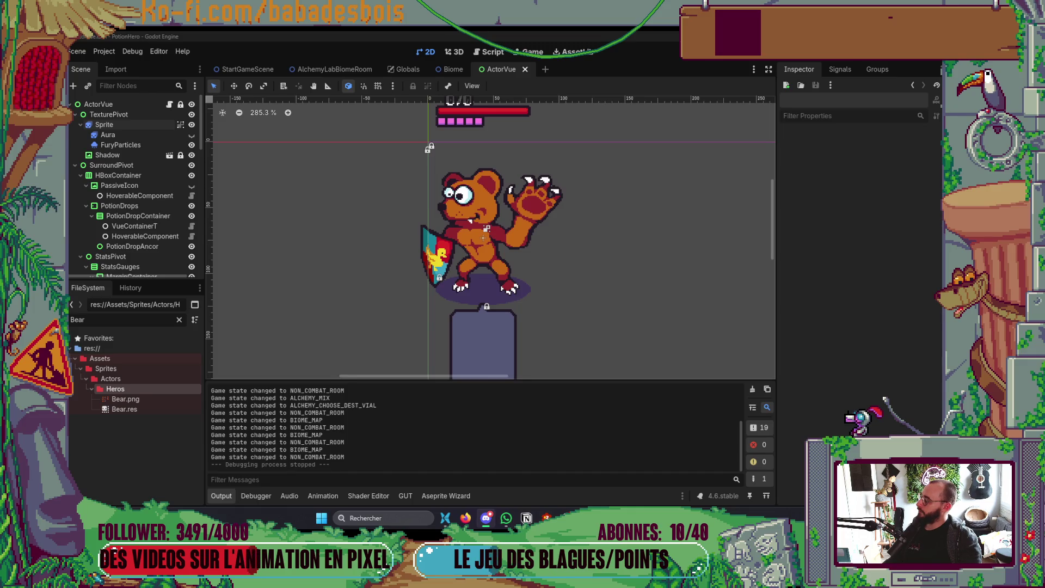
Switch to the Discord direct messages window.
key("alt+Tab")
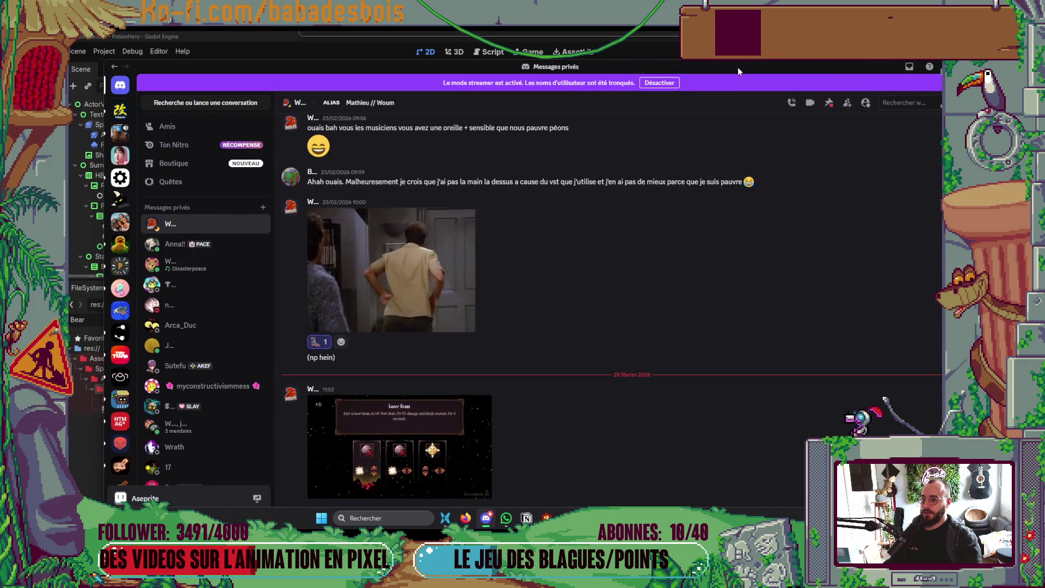
Maximize Discord, view the Laser Beam screenshot full size, then return to Godot.
double_click(842, 67)
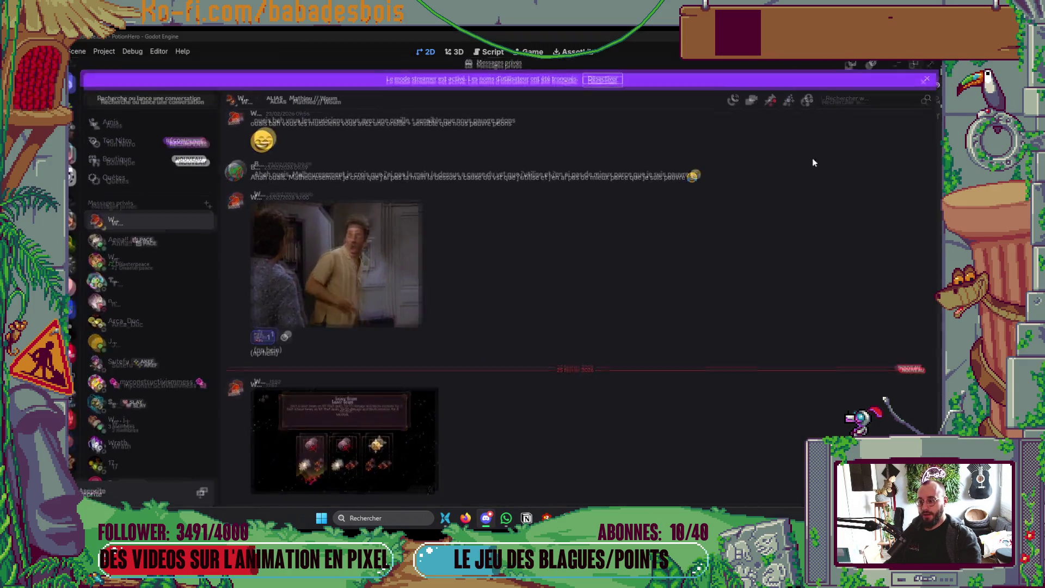
left_click(378, 433)
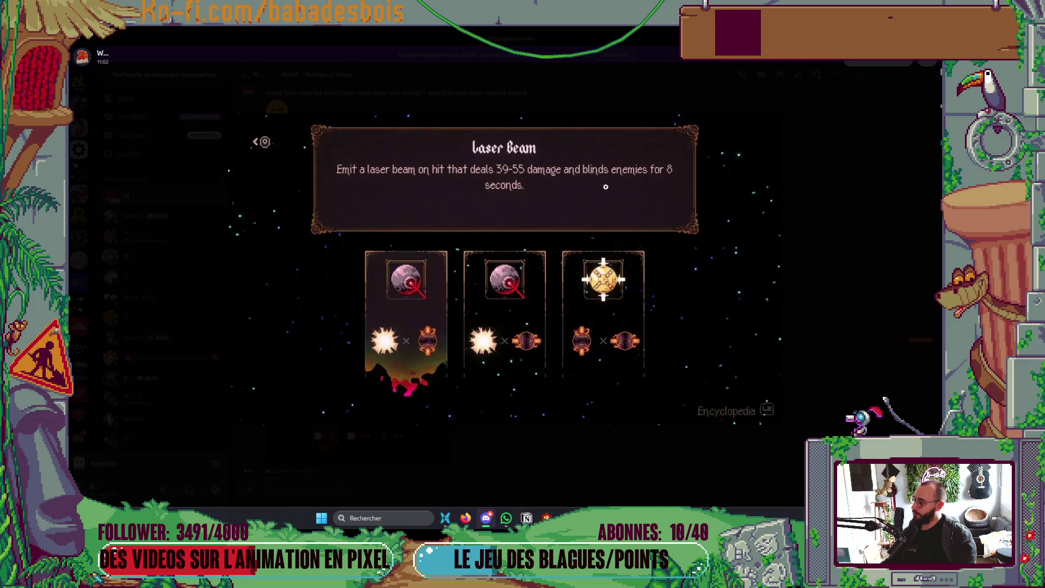
left_click(596, 79)
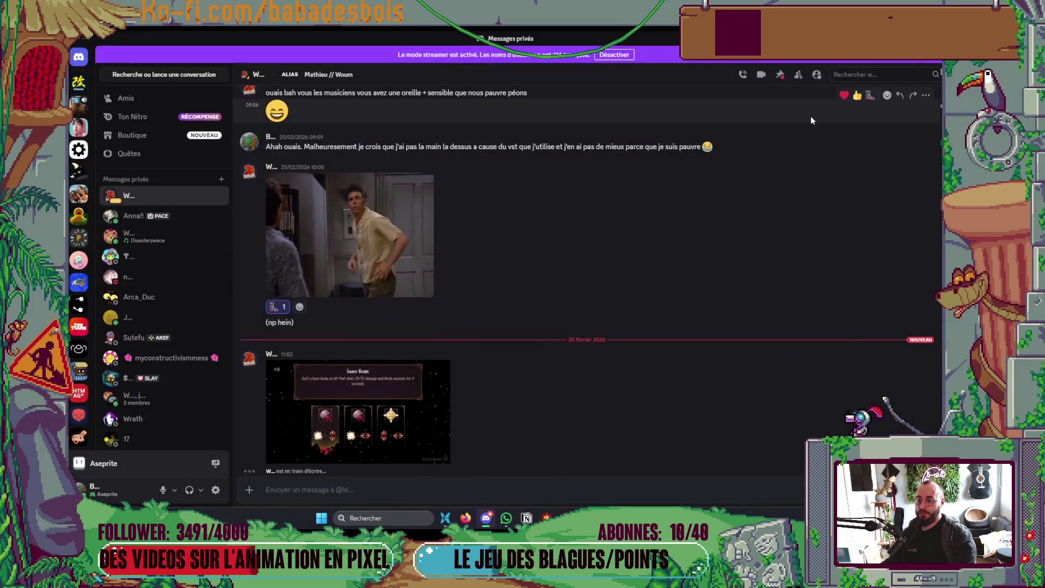
key("alt+Tab")
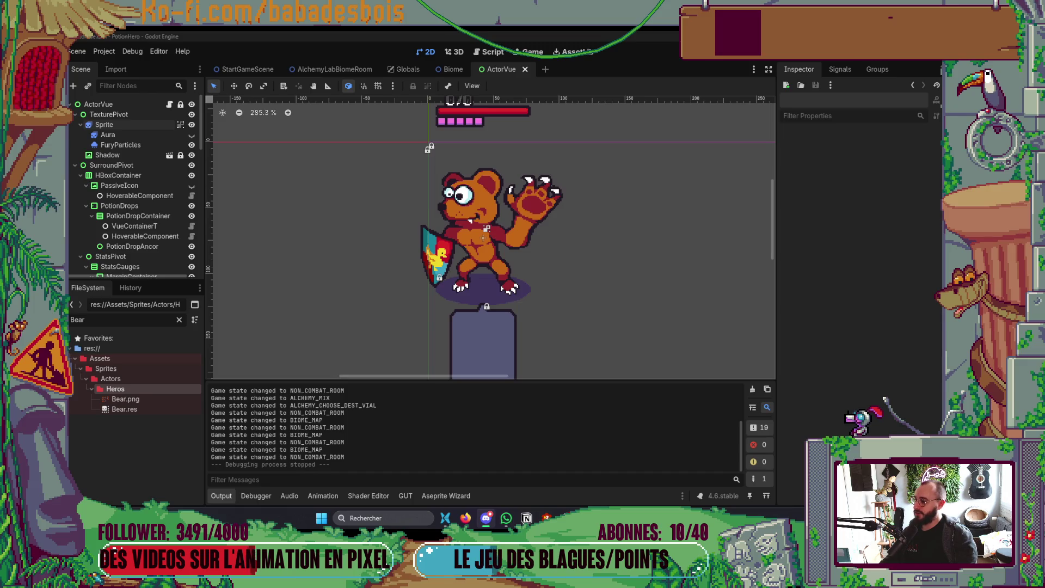
Open the Potion Hero - UI & Prototype Miro board, zoom out, then switch to Aseprite.
left_click(465, 518)
left_click(439, 38)
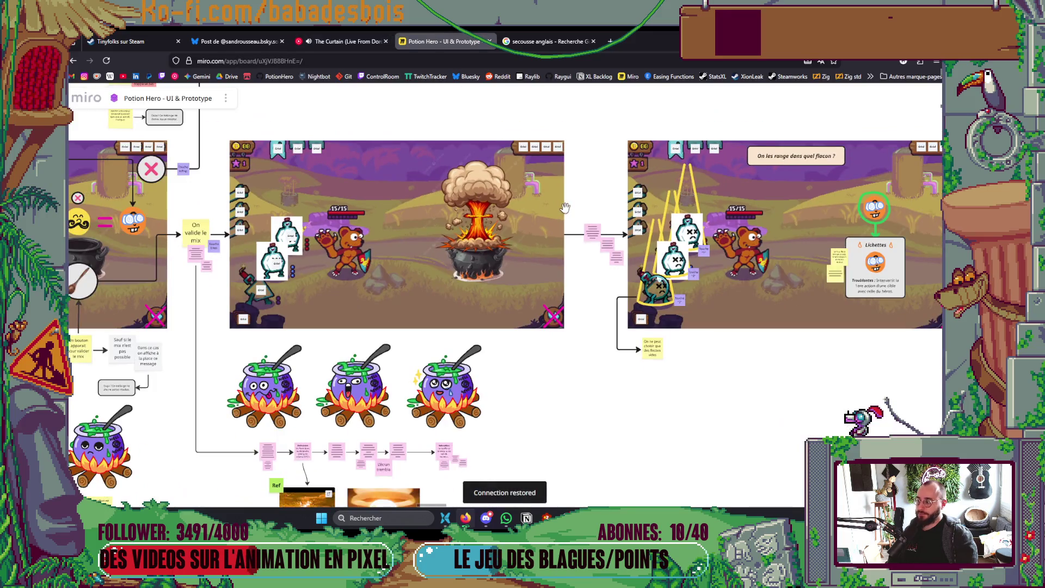
scroll(566, 207, "down", 5)
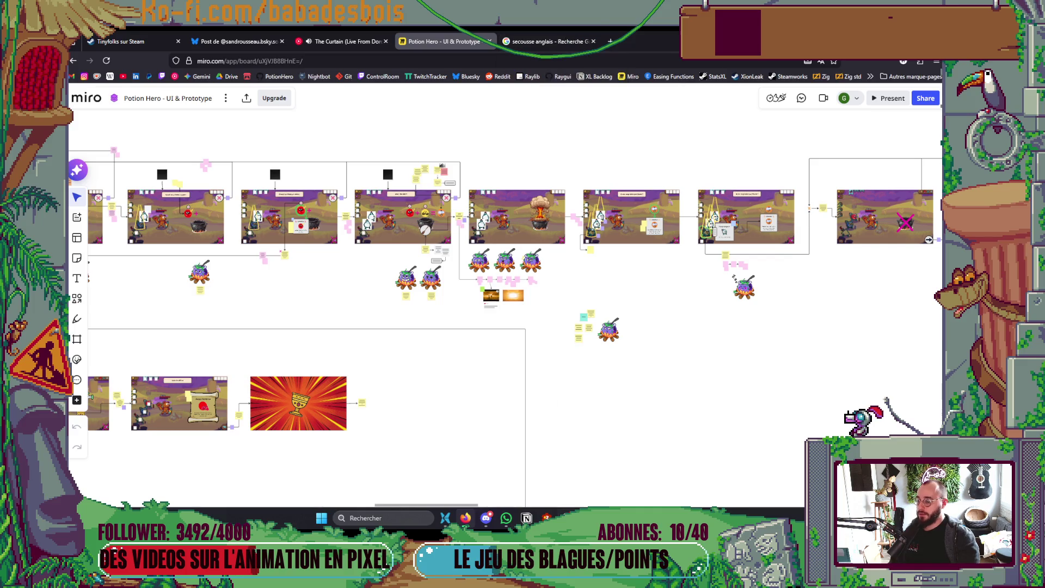
mouse_move(626, 518)
left_click(626, 446)
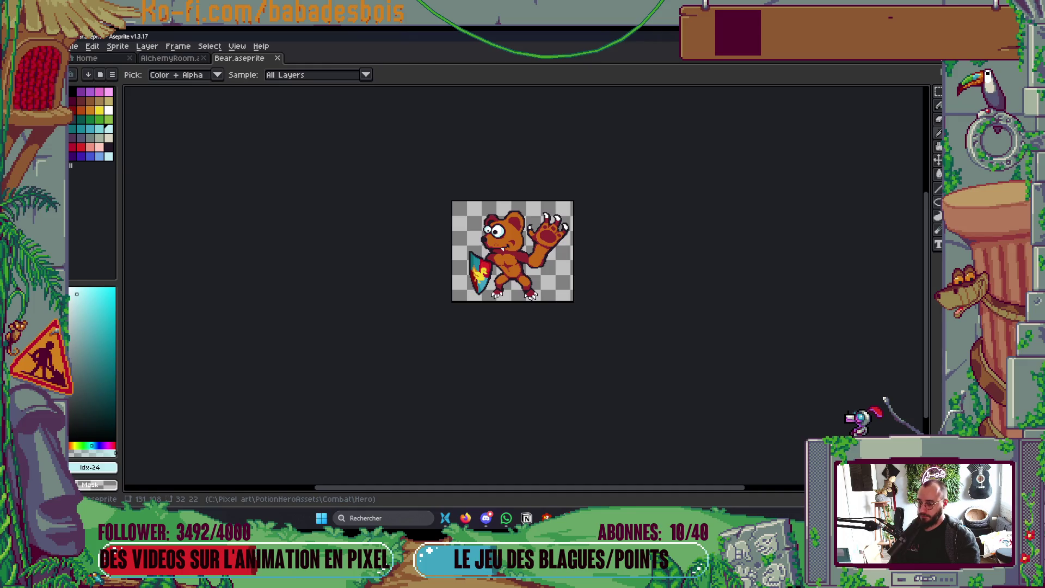
Zoom and pan around the Miro board to review the rows of combat mockups.
left_click(466, 518)
scroll(460, 401, "down", 2)
scroll(460, 402, "down", 3)
scroll(684, 289, "up", 5)
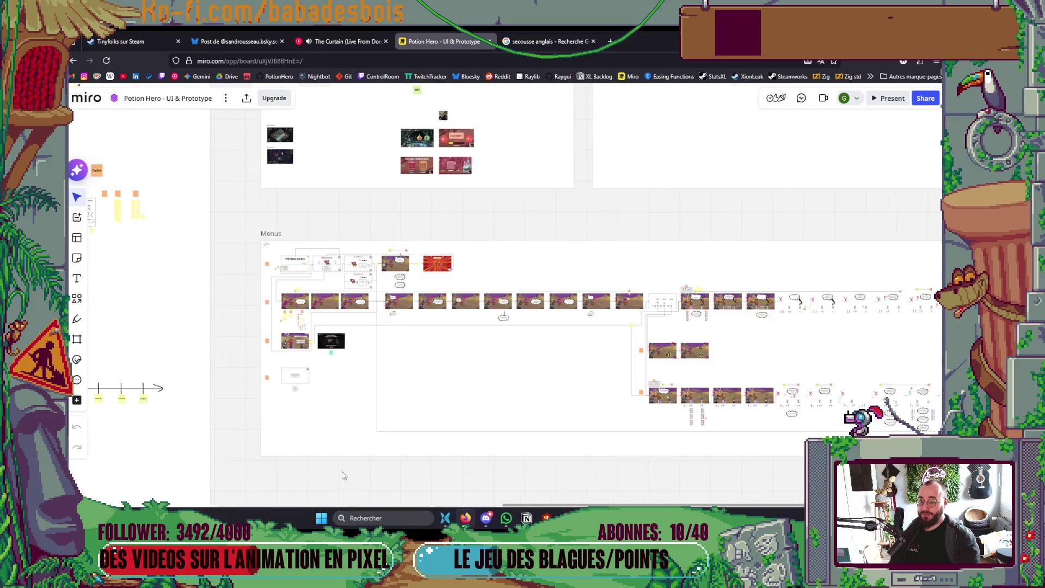
scroll(495, 364, "right", 3)
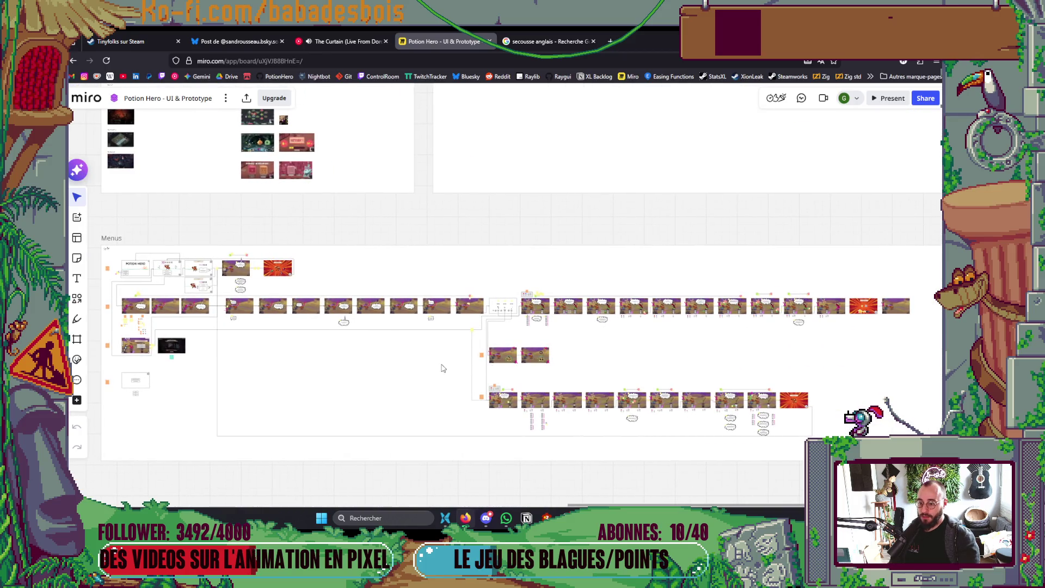
scroll(667, 363, "up", 3)
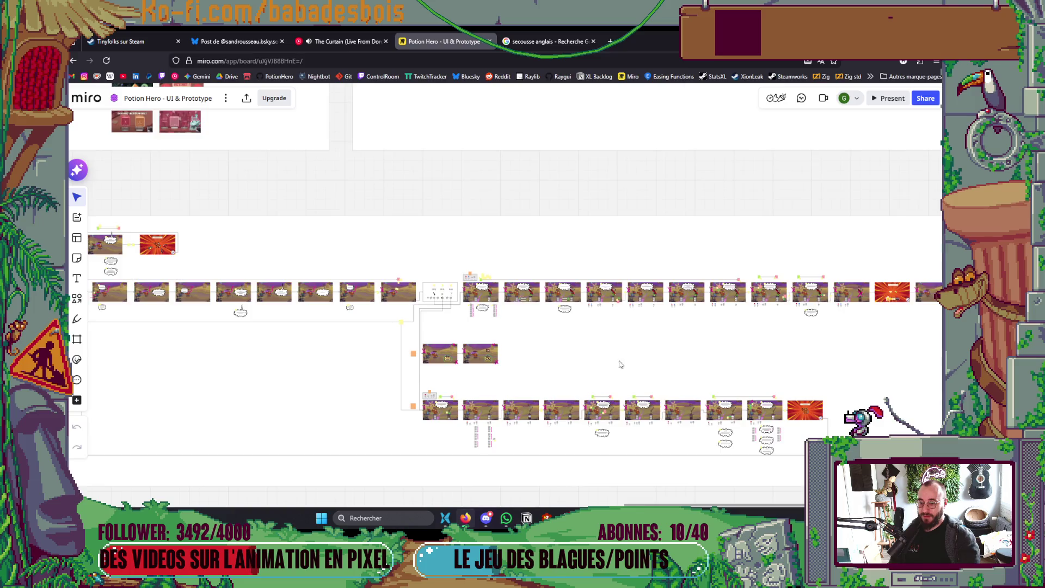
scroll(443, 369, "up", 5)
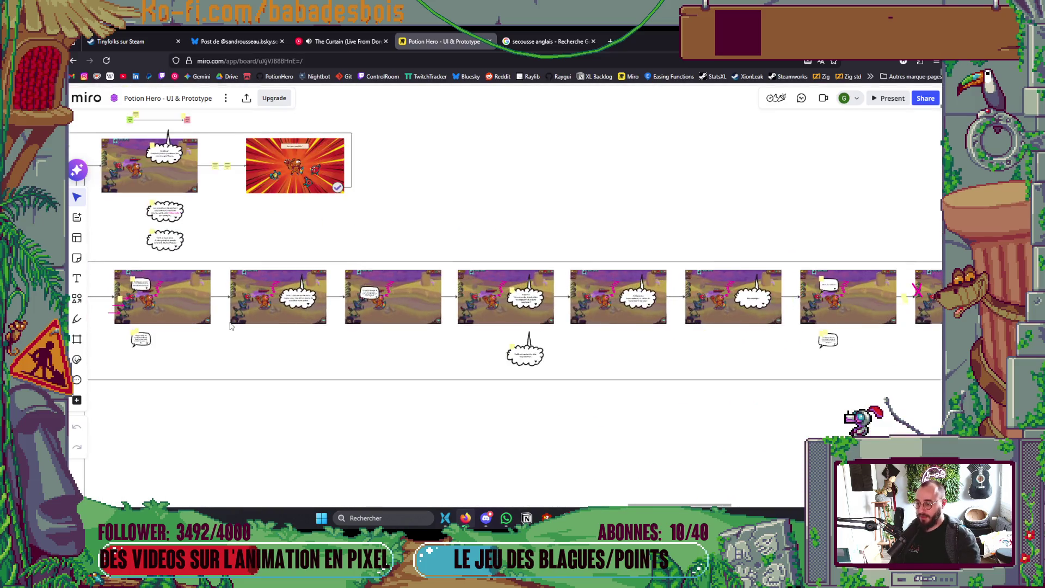
scroll(522, 352, "right", 10)
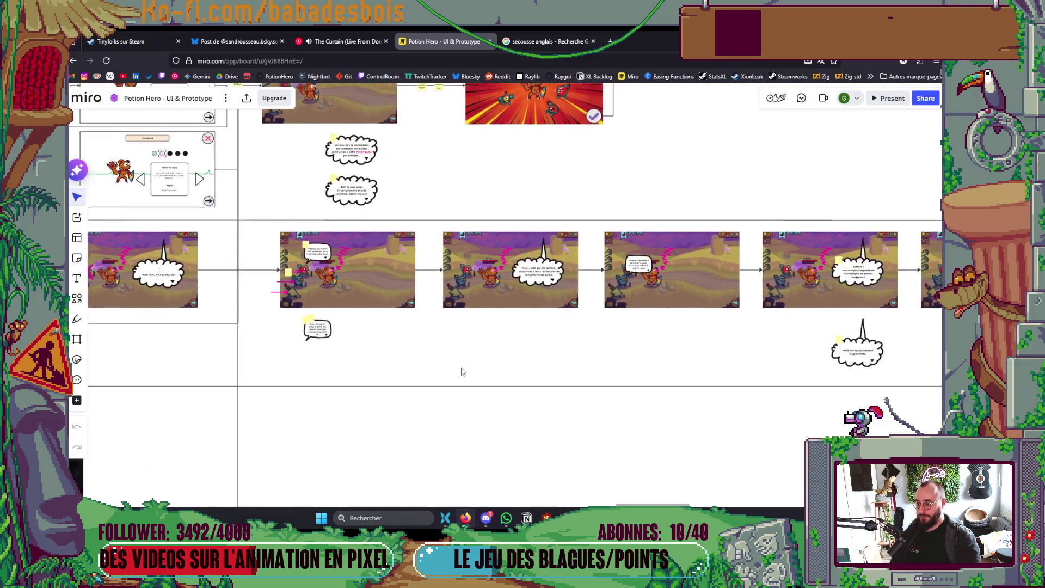
scroll(452, 373, "down", 5)
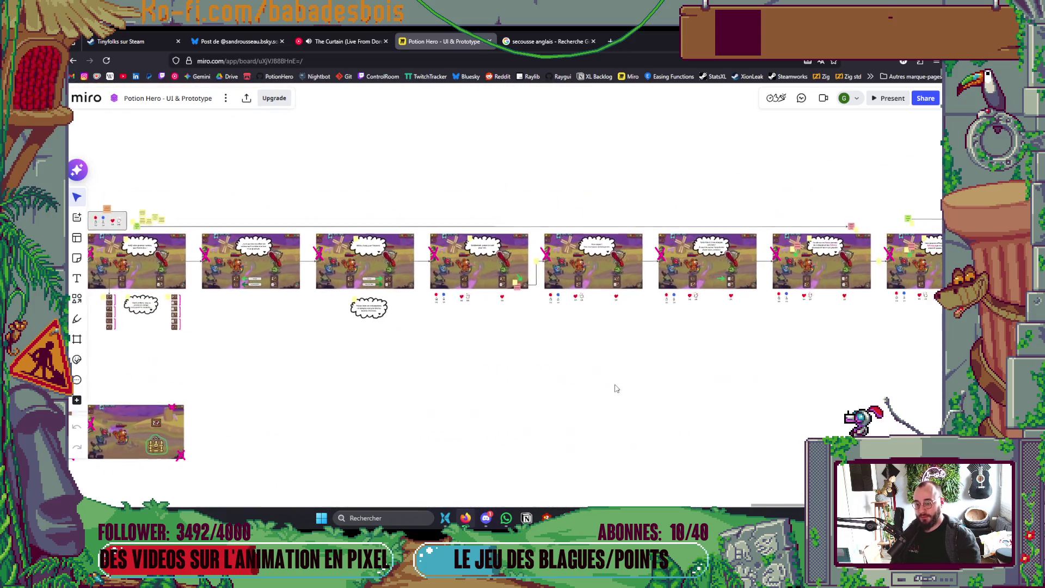
scroll(633, 369, "right", 5)
scroll(635, 354, "down", 5)
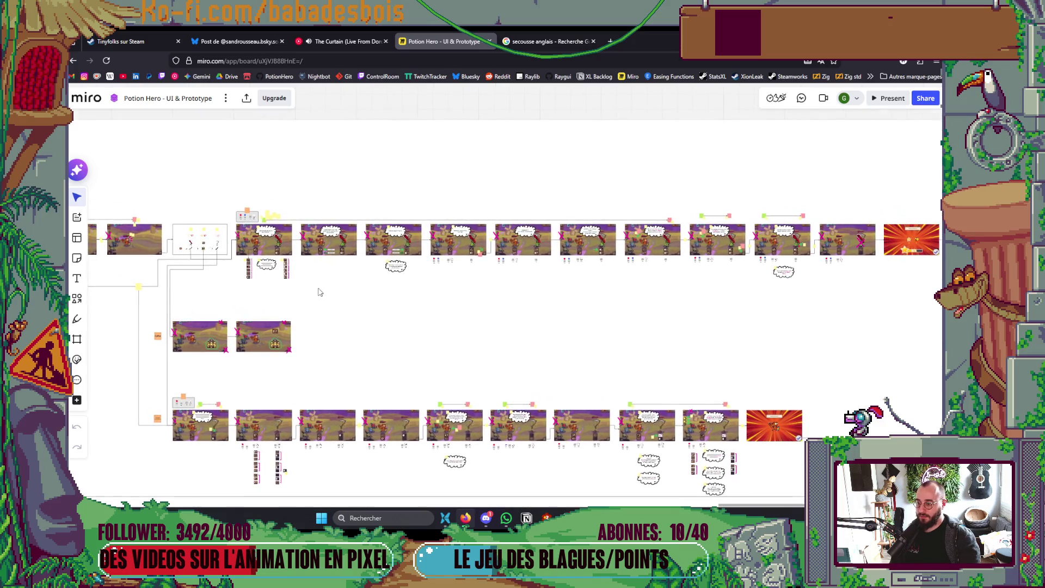
scroll(295, 279, "up", 5)
scroll(348, 321, "up", 5)
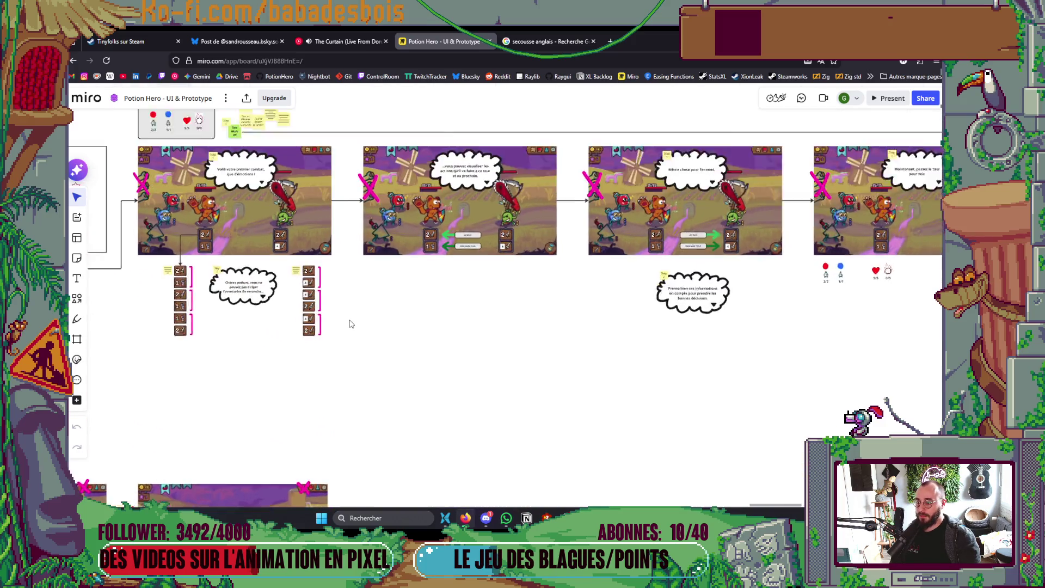
scroll(350, 322, "down", 5)
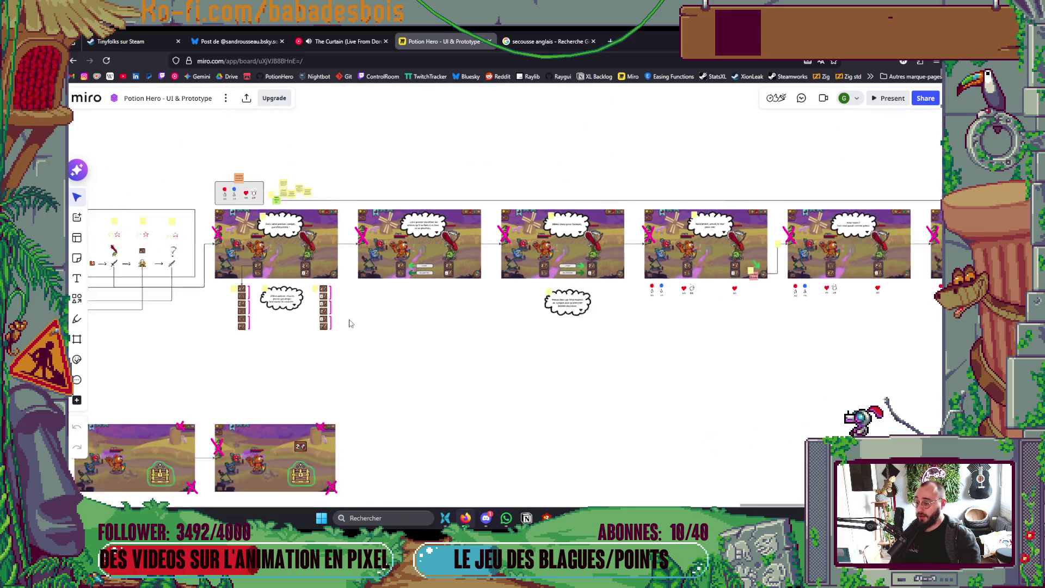
scroll(437, 212, "up", 3)
scroll(448, 250, "down", 3)
scroll(464, 397, "up", 3)
left_click_drag(434, 196, 462, 384)
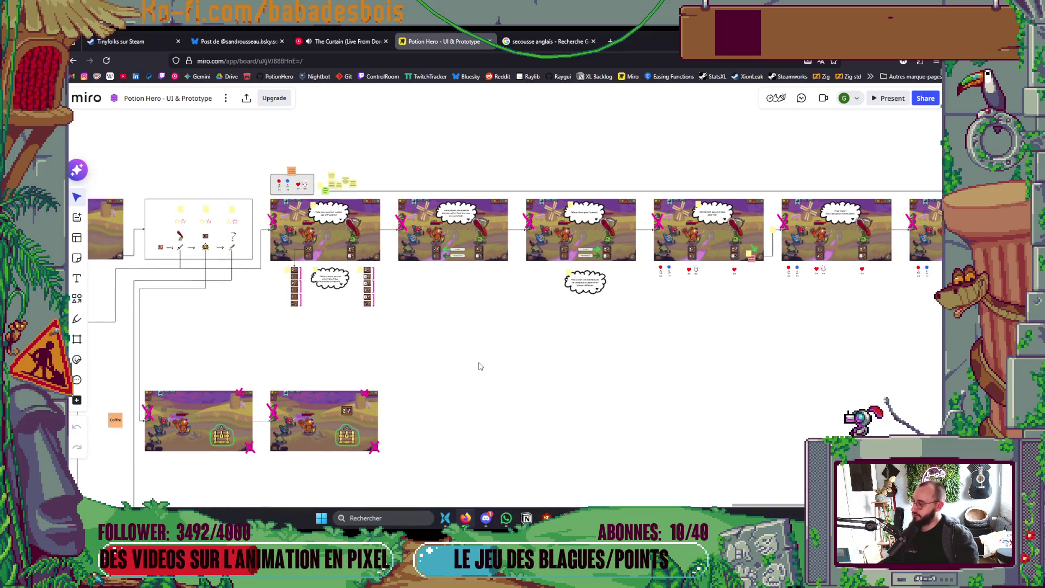
scroll(490, 348, "down", 3)
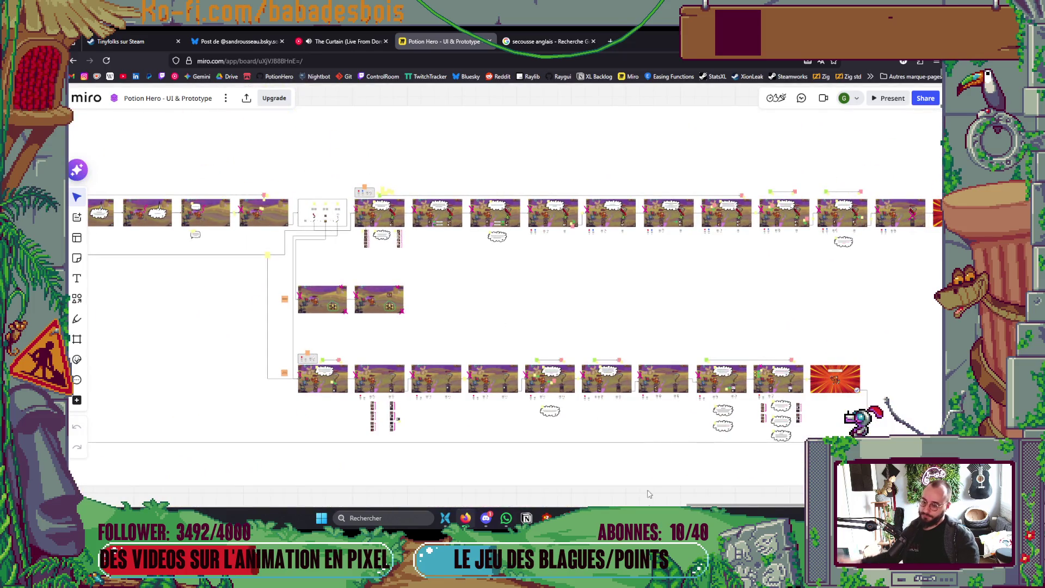
Glance at the bear sprite in Aseprite and return to the Miro board.
key("alt+Tab")
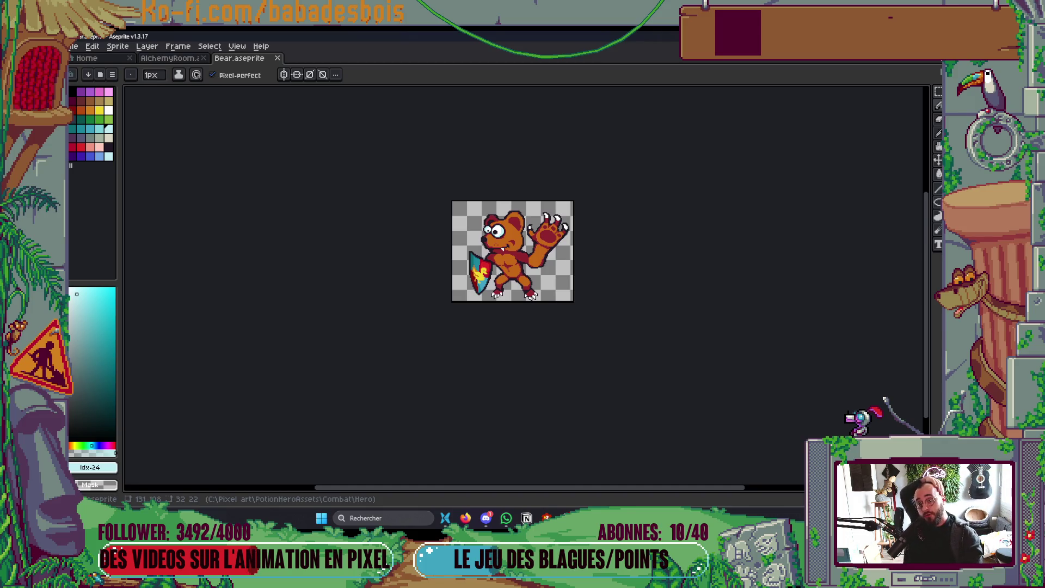
key("alt+Tab")
scroll(556, 319, "up", 5)
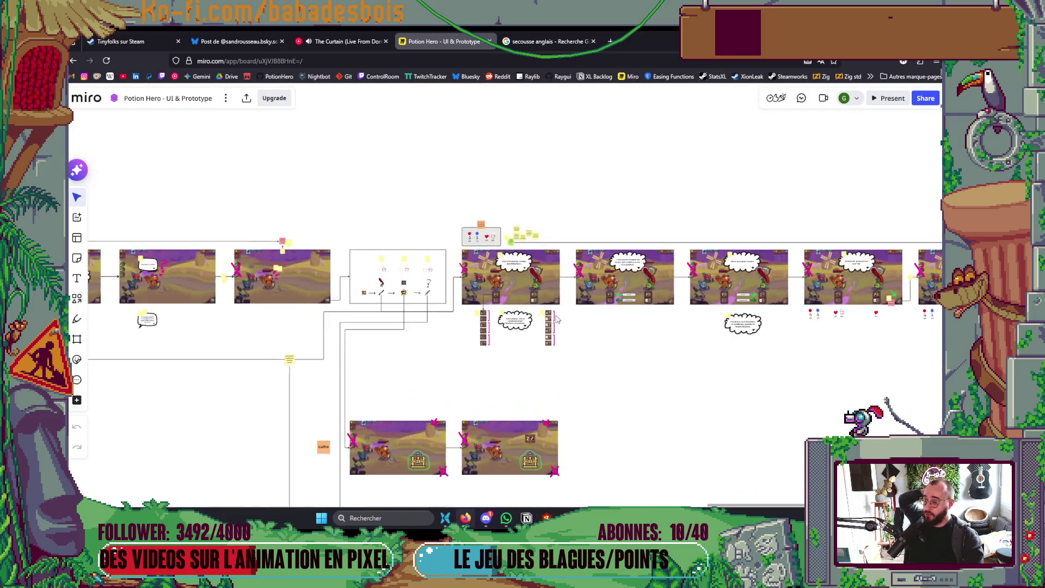
Pan the storyboard through the combat frames to the 'C'est un triomphe !' screen, then switch to Godot.
scroll(556, 318, "up", 10)
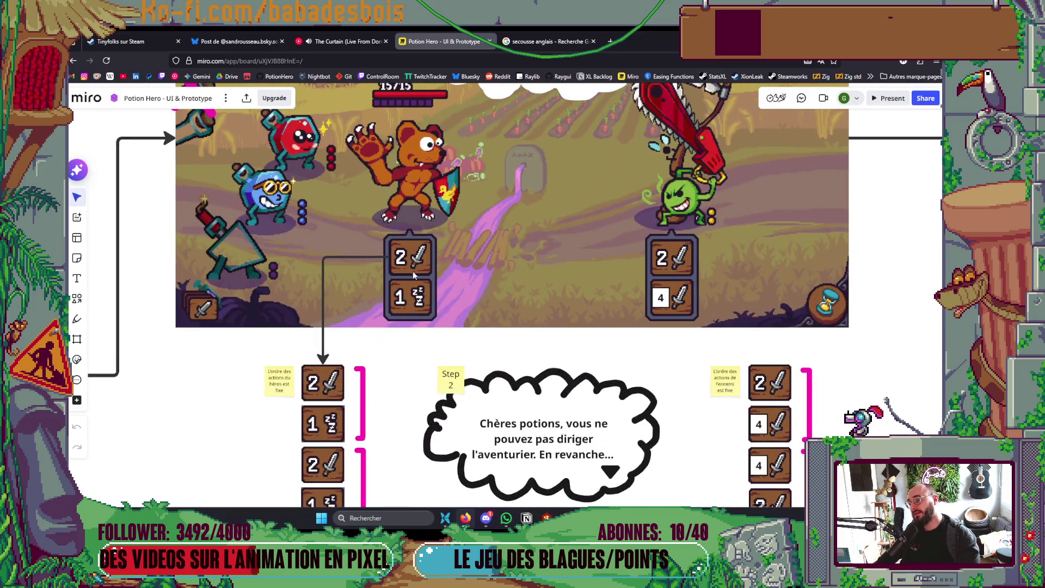
scroll(413, 329, "down", 5)
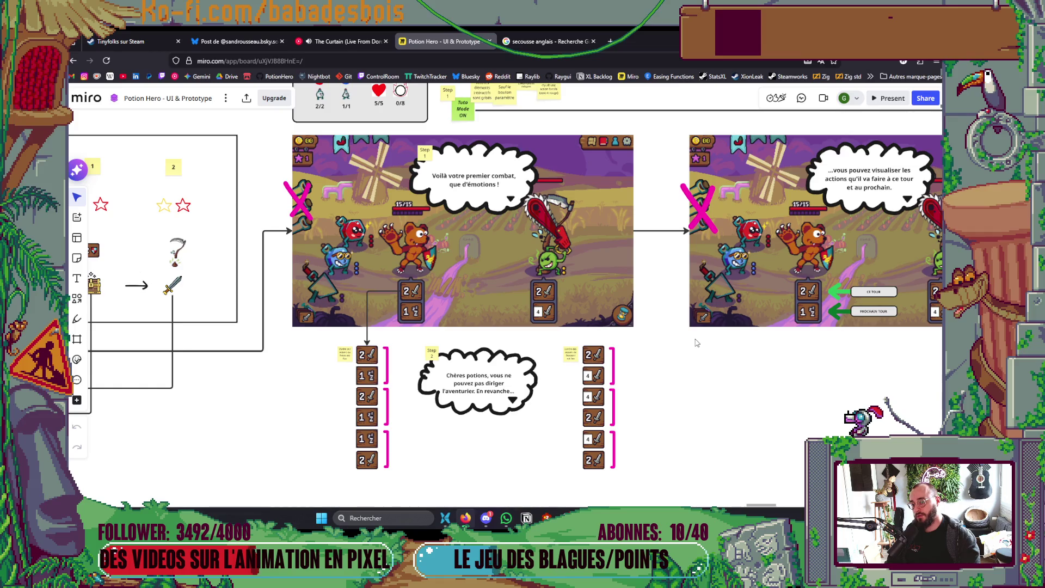
mouse_move(680, 343)
left_mouse_down()
mouse_move(639, 340)
mouse_move(711, 340)
left_mouse_up()
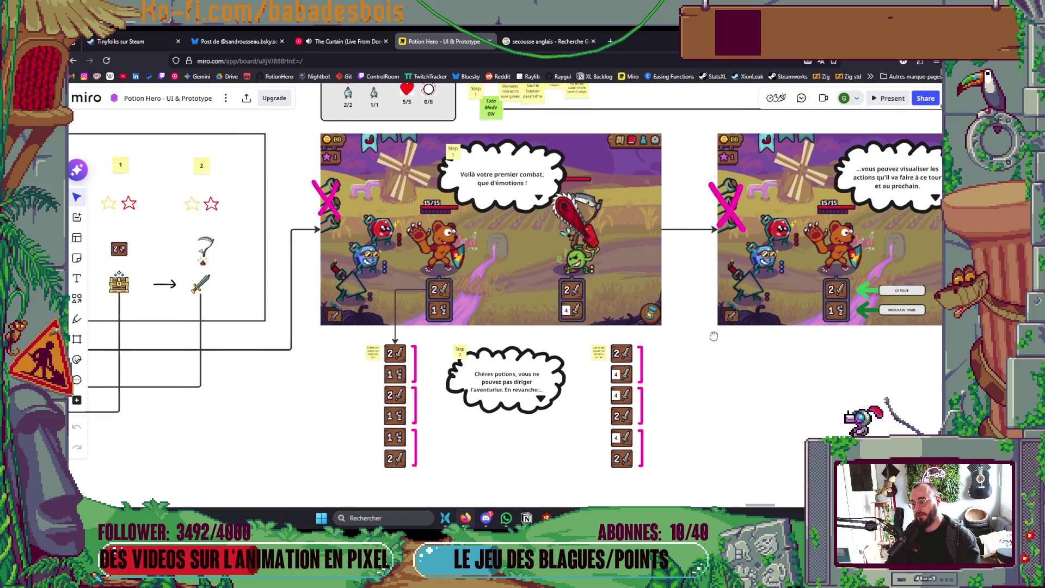
left_click_drag(534, 342, 621, 364)
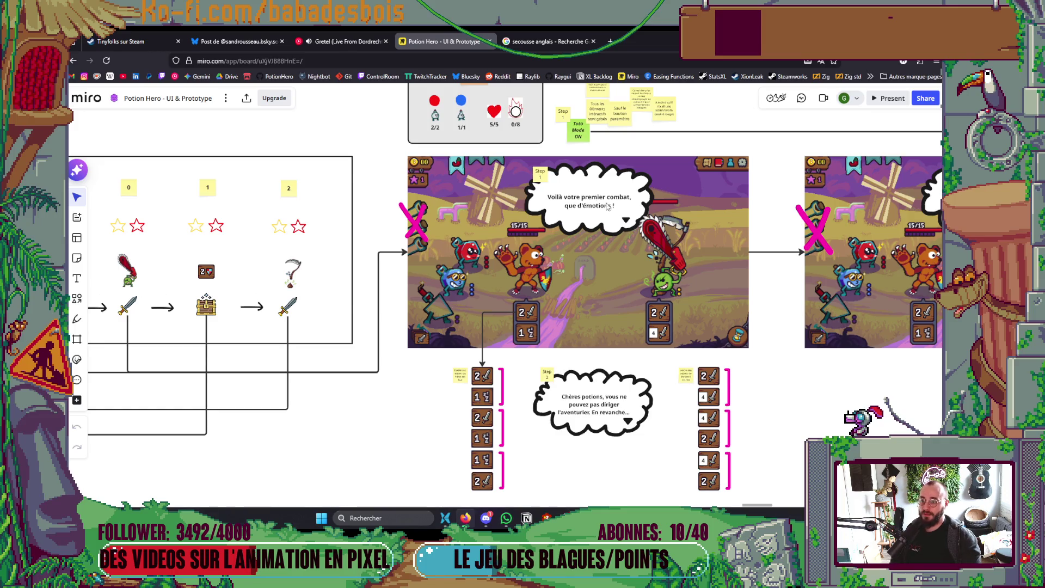
scroll(485, 434, "right", 15)
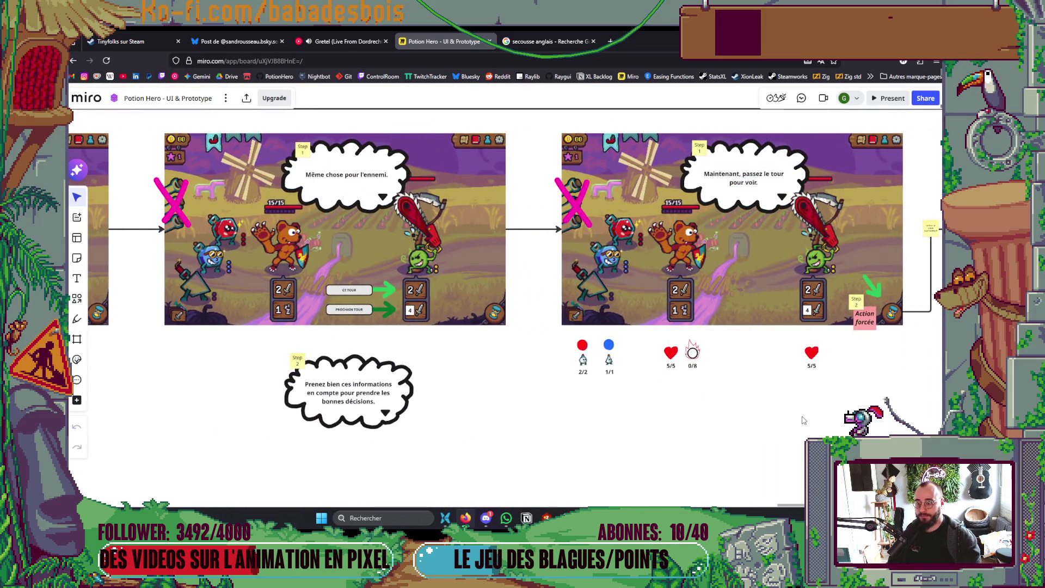
scroll(800, 417, "right", 12)
scroll(773, 396, "right", 15)
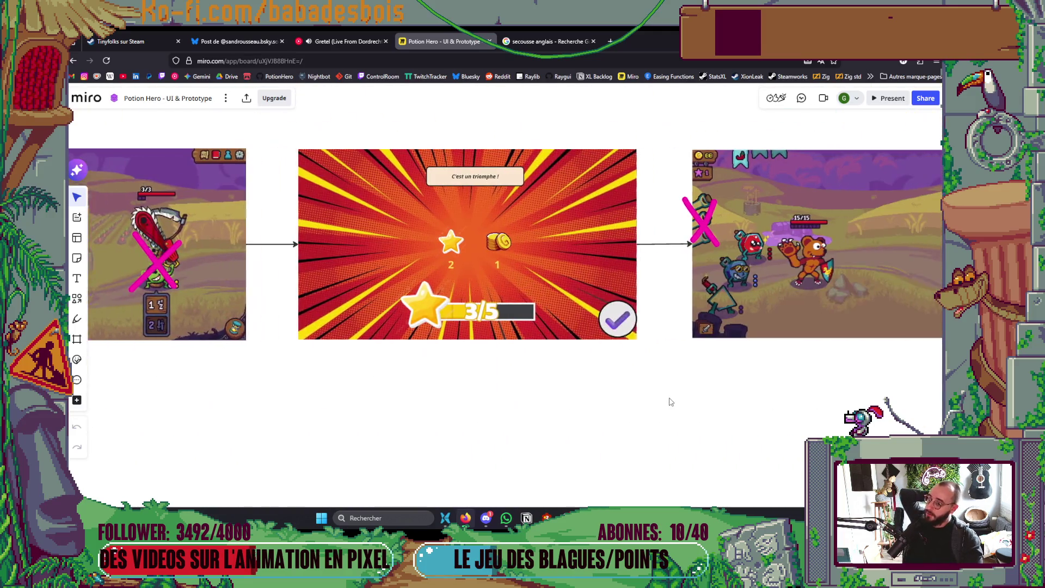
scroll(605, 397, "right", 3)
scroll(539, 394, "down", 6)
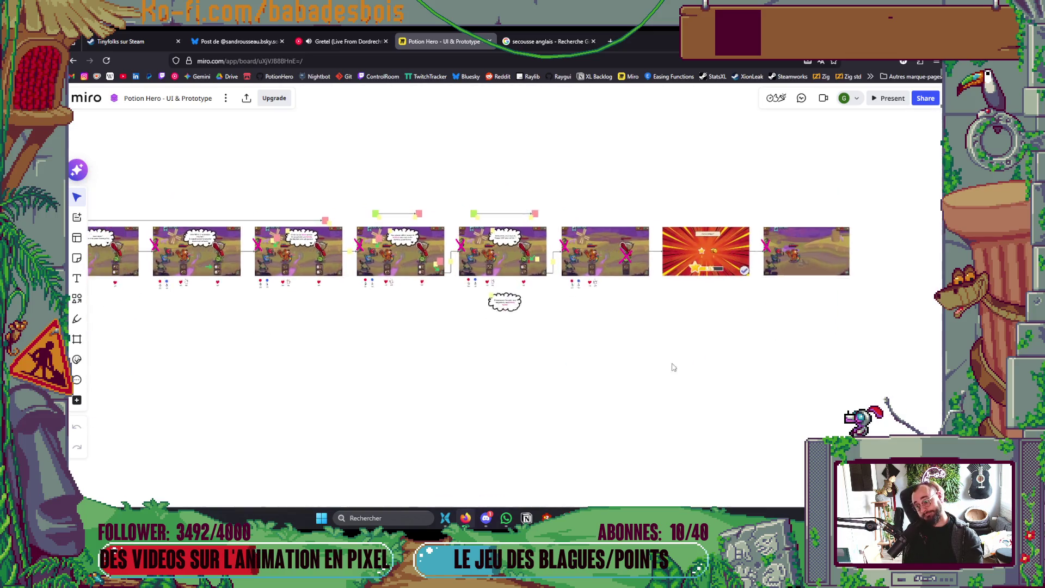
scroll(701, 340, "down", 3)
scroll(735, 339, "left", 5)
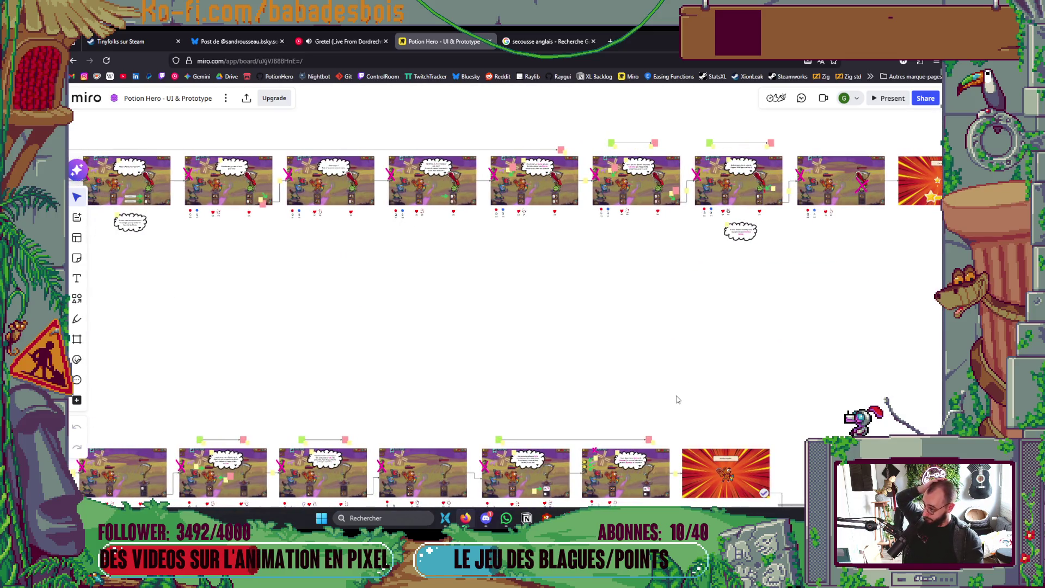
key("alt+Tab")
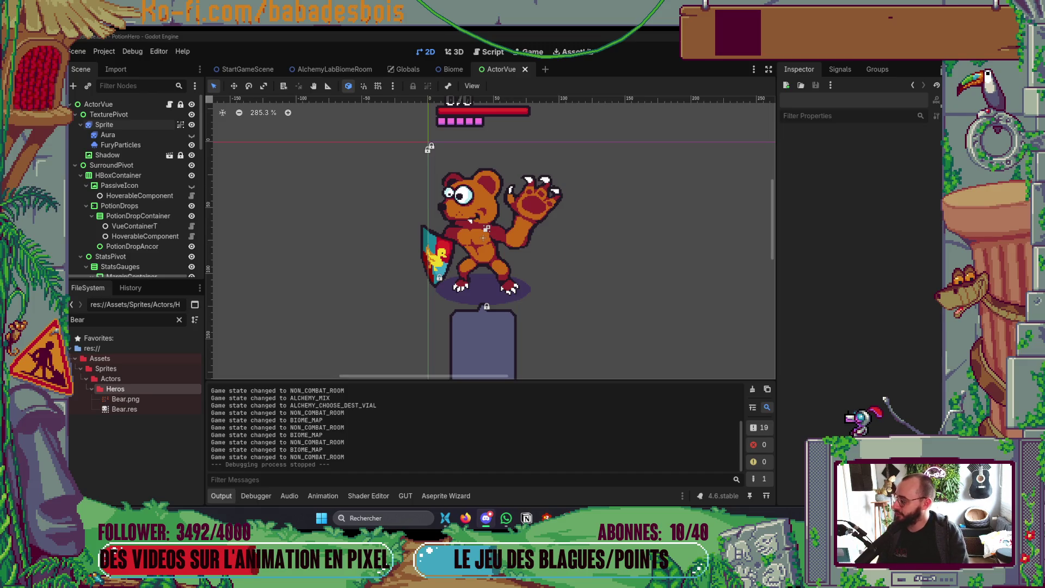
Collapse Godot's Output panel to give the ActorVue viewport more room.
left_click(466, 518)
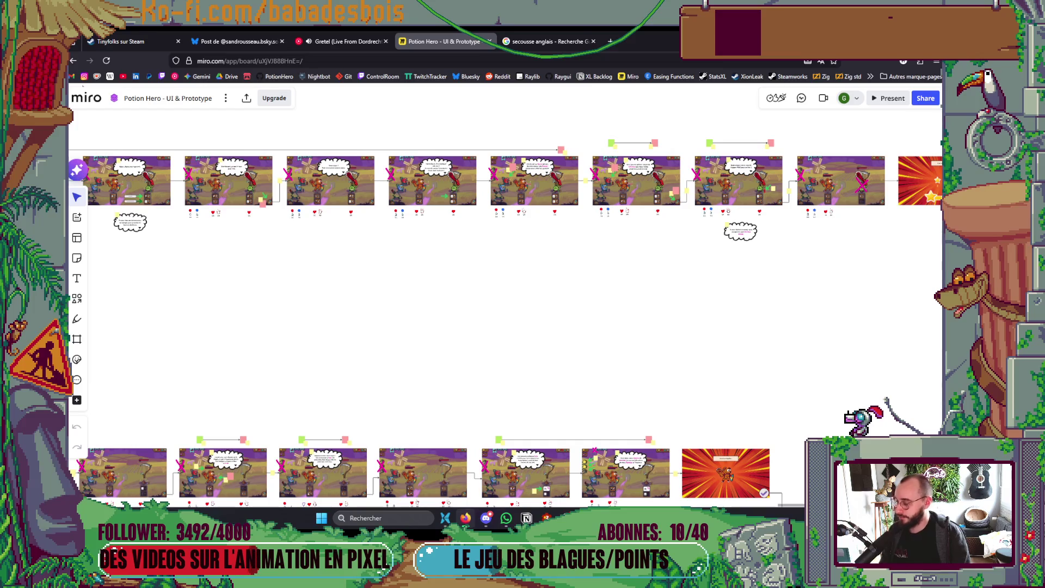
left_click(466, 517)
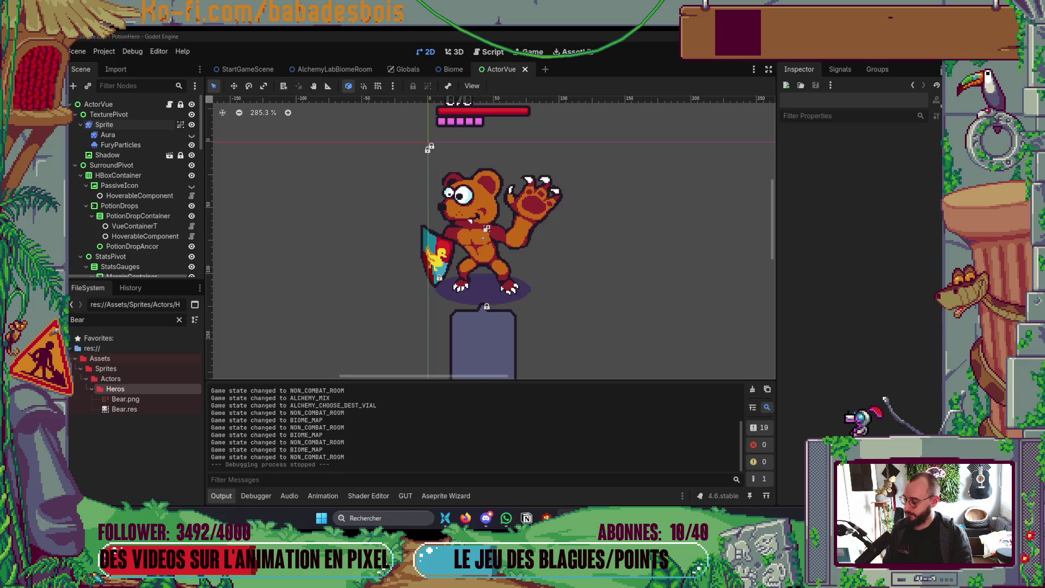
left_click(226, 493)
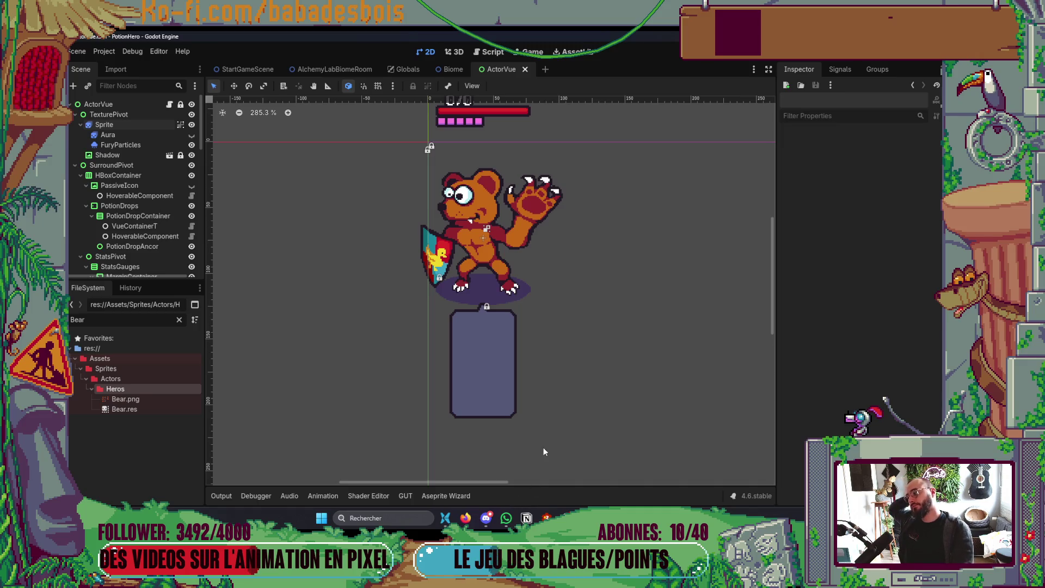
Flip to Aseprite and back, then bring the Miro prototype board forward.
key("alt+Tab")
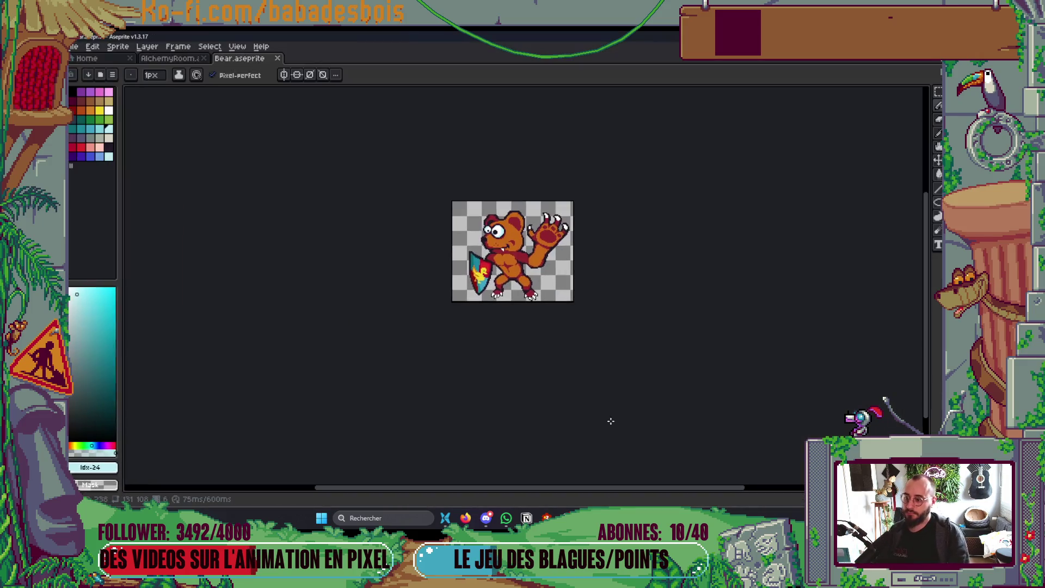
key("alt+Tab")
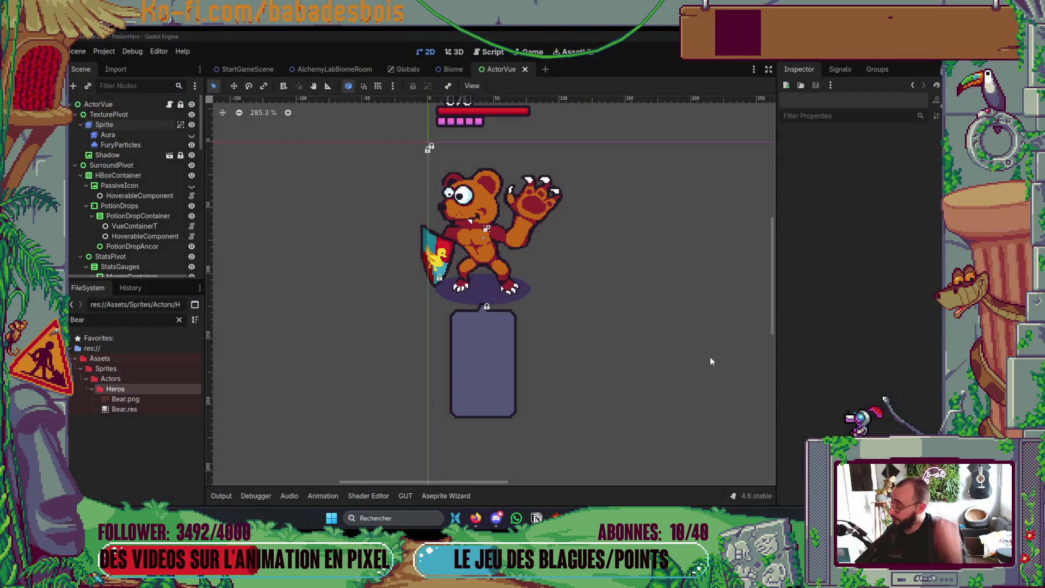
left_click(476, 518)
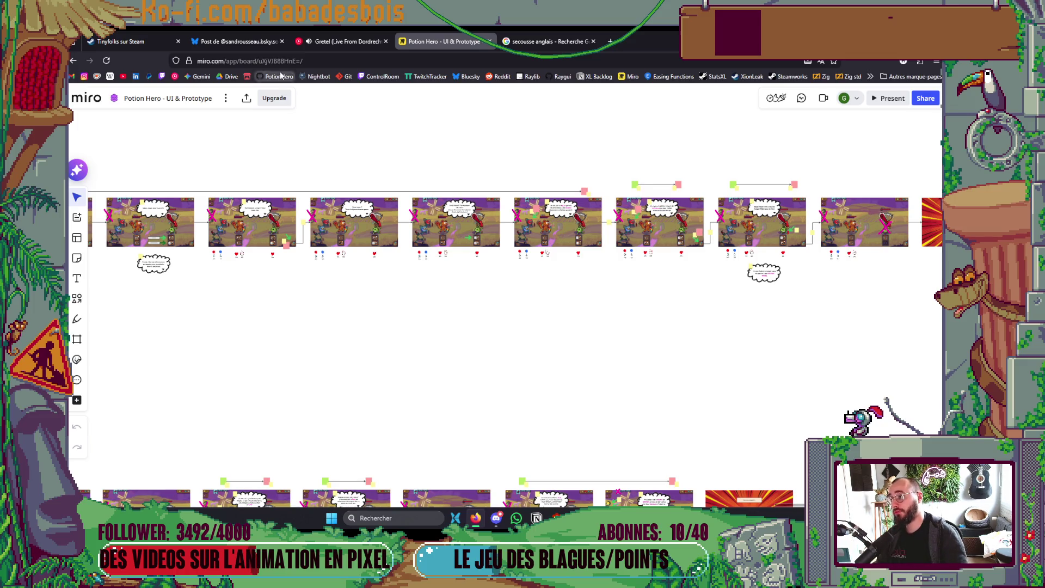
Switch to the 'secousse anglais' tab and open the Twitch channel bookmark.
left_click(544, 42)
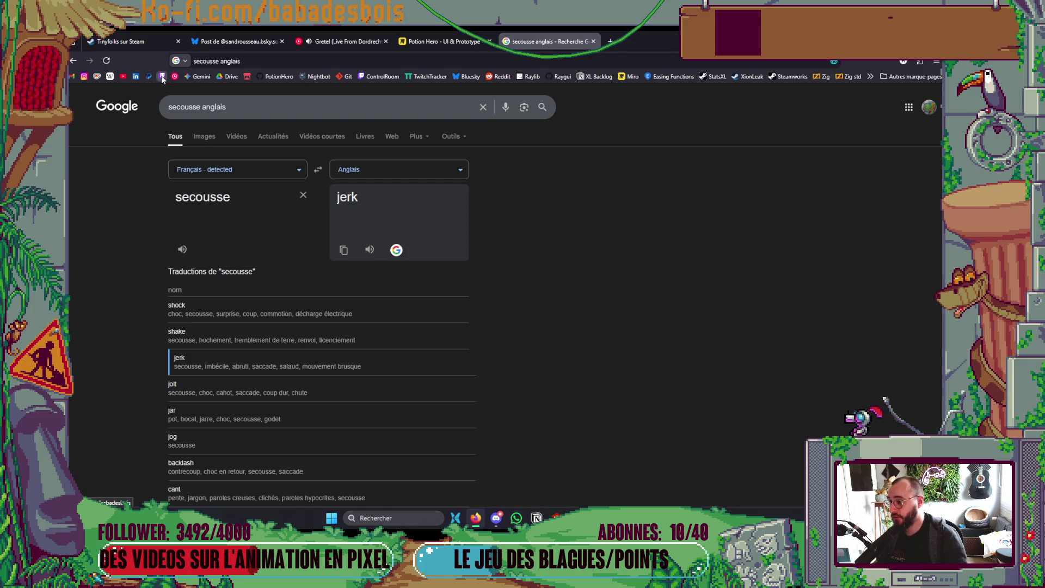
left_click(162, 76)
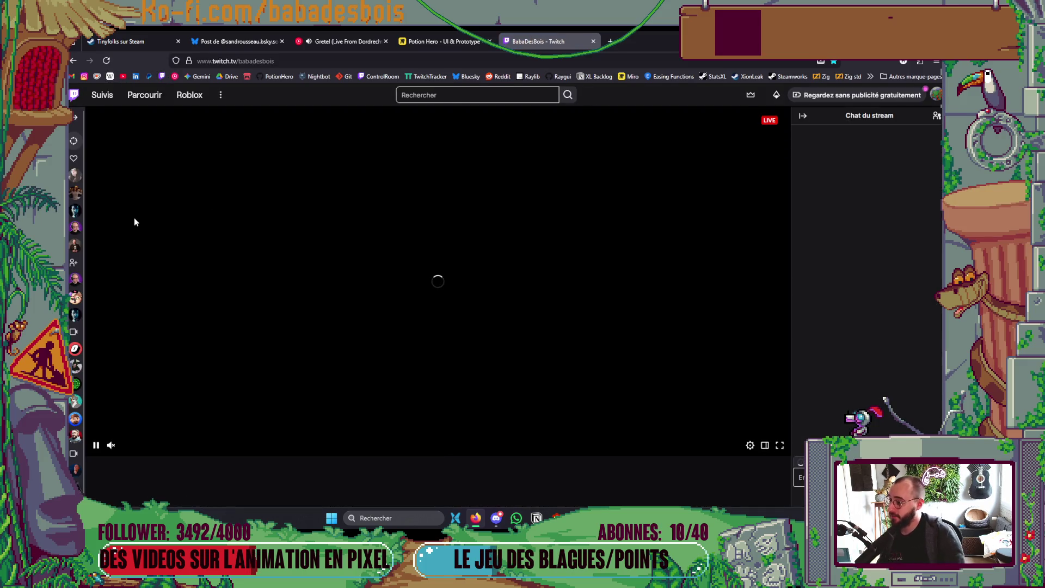